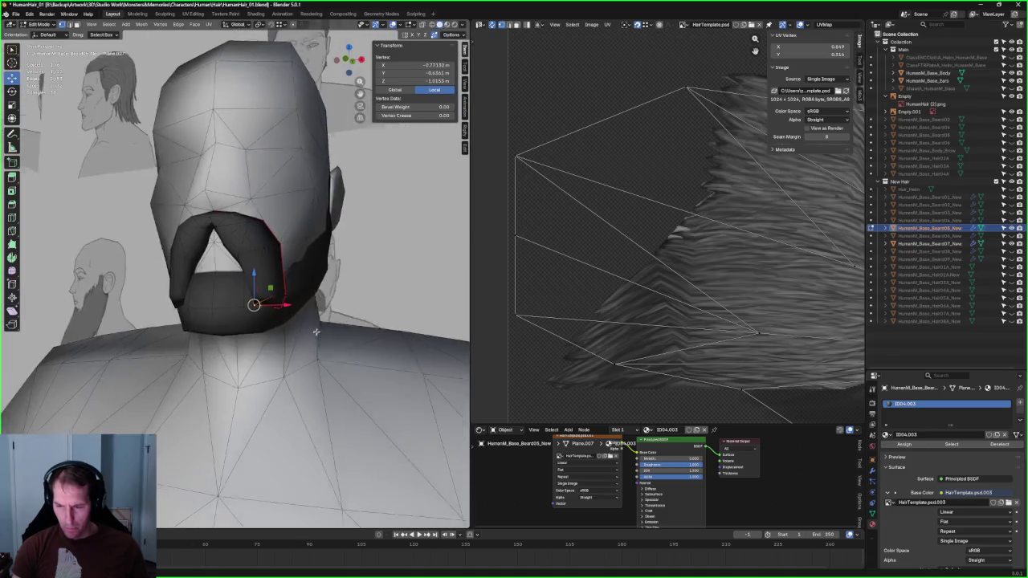
# Step: In front view, shift the beard's right corner vertex slightly along X
pyautogui.press('KP_1')
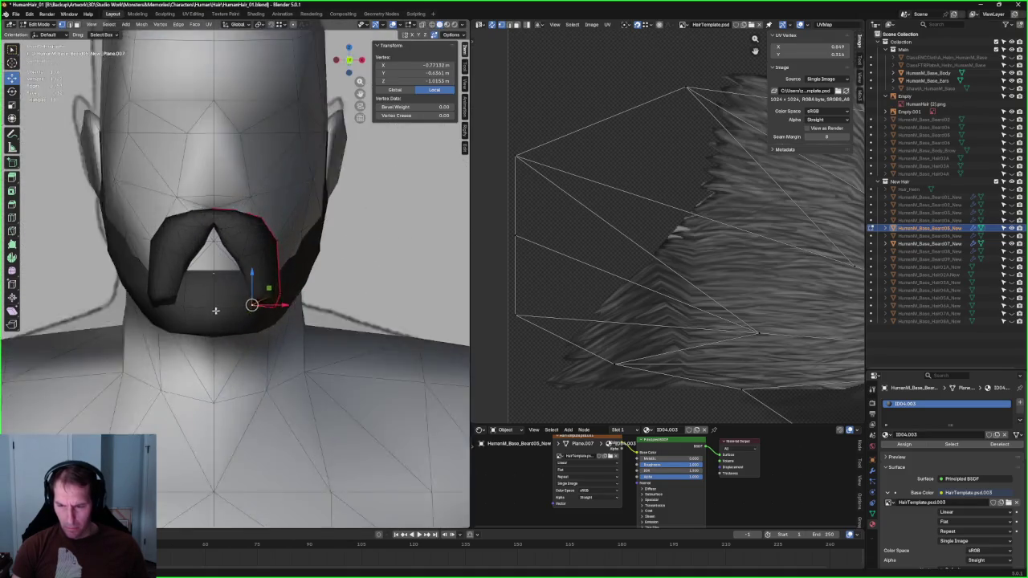
pyautogui.scroll(5, 272, 327)
pyautogui.moveTo(298, 329); pyautogui.dragTo(303, 331)
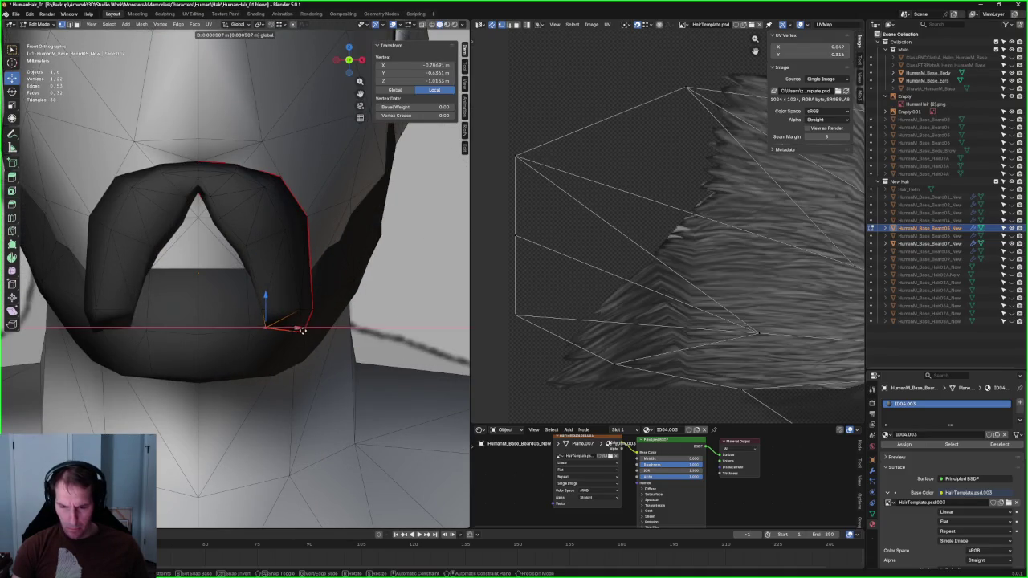
pyautogui.click(300, 328)
pyautogui.moveTo(300, 328)
pyautogui.mouseDown(button='middle')
pyautogui.moveTo(273, 338)
pyautogui.moveTo(289, 329)
pyautogui.mouseUp(button='middle')
pyautogui.hotkey('alt', 'z')
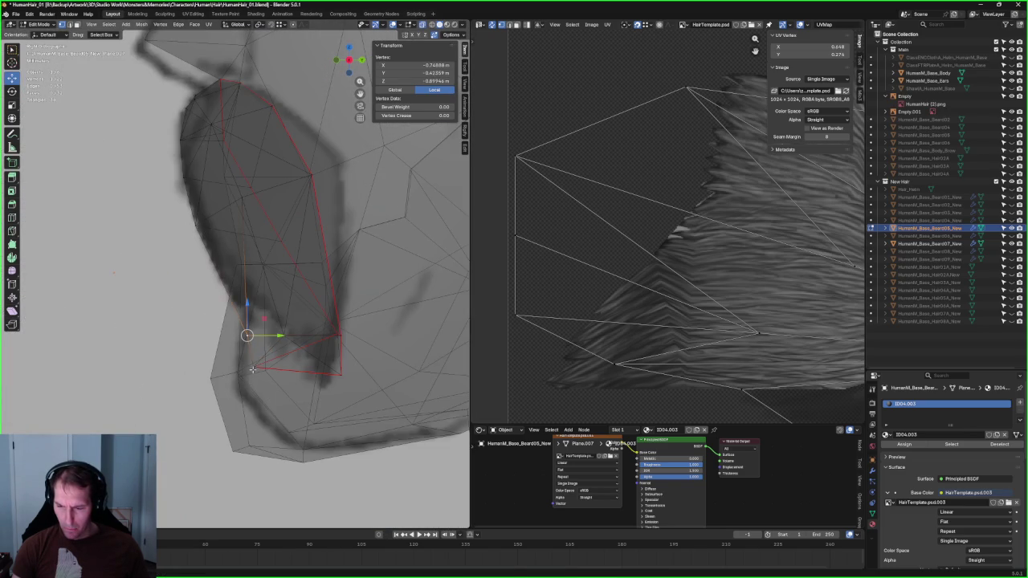
pyautogui.hotkey('alt', 'z')
# Step: Move the selected vertex in depth along Y, then slide it along its edge
pyautogui.press('g')
pyautogui.press('y')
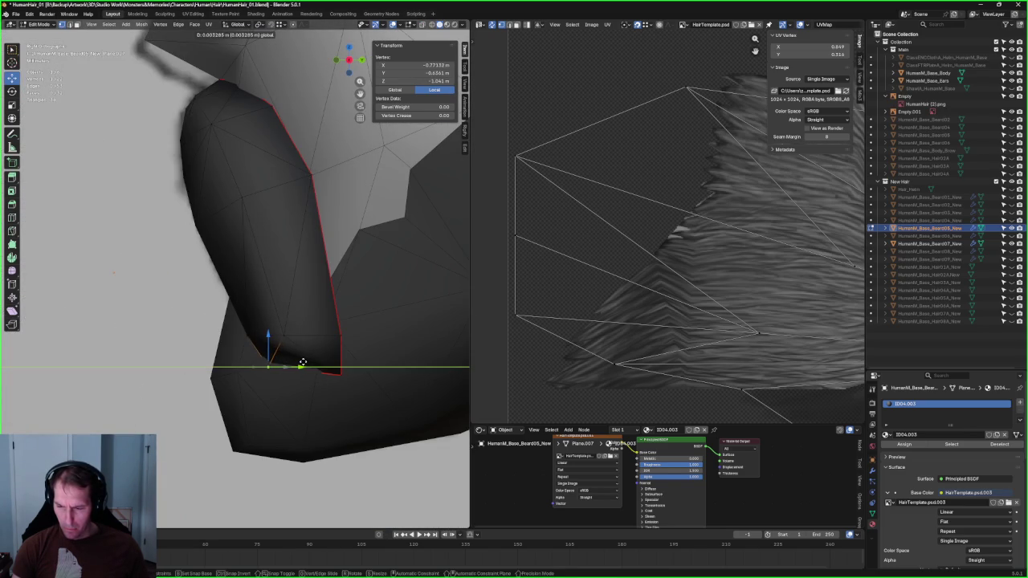
pyautogui.click(295, 373)
pyautogui.press('g')
pyautogui.press('g')
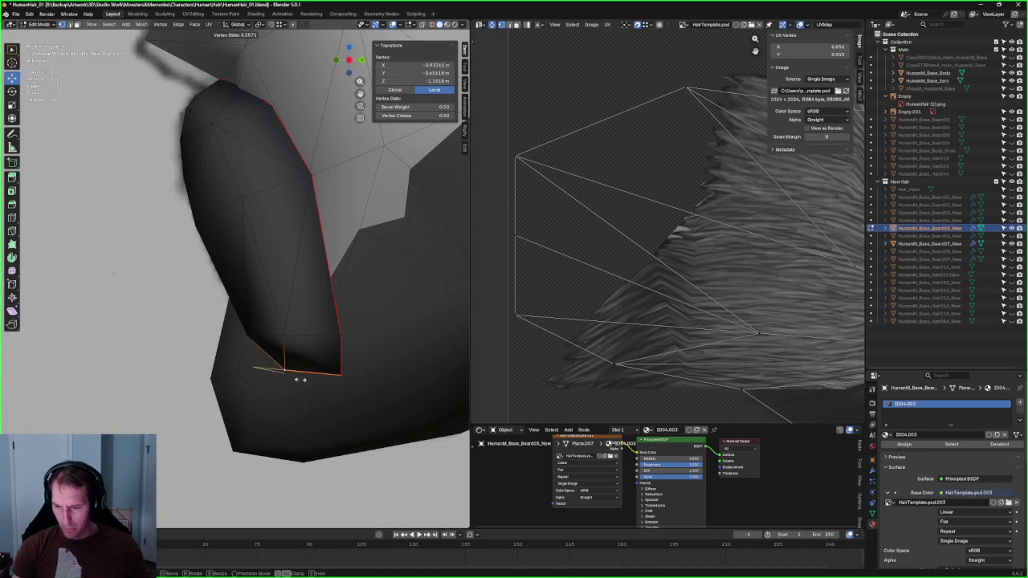
# Step: Back in front view, select the beard's lower corner vertex and nudge it slightly left
pyautogui.press('KP_1')
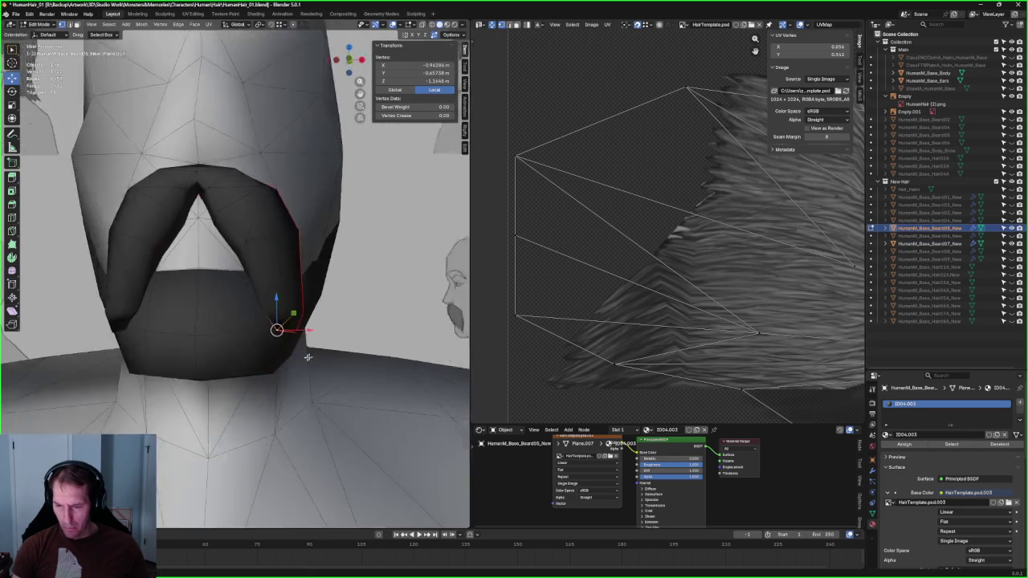
pyautogui.hotkey('alt', 'z')
pyautogui.hotkey('alt', 'a')
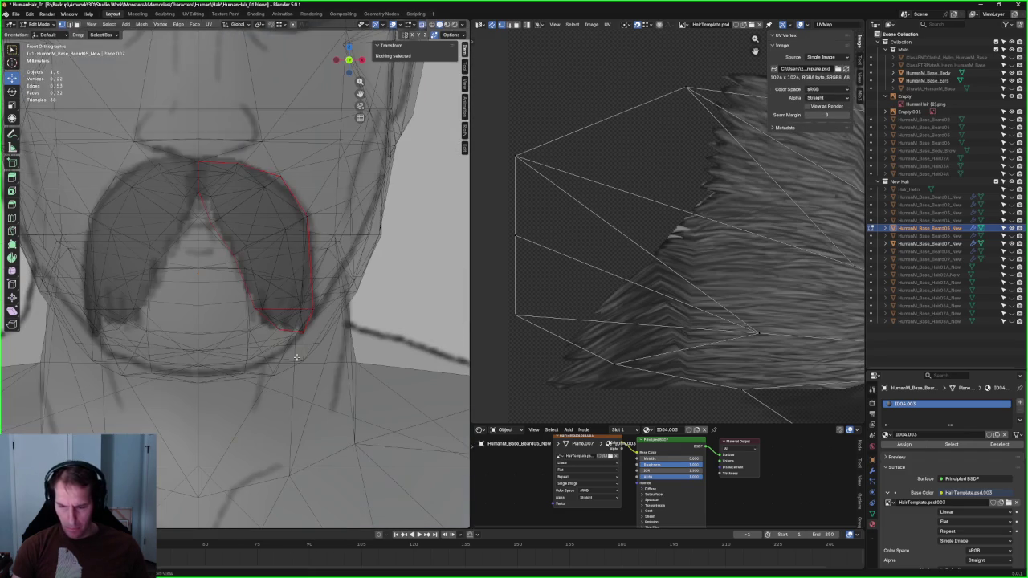
pyautogui.hotkey('alt', 'z')
pyautogui.scroll(3, 298, 357)
pyautogui.click(290, 333)
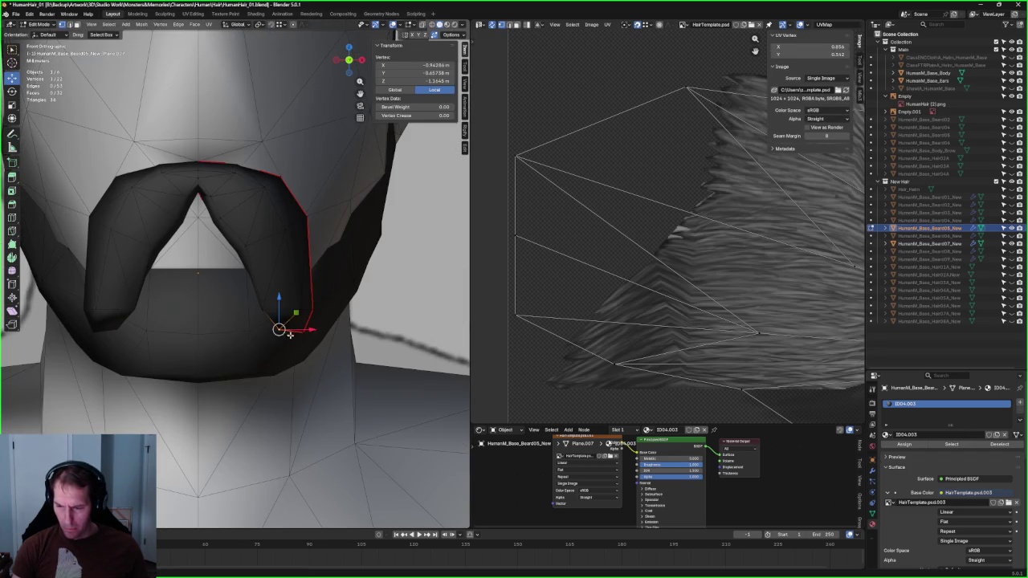
pyautogui.scroll(2, 321, 357)
pyautogui.moveTo(340, 370); pyautogui.dragTo(336, 371)
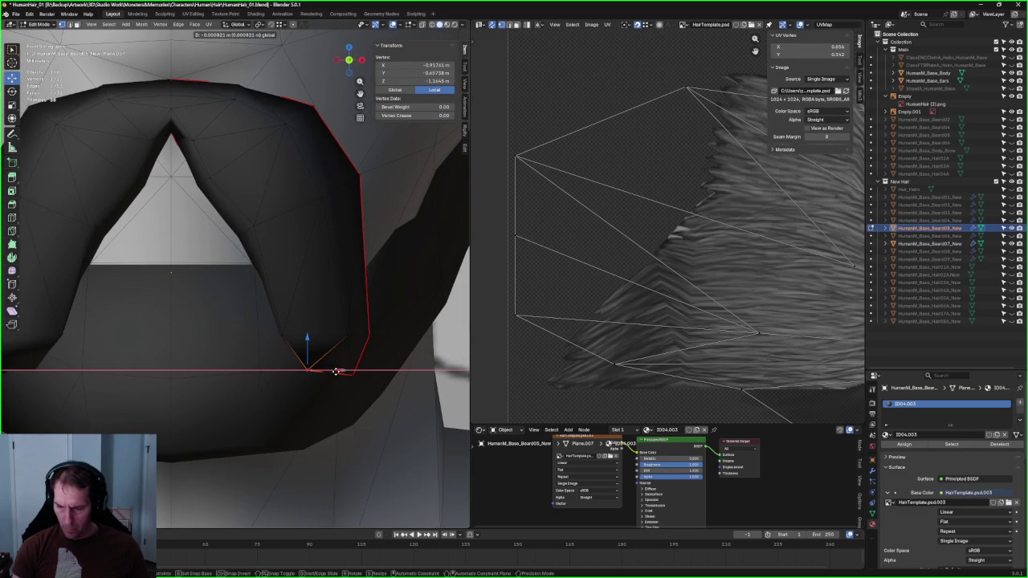
pyautogui.click(337, 371)
# Step: Orbit above and beside the beard to check the reshaped corner against the jawline
pyautogui.scroll(-3, 308, 367)
pyautogui.moveTo(282, 335); pyautogui.dragTo(316, 269, button='middle')
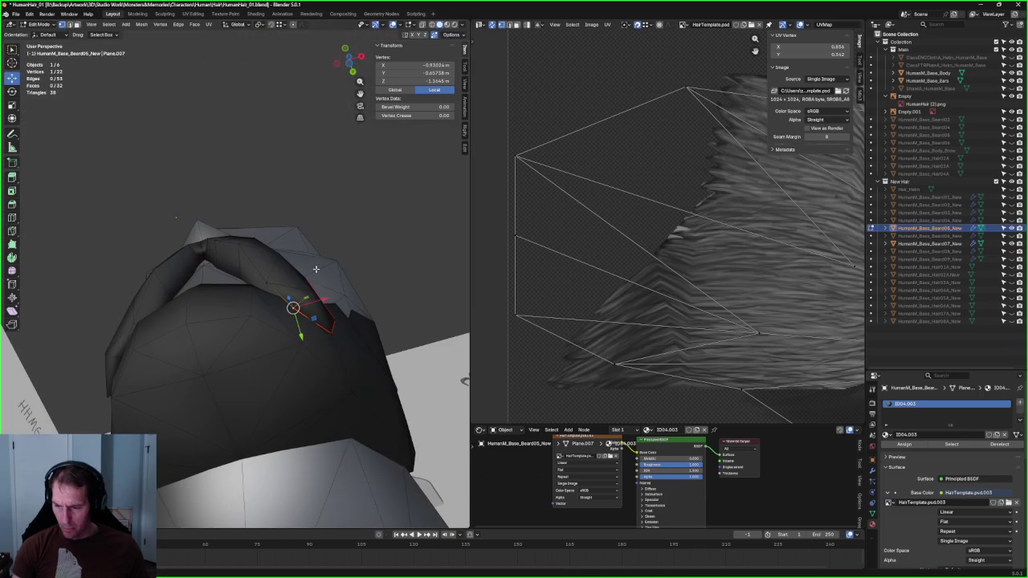
pyautogui.press('g')
pyautogui.press('y')
pyautogui.press('Escape')
pyautogui.click(367, 211)
pyautogui.moveTo(367, 211)
pyautogui.mouseDown(button='middle')
pyautogui.moveTo(205, 328)
pyautogui.moveTo(302, 321)
pyautogui.moveTo(304, 236)
pyautogui.mouseUp(button='middle')
pyautogui.scroll(-3, 241, 321)
pyautogui.scroll(3, 303, 321)
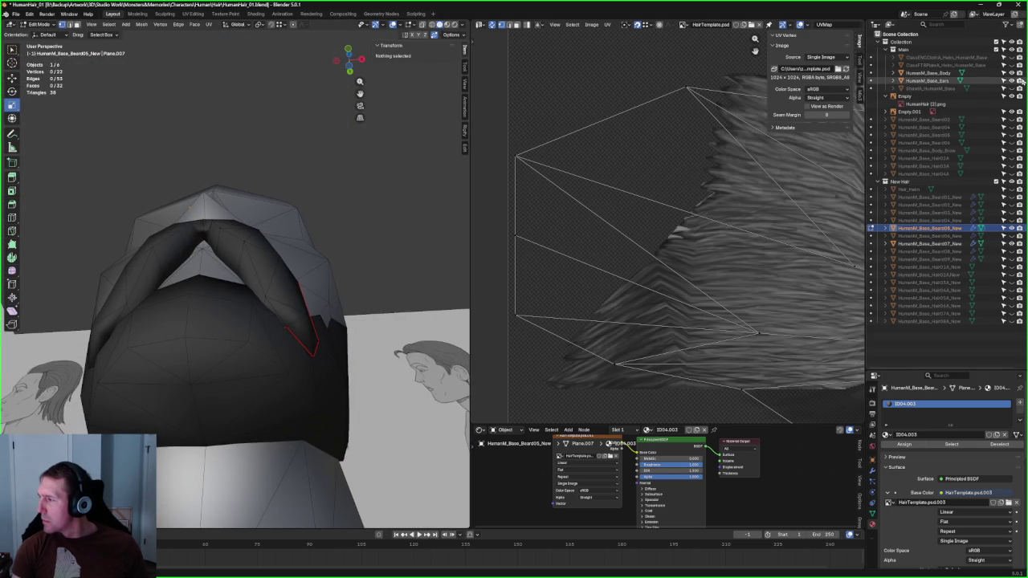
# Step: Hide the base body and head meshes so only the beard card remains visible
pyautogui.click(1017, 75)
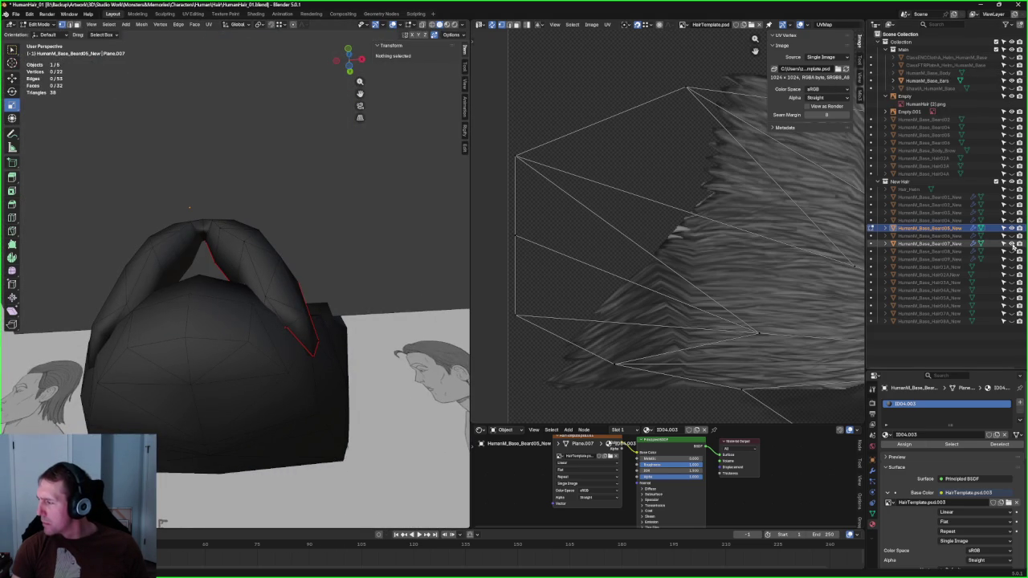
pyautogui.click(1011, 244)
pyautogui.moveTo(241, 289)
pyautogui.mouseDown(button='middle')
pyautogui.moveTo(275, 297)
pyautogui.moveTo(274, 276)
pyautogui.mouseUp(button='middle')
pyautogui.click(251, 317)
pyautogui.press('g')
pyautogui.press('y')
pyautogui.press('Escape')
pyautogui.hotkey('alt', 'a')
# Step: Mark the two edges at the beard's left side as UV seams
pyautogui.moveTo(300, 336)
pyautogui.mouseDown(button='middle')
pyautogui.moveTo(288, 316)
pyautogui.moveTo(208, 277)
pyautogui.moveTo(176, 234)
pyautogui.moveTo(155, 238)
pyautogui.moveTo(182, 271)
pyautogui.moveTo(179, 283)
pyautogui.mouseUp(button='middle')
pyautogui.click(175, 279)
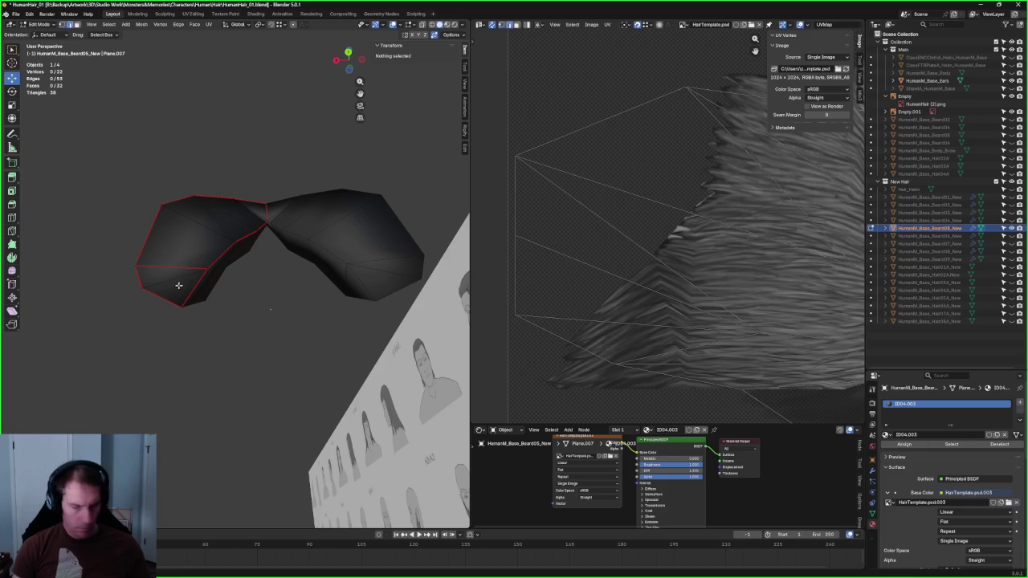
pyautogui.click(177, 283)
pyautogui.rightClick(178, 282)
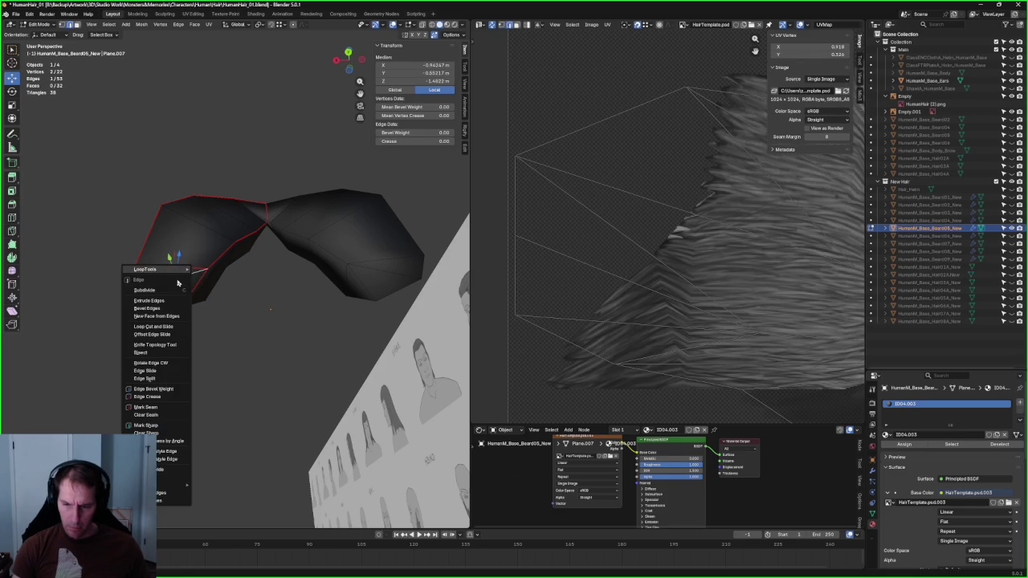
pyautogui.click(147, 409)
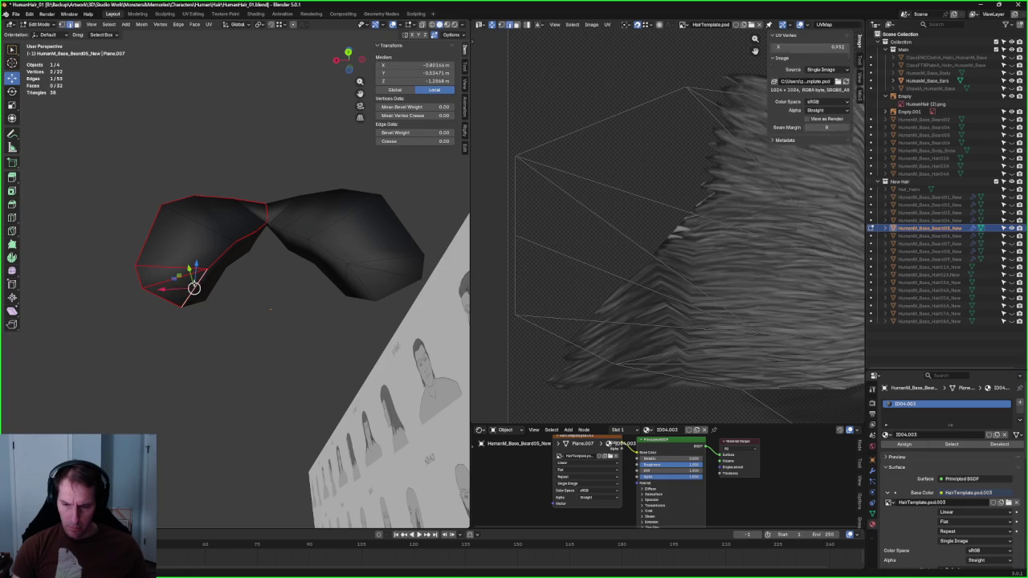
pyautogui.keyDown('shift'); pyautogui.click(188, 291); pyautogui.keyUp('shift')
pyautogui.rightClick(156, 302)
pyautogui.click(136, 300)
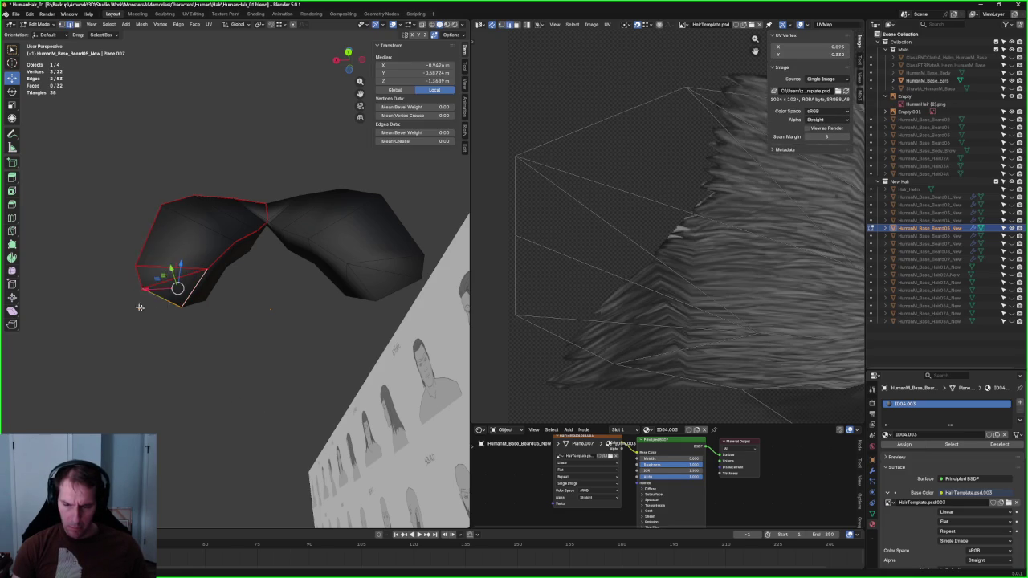
pyautogui.hotkey('alt', 'a')
# Step: Select the entire beard mesh and bring up the mesh operations menu
pyautogui.scroll(-3, 245, 347)
pyautogui.moveTo(245, 346)
pyautogui.mouseDown(button='middle')
pyautogui.moveTo(351, 253)
pyautogui.moveTo(356, 233)
pyautogui.moveTo(355, 283)
pyautogui.mouseUp(button='middle')
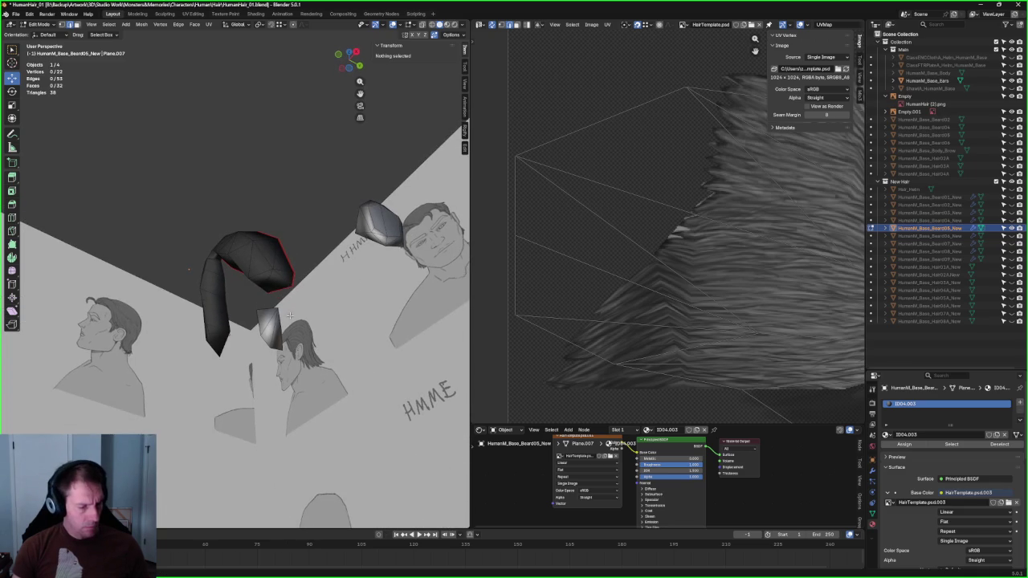
pyautogui.press('a')
pyautogui.click(143, 24)
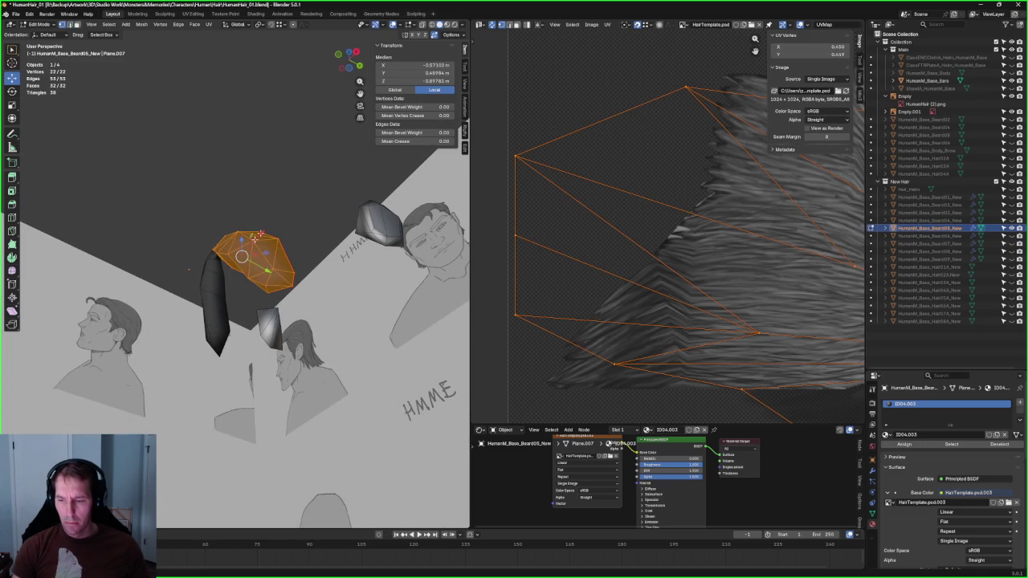
# Step: Dismiss the mesh operations menu and orbit around the beard card
pyautogui.click(300, 177)
pyautogui.scroll(4, 295, 237)
pyautogui.scroll(-3, 295, 238)
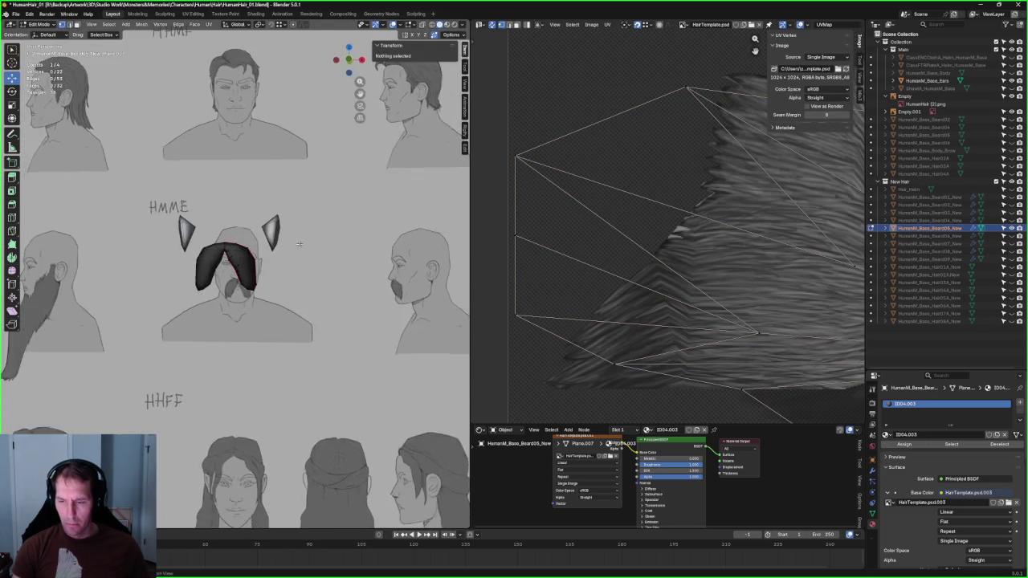
pyautogui.scroll(3, 295, 237)
pyautogui.moveTo(295, 237)
pyautogui.mouseDown(button='middle')
pyautogui.moveTo(323, 270)
pyautogui.moveTo(367, 268)
pyautogui.mouseUp(button='middle')
pyautogui.scroll(4, 354, 297)
pyautogui.moveTo(343, 333)
pyautogui.mouseDown(button='middle')
pyautogui.moveTo(335, 266)
pyautogui.moveTo(191, 259)
pyautogui.mouseUp(button='middle')
pyautogui.scroll(-3, 335, 266)
# Step: In front view, select the beard's central peak vertex and slide it along its edge
pyautogui.press('KP_1')
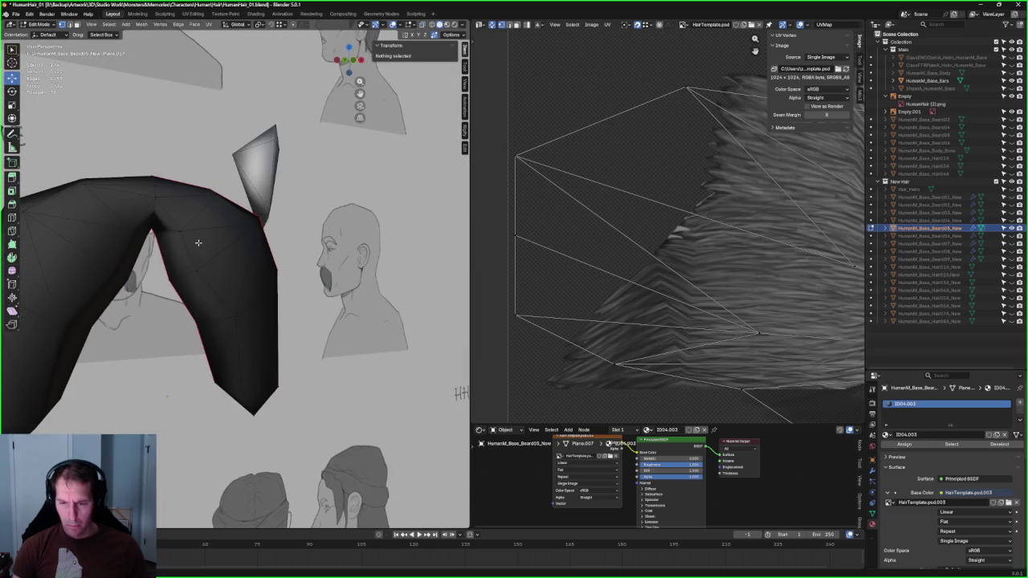
pyautogui.scroll(3, 192, 241)
pyautogui.scroll(3, 245, 301)
pyautogui.scroll(3, 321, 277)
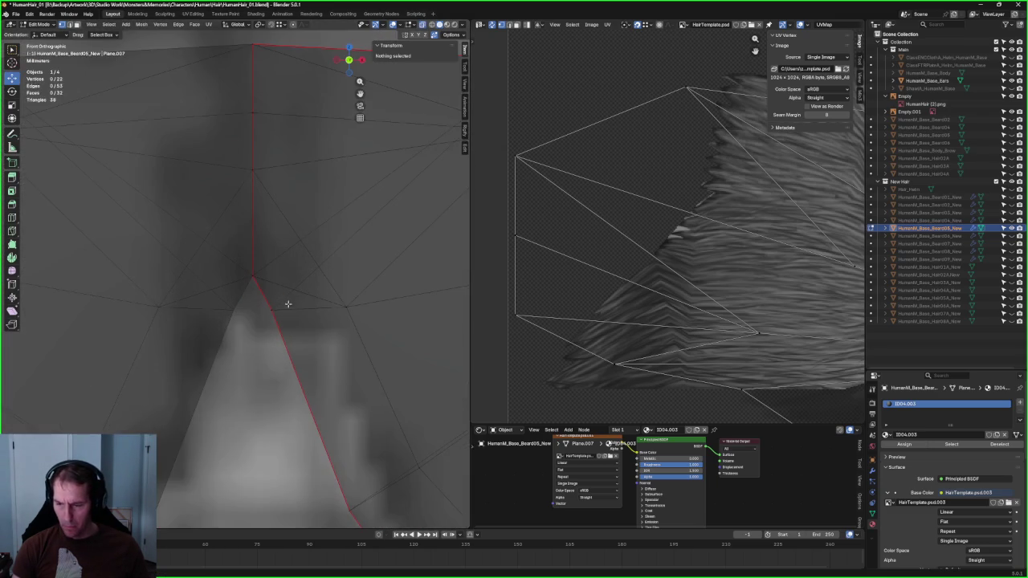
pyautogui.scroll(-5, 287, 298)
pyautogui.moveTo(249, 295); pyautogui.dragTo(251, 296)
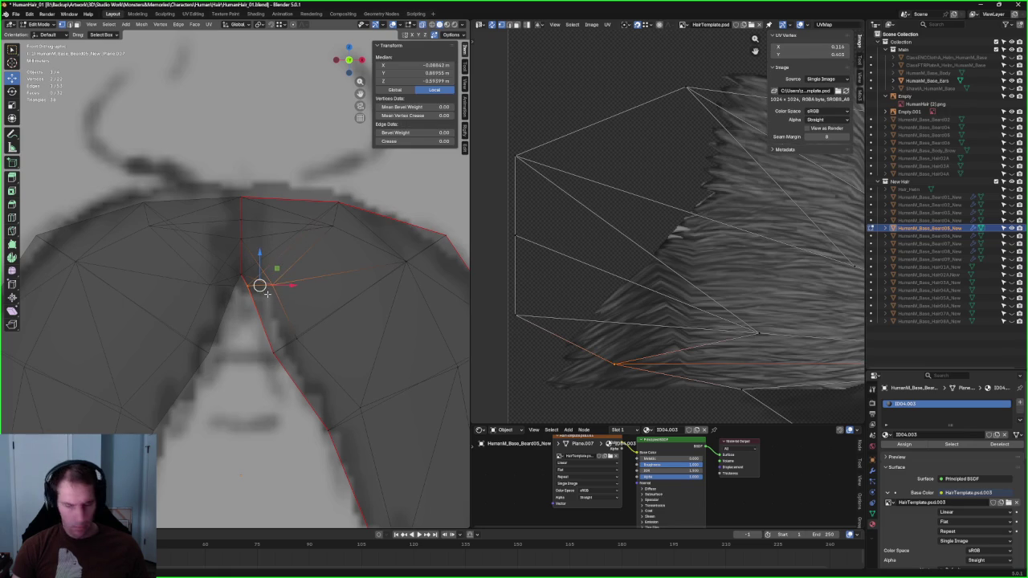
pyautogui.hotkey('shift', 'v')
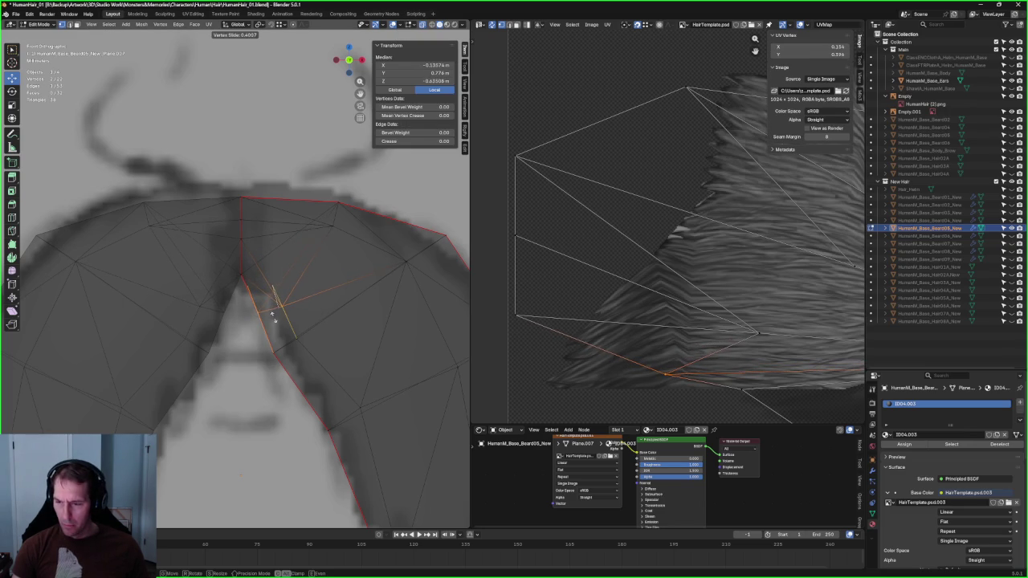
pyautogui.hotkey('alt', 'a')
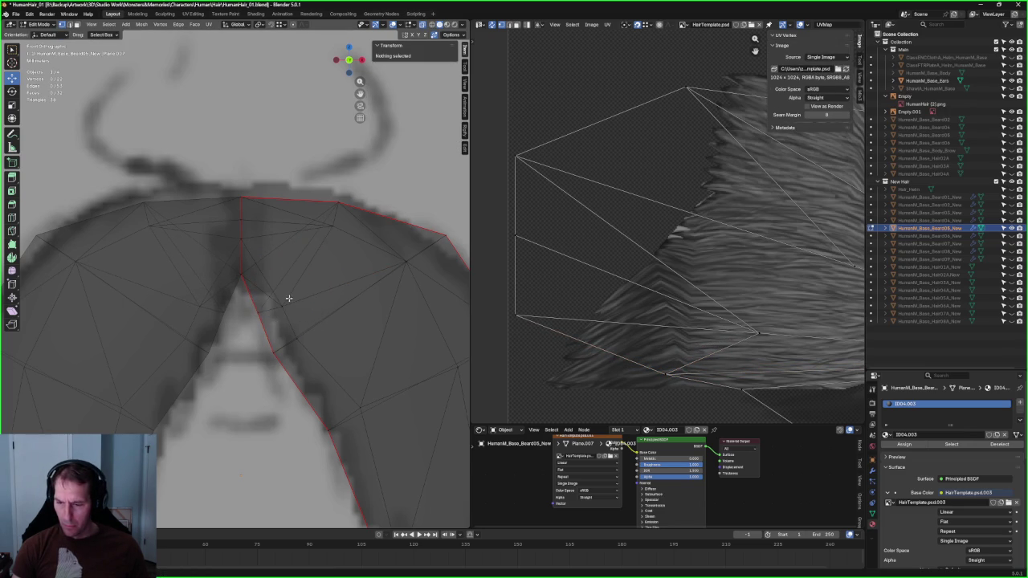
# Step: Reposition the beard's right-side vertex along X and shift a lower vertex vertically
pyautogui.scroll(-2, 289, 298)
pyautogui.click(289, 297)
pyautogui.moveTo(281, 297)
pyautogui.mouseDown()
pyautogui.moveTo(250, 334)
pyautogui.moveTo(290, 306)
pyautogui.mouseUp()
pyautogui.hotkey('alt', 'a')
pyautogui.click(305, 328)
pyautogui.moveTo(333, 334)
pyautogui.mouseDown()
pyautogui.moveTo(274, 387)
pyautogui.moveTo(298, 326)
pyautogui.moveTo(298, 346)
pyautogui.mouseUp()
pyautogui.click(323, 438)
pyautogui.scroll(-4, 325, 417)
pyautogui.scroll(-3, 307, 364)
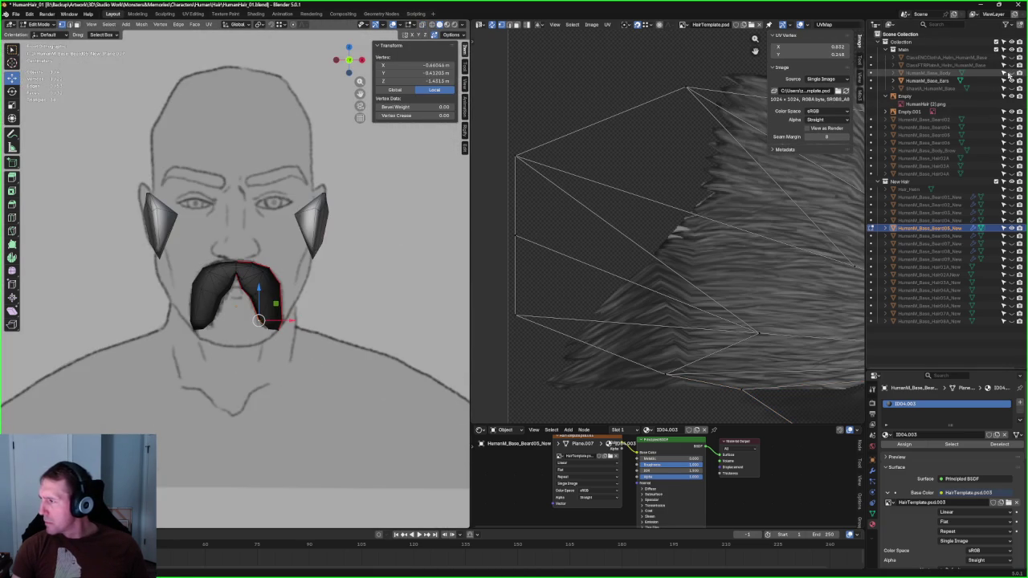
# Step: Unhide the base body mesh and clear the selection to inspect the beard's fit
pyautogui.click(1004, 73)
pyautogui.scroll(3, 294, 299)
pyautogui.scroll(-5, 294, 299)
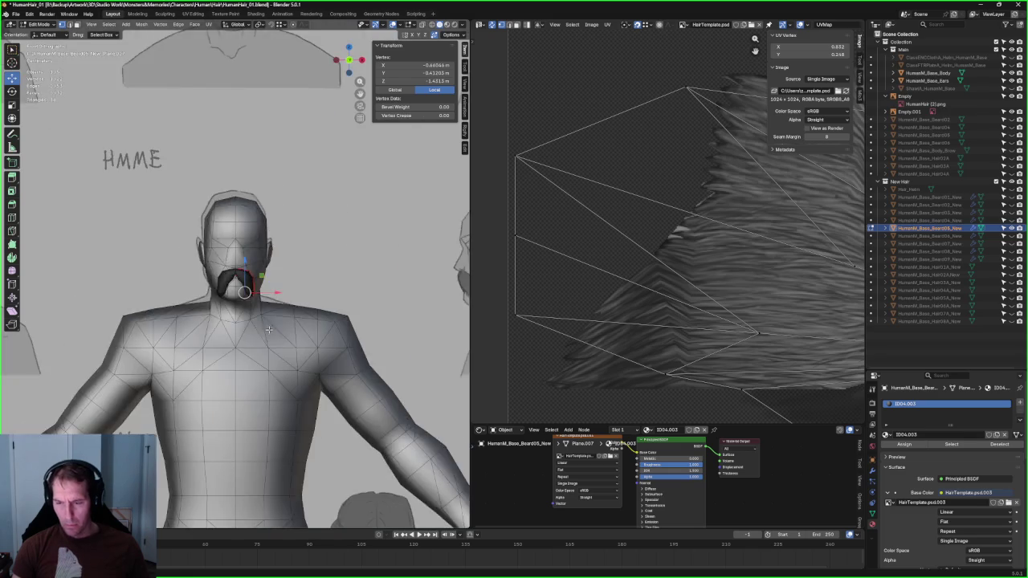
pyautogui.scroll(-3, 321, 362)
pyautogui.scroll(-3, 369, 503)
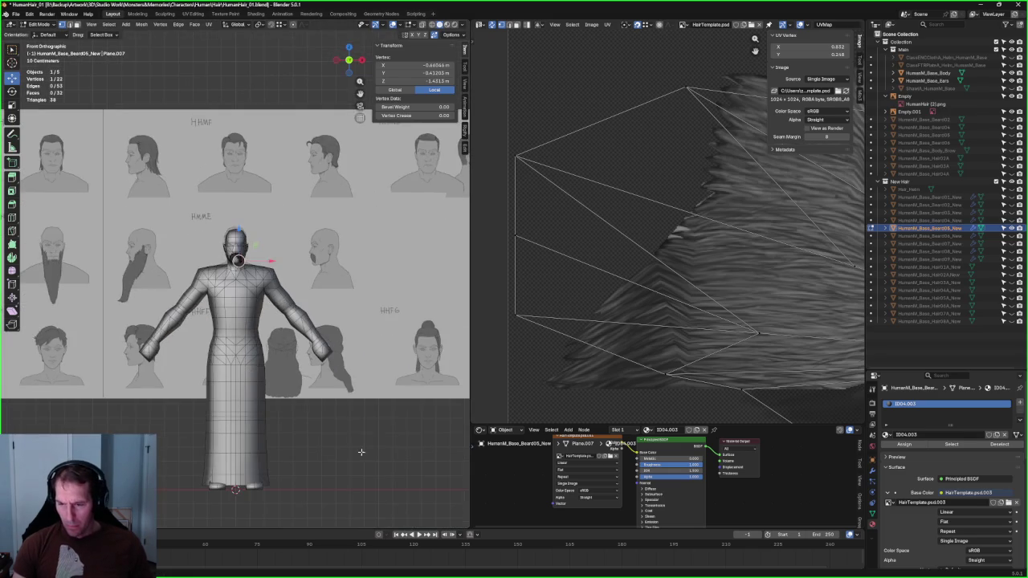
pyautogui.hotkey('alt', 'a')
pyautogui.scroll(8, 287, 292)
pyautogui.scroll(4, 286, 291)
pyautogui.hotkey('alt', 'z')
pyautogui.scroll(1, 320, 307)
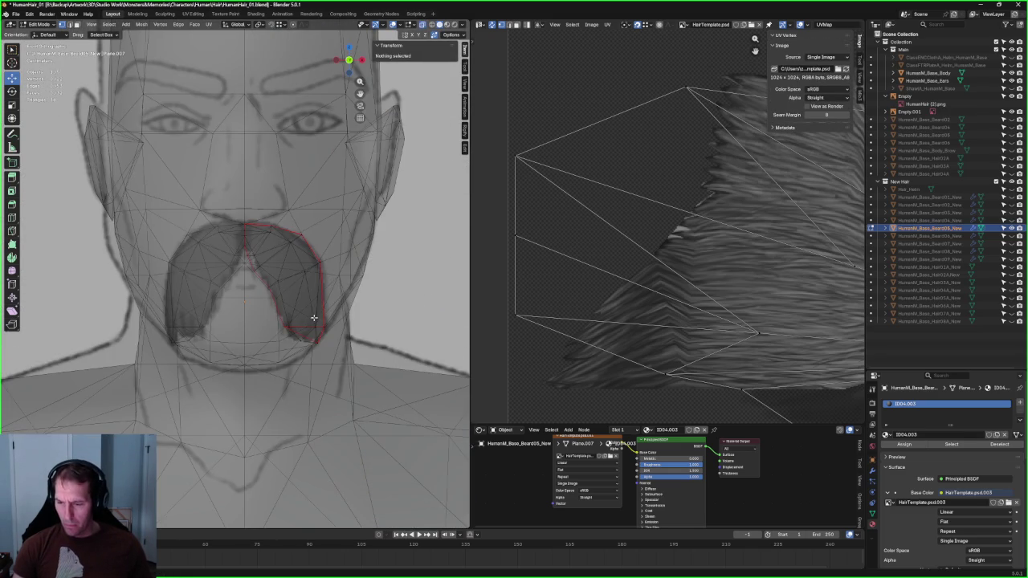
pyautogui.hotkey('alt', 'z')
# Step: Move the beard's right corner vertex along X, then along Y, closer to the chin
pyautogui.hotkey('alt', 'z')
pyautogui.click(291, 330)
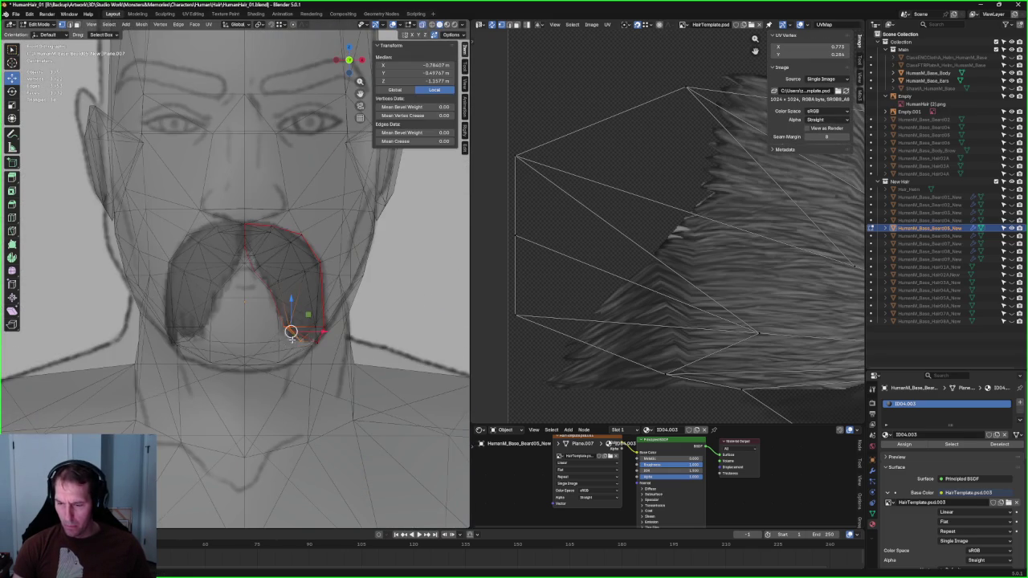
pyautogui.hotkey('alt', 'z')
pyautogui.press('g')
pyautogui.press('x')
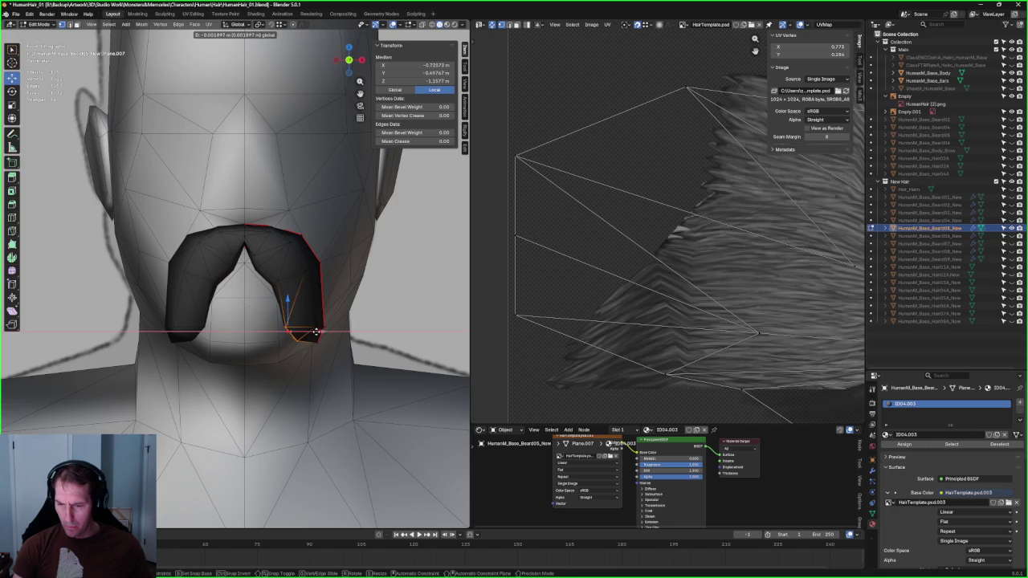
pyautogui.click(315, 332)
pyautogui.moveTo(313, 329); pyautogui.dragTo(322, 303, button='middle')
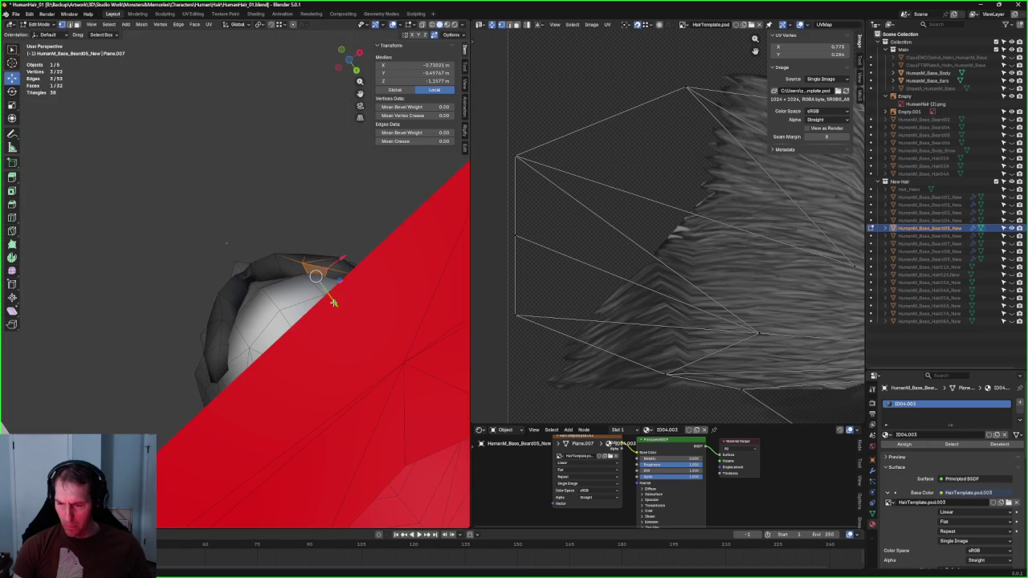
pyautogui.press('g')
pyautogui.press('y')
pyautogui.click(332, 296)
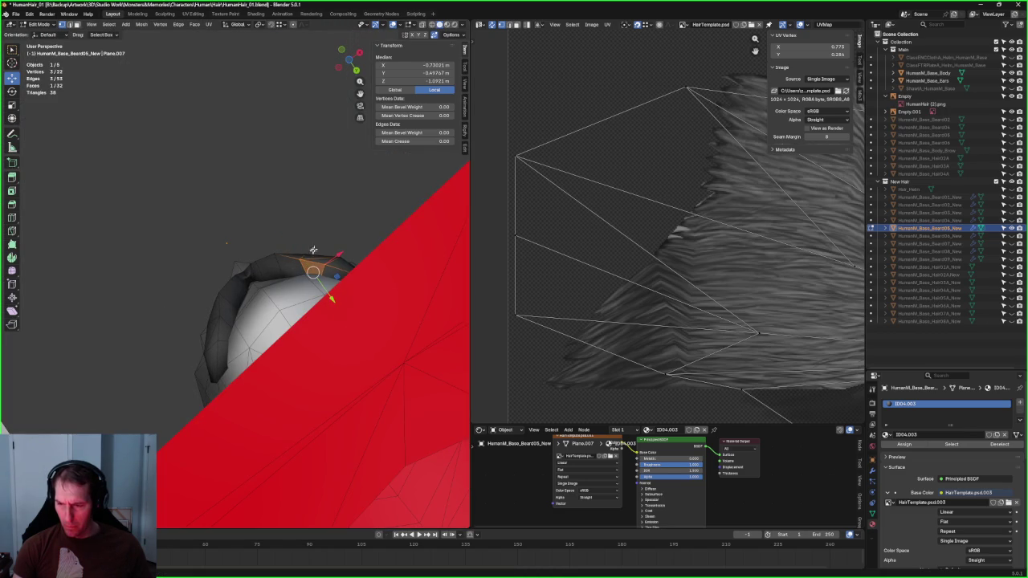
pyautogui.click(326, 250)
# Step: In front view, nudge a lower moustache-card vertex along X toward the jaw
pyautogui.click(324, 263)
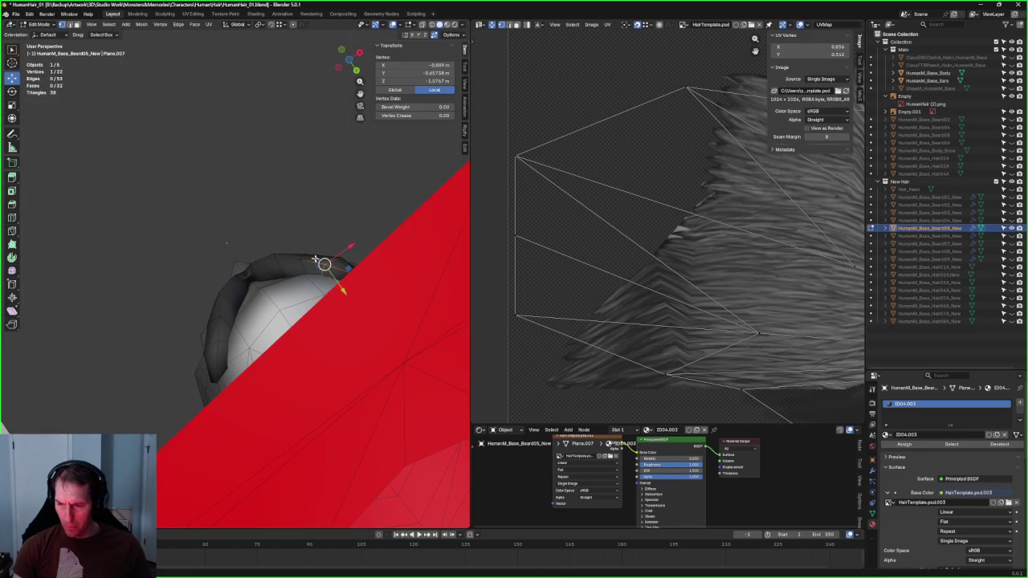
pyautogui.click(290, 234)
pyautogui.press('g')
pyautogui.press('x')
pyautogui.click(321, 331)
pyautogui.press('KP_3')
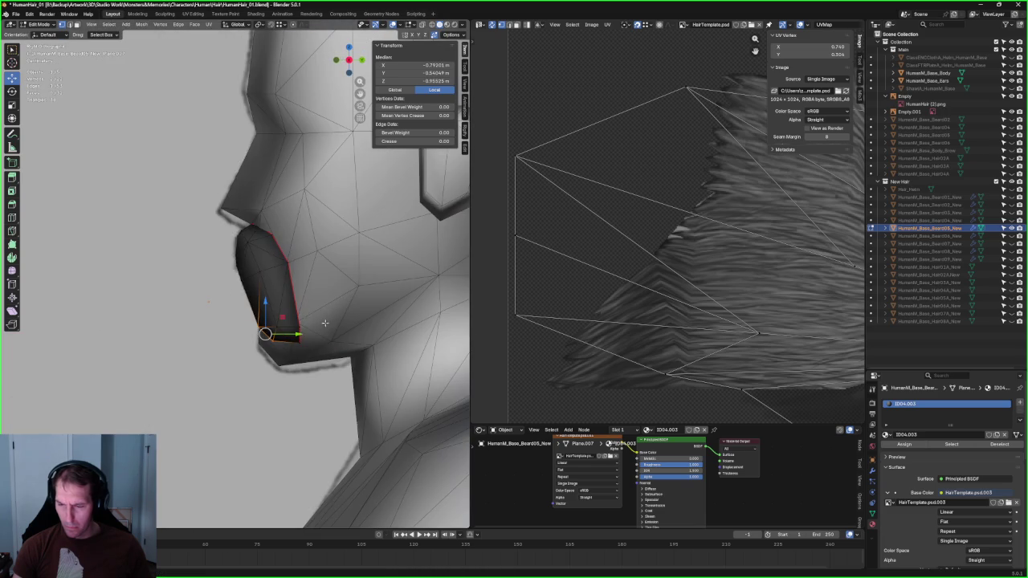
# Step: Lower the moustache card's chin vertex along Z, checking it in X-ray
pyautogui.hotkey('alt', 'a')
pyautogui.moveTo(250, 313); pyautogui.dragTo(280, 266, button='middle')
pyautogui.click(275, 270)
pyautogui.hotkey('alt', 'z')
pyautogui.hotkey('alt', 'z')
pyautogui.press('g')
pyautogui.press('z')
pyautogui.click(290, 375)
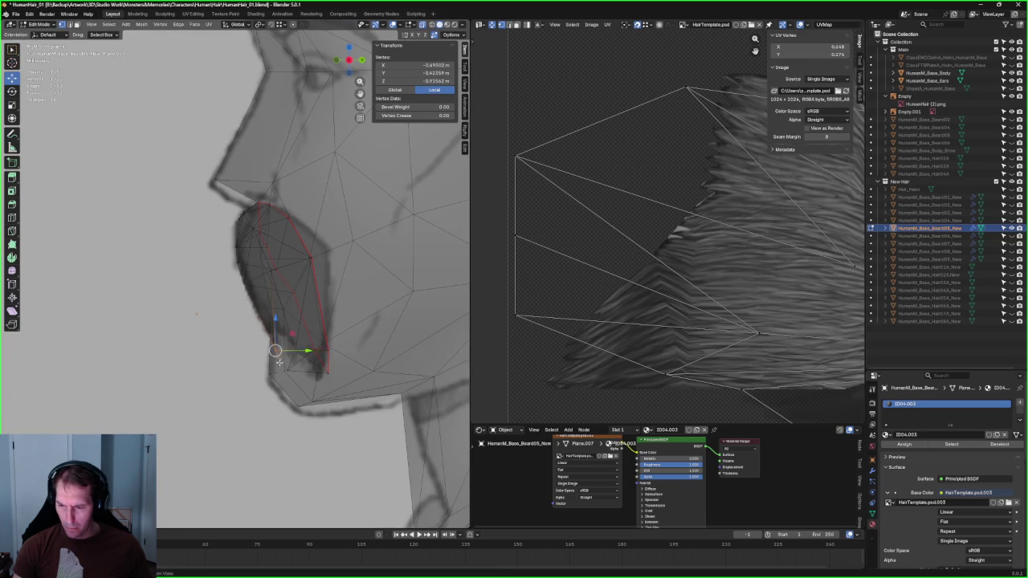
pyautogui.hotkey('alt', 'z')
# Step: Slide the jaw-corner vertex of the moustache card along Y toward the face
pyautogui.hotkey('alt', 'z')
pyautogui.hotkey('alt', 'z')
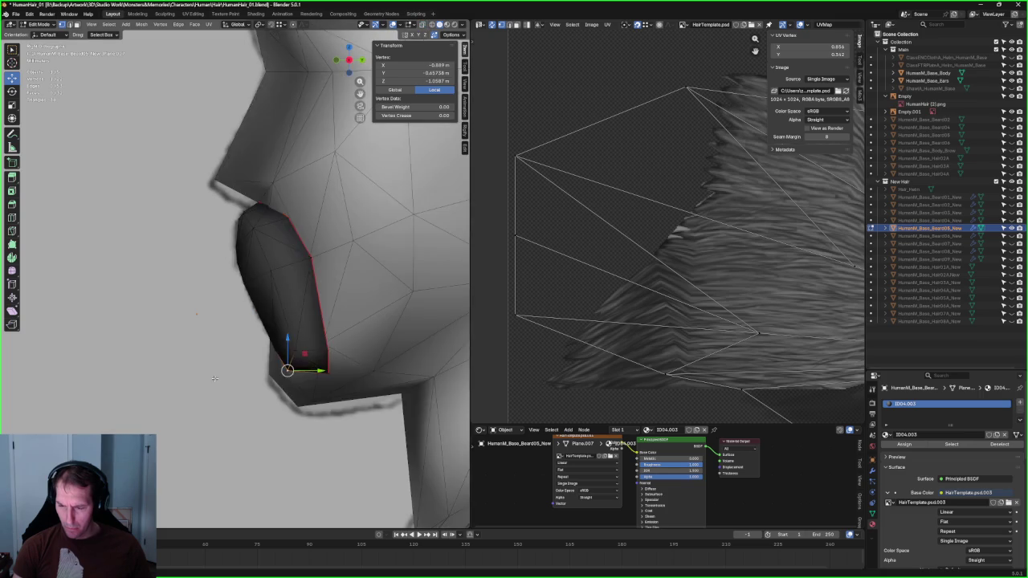
pyautogui.hotkey('alt', 'a')
pyautogui.scroll(-5, 304, 377)
pyautogui.moveTo(273, 353)
pyautogui.mouseDown(button='middle')
pyautogui.moveTo(237, 343)
pyautogui.moveTo(289, 345)
pyautogui.mouseUp(button='middle')
pyautogui.scroll(4, 353, 347)
pyautogui.hotkey('alt', 'z')
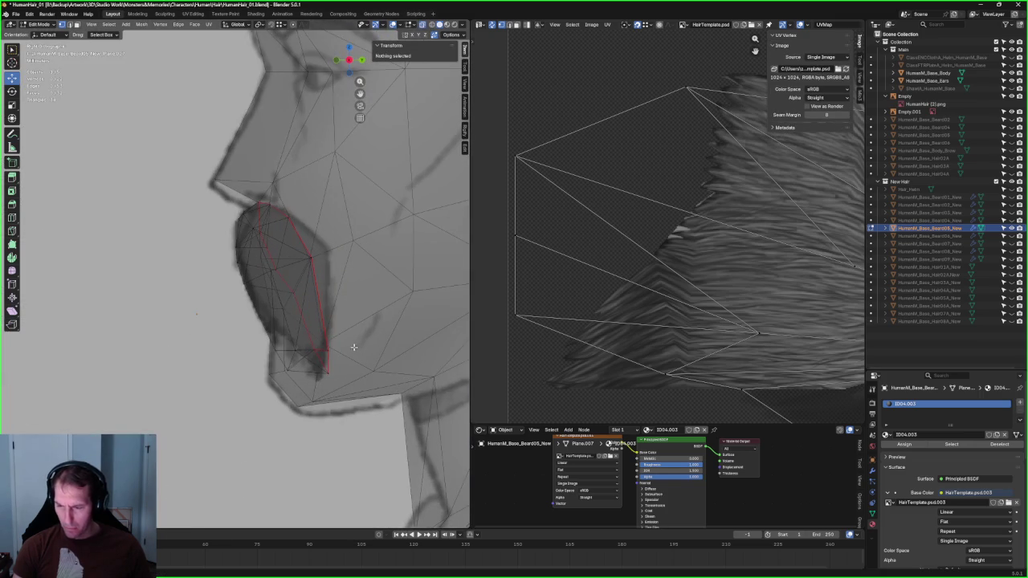
pyautogui.hotkey('alt', 'z')
pyautogui.scroll(-4, 334, 298)
pyautogui.moveTo(334, 298)
pyautogui.mouseDown(button='middle')
pyautogui.moveTo(126, 331)
pyautogui.moveTo(233, 288)
pyautogui.moveTo(204, 257)
pyautogui.mouseUp(button='middle')
pyautogui.scroll(4, 225, 293)
pyautogui.scroll(3, 209, 275)
pyautogui.scroll(-3, 209, 275)
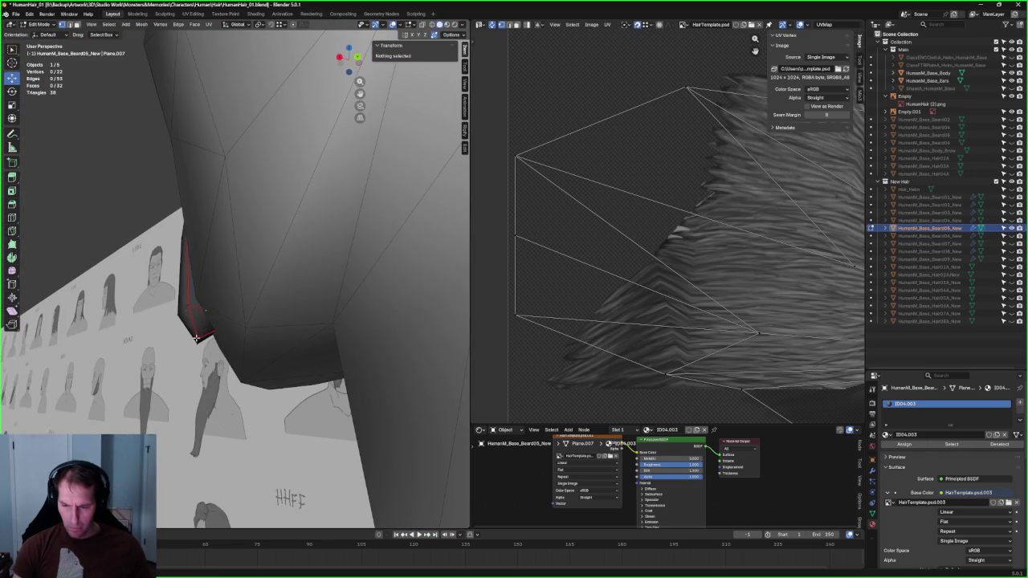
pyautogui.click(195, 338)
pyautogui.moveTo(216, 337); pyautogui.dragTo(217, 338)
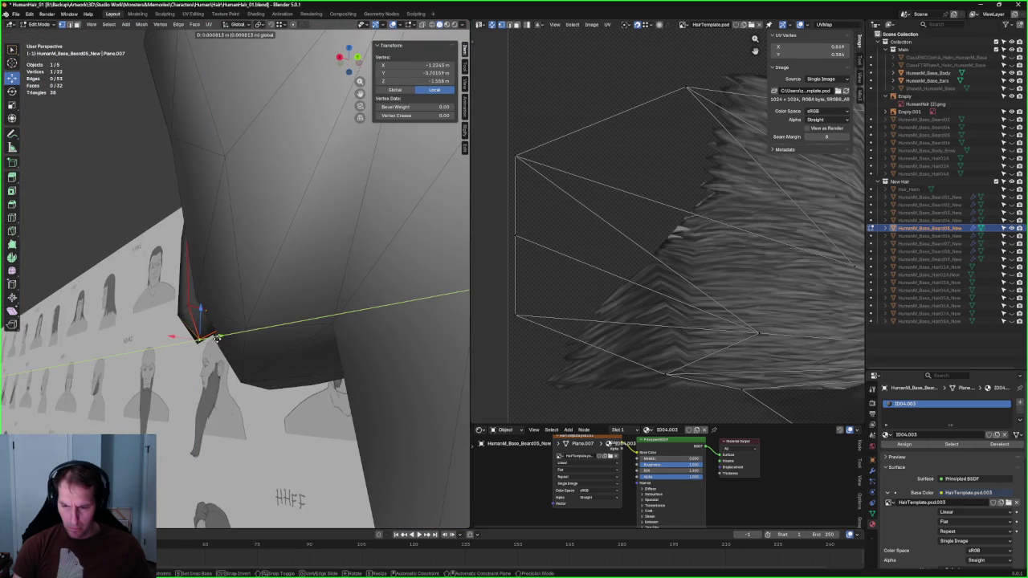
# Step: Inspect the card's jaw vertices from the side, front and above with X-ray toggled
pyautogui.hotkey('alt', 'a')
pyautogui.moveTo(158, 210); pyautogui.dragTo(223, 328, button='middle')
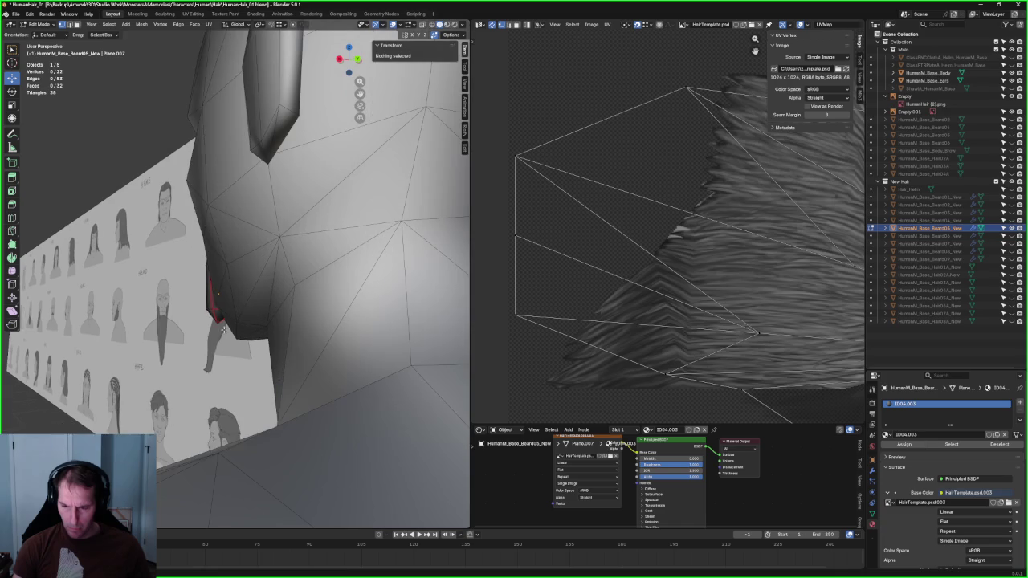
pyautogui.click(216, 320)
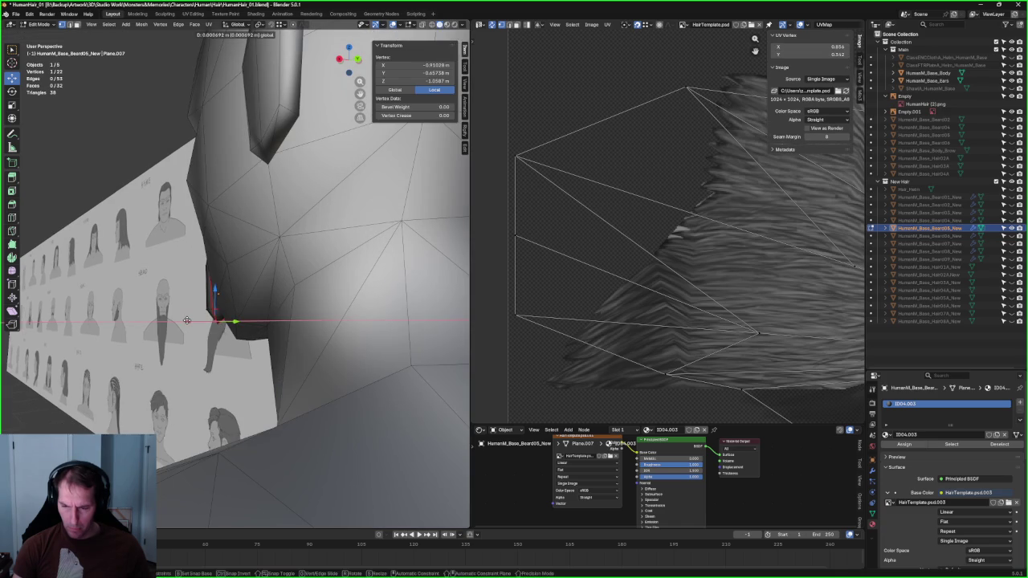
pyautogui.click(155, 149)
pyautogui.moveTo(154, 149)
pyautogui.mouseDown(button='middle')
pyautogui.moveTo(265, 354)
pyautogui.moveTo(275, 339)
pyautogui.mouseUp(button='middle')
pyautogui.scroll(3, 271, 367)
pyautogui.scroll(-2, 272, 367)
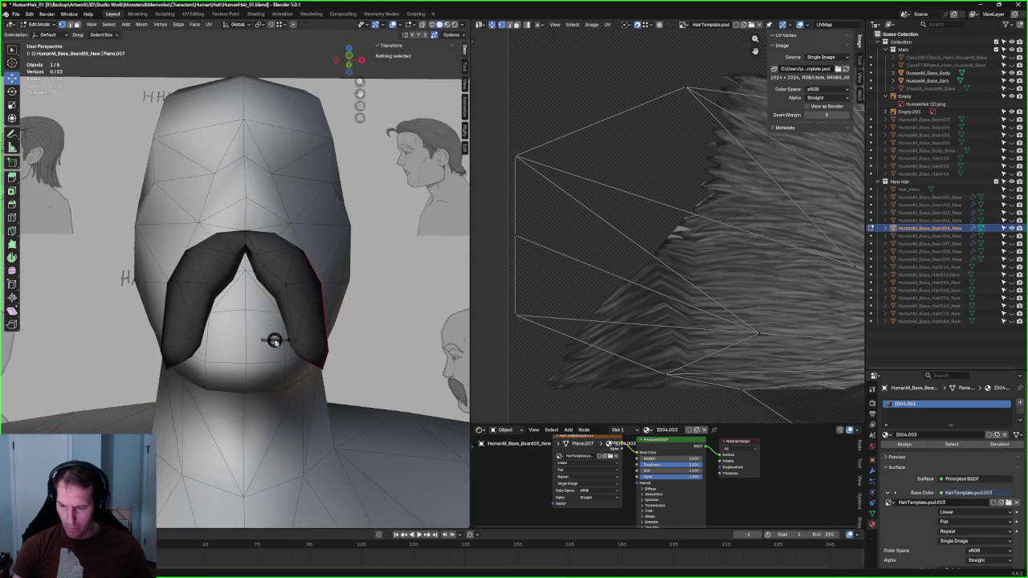
pyautogui.scroll(2, 276, 339)
pyautogui.hotkey('alt', 'z')
pyautogui.hotkey('alt', 'z')
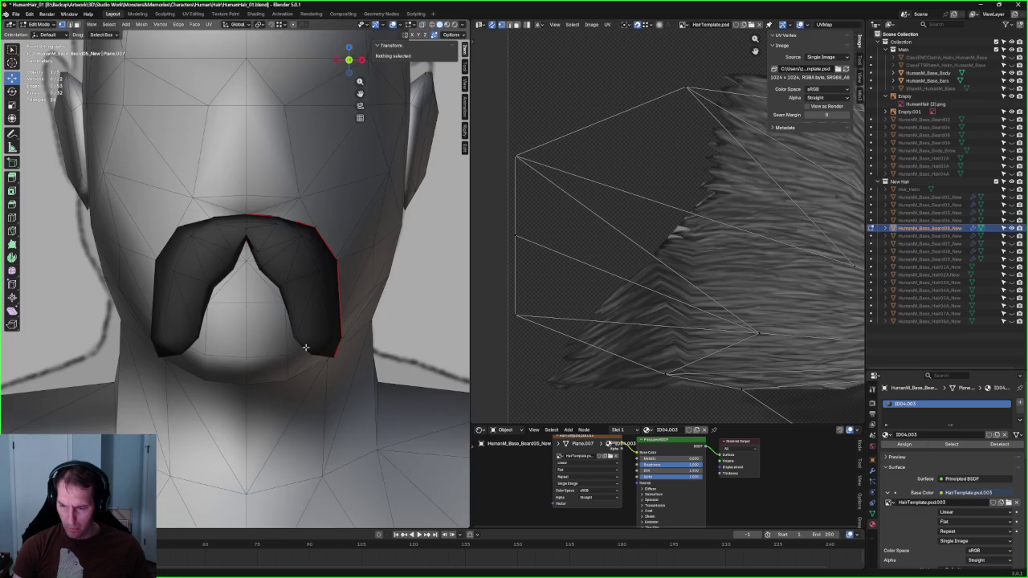
pyautogui.hotkey('alt', 'z')
pyautogui.moveTo(305, 347)
pyautogui.mouseDown(button='middle')
pyautogui.moveTo(297, 261)
pyautogui.moveTo(343, 327)
pyautogui.moveTo(366, 304)
pyautogui.moveTo(348, 301)
pyautogui.moveTo(354, 340)
pyautogui.moveTo(296, 402)
pyautogui.moveTo(227, 290)
pyautogui.mouseUp(button='middle')
pyautogui.hotkey('alt', 'z')
# Step: Move a moustache card vertex with a Shift+Z constraint, then raise and fine-tune it
pyautogui.click(343, 327)
pyautogui.press('g')
pyautogui.hotkey('shift', 'z')
pyautogui.click(363, 319)
pyautogui.press('g')
pyautogui.click(227, 294)
pyautogui.press('g')
pyautogui.click(228, 313)
# Step: Make a small vertex adjustment near the jaw and review it from new angles
pyautogui.moveTo(228, 313)
pyautogui.mouseDown(button='middle')
pyautogui.moveTo(217, 369)
pyautogui.moveTo(214, 309)
pyautogui.mouseUp(button='middle')
pyautogui.scroll(2, 218, 370)
pyautogui.scroll(3, 218, 369)
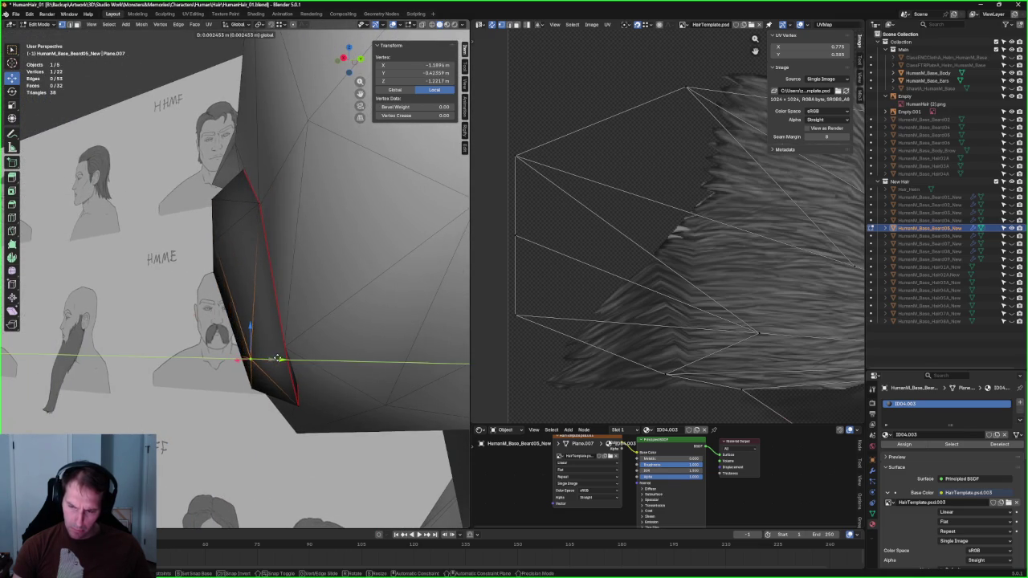
pyautogui.click(278, 359)
pyautogui.moveTo(277, 358); pyautogui.dragTo(232, 234, button='middle')
pyautogui.moveTo(156, 90)
pyautogui.mouseDown(button='middle')
pyautogui.moveTo(223, 200)
pyautogui.moveTo(191, 241)
pyautogui.moveTo(310, 346)
pyautogui.mouseUp(button='middle')
# Step: Make the Beard06_New beard mesh visible from the Outliner
pyautogui.click(229, 341)
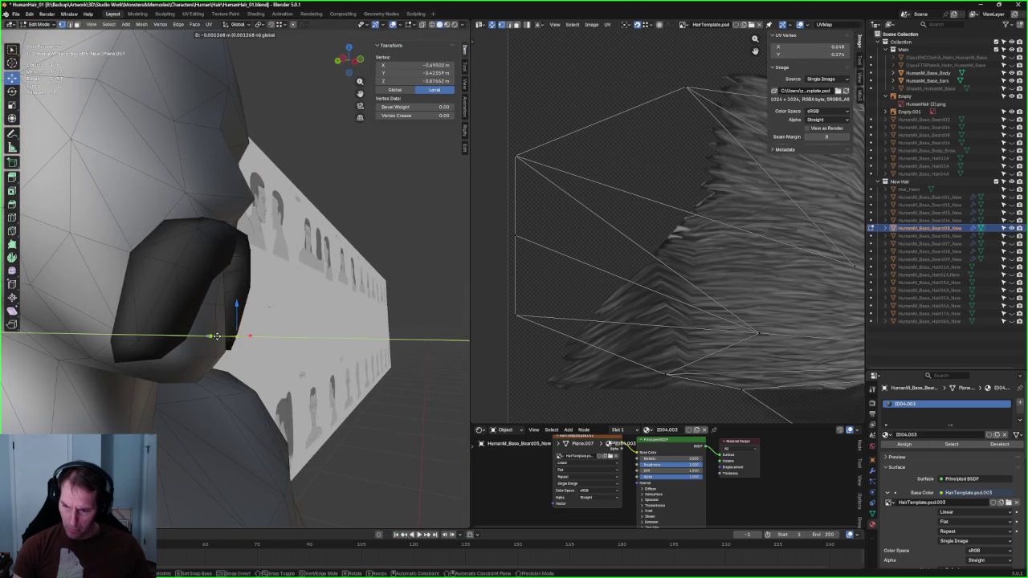
pyautogui.click(403, 418)
pyautogui.moveTo(402, 418)
pyautogui.mouseDown(button='middle')
pyautogui.moveTo(141, 318)
pyautogui.moveTo(238, 293)
pyautogui.mouseUp(button='middle')
pyautogui.scroll(2, 238, 293)
pyautogui.click(1010, 252)
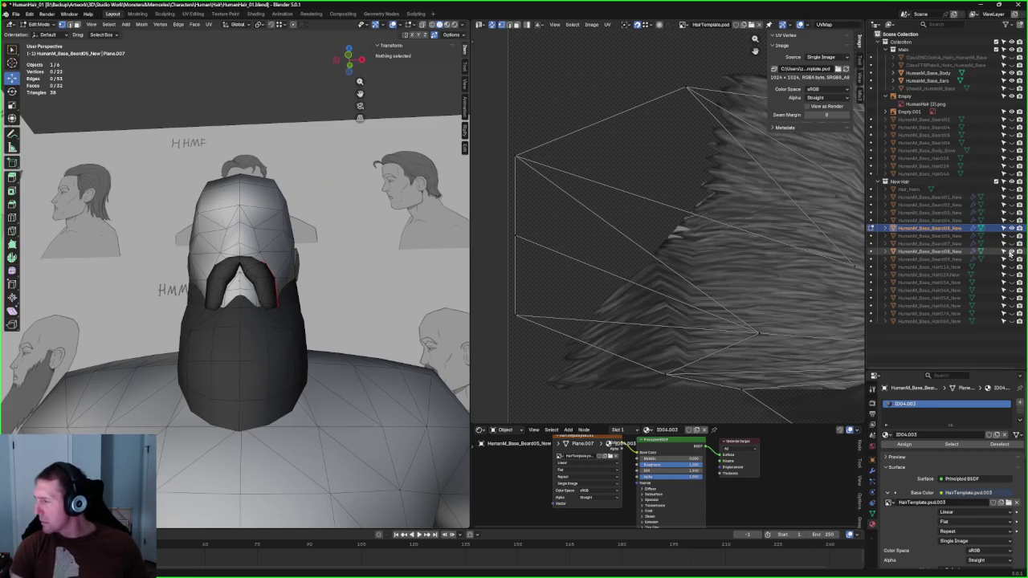
# Step: Shift the moustache's top vertex along X from a front view
pyautogui.scroll(3, 99, 241)
pyautogui.moveTo(195, 271)
pyautogui.mouseDown(button='middle')
pyautogui.moveTo(173, 281)
pyautogui.moveTo(210, 285)
pyautogui.moveTo(220, 266)
pyautogui.mouseUp(button='middle')
pyautogui.scroll(-3, 221, 265)
pyautogui.scroll(1, 265, 241)
pyautogui.scroll(2, 309, 218)
pyautogui.click(283, 213)
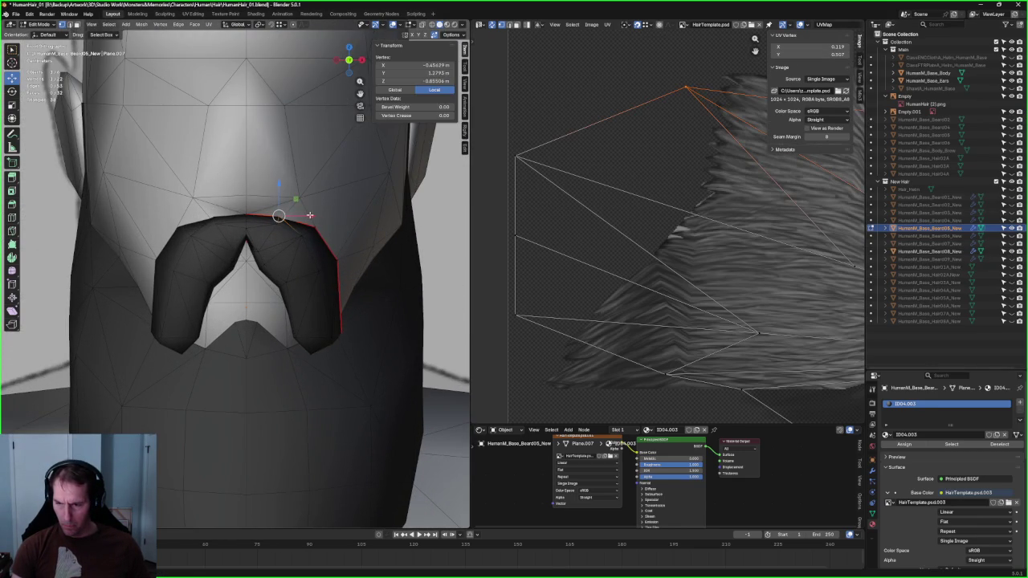
pyautogui.press('g')
pyautogui.press('x')
pyautogui.click(317, 217)
# Step: Zoom and orbit to a side view of the beard to review the moustache
pyautogui.scroll(-3, 317, 217)
pyautogui.scroll(-3, 312, 241)
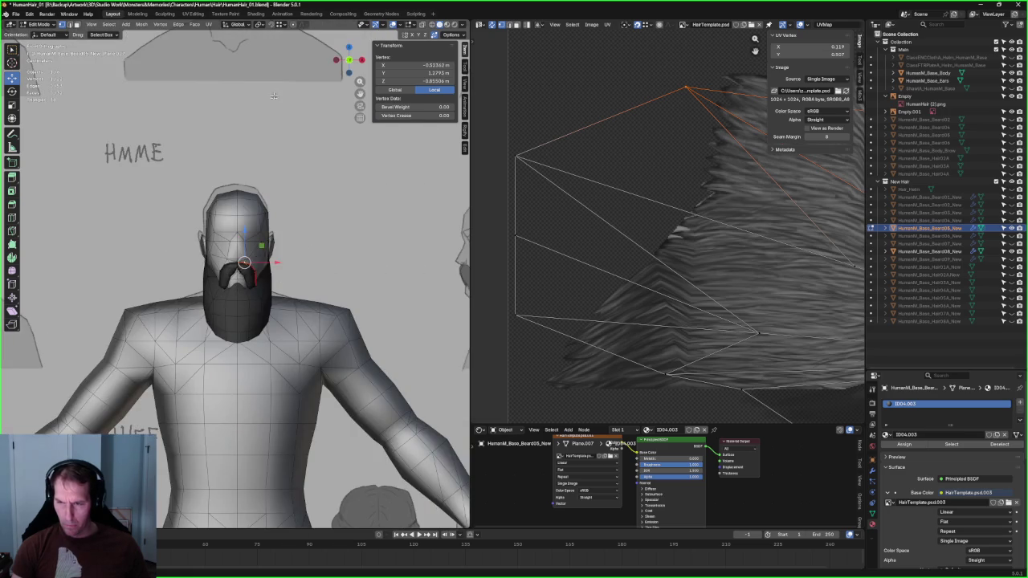
pyautogui.scroll(-2, 308, 263)
pyautogui.scroll(3, 234, 277)
pyautogui.scroll(3, 234, 277)
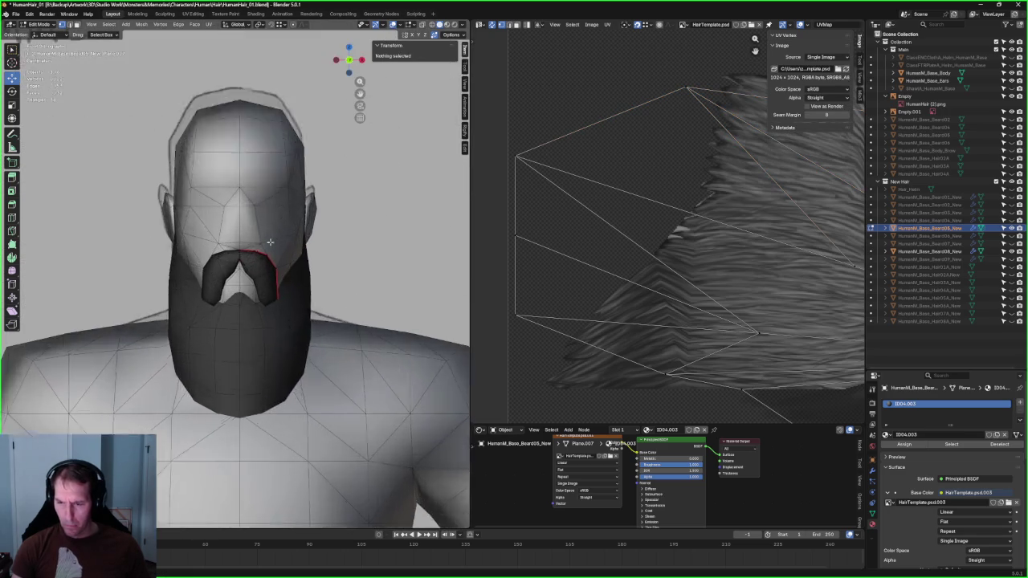
pyautogui.scroll(2, 235, 281)
pyautogui.scroll(-1, 233, 285)
pyautogui.hotkey('alt', 'a')
pyautogui.moveTo(237, 271)
pyautogui.mouseDown(button='middle')
pyautogui.moveTo(250, 241)
pyautogui.moveTo(231, 265)
pyautogui.moveTo(253, 268)
pyautogui.mouseUp(button='middle')
pyautogui.scroll(4, 250, 241)
# Step: Compare candidate moustache vertices near the lip from different angles
pyautogui.click(230, 265)
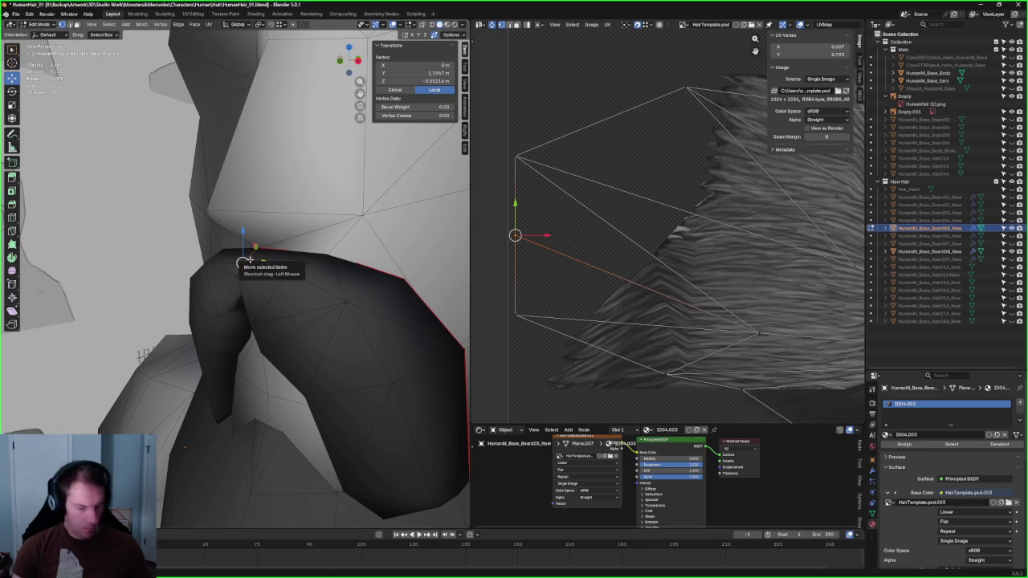
pyautogui.click(234, 273)
pyautogui.scroll(-4, 235, 274)
pyautogui.click(171, 506)
pyautogui.moveTo(171, 506)
pyautogui.mouseDown(button='middle')
pyautogui.moveTo(298, 326)
pyautogui.moveTo(213, 328)
pyautogui.mouseUp(button='middle')
pyautogui.scroll(3, 213, 328)
pyautogui.scroll(-2, 213, 327)
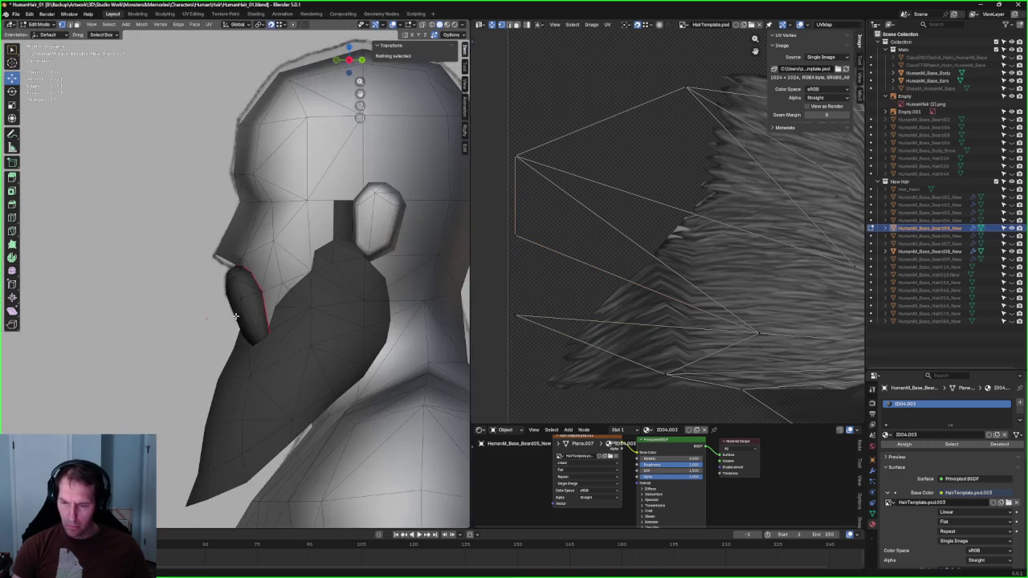
pyautogui.scroll(5, 233, 316)
# Step: Drag the upper-lip vertex slightly along Z with the gizmo arrow
pyautogui.click(218, 264)
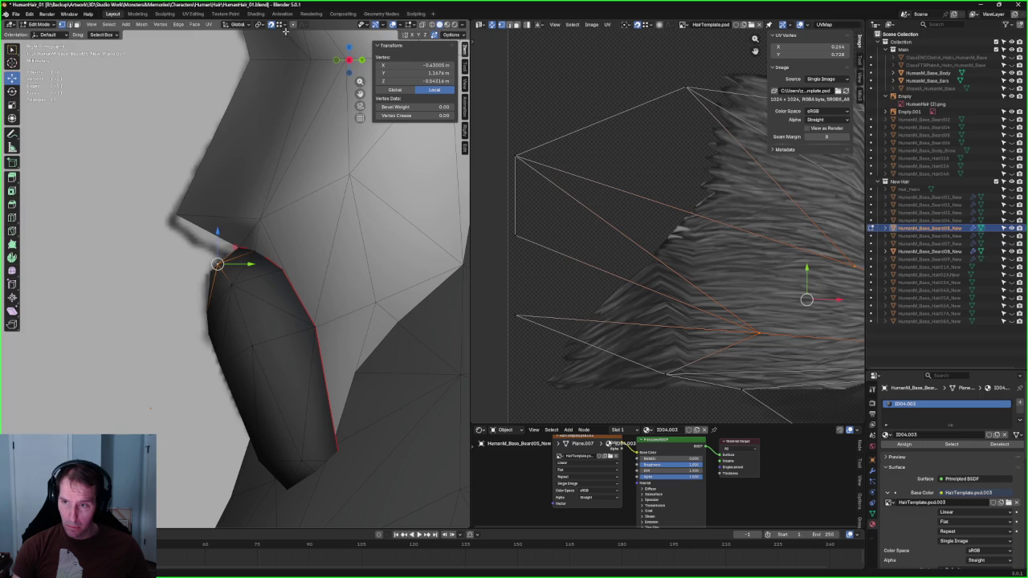
pyautogui.moveTo(219, 248); pyautogui.dragTo(185, 235)
pyautogui.scroll(-3, 217, 270)
pyautogui.scroll(5, 213, 271)
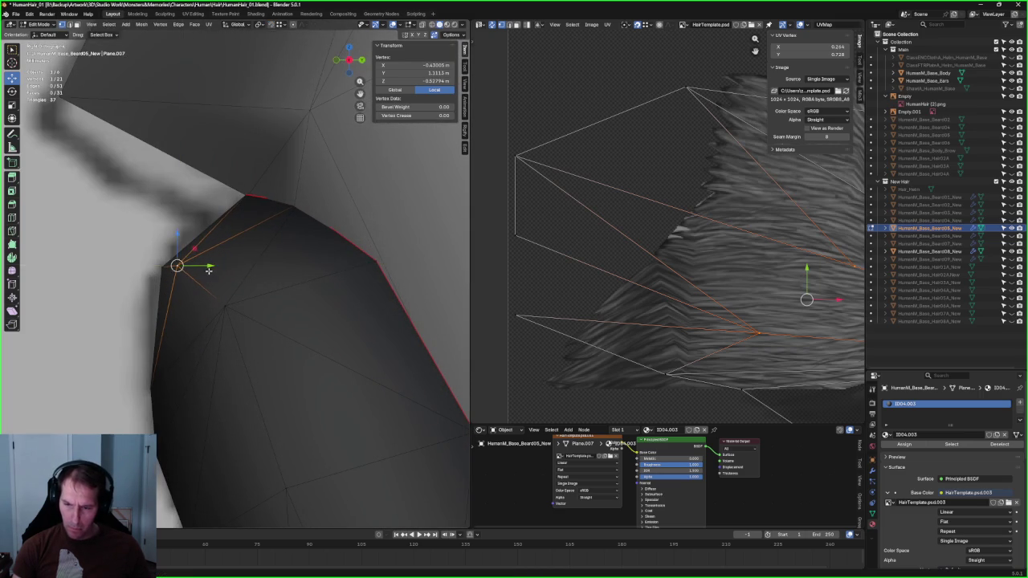
pyautogui.scroll(-3, 201, 305)
pyautogui.scroll(-2, 217, 353)
pyautogui.scroll(-5, 201, 460)
pyautogui.scroll(2, 182, 461)
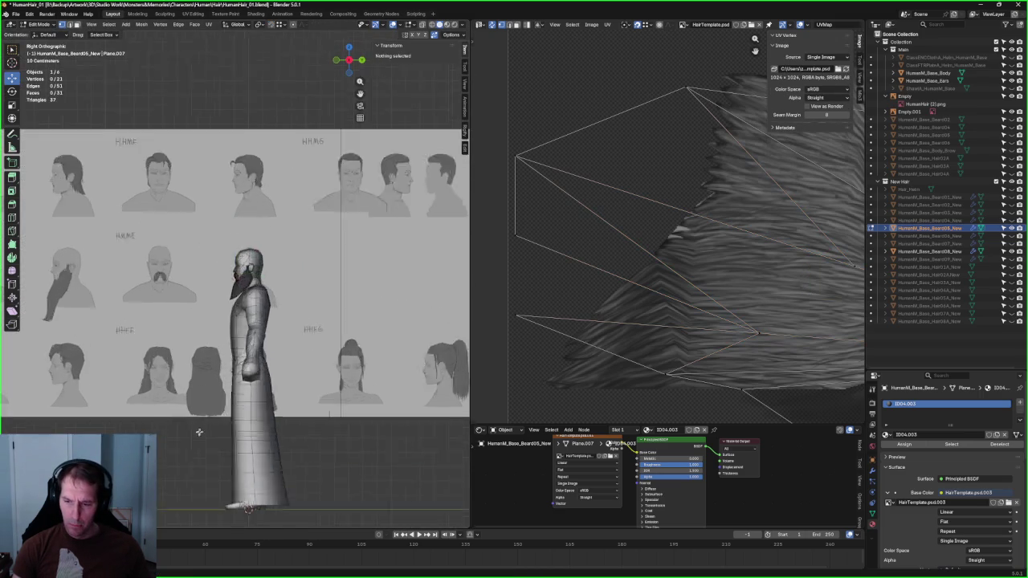
pyautogui.moveTo(182, 461); pyautogui.dragTo(241, 321, button='middle')
pyautogui.scroll(4, 269, 283)
pyautogui.scroll(2, 268, 283)
pyautogui.moveTo(268, 283); pyautogui.dragTo(260, 286, button='middle')
pyautogui.scroll(-4, 265, 286)
pyautogui.scroll(-4, 261, 287)
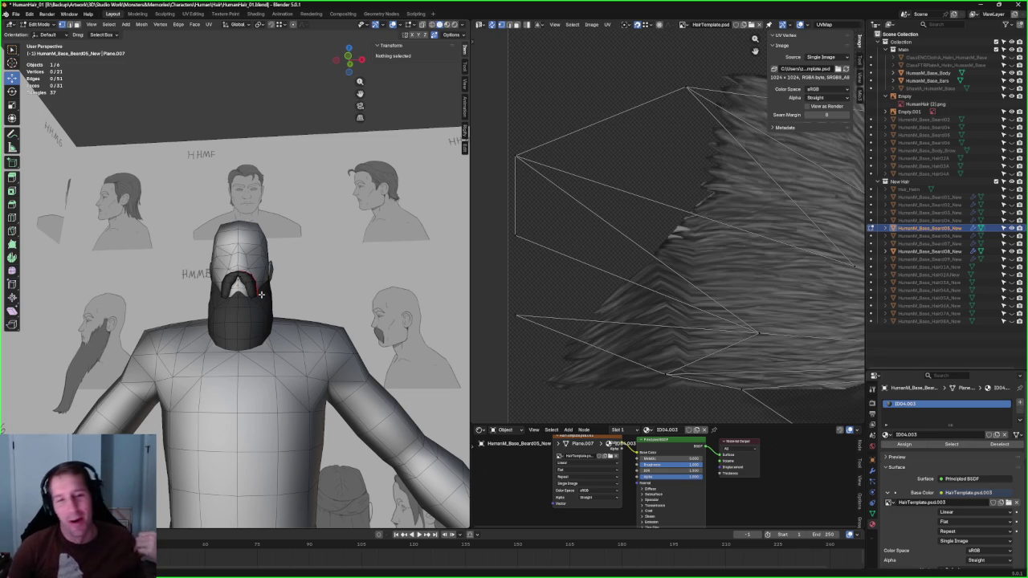
# Step: Frame the beard in front orthographic view and zoom in on the moustache
pyautogui.scroll(5, 294, 341)
pyautogui.moveTo(286, 340); pyautogui.dragTo(280, 346, button='middle')
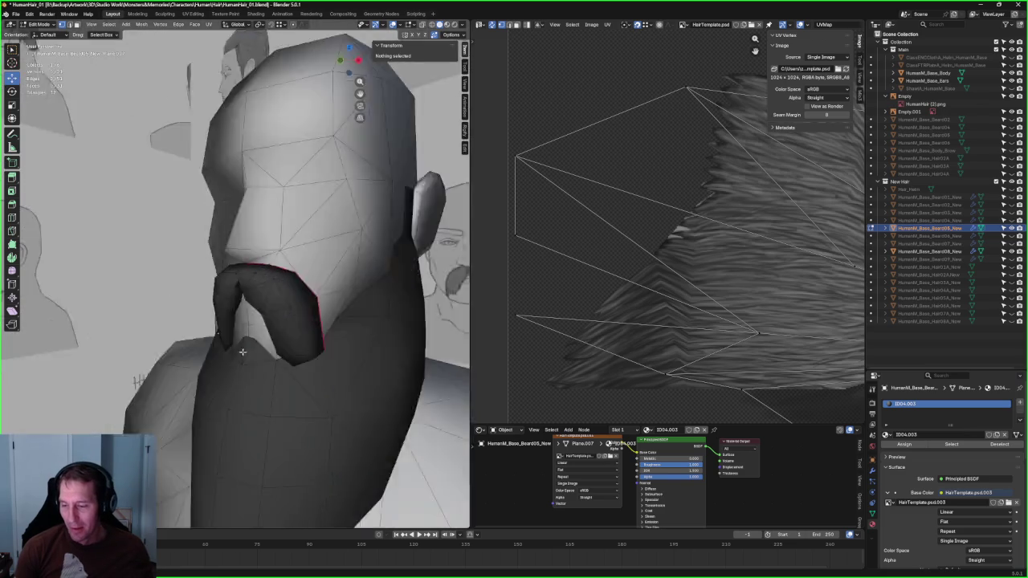
pyautogui.press('KP_1')
pyautogui.scroll(2, 295, 340)
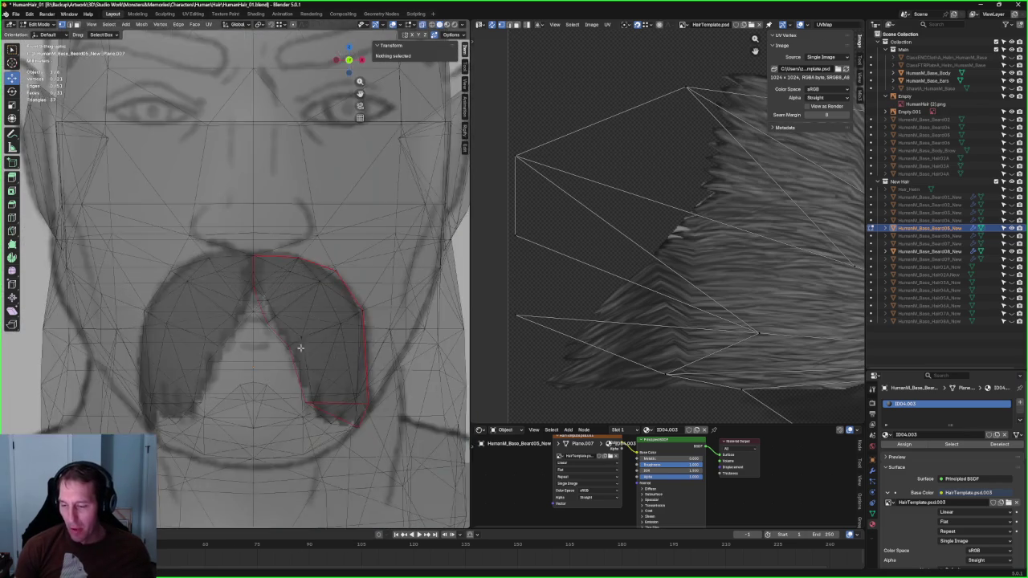
pyautogui.scroll(2, 298, 338)
pyautogui.scroll(2, 299, 353)
pyautogui.scroll(-2, 299, 360)
pyautogui.moveTo(291, 346); pyautogui.dragTo(294, 317, button='middle')
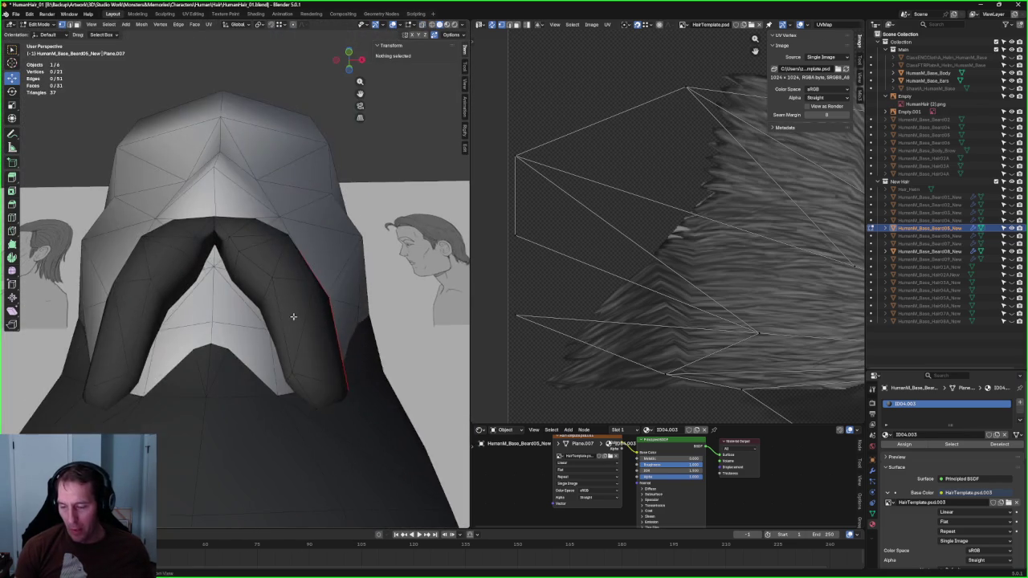
# Step: Move the moustache tip vertex along Y toward the face
pyautogui.hotkey('alt', 'z')
pyautogui.click(290, 396)
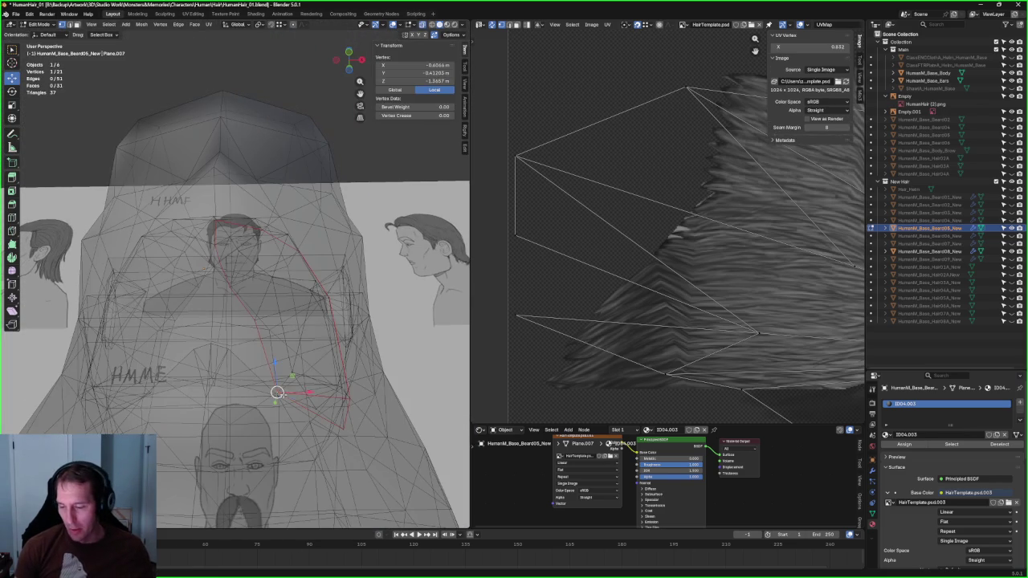
pyautogui.hotkey('alt', 'z')
pyautogui.moveTo(301, 394); pyautogui.dragTo(328, 392, button='middle')
pyautogui.press('g')
pyautogui.press('y')
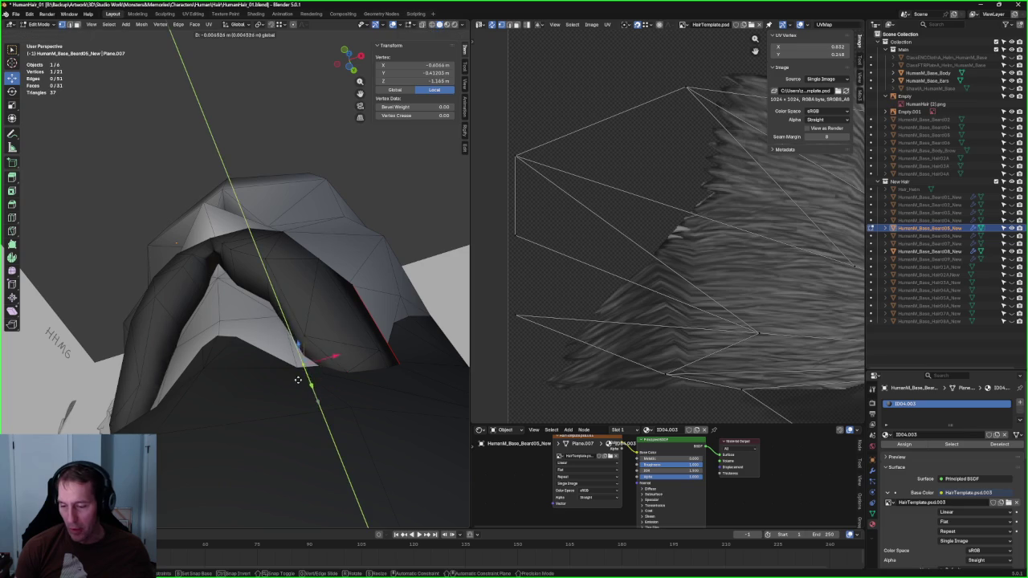
pyautogui.click(291, 367)
# Step: Shift the moustache tip vertex along X in front view, checking in X-ray
pyautogui.press('KP_1')
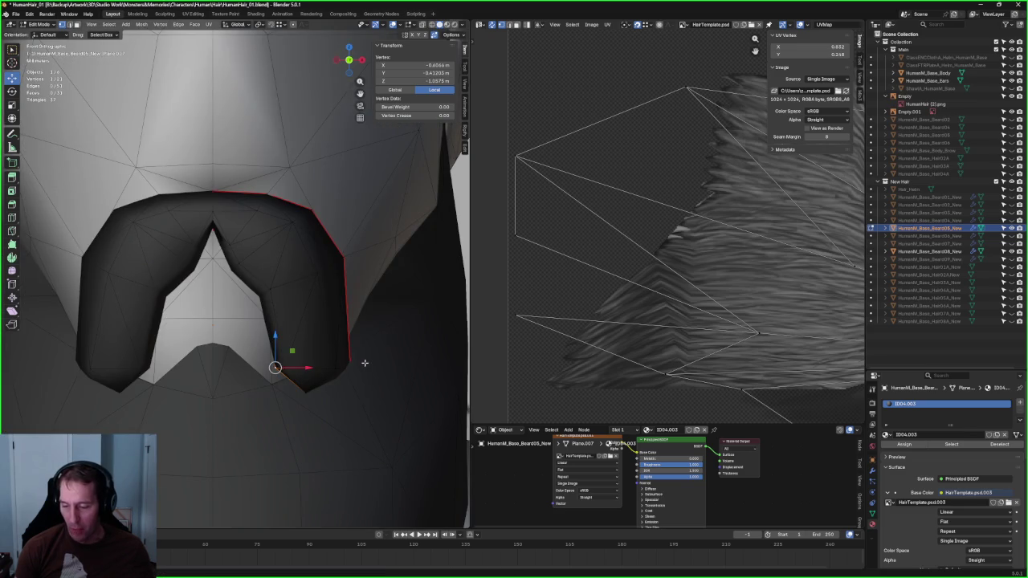
pyautogui.hotkey('alt', 'z')
pyautogui.moveTo(307, 367); pyautogui.dragTo(303, 366)
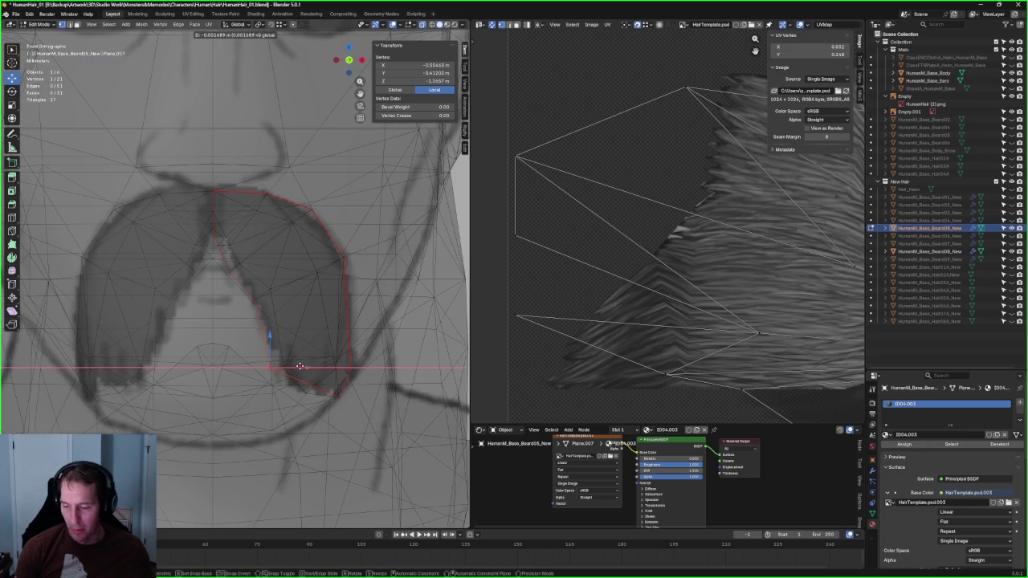
pyautogui.hotkey('alt', 'z')
pyautogui.press('g')
pyautogui.press('x')
pyautogui.click(304, 367)
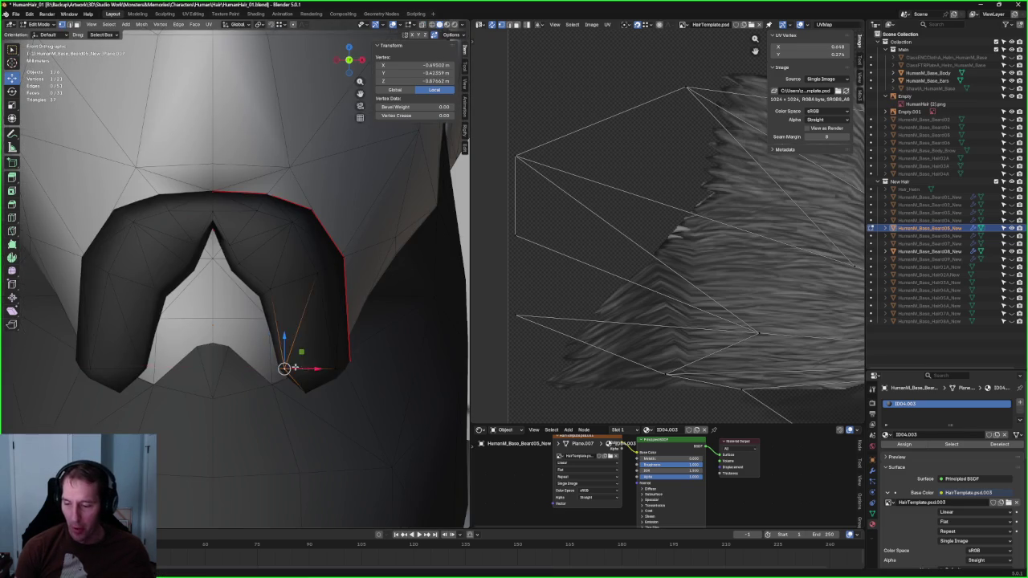
pyautogui.hotkey('alt', 'z')
pyautogui.press('g')
pyautogui.press('x')
pyautogui.click(316, 367)
pyautogui.hotkey('alt', 'z')
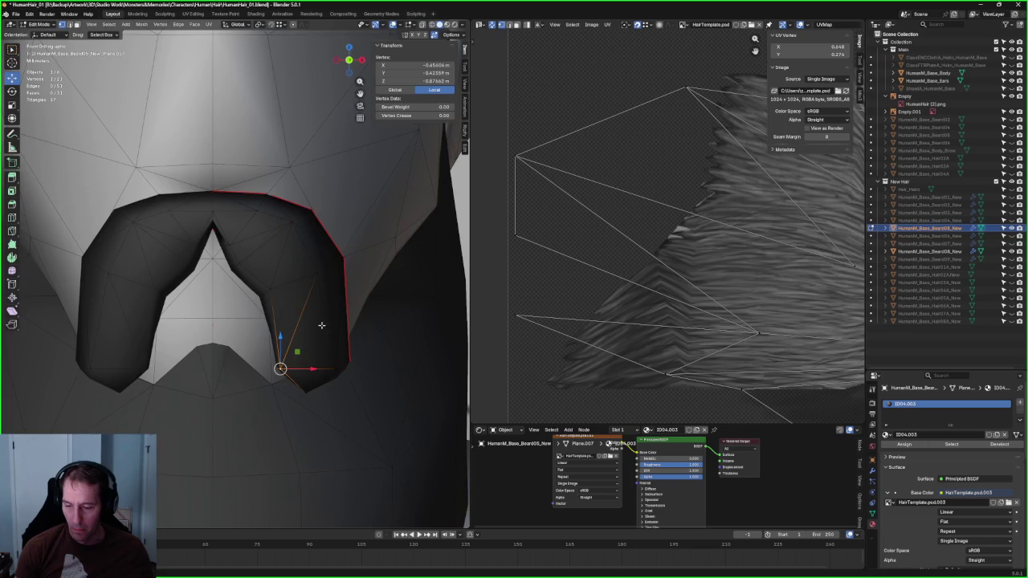
# Step: Move a corner vertex of the mustache along Y
pyautogui.scroll(-3, 305, 345)
pyautogui.moveTo(305, 345); pyautogui.dragTo(243, 342, button='middle')
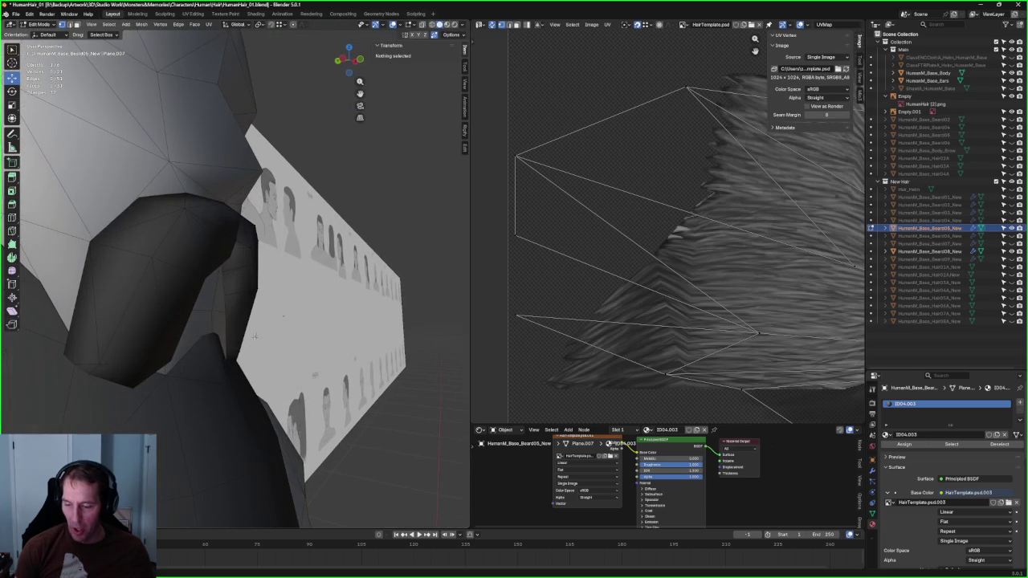
pyautogui.click(218, 351)
pyautogui.press('g')
pyautogui.press('y')
pyautogui.click(221, 350)
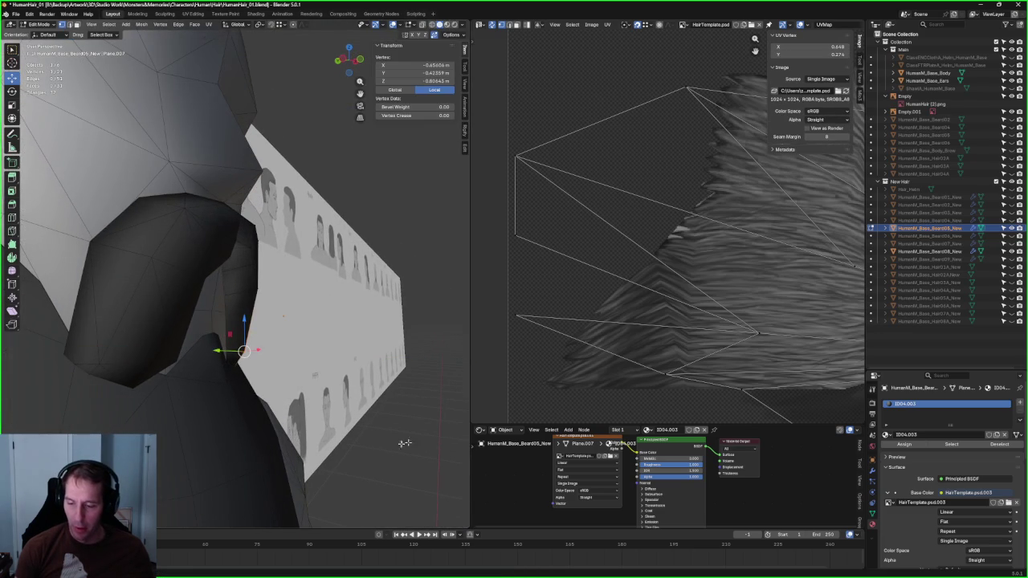
pyautogui.hotkey('alt', 'a')
# Step: Move another mustache vertex along Y and check it from the side
pyautogui.click(257, 265)
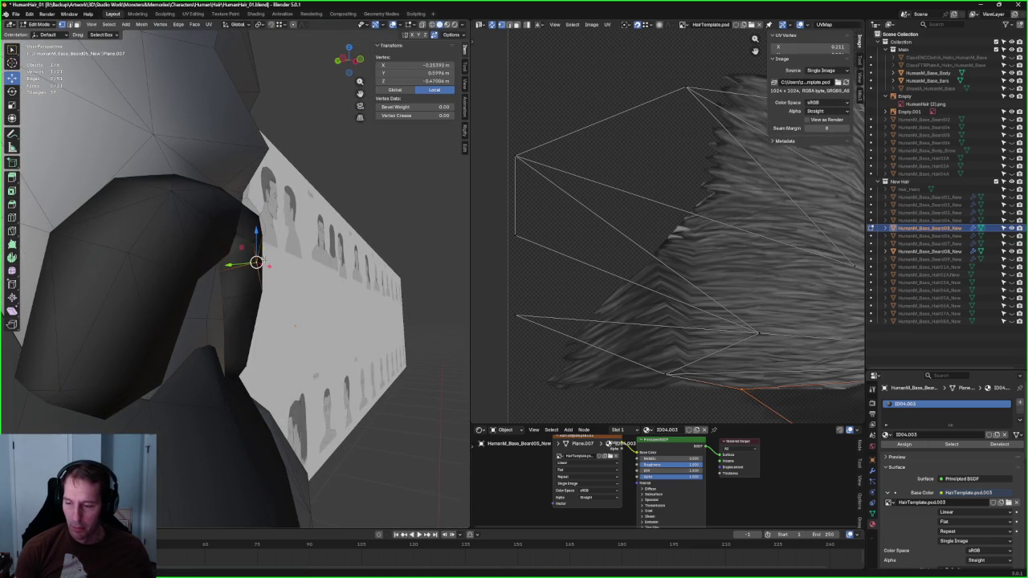
pyautogui.press('g')
pyautogui.press('y')
pyautogui.click(244, 265)
pyautogui.moveTo(243, 265)
pyautogui.mouseDown(button='middle')
pyautogui.moveTo(233, 264)
pyautogui.moveTo(230, 292)
pyautogui.moveTo(241, 287)
pyautogui.moveTo(232, 300)
pyautogui.moveTo(141, 340)
pyautogui.mouseUp(button='middle')
pyautogui.click(141, 339)
# Step: Try moving one more mustache vertex, cancel, and review from a three-quarter view
pyautogui.click(240, 288)
pyautogui.press('g')
pyautogui.press('Escape')
pyautogui.click(169, 310)
pyautogui.scroll(-5, 170, 310)
pyautogui.moveTo(169, 310)
pyautogui.mouseDown(button='middle')
pyautogui.moveTo(271, 297)
pyautogui.moveTo(337, 214)
pyautogui.moveTo(399, 280)
pyautogui.mouseUp(button='middle')
pyautogui.moveTo(356, 329)
pyautogui.mouseDown(button='middle')
pyautogui.moveTo(260, 307)
pyautogui.moveTo(280, 300)
pyautogui.moveTo(276, 309)
pyautogui.mouseUp(button='middle')
pyautogui.scroll(5, 260, 307)
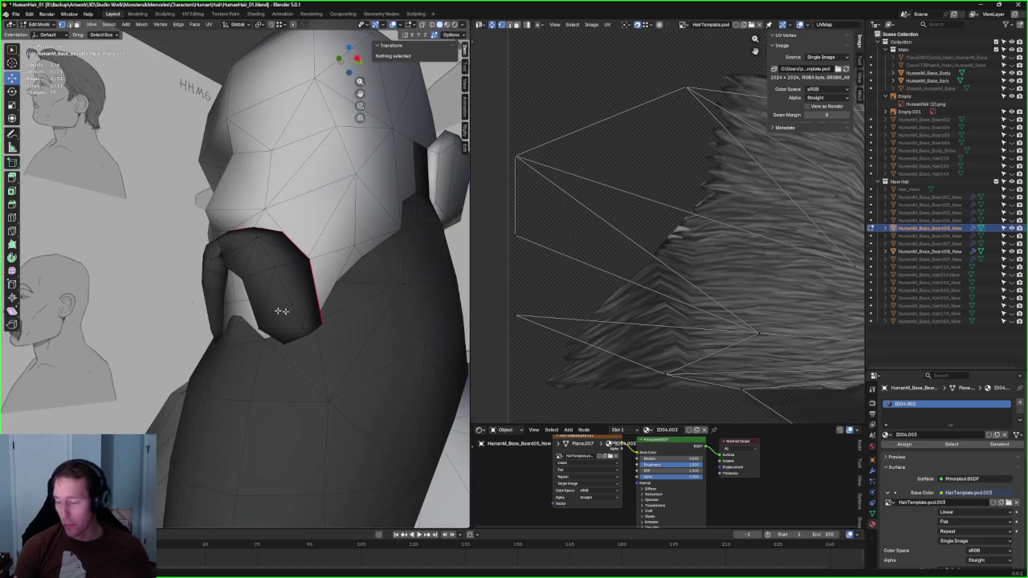
# Step: In the Outliner, hide Beard08_New and show Beard09_New, keeping the Beard05_New mustache visible
pyautogui.click(1012, 229)
pyautogui.click(1011, 235)
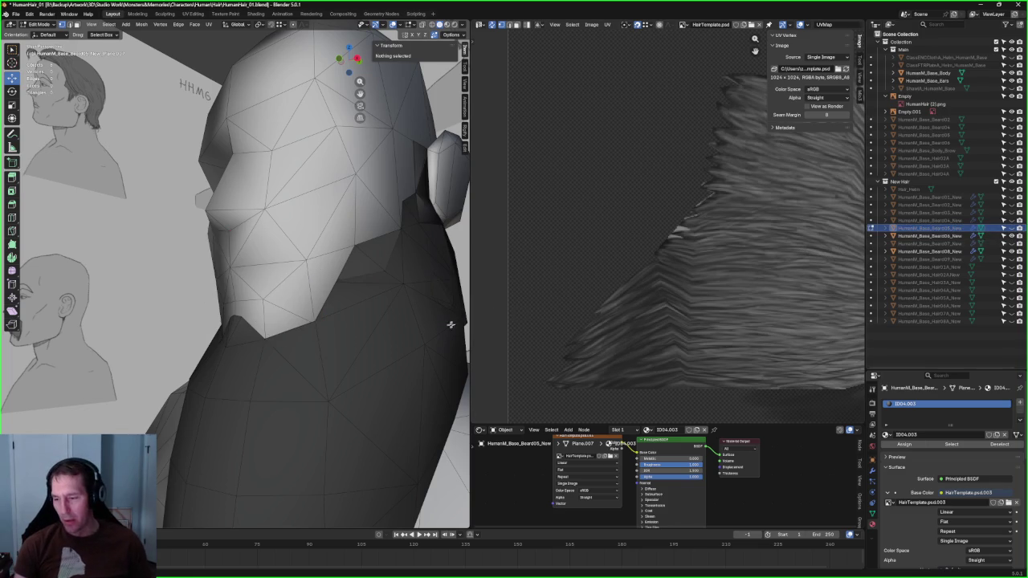
pyautogui.click(1011, 236)
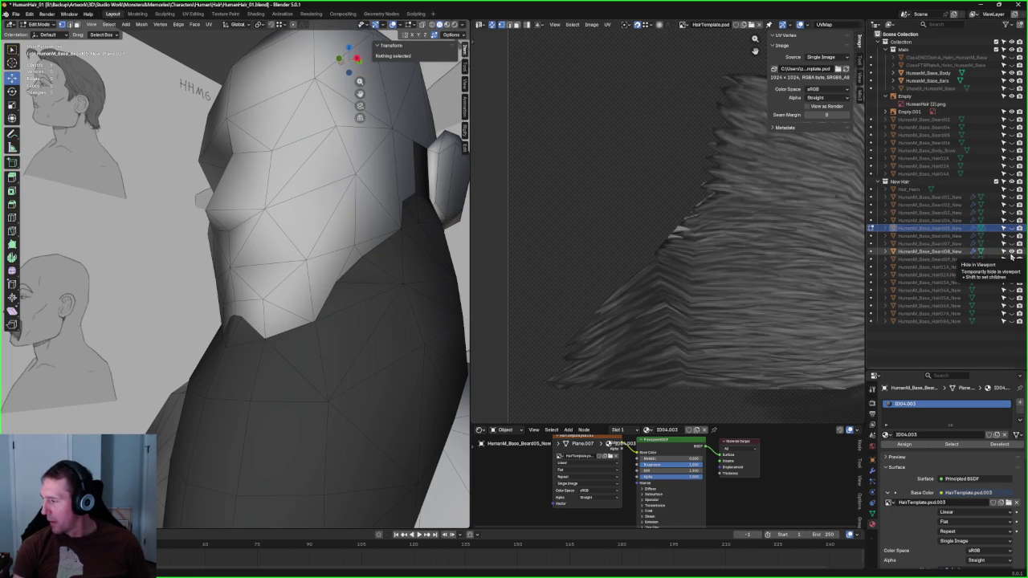
pyautogui.click(1011, 251)
pyautogui.click(1011, 259)
pyautogui.moveTo(287, 317); pyautogui.dragTo(338, 313, button='middle')
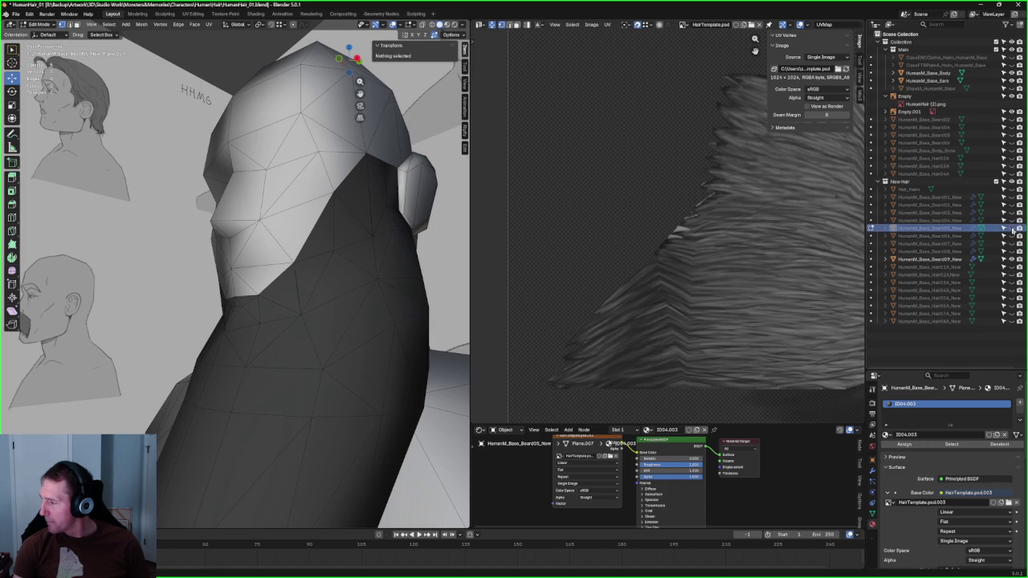
pyautogui.click(1011, 228)
# Step: Snap to the front orthographic view, leave Edit Mode, and return to perspective view
pyautogui.moveTo(241, 281)
pyautogui.mouseDown(button='middle')
pyautogui.moveTo(294, 233)
pyautogui.moveTo(381, 322)
pyautogui.mouseUp(button='middle')
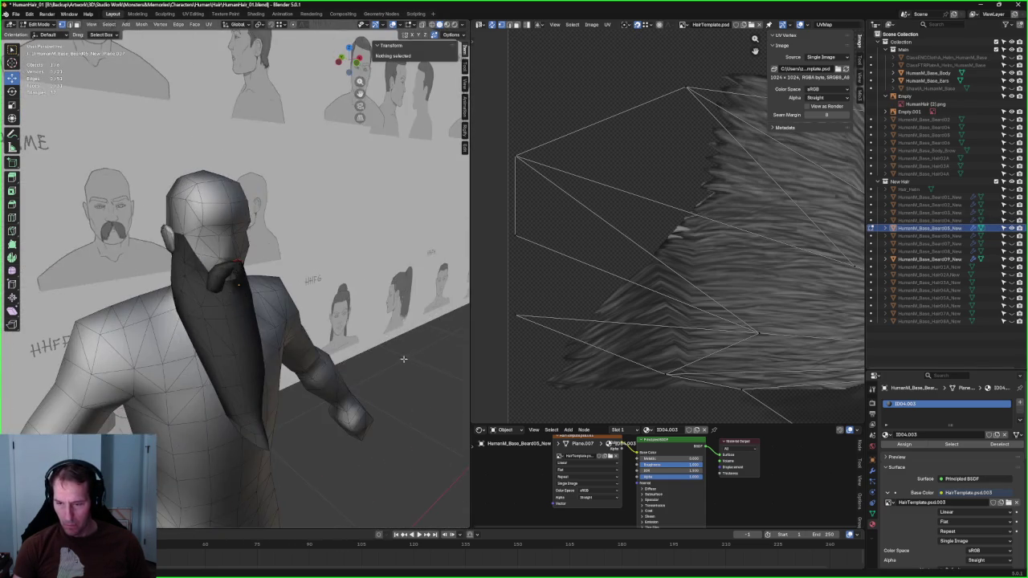
pyautogui.moveTo(404, 359); pyautogui.dragTo(369, 385, button='middle')
pyautogui.scroll(-5, 370, 386)
pyautogui.press('KP_1')
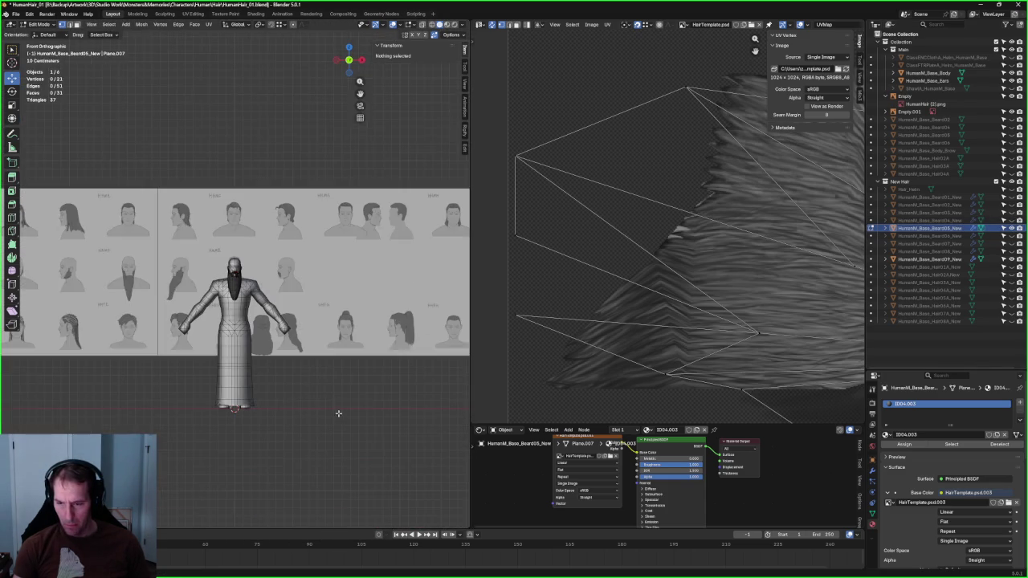
pyautogui.scroll(8, 264, 267)
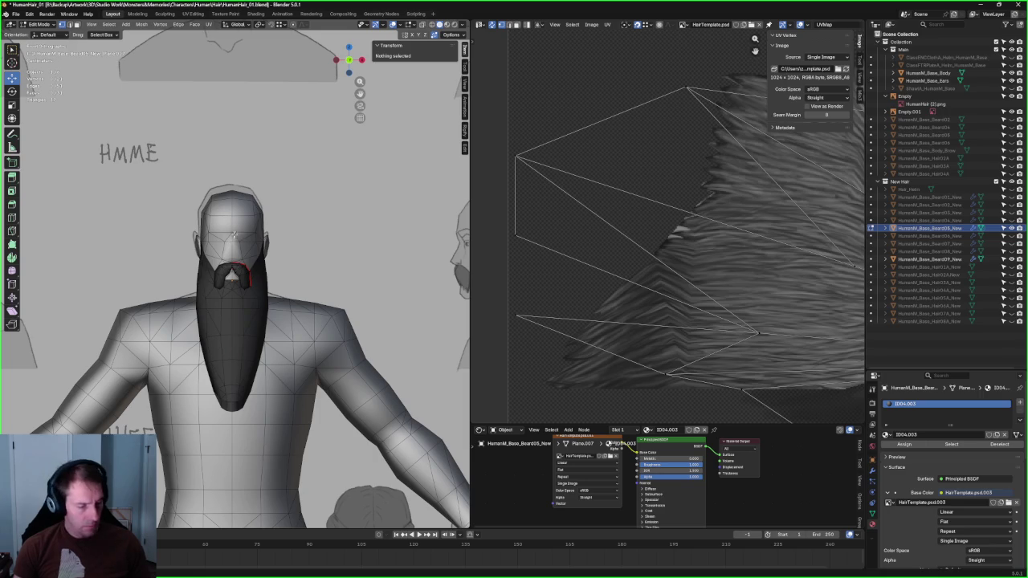
pyautogui.press('Tab')
pyautogui.scroll(-4, 271, 354)
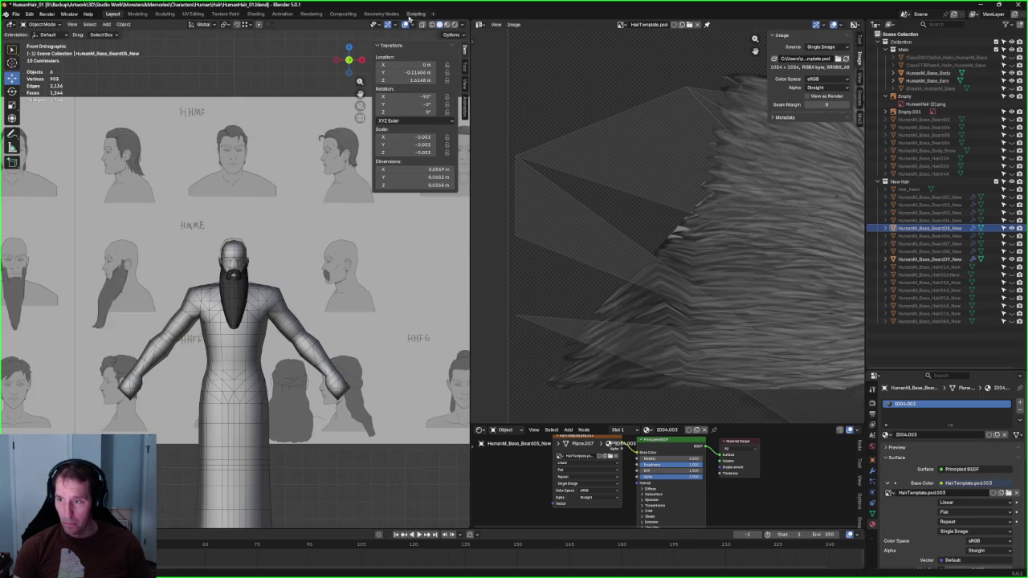
pyautogui.press('KP_5')
# Step: Select Beard09_New, frame it in the view, and enter Edit Mode on it
pyautogui.scroll(3, 322, 257)
pyautogui.scroll(2, 321, 257)
pyautogui.scroll(3, 244, 278)
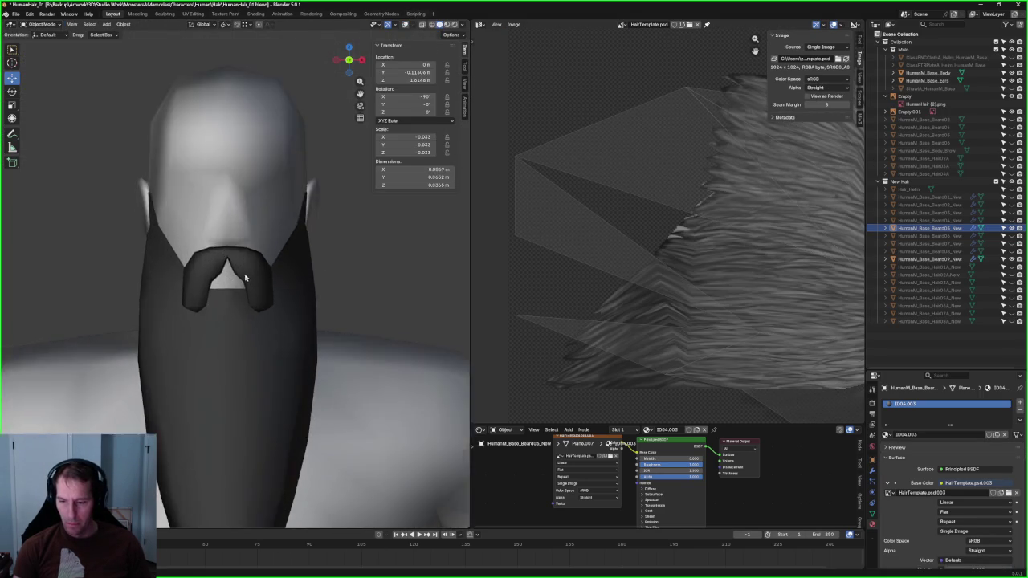
pyautogui.scroll(-5, 245, 277)
pyautogui.moveTo(245, 278)
pyautogui.mouseDown(button='middle')
pyautogui.moveTo(216, 265)
pyautogui.moveTo(131, 267)
pyautogui.moveTo(228, 347)
pyautogui.moveTo(287, 376)
pyautogui.moveTo(287, 333)
pyautogui.moveTo(259, 424)
pyautogui.mouseUp(button='middle')
pyautogui.click(255, 424)
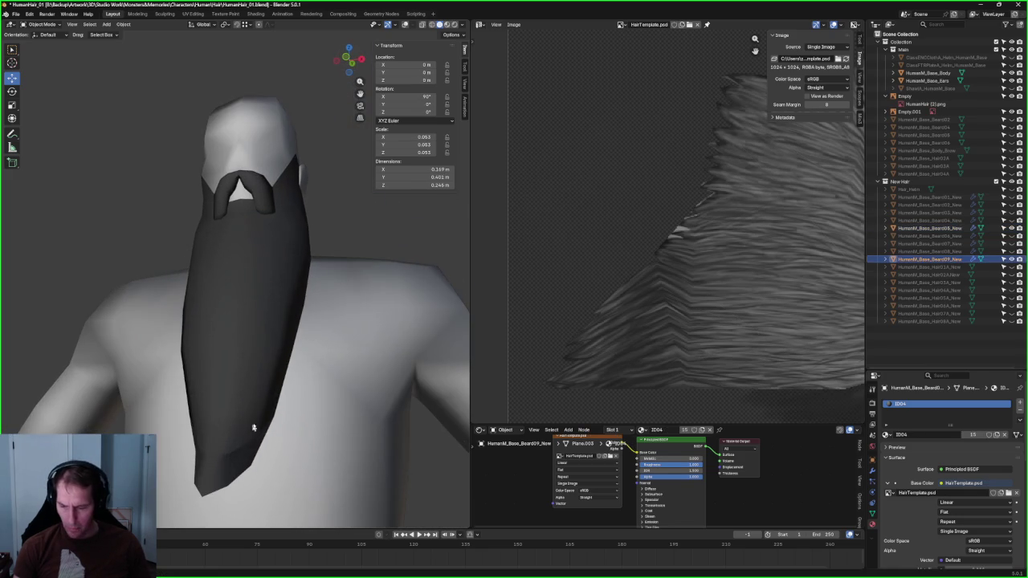
pyautogui.press('KP_Decimal')
pyautogui.moveTo(259, 328)
pyautogui.mouseDown(button='middle')
pyautogui.moveTo(220, 329)
pyautogui.moveTo(187, 357)
pyautogui.mouseUp(button='middle')
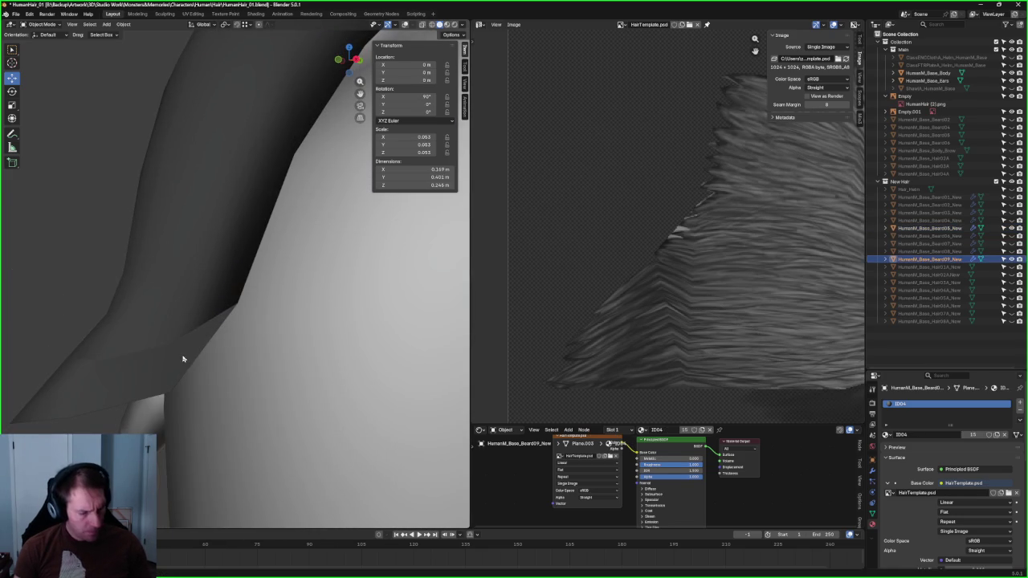
pyautogui.press('Tab')
pyautogui.hotkey('alt', 'z')
pyautogui.hotkey('alt', 'z')
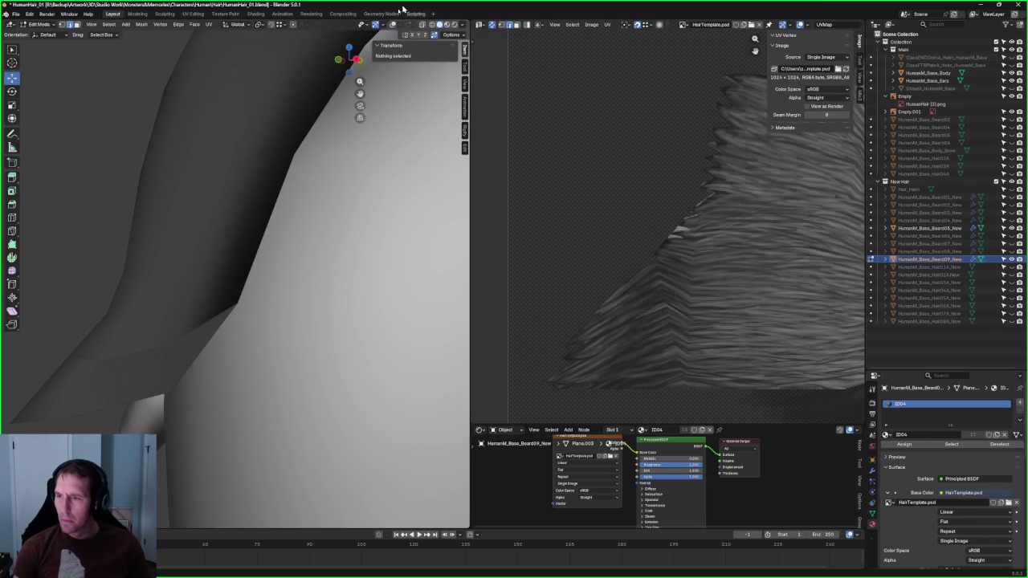
# Step: Turn on viewport overlays and hide the Body and Ears meshes
pyautogui.click(393, 25)
pyautogui.click(177, 341)
pyautogui.moveTo(176, 341)
pyautogui.mouseDown(button='middle')
pyautogui.moveTo(235, 356)
pyautogui.moveTo(291, 333)
pyautogui.moveTo(327, 278)
pyautogui.moveTo(303, 238)
pyautogui.moveTo(278, 225)
pyautogui.moveTo(276, 253)
pyautogui.mouseUp(button='middle')
pyautogui.scroll(5, 273, 269)
pyautogui.scroll(-3, 273, 269)
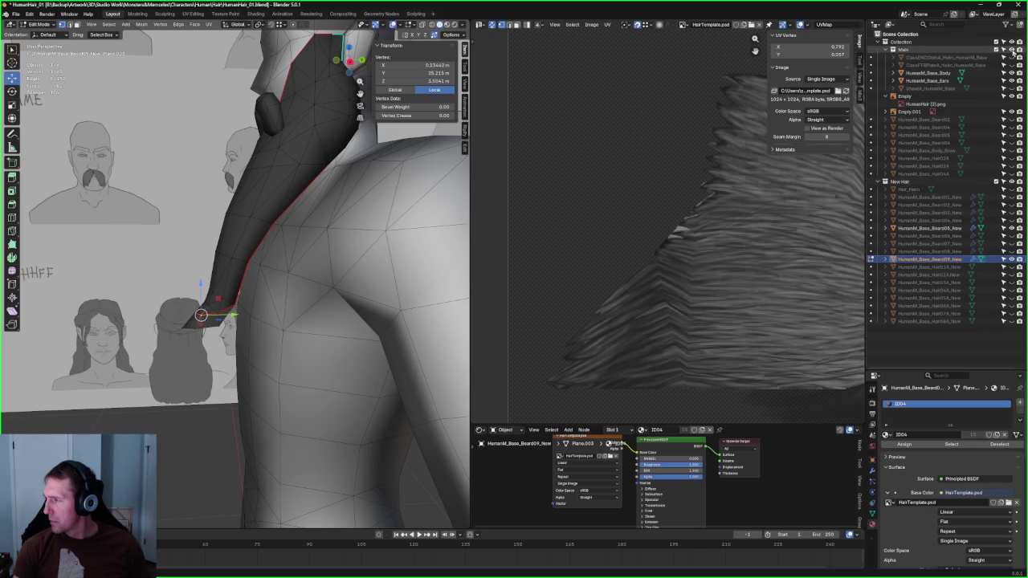
pyautogui.moveTo(1012, 73); pyautogui.dragTo(1012, 81)
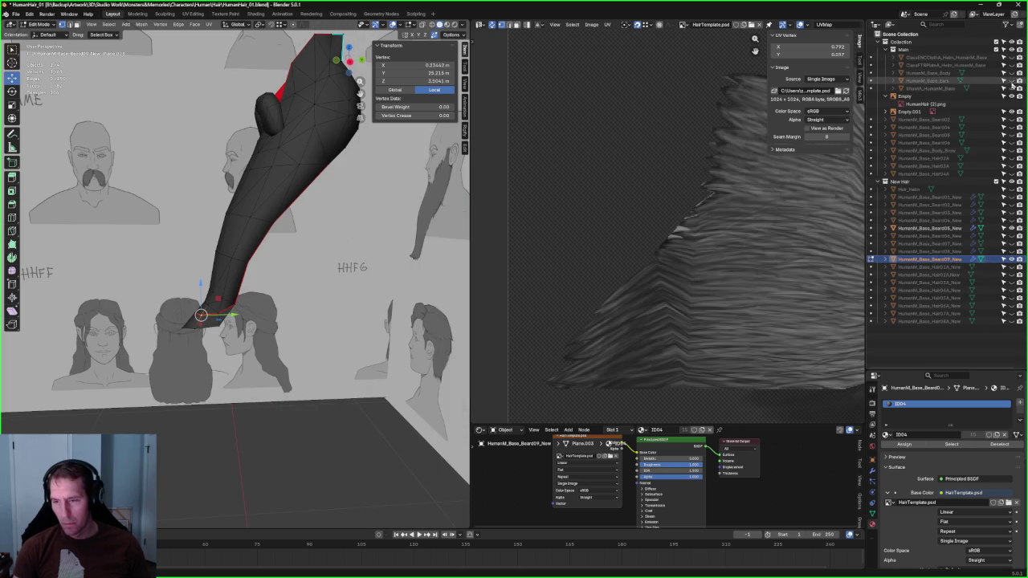
pyautogui.hotkey('alt', 'a')
pyautogui.scroll(3, 308, 441)
# Step: Move in closer on the red-edged beard mesh, trying and then clearing a face selection
pyautogui.moveTo(308, 442); pyautogui.dragTo(246, 244, button='middle')
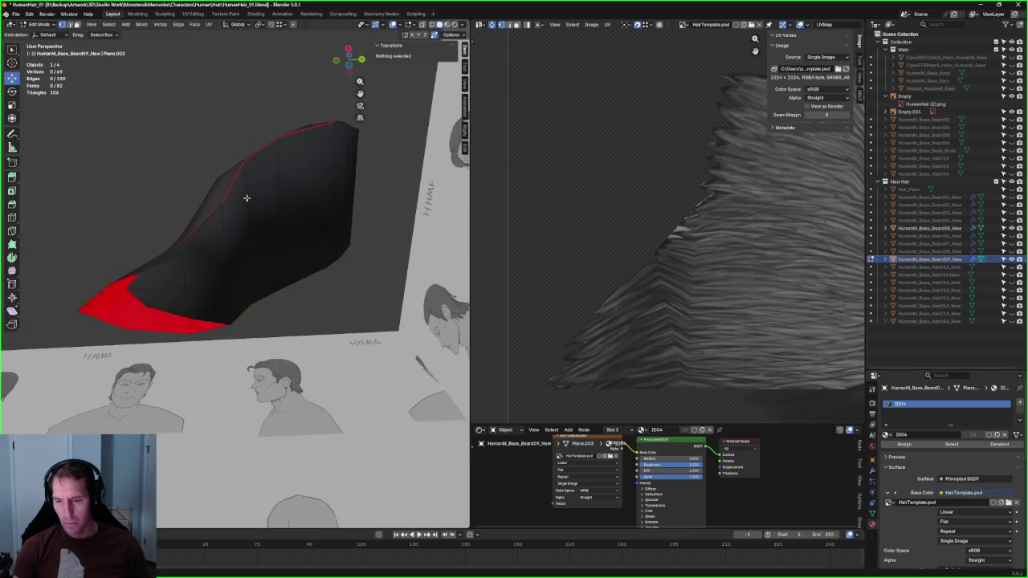
pyautogui.scroll(3, 185, 282)
pyautogui.moveTo(174, 249); pyautogui.dragTo(138, 289)
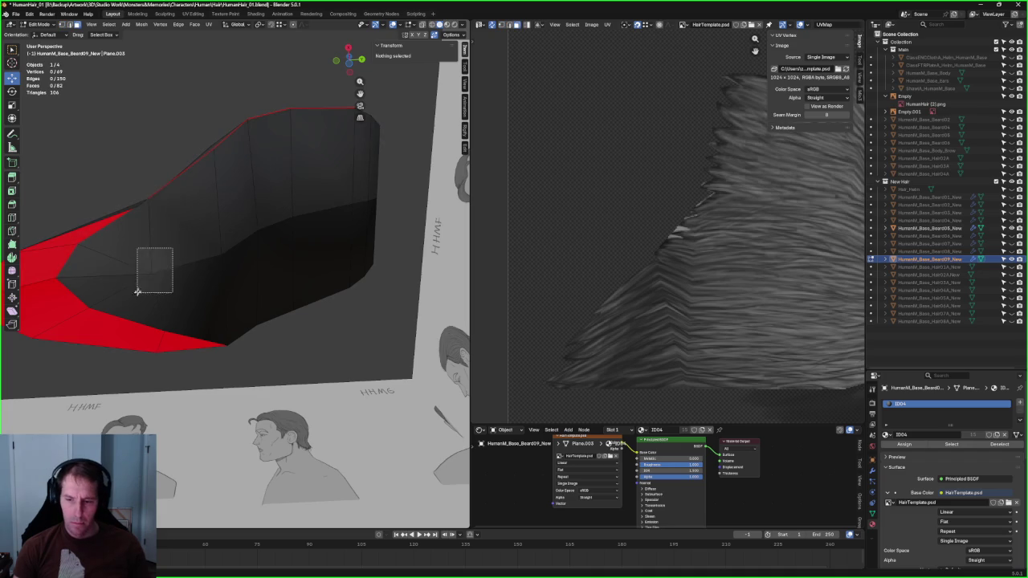
pyautogui.hotkey('alt', 'a')
pyautogui.scroll(-5, 186, 236)
pyautogui.moveTo(195, 257); pyautogui.dragTo(309, 356, button='middle')
pyautogui.scroll(-3, 310, 356)
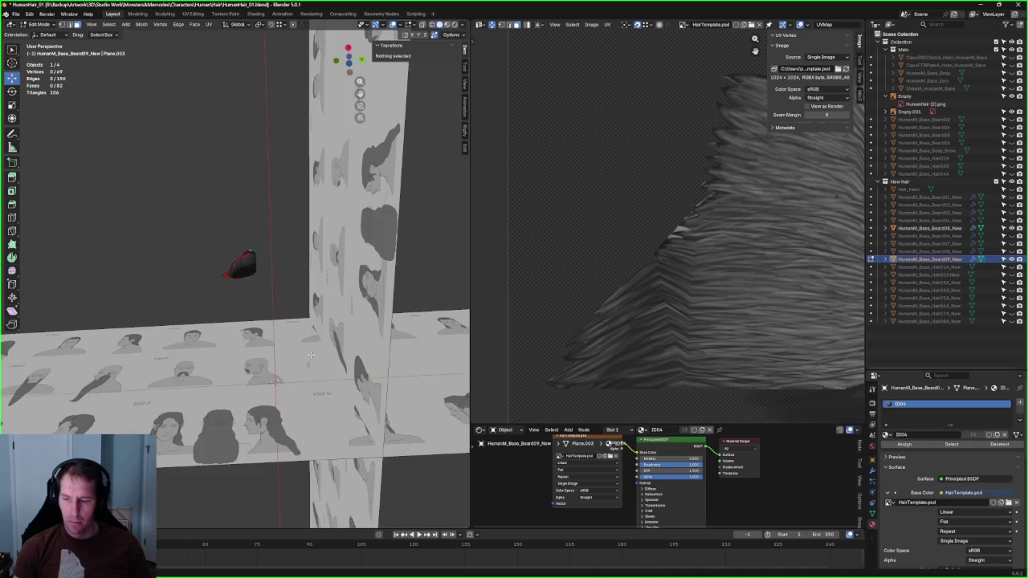
pyautogui.moveTo(273, 514); pyautogui.dragTo(264, 315, button='middle')
pyautogui.scroll(3, 264, 314)
pyautogui.scroll(3, 220, 272)
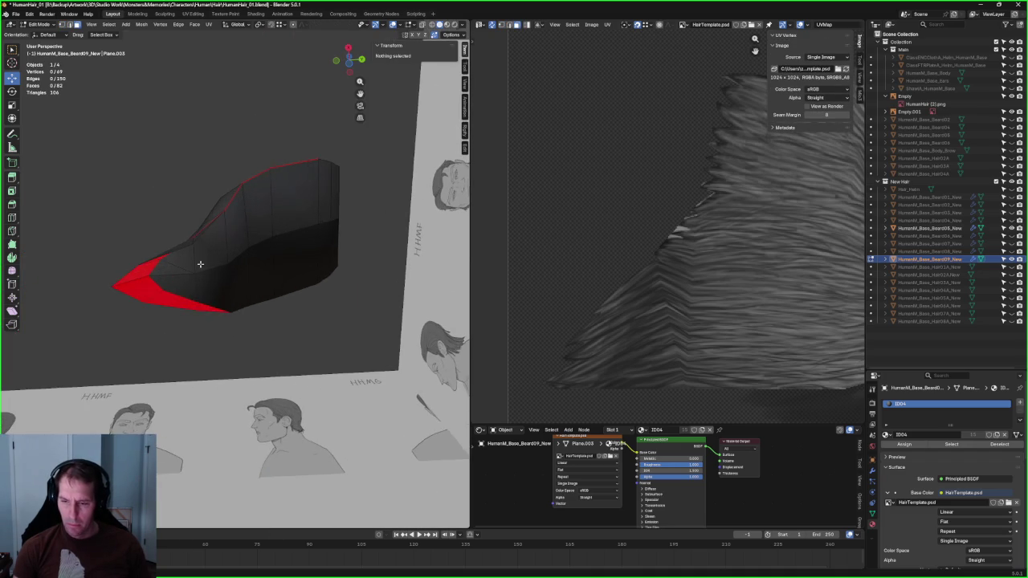
pyautogui.scroll(3, 200, 263)
pyautogui.moveTo(212, 269)
pyautogui.mouseDown(button='middle')
pyautogui.moveTo(190, 230)
pyautogui.moveTo(248, 259)
pyautogui.mouseUp(button='middle')
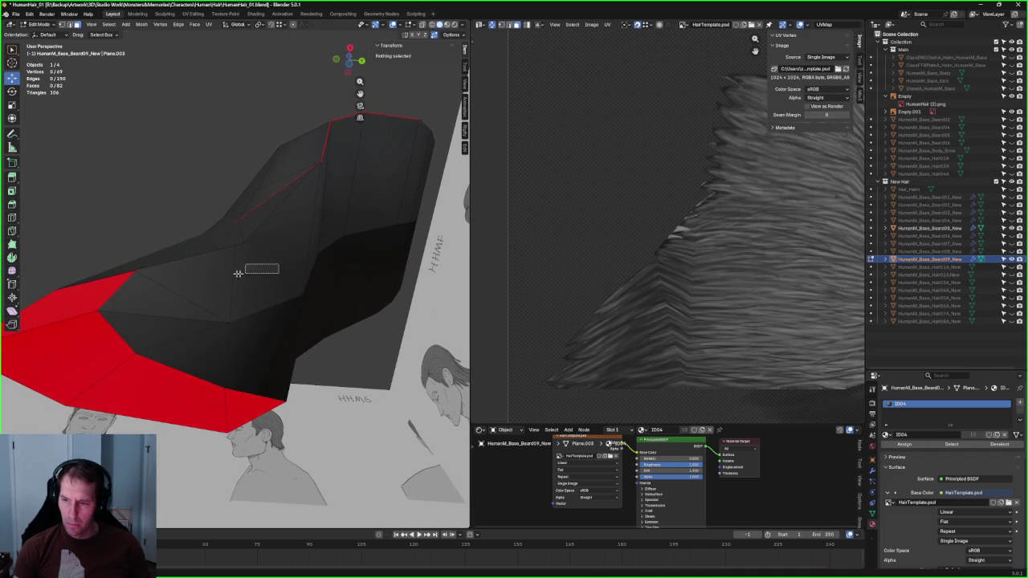
# Step: Select three adjacent faces at the beard's edge and split them off the mesh
pyautogui.click(238, 273)
pyautogui.keyDown('shift'); pyautogui.click(225, 284); pyautogui.keyUp('shift')
pyautogui.keyDown('shift'); pyautogui.click(167, 315); pyautogui.keyUp('shift')
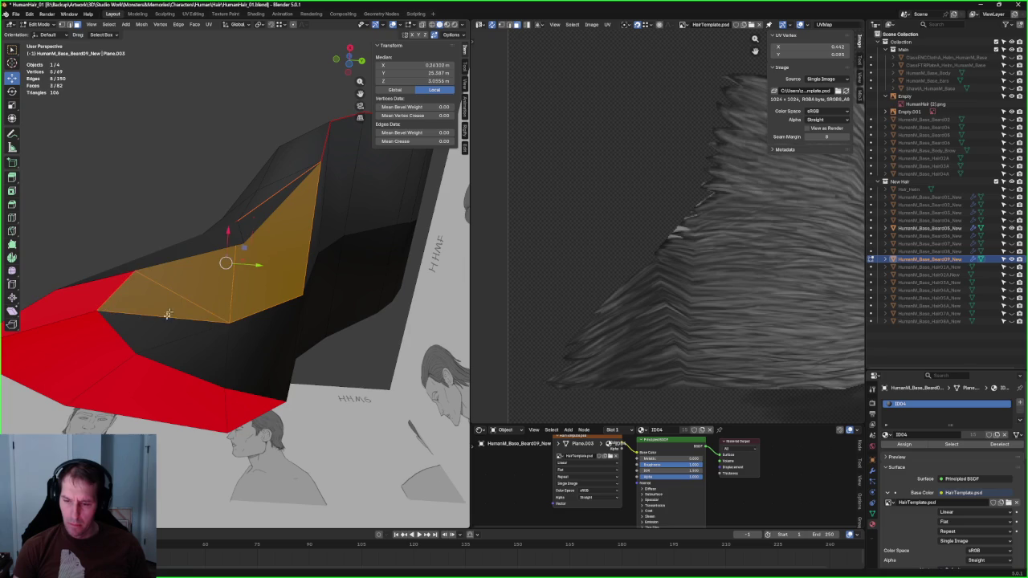
pyautogui.scroll(-3, 180, 303)
pyautogui.moveTo(185, 305)
pyautogui.mouseDown(button='middle')
pyautogui.moveTo(289, 330)
pyautogui.moveTo(285, 344)
pyautogui.mouseUp(button='middle')
pyautogui.scroll(3, 296, 330)
pyautogui.rightClick(285, 344)
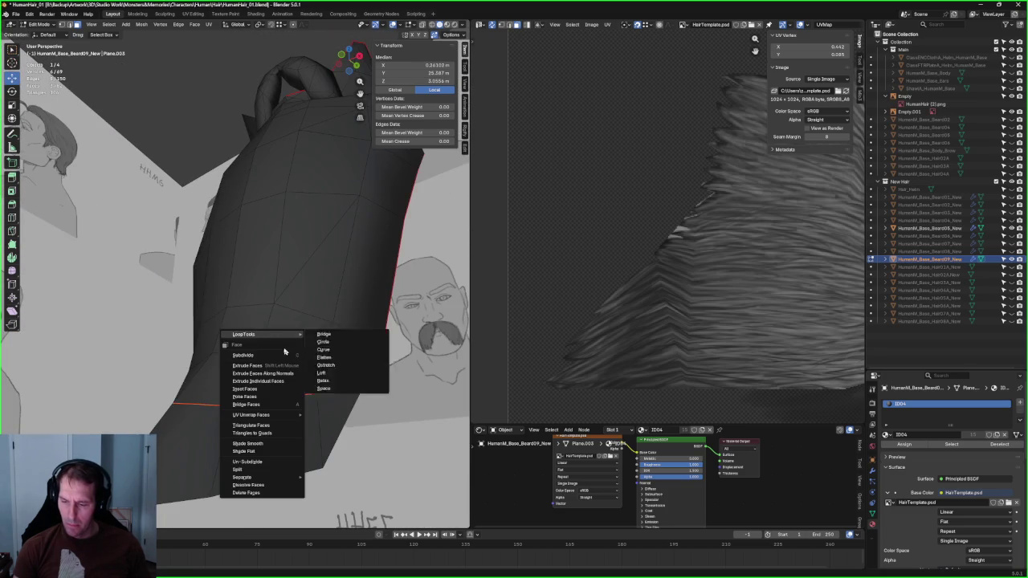
pyautogui.click(255, 472)
# Step: Inspect the split piece in see-through mode, selecting a face and a border edge
pyautogui.moveTo(265, 402); pyautogui.dragTo(203, 362, button='middle')
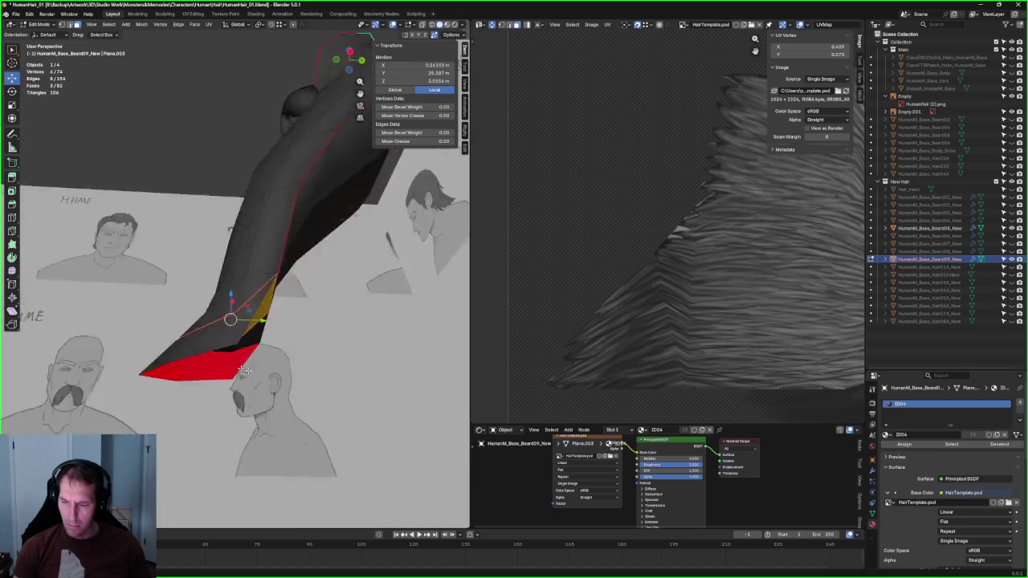
pyautogui.scroll(3, 203, 362)
pyautogui.click(249, 309)
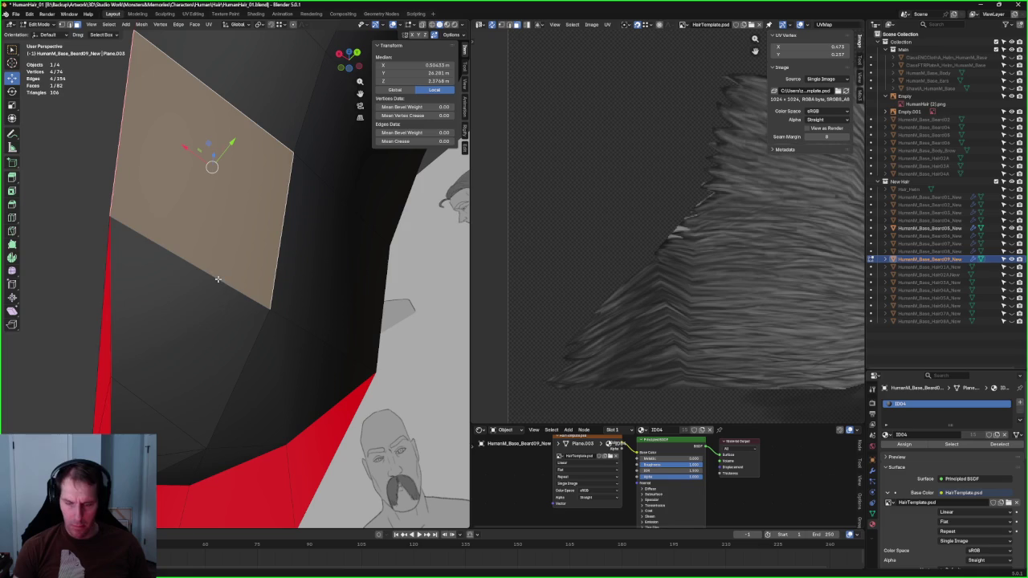
pyautogui.hotkey('alt', 'z')
pyautogui.keyDown('alt'); pyautogui.click(182, 271); pyautogui.keyUp('alt')
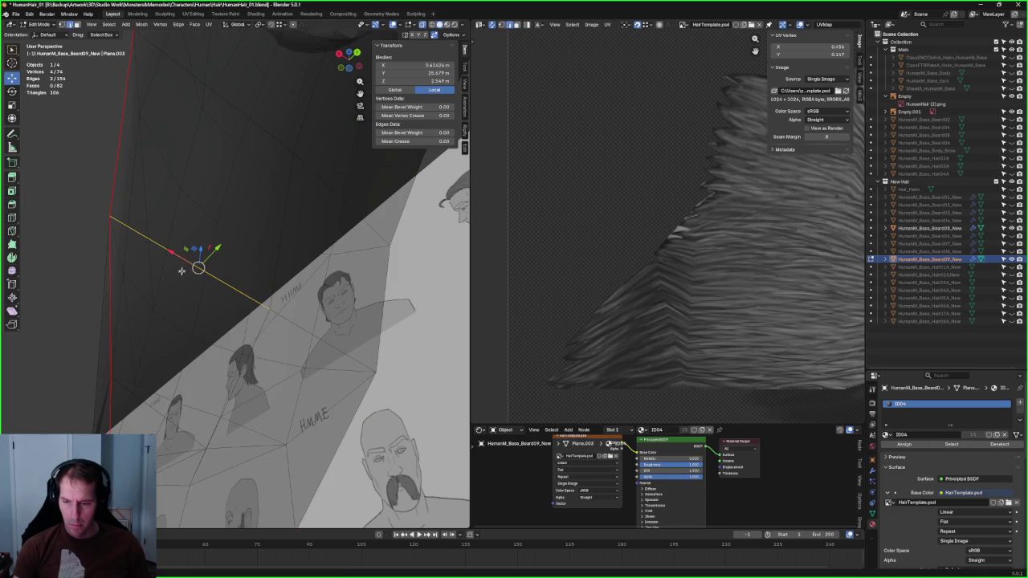
pyautogui.hotkey('alt', 'z')
pyautogui.moveTo(198, 268); pyautogui.dragTo(204, 281, button='middle')
pyautogui.hotkey('ctrl', 'e')
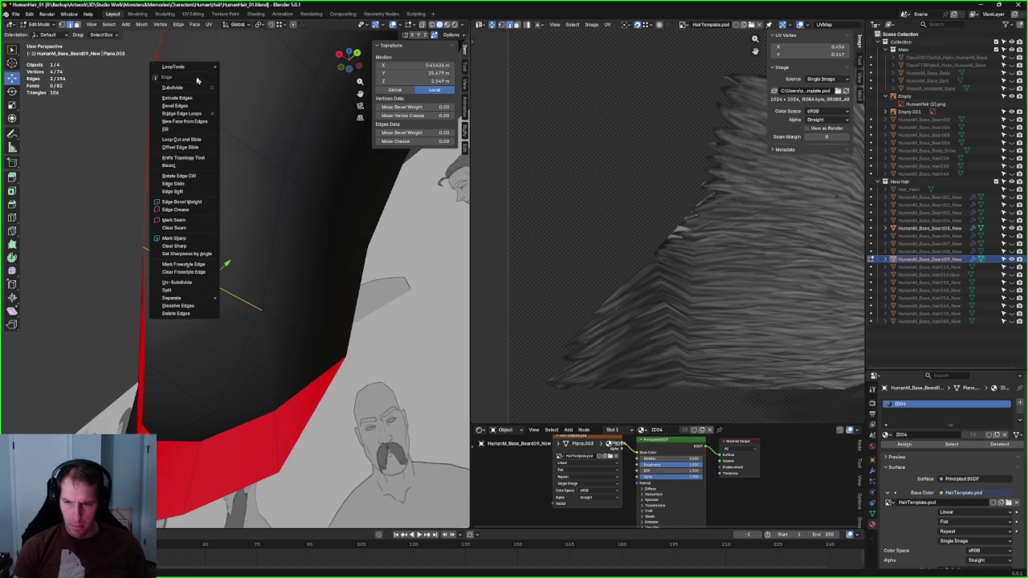
# Step: Lower a vertex of the split piece along Z to 2.4041
pyautogui.click(259, 306)
pyautogui.press('g')
pyautogui.hotkey('shift', 'x')
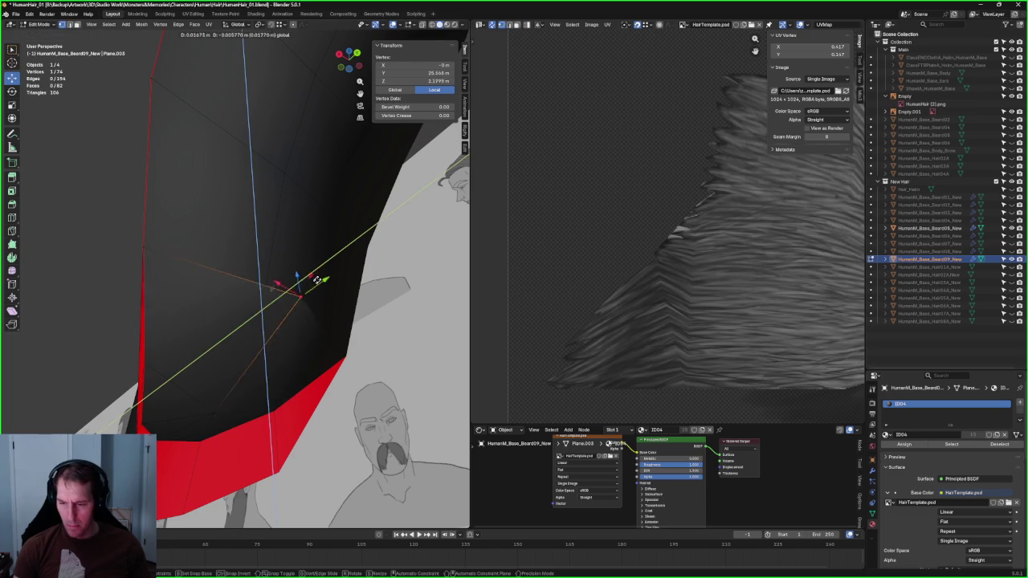
pyautogui.press('Escape')
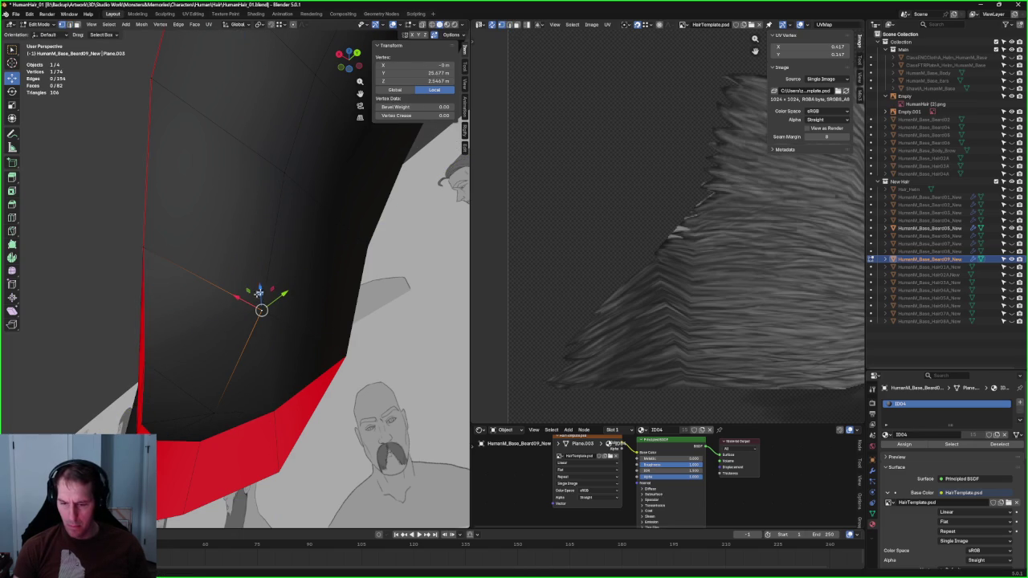
pyautogui.press('g')
pyautogui.press('z')
pyautogui.moveTo(161, 230); pyautogui.dragTo(193, 230, button='middle')
pyautogui.moveTo(261, 243)
pyautogui.mouseDown(button='middle')
pyautogui.moveTo(222, 294)
pyautogui.moveTo(292, 256)
pyautogui.moveTo(213, 236)
pyautogui.moveTo(216, 252)
pyautogui.moveTo(254, 285)
pyautogui.mouseUp(button='middle')
pyautogui.click(233, 303)
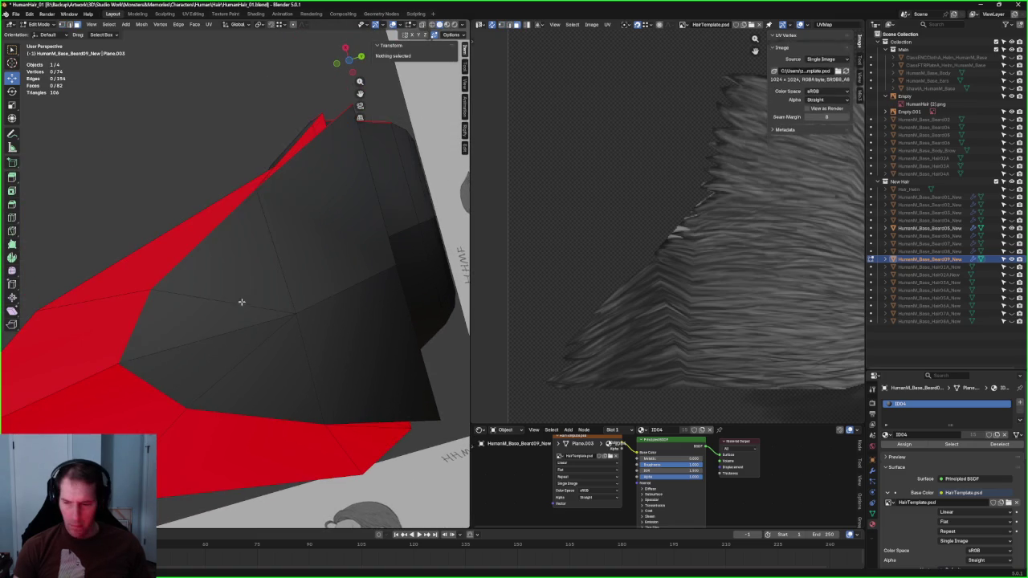
# Step: Move the triangle's upper edge along X, then slide it along Y
pyautogui.click(240, 305)
pyautogui.hotkey('alt', 'a')
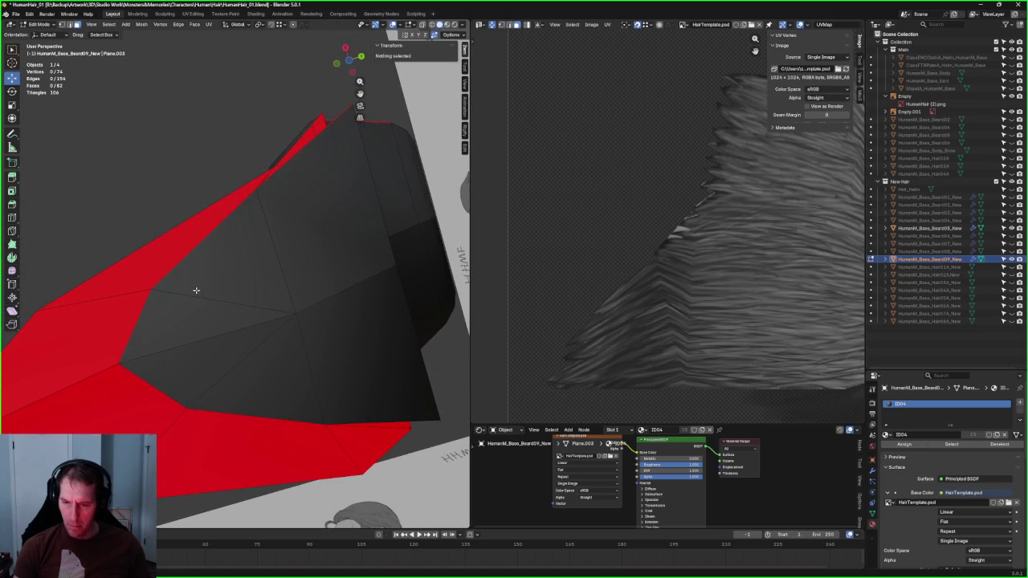
pyautogui.click(230, 290)
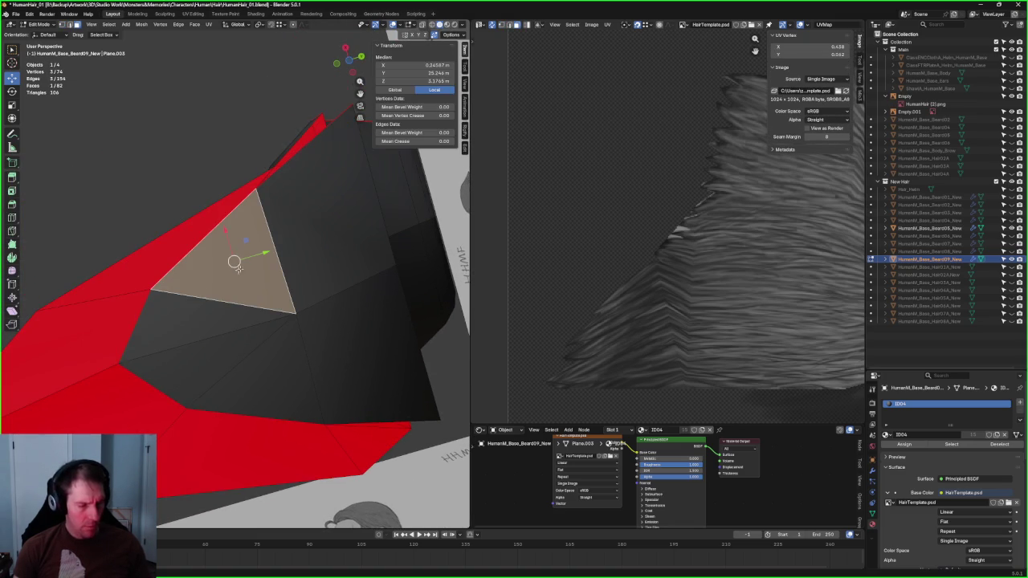
pyautogui.click(232, 237)
pyautogui.press('g')
pyautogui.press('x')
pyautogui.click(197, 208)
pyautogui.press('g')
pyautogui.press('y')
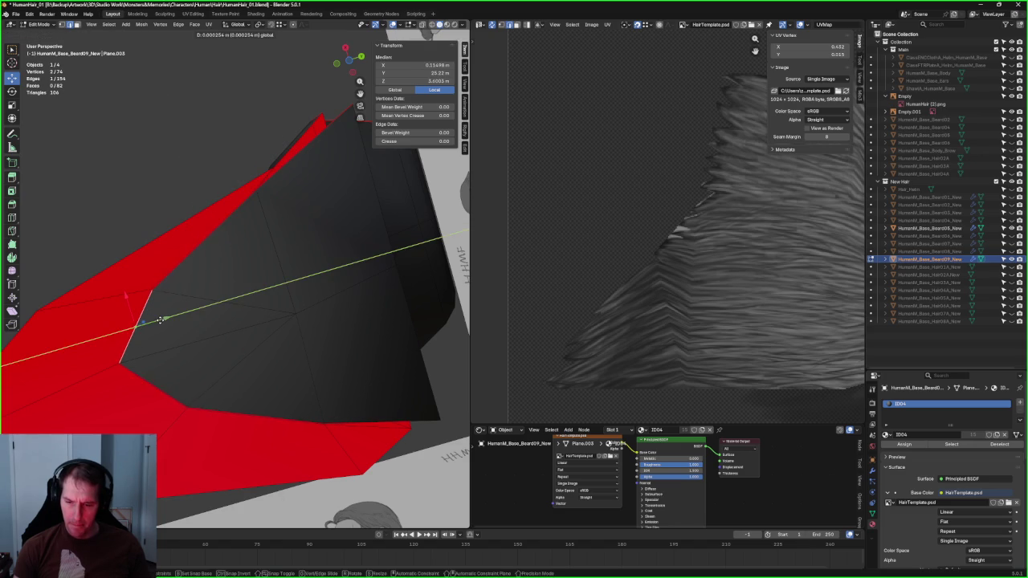
pyautogui.click(159, 319)
pyautogui.hotkey('alt', 'a')
# Step: Select the upper and lower edges meeting at a corner, then clear the selection
pyautogui.scroll(3, 186, 306)
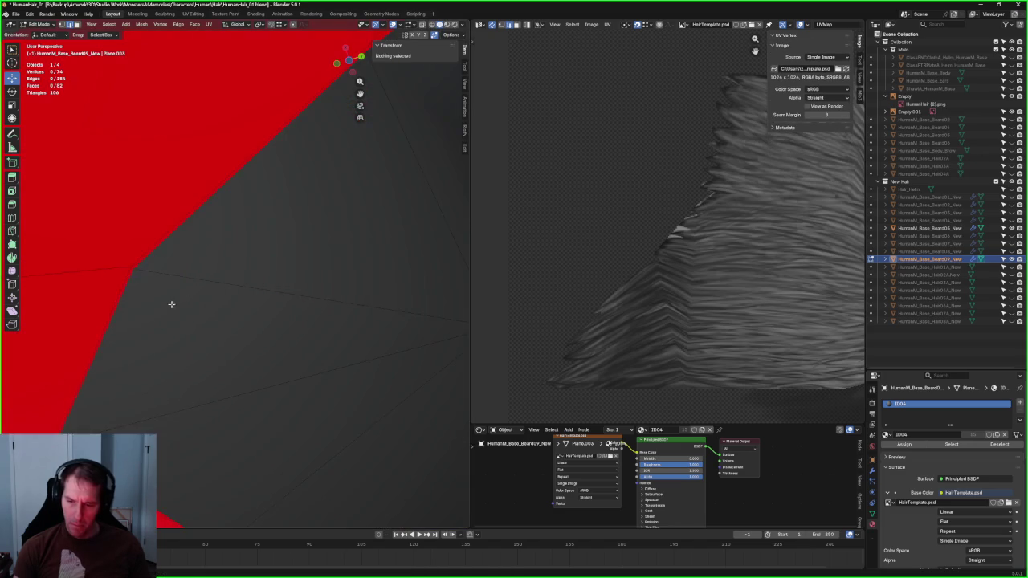
pyautogui.moveTo(186, 306); pyautogui.dragTo(269, 312, button='middle')
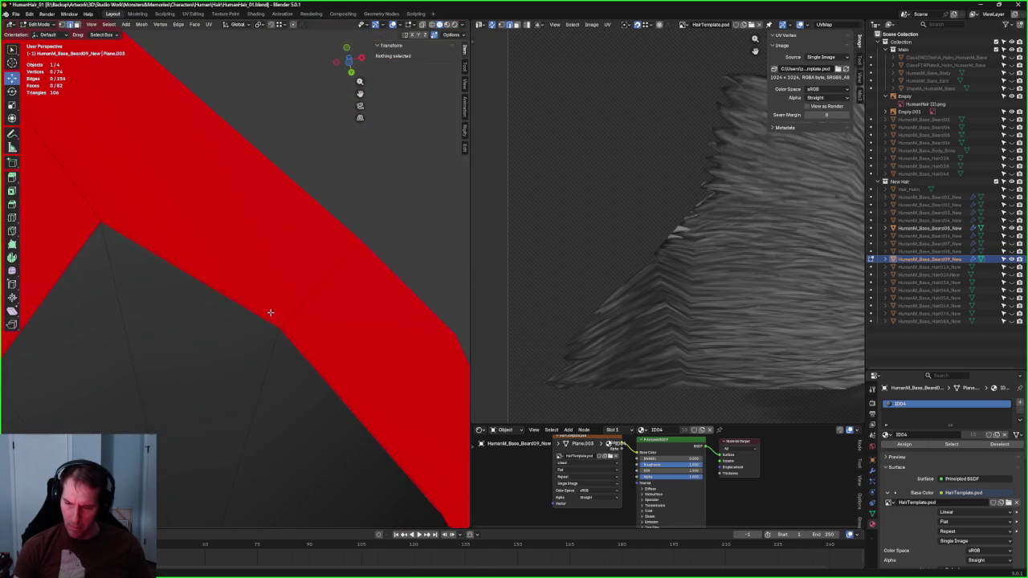
pyautogui.click(270, 312)
pyautogui.click(270, 312)
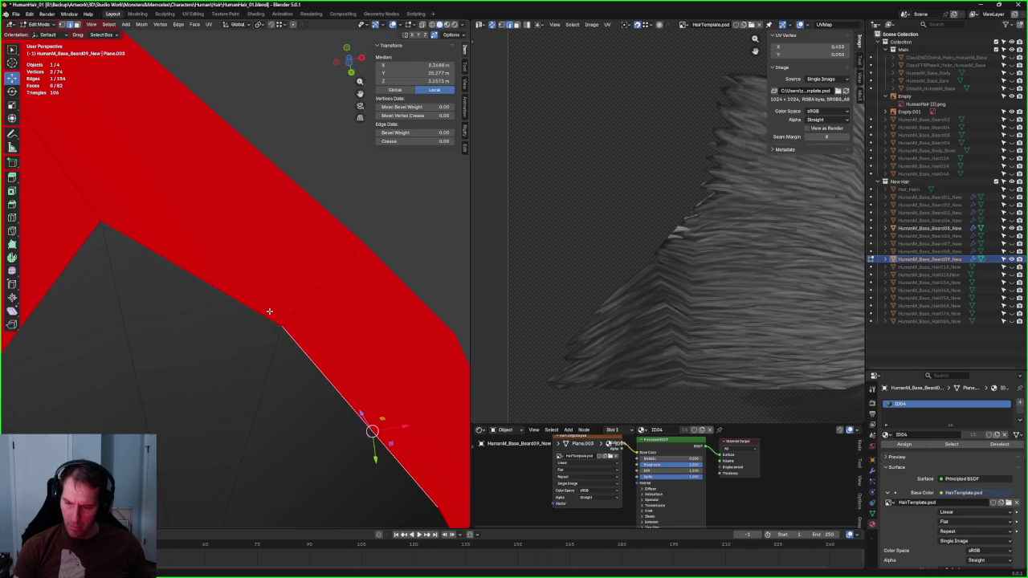
pyautogui.scroll(-5, 178, 267)
pyautogui.moveTo(177, 268); pyautogui.dragTo(265, 361, button='middle')
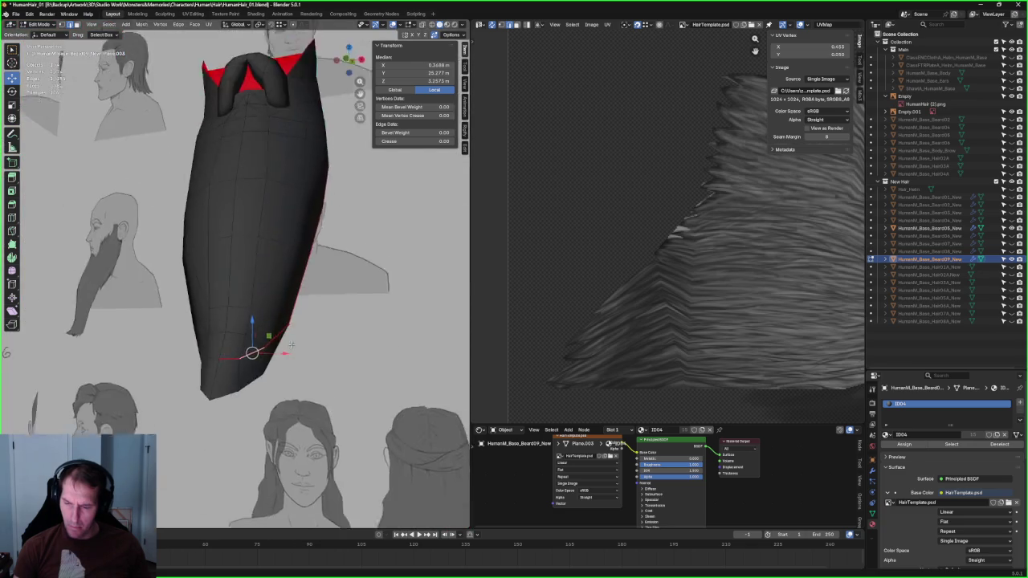
pyautogui.scroll(4, 265, 362)
pyautogui.hotkey('alt', 'a')
pyautogui.scroll(2, 285, 395)
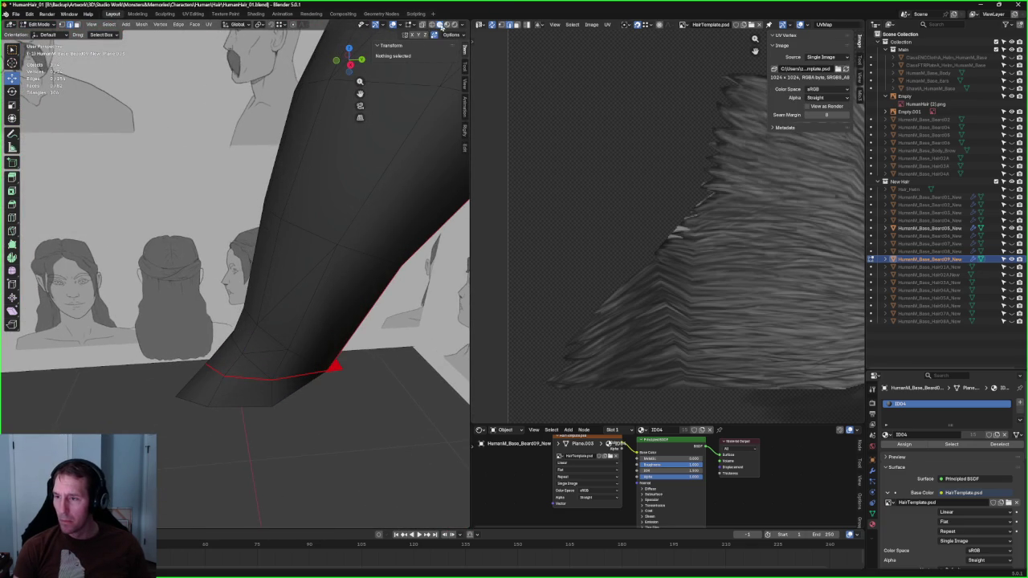
# Step: Preview the shaded card with overlays hidden, then restore overlays and reference images
pyautogui.click(392, 25)
pyautogui.click(393, 24)
pyautogui.moveTo(321, 361)
pyautogui.mouseDown(button='middle')
pyautogui.moveTo(303, 305)
pyautogui.moveTo(280, 328)
pyautogui.moveTo(329, 358)
pyautogui.moveTo(343, 391)
pyautogui.mouseUp(button='middle')
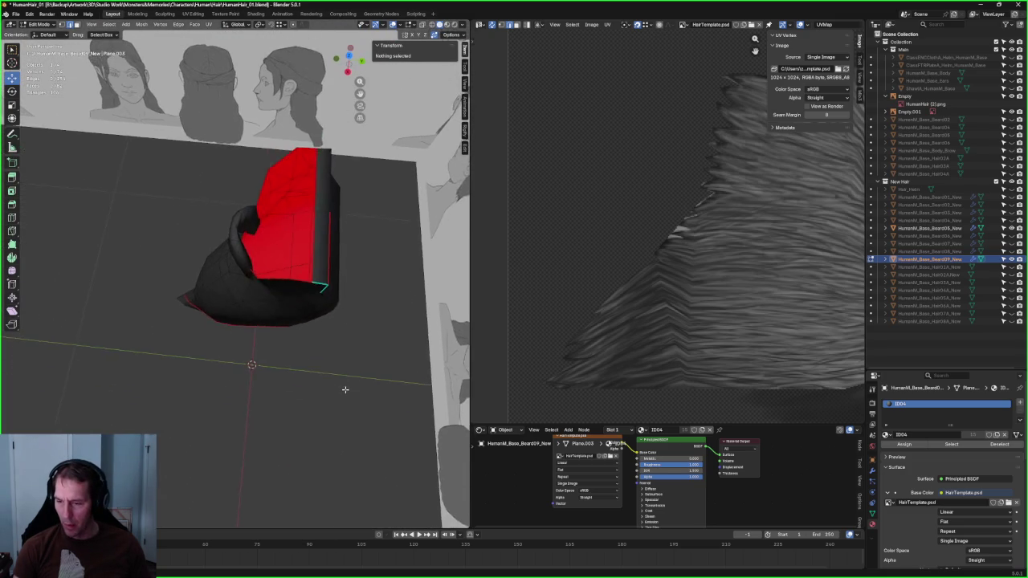
pyautogui.scroll(4, 248, 367)
pyautogui.scroll(-2, 245, 351)
pyautogui.moveTo(246, 351)
pyautogui.mouseDown(button='middle')
pyautogui.moveTo(206, 223)
pyautogui.moveTo(229, 328)
pyautogui.moveTo(280, 252)
pyautogui.mouseUp(button='middle')
pyautogui.scroll(2, 277, 253)
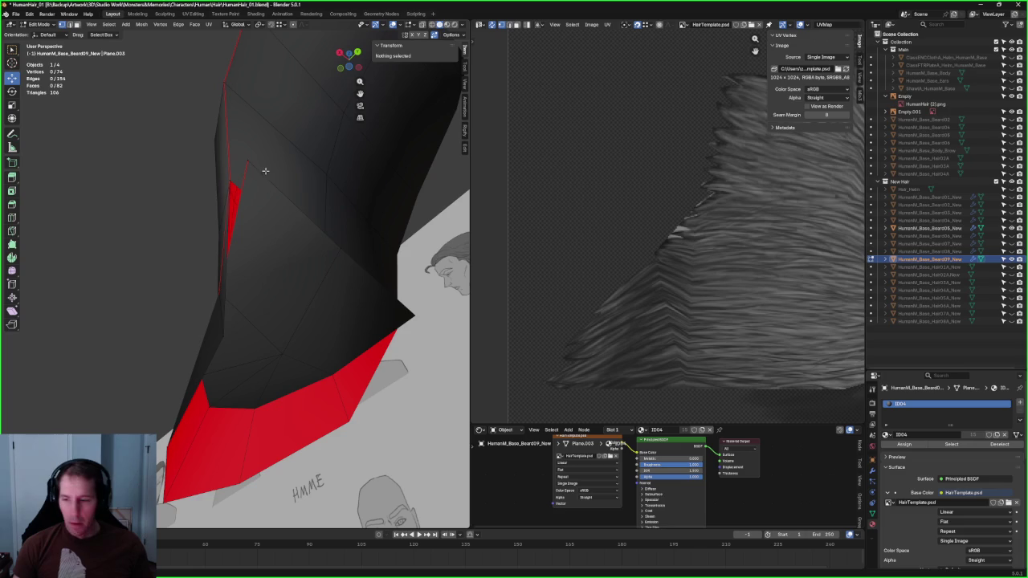
# Step: Merge two stray vertices into their neighbours, leaving 72 vertices, and check the shading
pyautogui.click(244, 156)
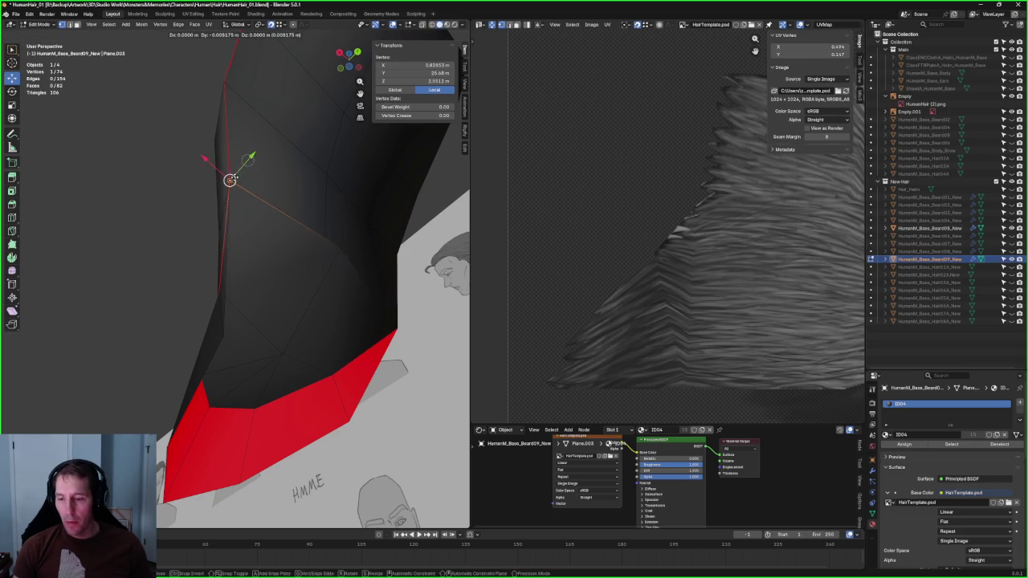
pyautogui.click(230, 176)
pyautogui.moveTo(230, 177); pyautogui.dragTo(314, 203, button='middle')
pyautogui.moveTo(236, 227); pyautogui.dragTo(225, 231)
pyautogui.scroll(-3, 232, 221)
pyautogui.click(166, 181)
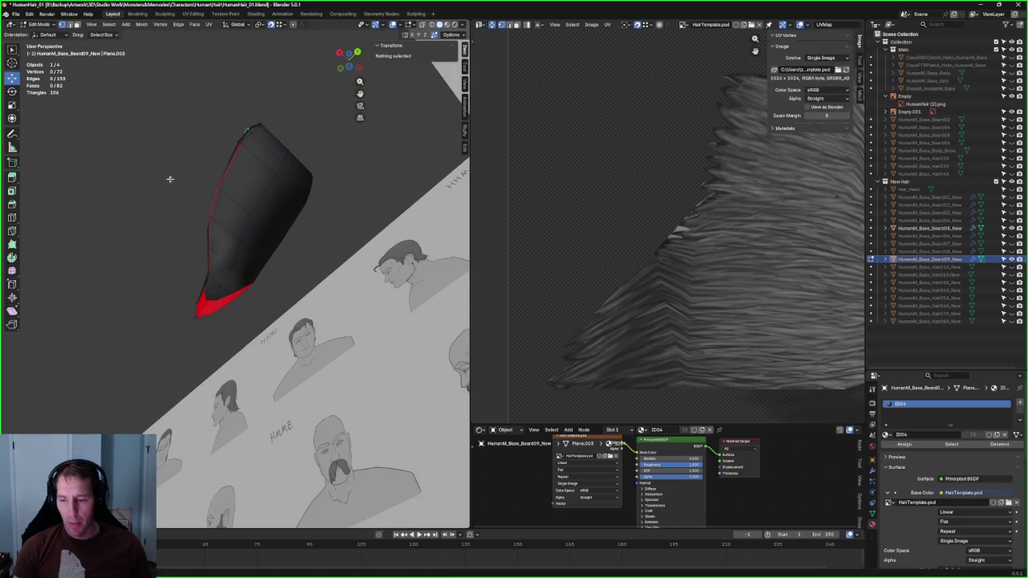
pyautogui.scroll(4, 172, 188)
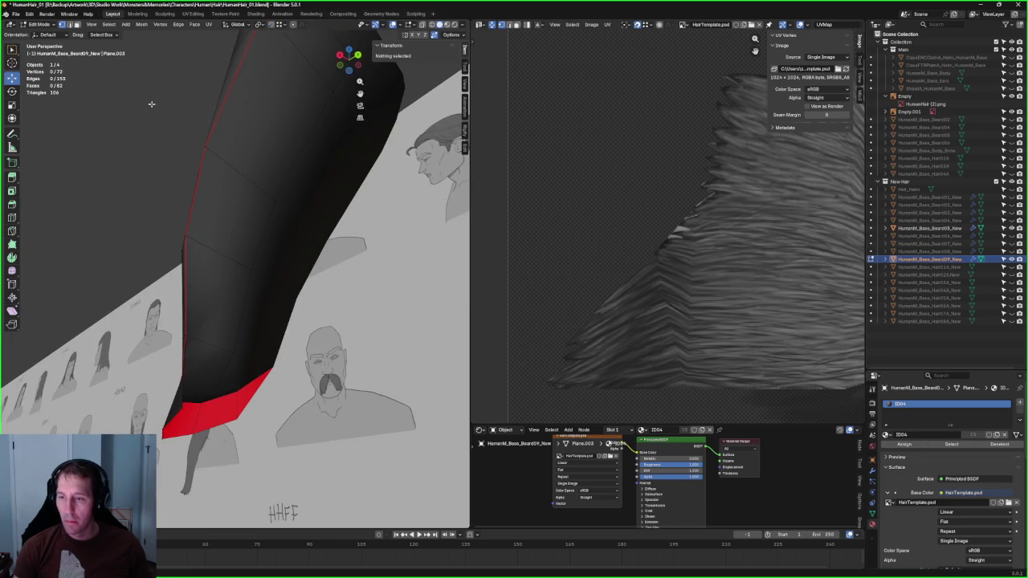
pyautogui.moveTo(151, 104); pyautogui.dragTo(240, 177, button='middle')
pyautogui.click(394, 25)
pyautogui.moveTo(283, 391)
pyautogui.mouseDown(button='middle')
pyautogui.moveTo(321, 218)
pyautogui.moveTo(293, 282)
pyautogui.moveTo(298, 182)
pyautogui.moveTo(271, 183)
pyautogui.mouseUp(button='middle')
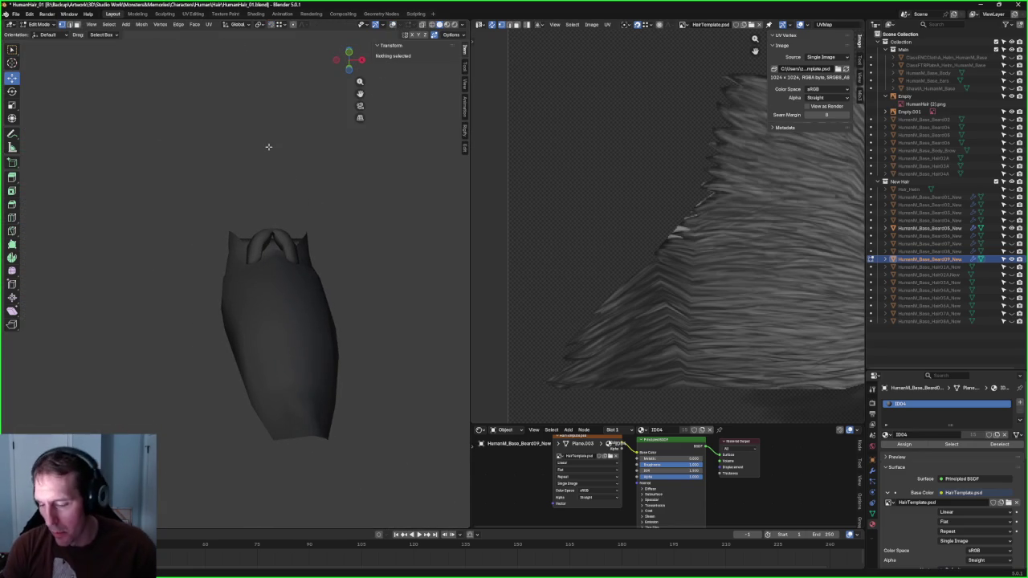
# Step: Hide Beard09, show Beard08, restore overlays, and enter Edit Mode on Beard08
pyautogui.moveTo(273, 154)
pyautogui.mouseDown(button='middle')
pyautogui.moveTo(278, 241)
pyautogui.moveTo(297, 250)
pyautogui.moveTo(282, 249)
pyautogui.moveTo(324, 284)
pyautogui.moveTo(314, 273)
pyautogui.moveTo(345, 265)
pyautogui.mouseUp(button='middle')
pyautogui.scroll(4, 321, 195)
pyautogui.scroll(-4, 278, 241)
pyautogui.click(1011, 259)
pyautogui.click(1011, 252)
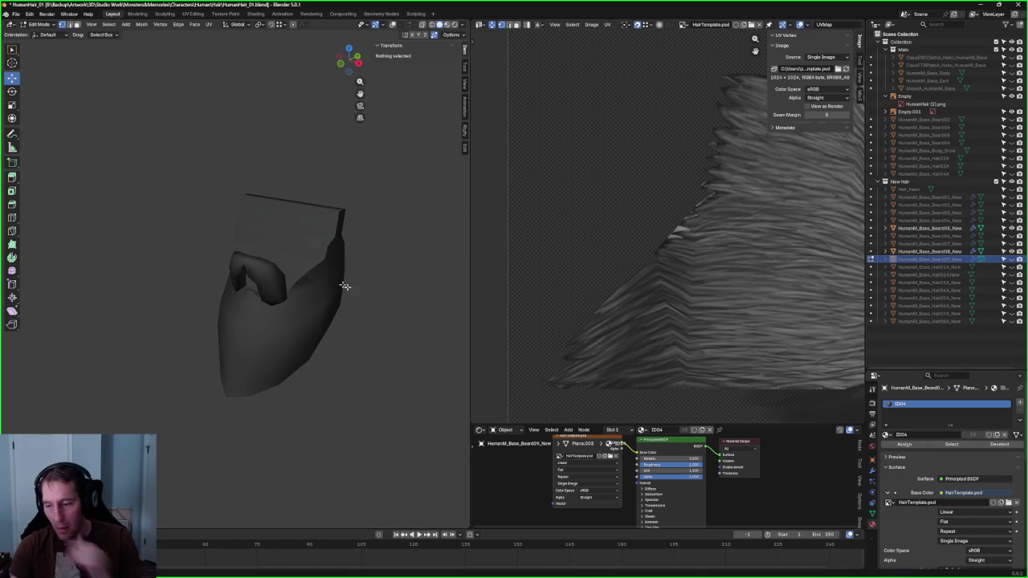
pyautogui.scroll(2, 345, 286)
pyautogui.press('Tab')
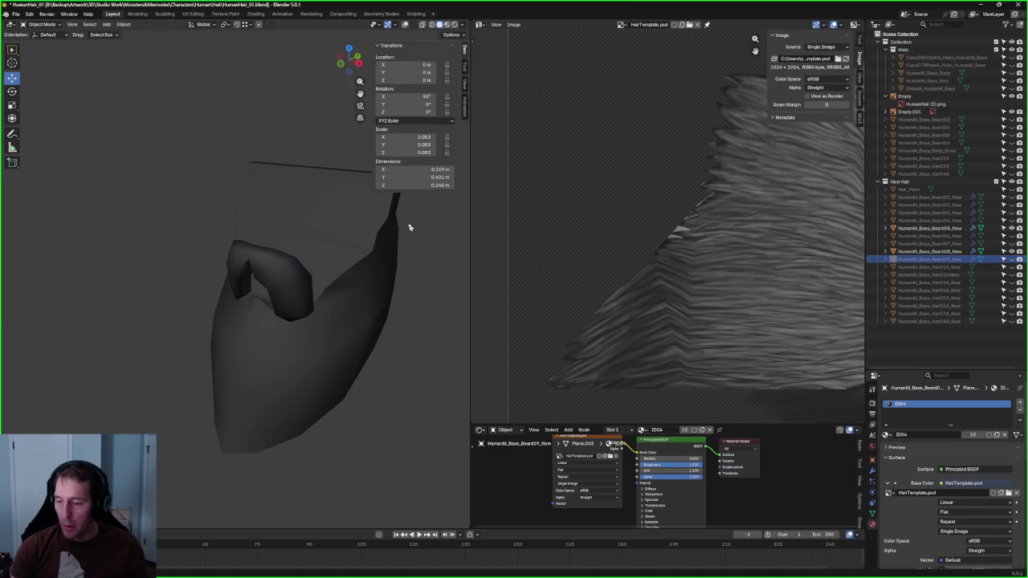
pyautogui.scroll(2, 409, 227)
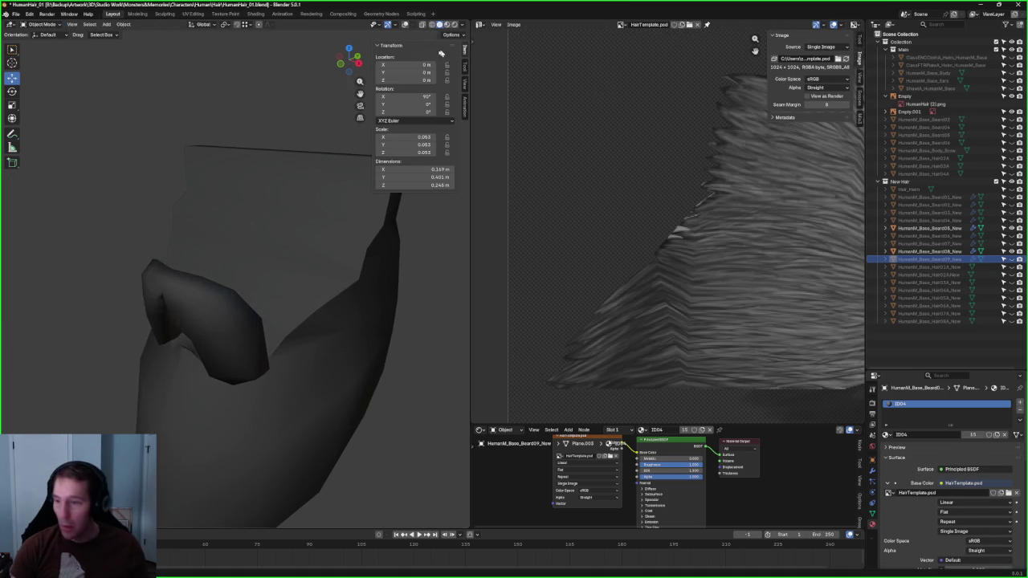
pyautogui.click(407, 25)
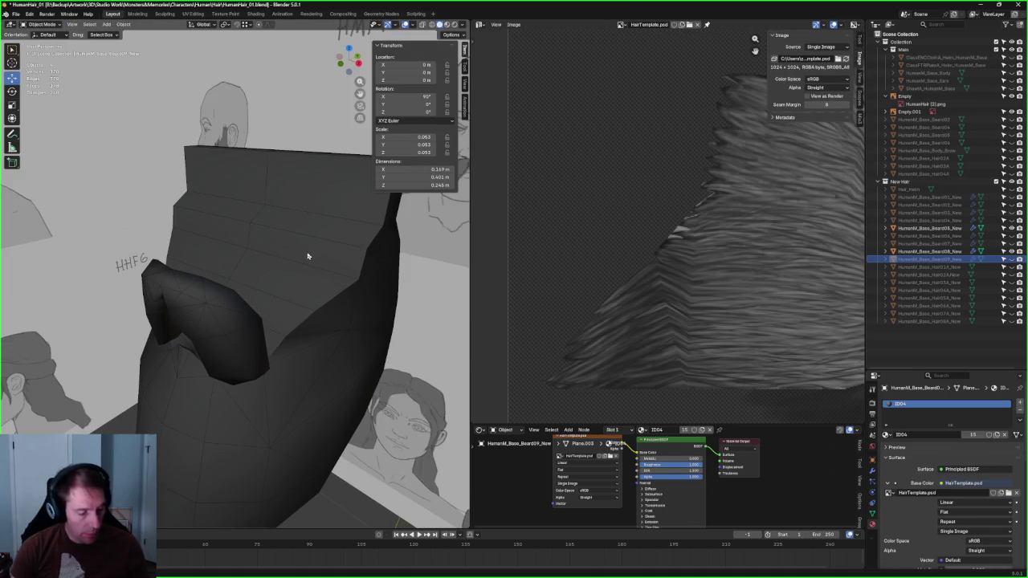
pyautogui.press('Tab')
pyautogui.moveTo(328, 206); pyautogui.dragTo(317, 220, button='middle')
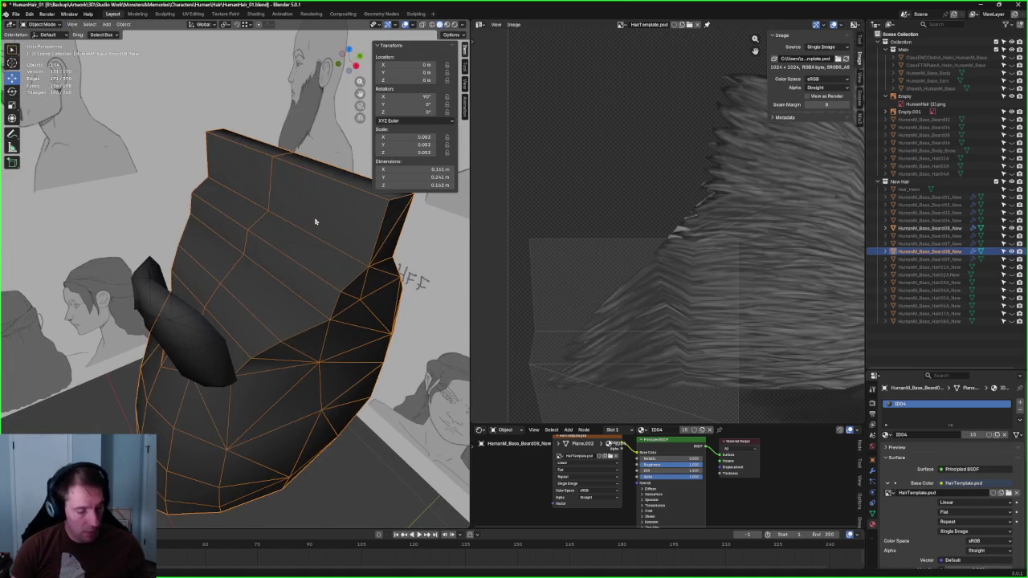
# Step: Select the column of faces at the top of the beard and delete them
pyautogui.click(316, 208)
pyautogui.keyDown('shift'); pyautogui.click(301, 250); pyautogui.keyUp('shift')
pyautogui.keyDown('shift'); pyautogui.click(278, 296); pyautogui.keyUp('shift')
pyautogui.moveTo(278, 296)
pyautogui.mouseDown(button='middle')
pyautogui.moveTo(161, 309)
pyautogui.moveTo(222, 330)
pyautogui.moveTo(177, 296)
pyautogui.moveTo(264, 206)
pyautogui.moveTo(314, 253)
pyautogui.moveTo(280, 294)
pyautogui.mouseUp(button='middle')
pyautogui.scroll(3, 160, 309)
pyautogui.keyDown('shift'); pyautogui.click(161, 302); pyautogui.keyUp('shift')
pyautogui.keyDown('shift'); pyautogui.click(162, 301); pyautogui.keyUp('shift')
pyautogui.keyDown('shift'); pyautogui.click(163, 301); pyautogui.keyUp('shift')
pyautogui.scroll(-2, 281, 287)
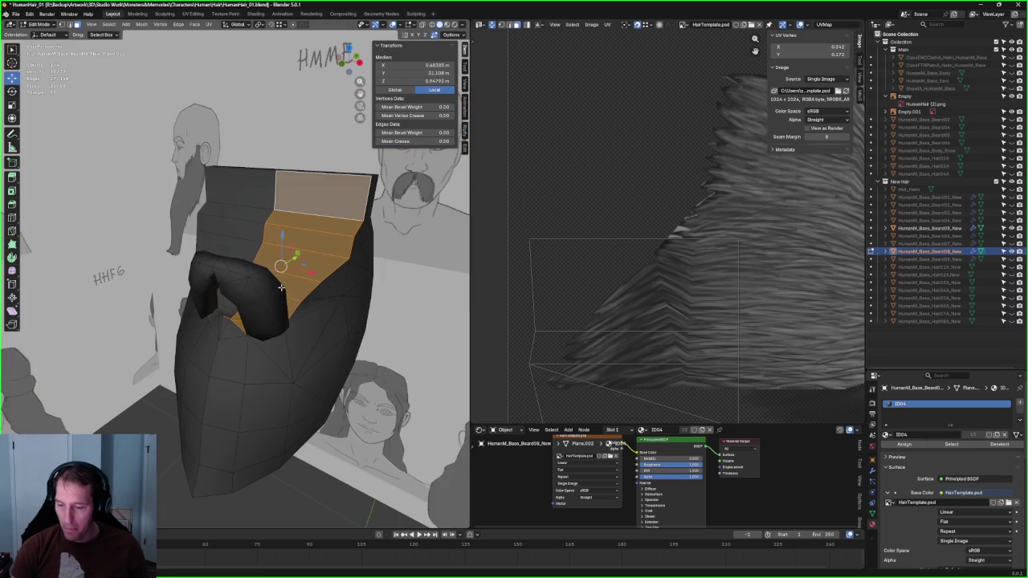
pyautogui.press('x')
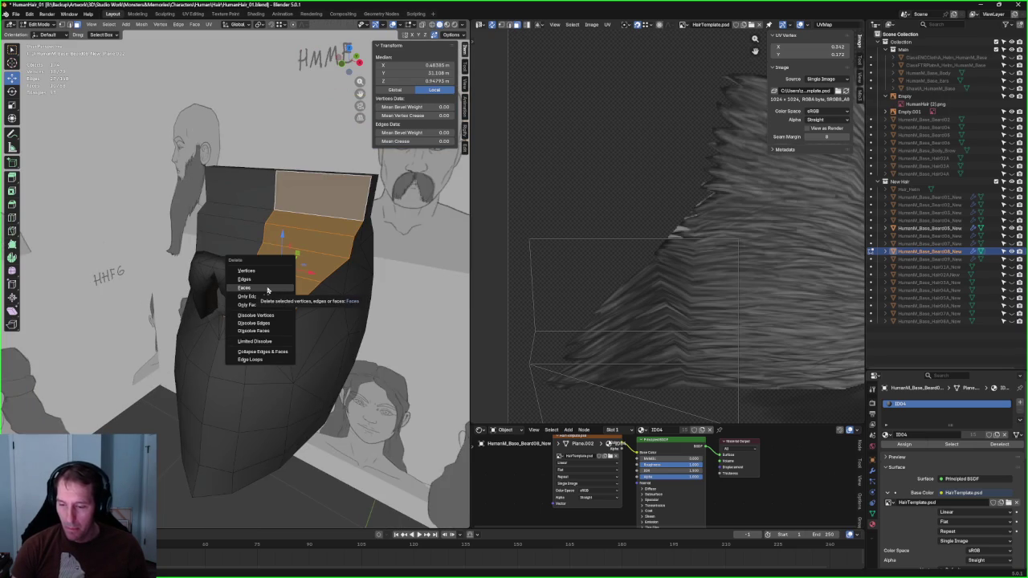
pyautogui.click(268, 290)
# Step: Select a beard vertex and hide the Beard09_New hair object covering the faces
pyautogui.scroll(-2, 235, 309)
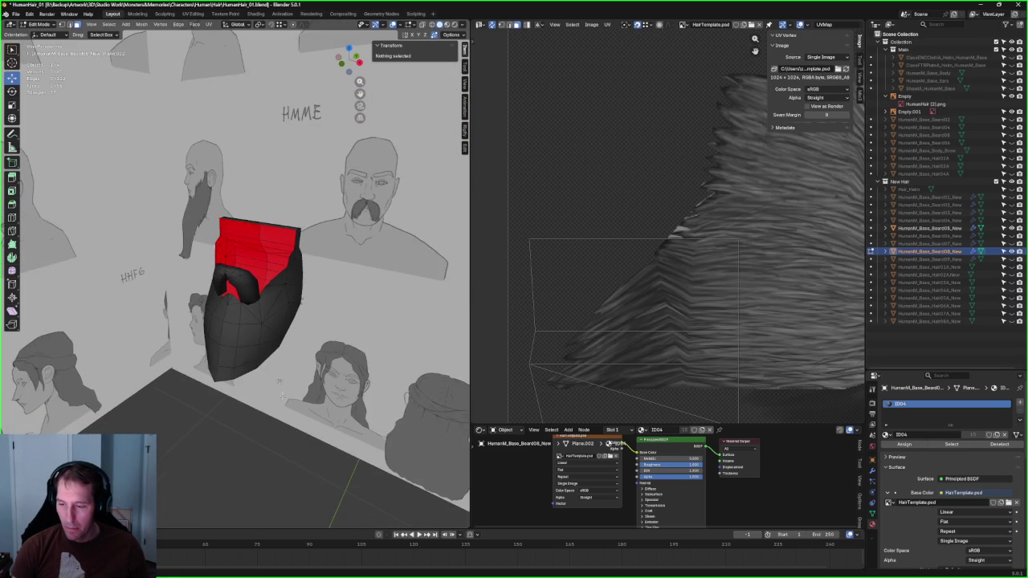
pyautogui.moveTo(279, 383); pyautogui.dragTo(278, 290, button='middle')
pyautogui.scroll(2, 278, 290)
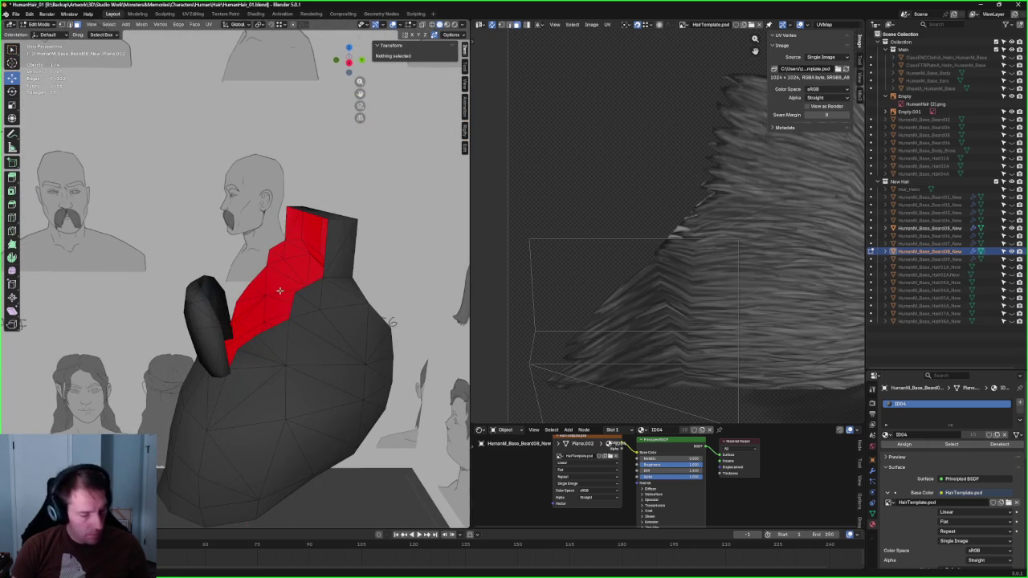
pyautogui.click(302, 286)
pyautogui.scroll(5, 274, 249)
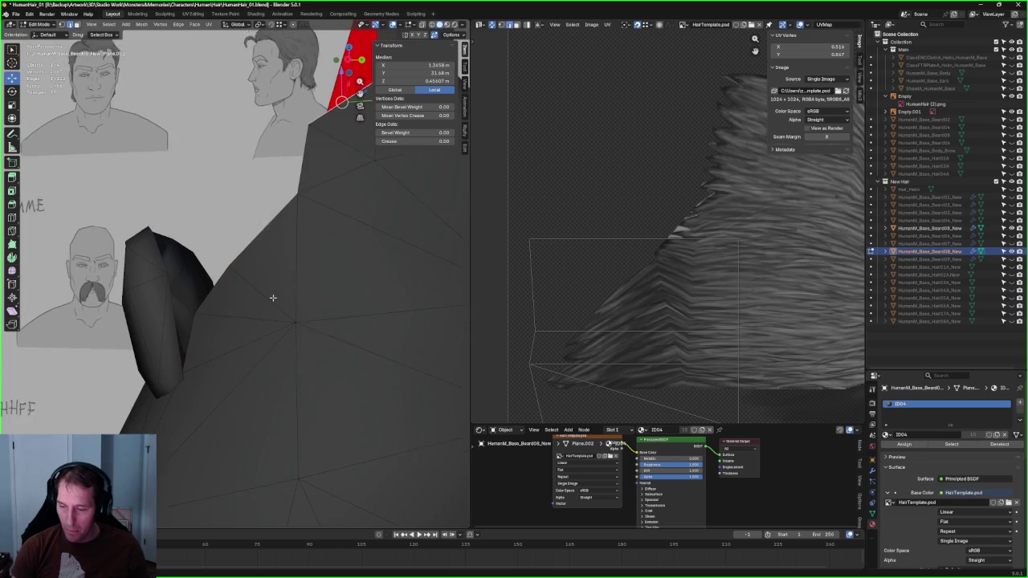
pyautogui.scroll(-3, 216, 292)
pyautogui.moveTo(216, 292); pyautogui.dragTo(301, 335, button='middle')
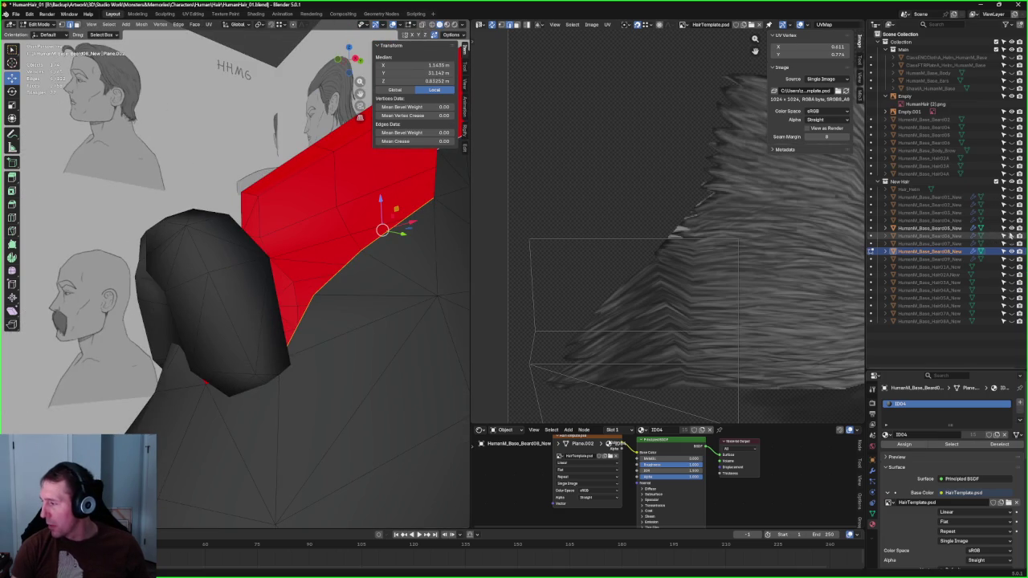
pyautogui.click(1011, 228)
# Step: In side view, raise the selected beard geometry straight up along Z
pyautogui.moveTo(240, 385); pyautogui.dragTo(194, 321, button='middle')
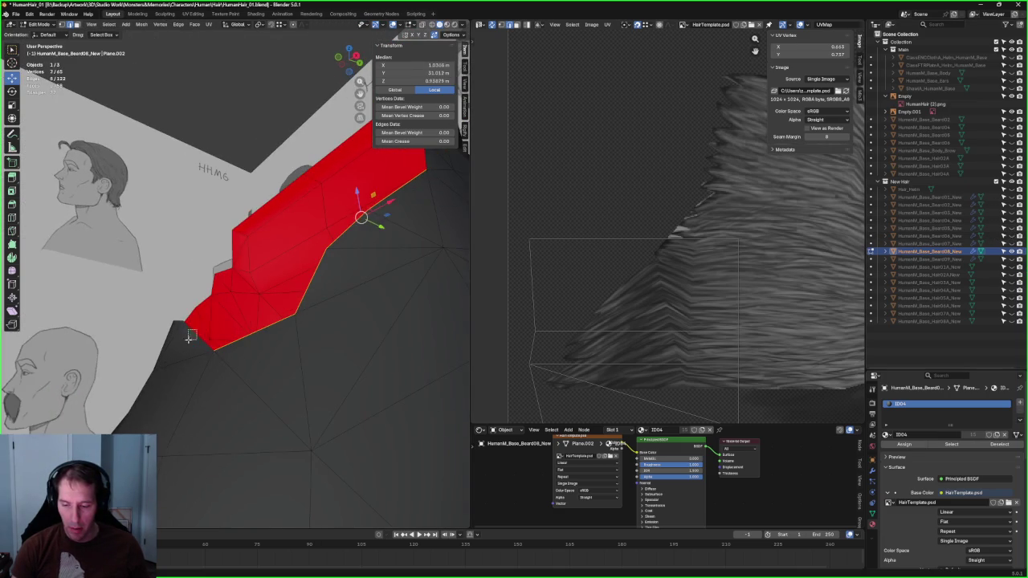
pyautogui.press('KP_3')
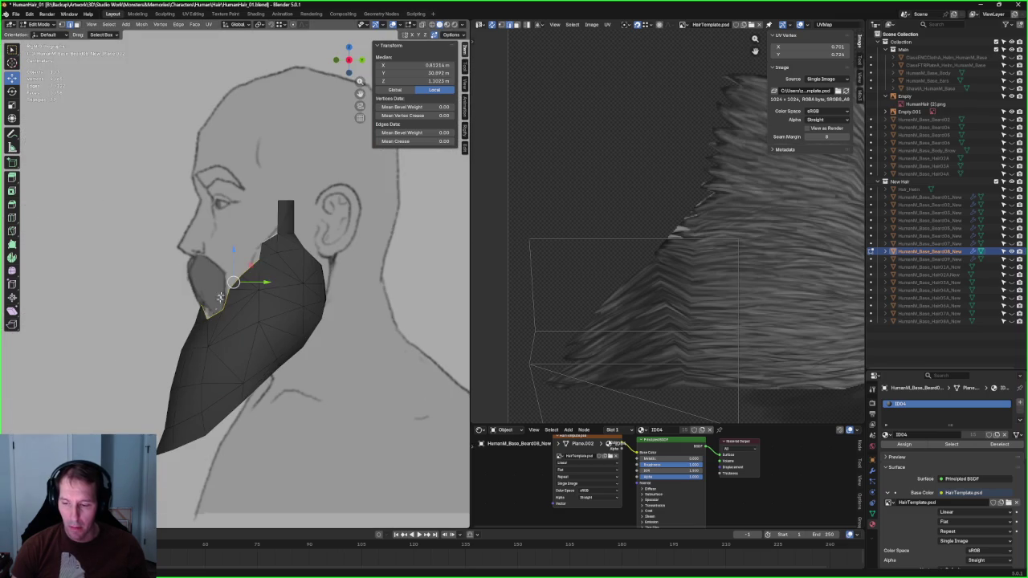
pyautogui.press('g')
pyautogui.press('Escape')
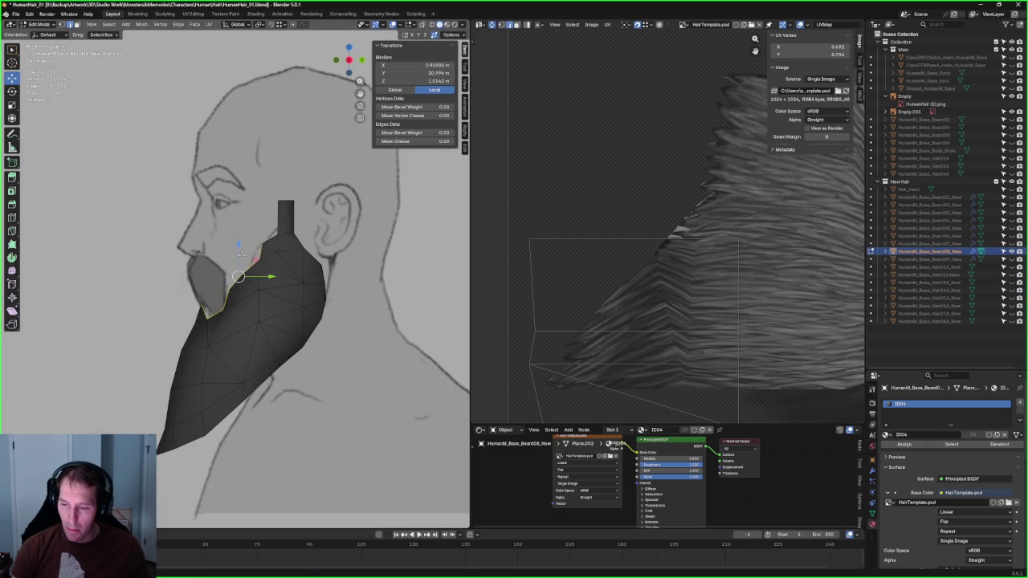
pyautogui.press('g')
pyautogui.press('z')
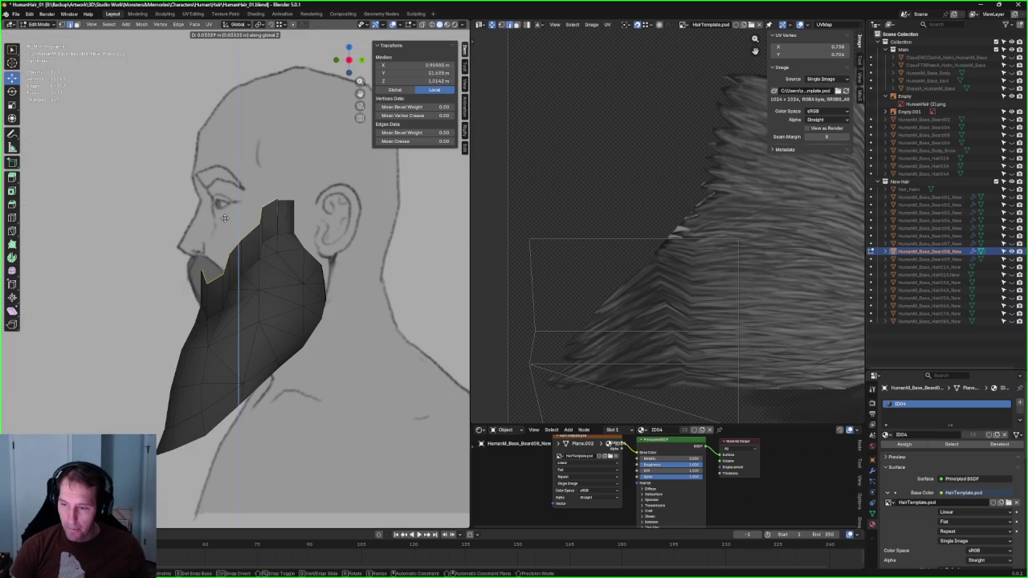
pyautogui.click(226, 216)
# Step: Briefly show Beard09_New and X-ray for comparison, then hide Beard09_New again
pyautogui.scroll(2, 270, 301)
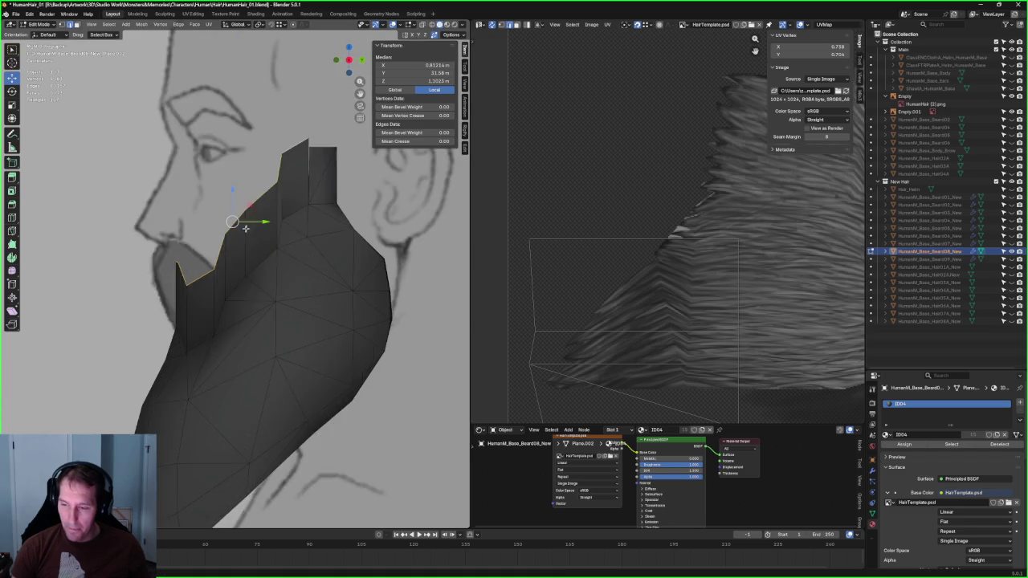
pyautogui.moveTo(270, 301); pyautogui.dragTo(293, 218, button='middle')
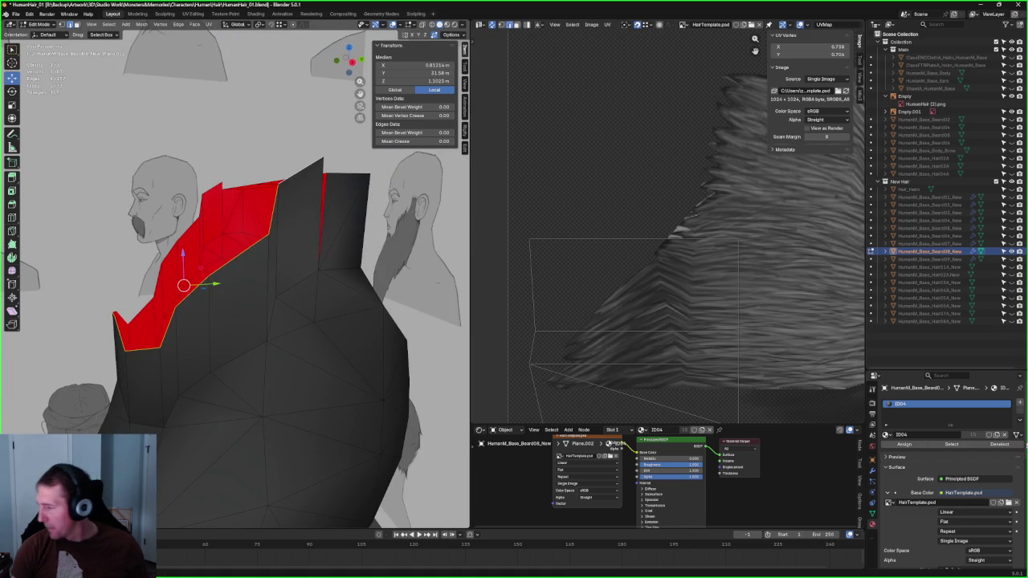
pyautogui.click(1011, 260)
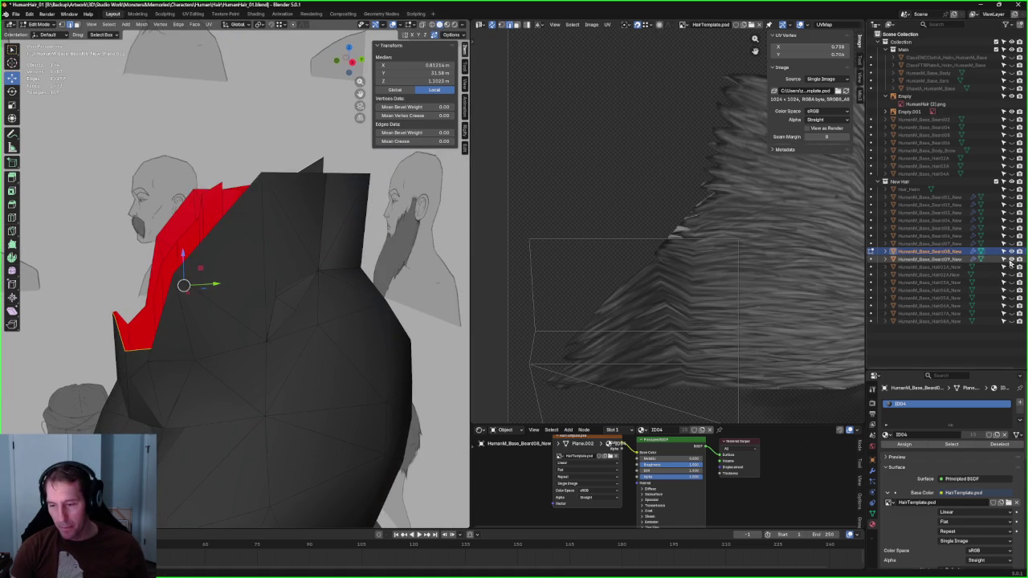
pyautogui.hotkey('alt', 'z')
pyautogui.hotkey('alt', 'z')
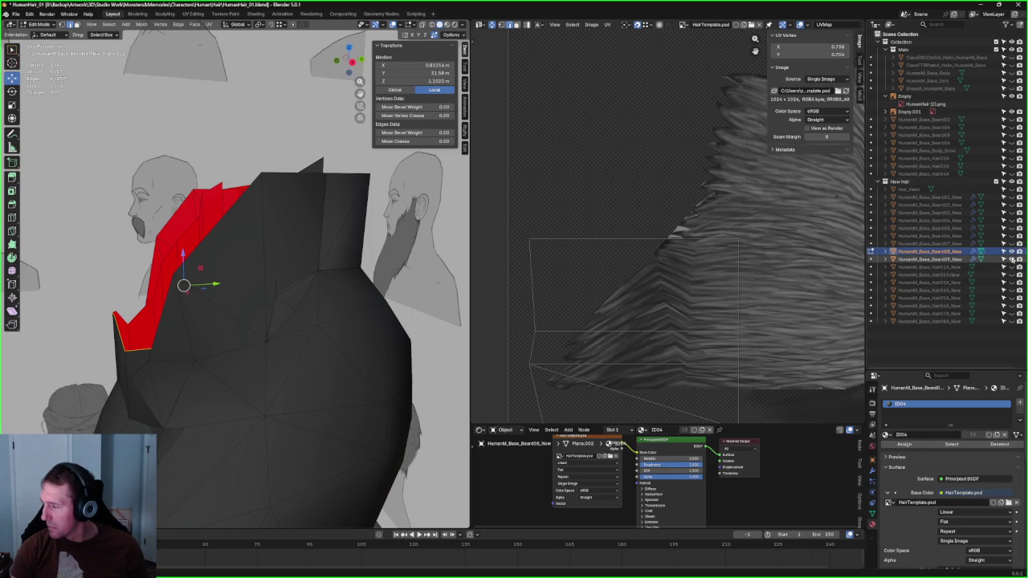
pyautogui.click(1012, 259)
# Step: Reposition a vertex on the beard's top edge, down-left, then up and back down
pyautogui.moveTo(343, 304); pyautogui.dragTo(268, 337, button='middle')
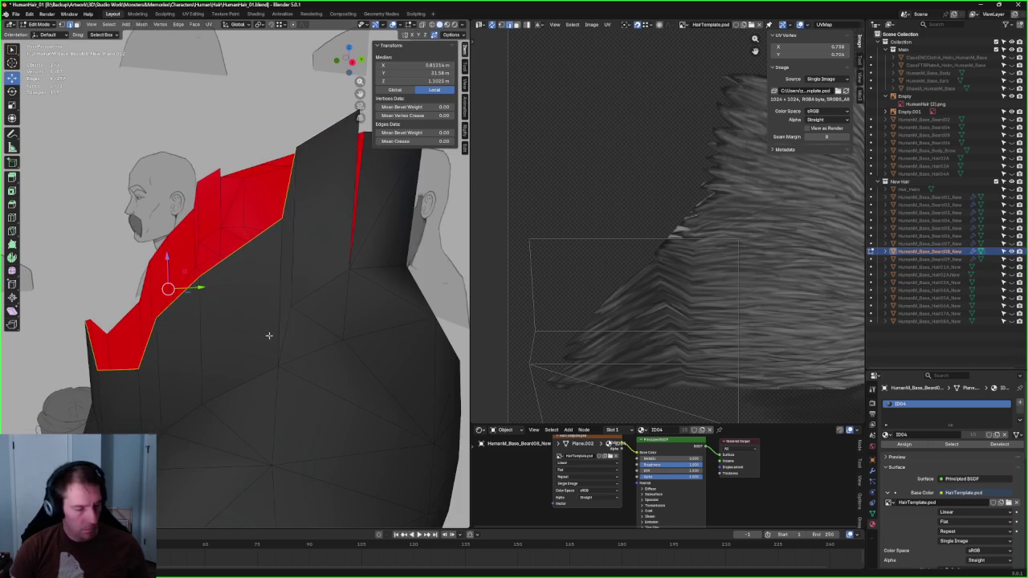
pyautogui.click(287, 307)
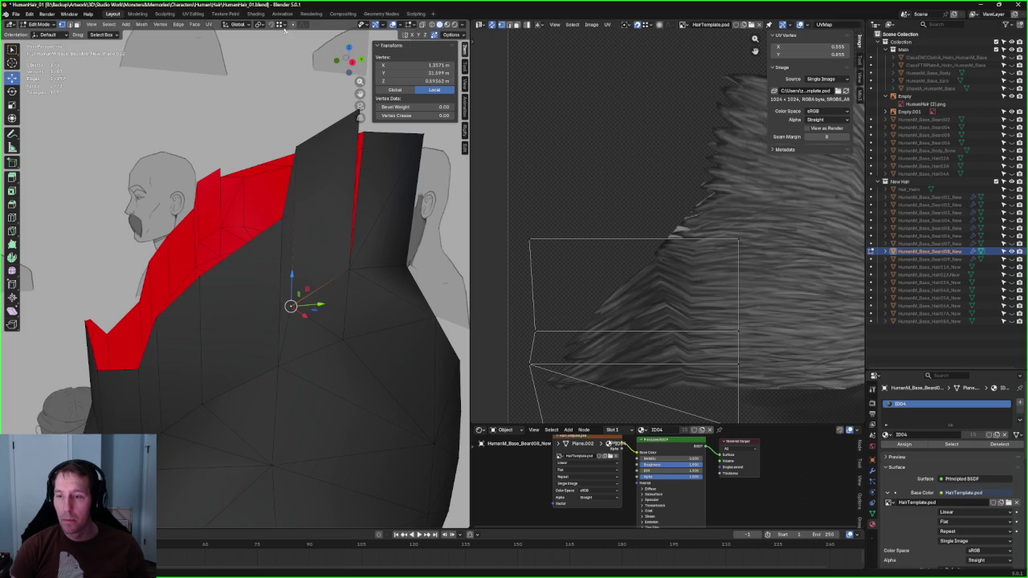
pyautogui.press('g')
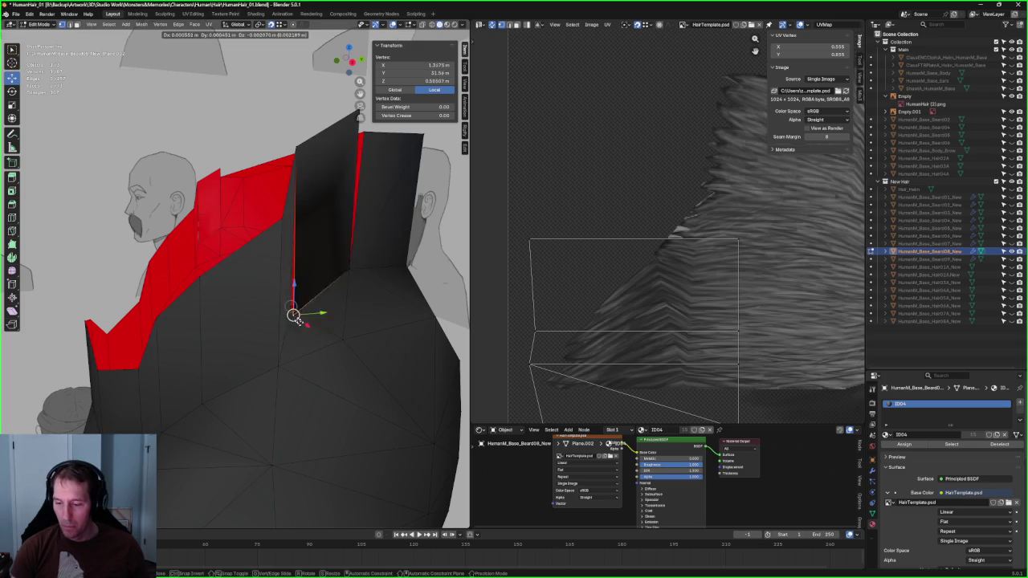
pyautogui.press('Escape')
pyautogui.press('g')
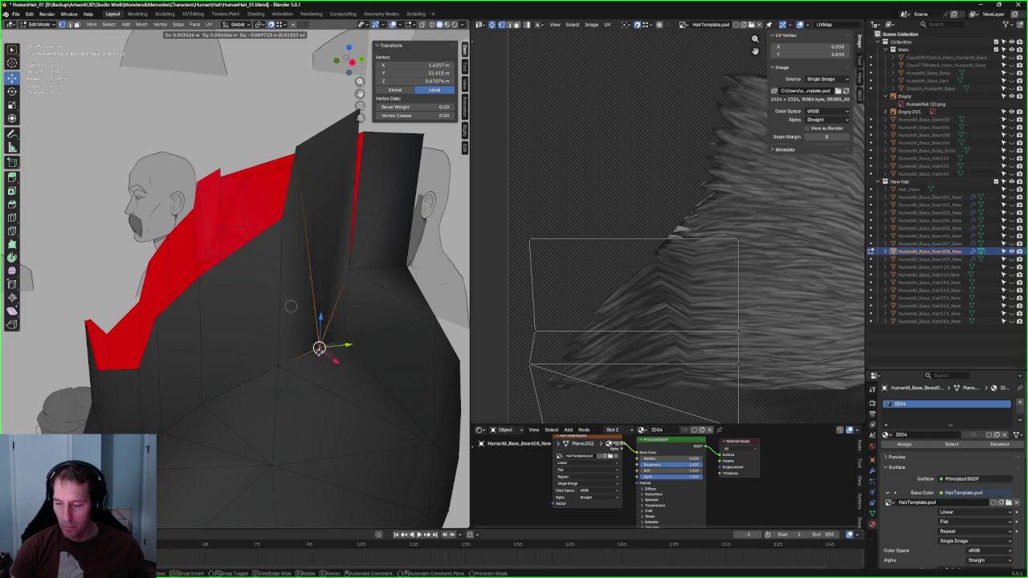
pyautogui.click(277, 366)
pyautogui.press('g')
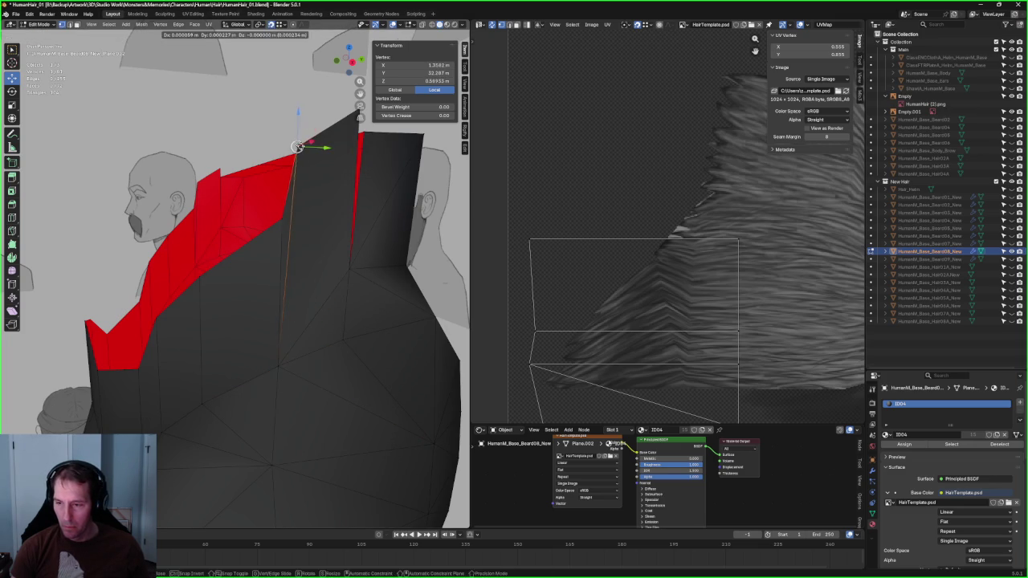
pyautogui.click(281, 218)
pyautogui.scroll(-5, 297, 201)
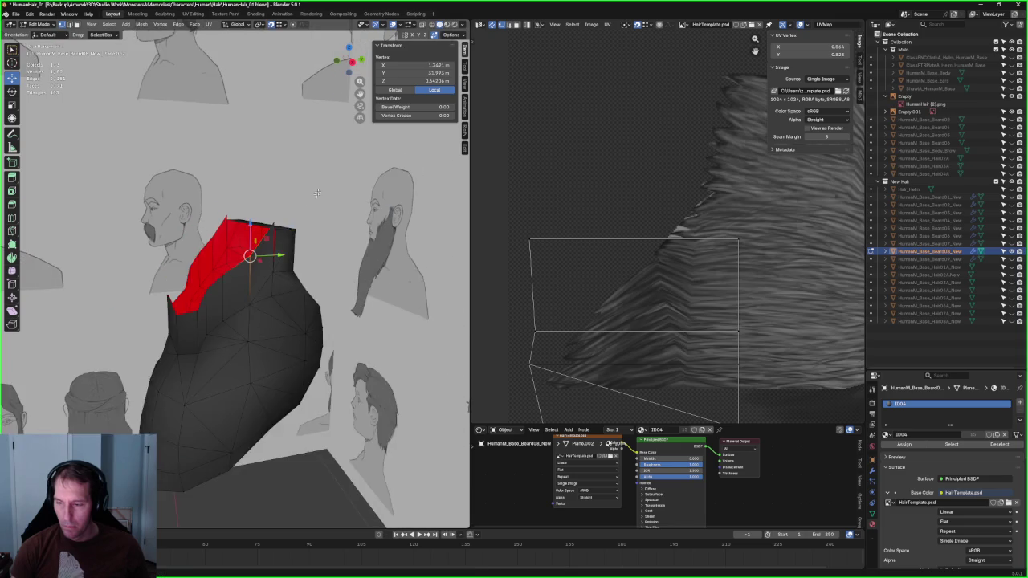
pyautogui.scroll(4, 307, 190)
pyautogui.press('g')
pyautogui.click(326, 173)
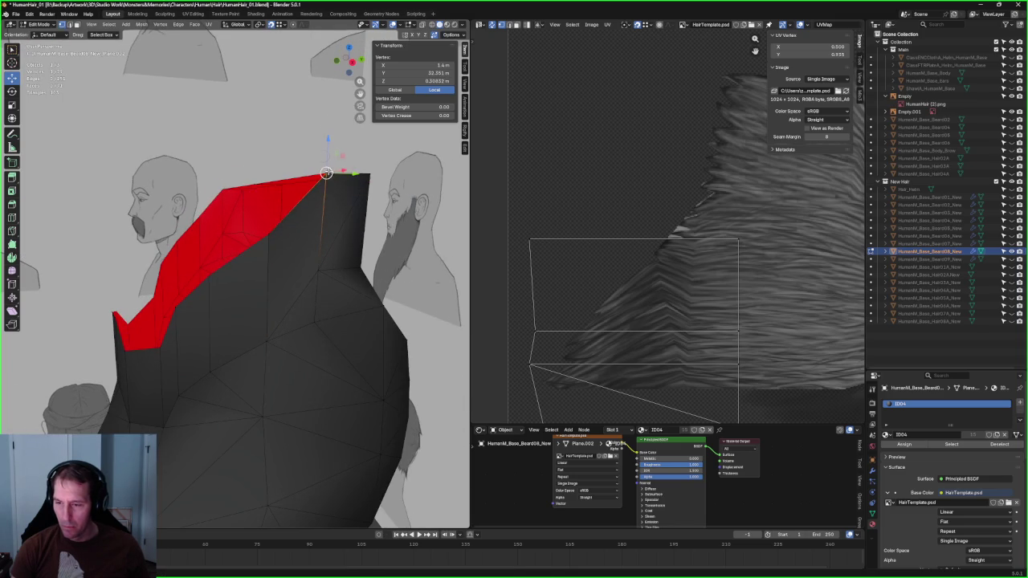
pyautogui.click(267, 136)
# Step: In front view, move a vertex on the lower edge of the red faces
pyautogui.moveTo(267, 136); pyautogui.dragTo(303, 196, button='middle')
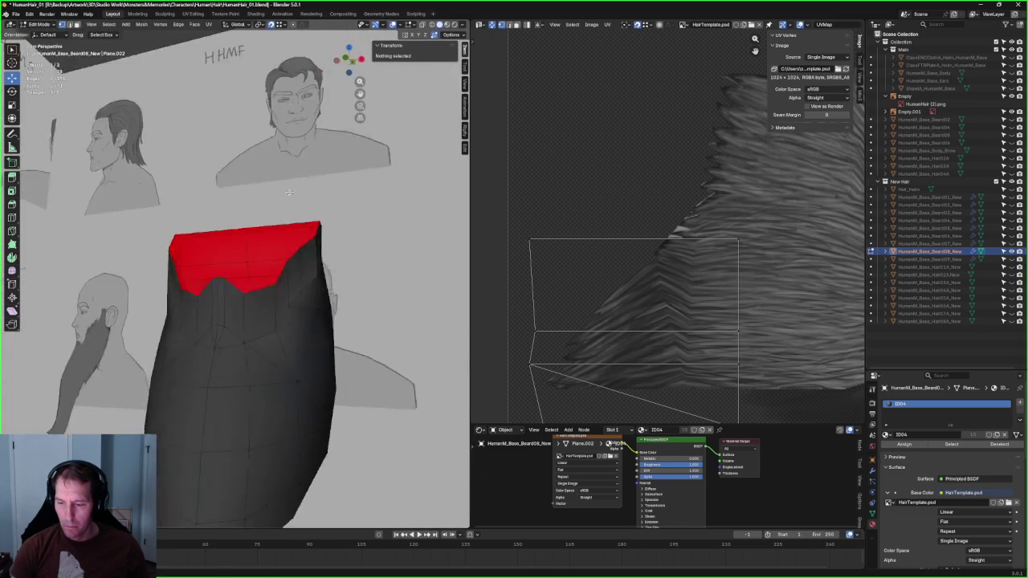
pyautogui.scroll(3, 302, 196)
pyautogui.click(265, 294)
pyautogui.press('g')
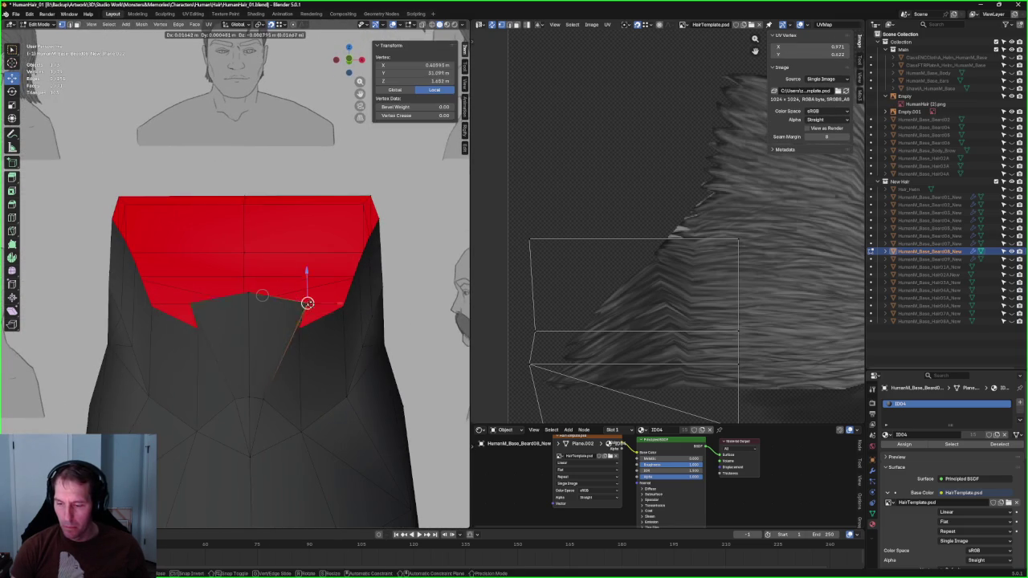
pyautogui.click(298, 327)
pyautogui.scroll(-2, 298, 328)
pyautogui.moveTo(298, 327); pyautogui.dragTo(285, 285, button='middle')
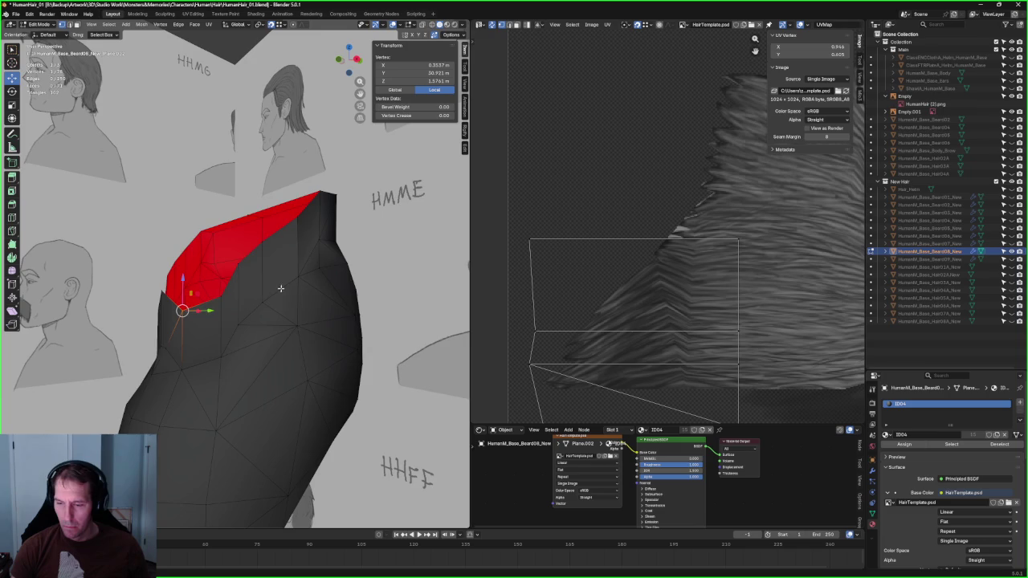
pyautogui.scroll(3, 334, 193)
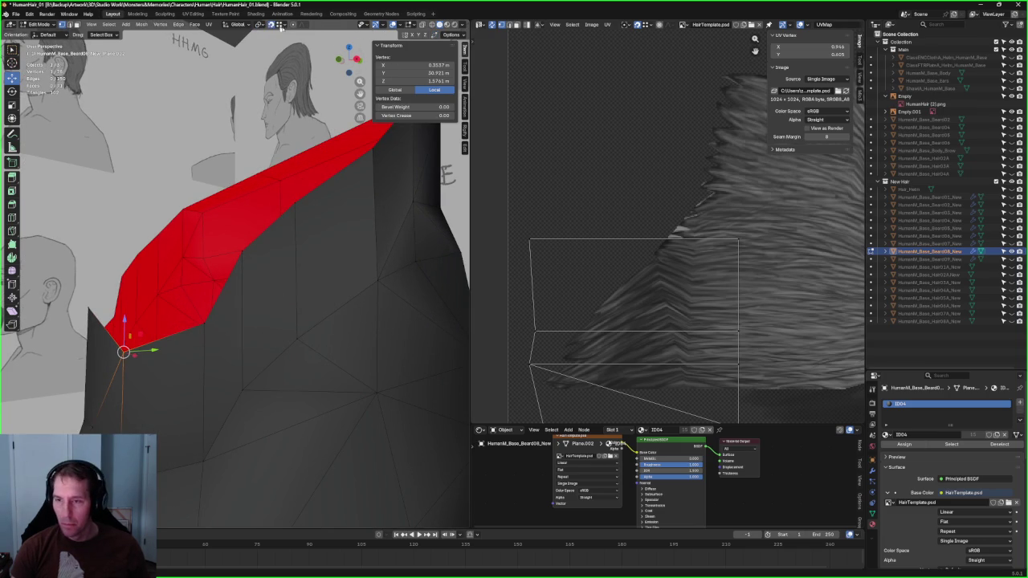
# Step: With X-ray on, clear the selection and pick two neighbouring vertices
pyautogui.moveTo(241, 201)
pyautogui.mouseDown(button='middle')
pyautogui.moveTo(247, 188)
pyautogui.moveTo(266, 212)
pyautogui.moveTo(198, 227)
pyautogui.moveTo(218, 237)
pyautogui.moveTo(181, 277)
pyautogui.moveTo(164, 256)
pyautogui.moveTo(165, 269)
pyautogui.moveTo(177, 258)
pyautogui.mouseUp(button='middle')
pyautogui.hotkey('alt', 'z')
pyautogui.hotkey('alt', 'a')
pyautogui.click(219, 238)
pyautogui.click(181, 278)
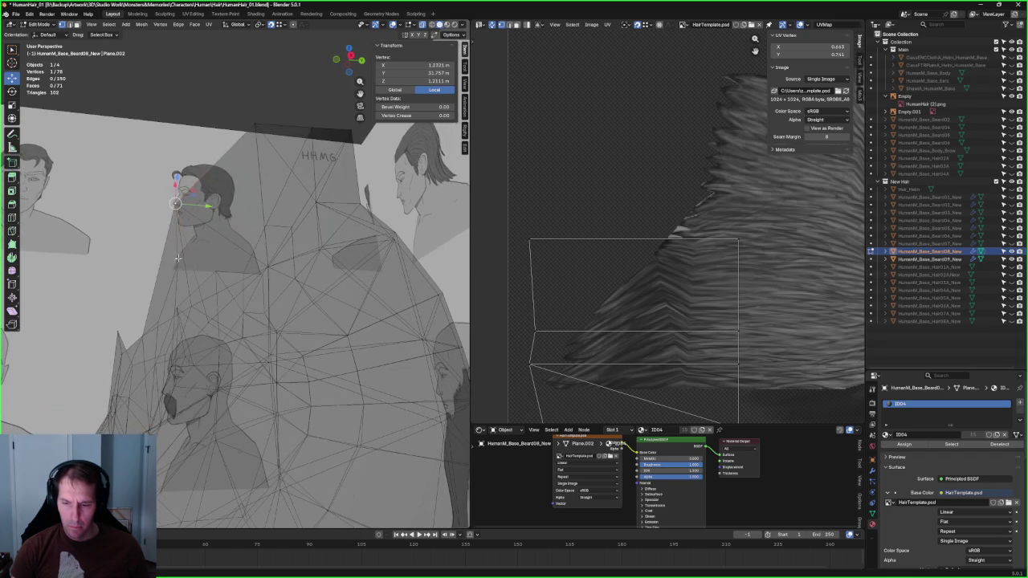
pyautogui.keyDown('shift'); pyautogui.click(164, 309); pyautogui.keyUp('shift')
# Step: Merge the two selected vertices into one at their center
pyautogui.press('m')
pyautogui.click(183, 295)
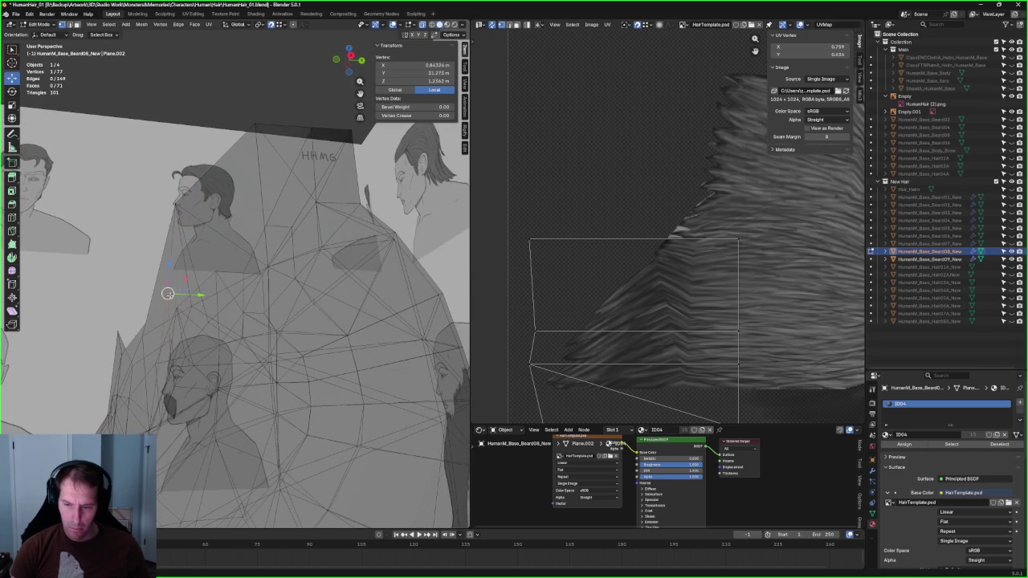
pyautogui.moveTo(184, 296)
pyautogui.mouseDown(button='middle')
pyautogui.moveTo(171, 316)
pyautogui.moveTo(261, 311)
pyautogui.mouseUp(button='middle')
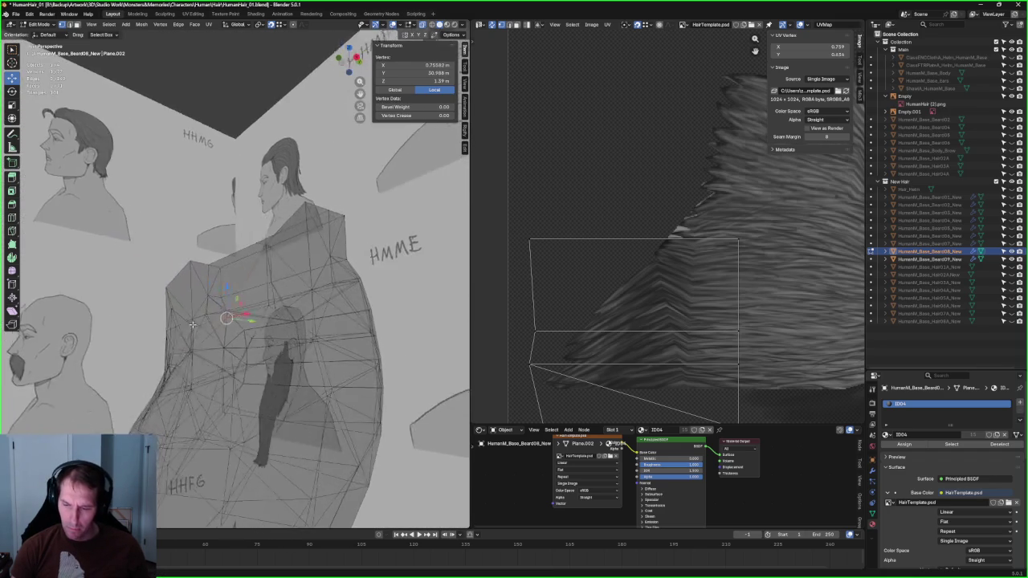
pyautogui.hotkey('alt', 'z')
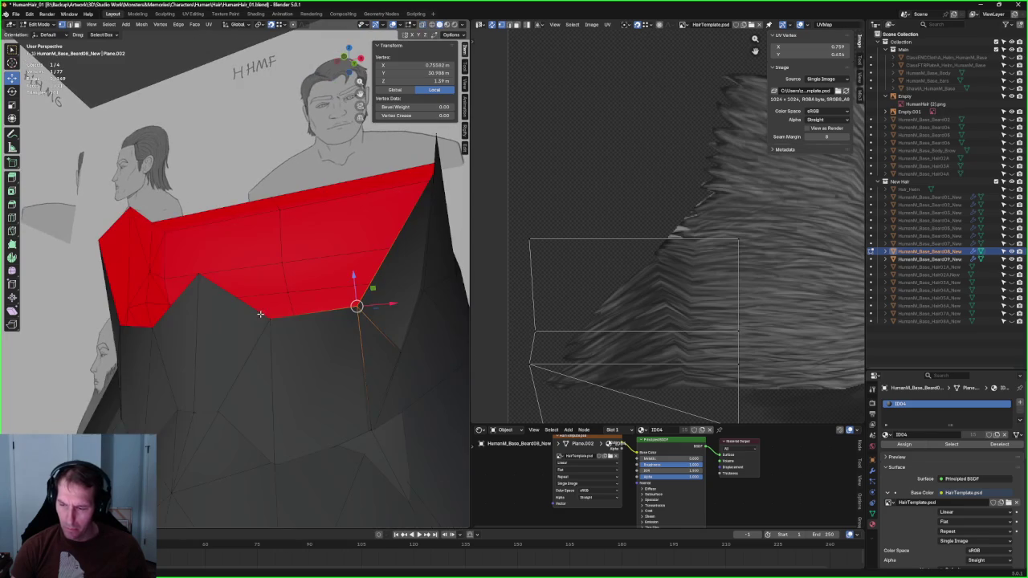
pyautogui.click(270, 319)
pyautogui.hotkey('alt', 'z')
pyautogui.moveTo(270, 336); pyautogui.dragTo(265, 342, button='middle')
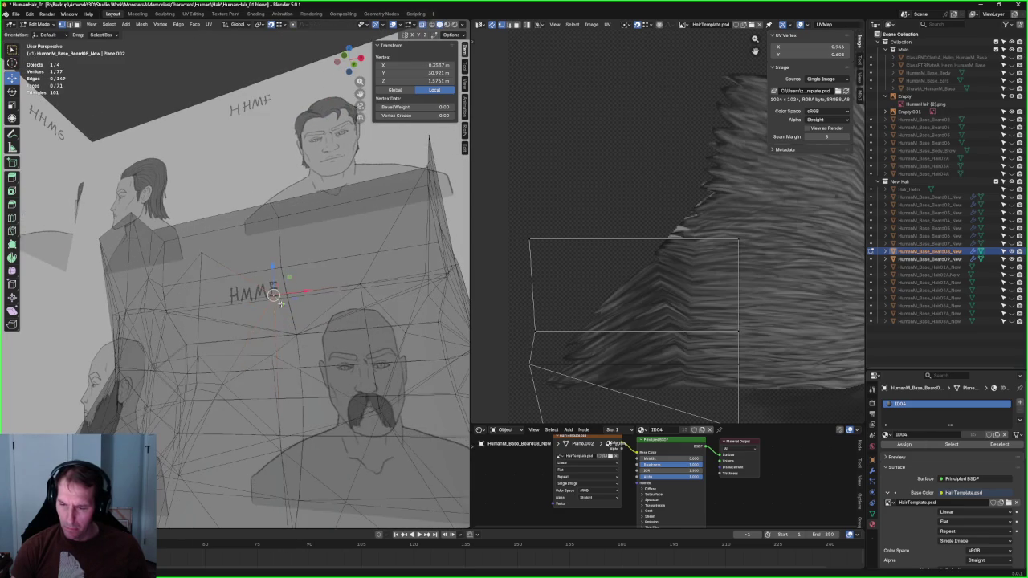
# Step: Shift the selected vertex downward in a few moves, toggling X-ray to check
pyautogui.press('g')
pyautogui.press('Return')
pyautogui.hotkey('alt', 'z')
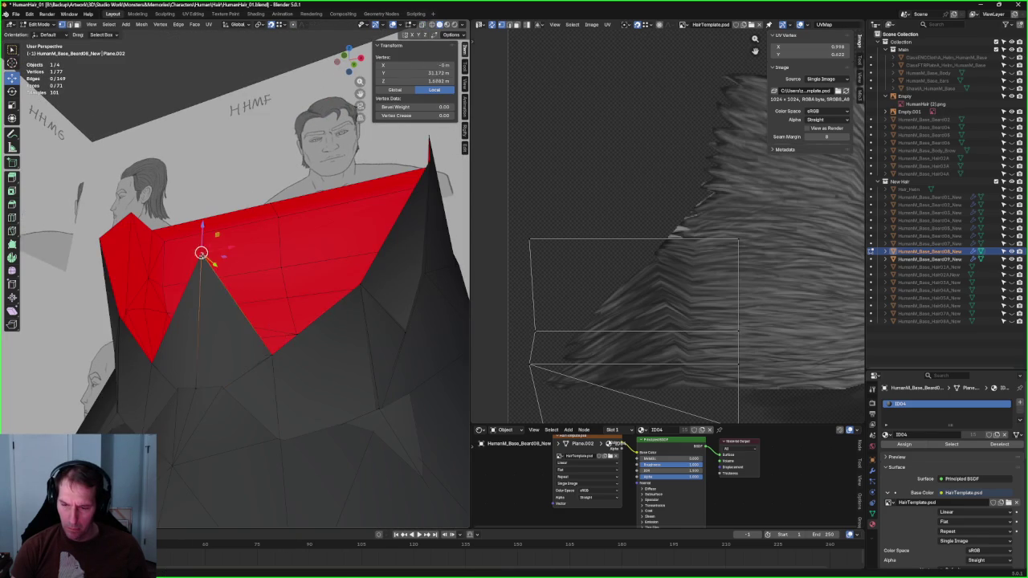
pyautogui.press('g')
pyautogui.click(199, 355)
pyautogui.moveTo(201, 355)
pyautogui.mouseDown(button='middle')
pyautogui.moveTo(266, 310)
pyautogui.moveTo(272, 338)
pyautogui.moveTo(249, 341)
pyautogui.mouseUp(button='middle')
pyautogui.hotkey('alt', 'z')
pyautogui.press('g')
pyautogui.click(217, 335)
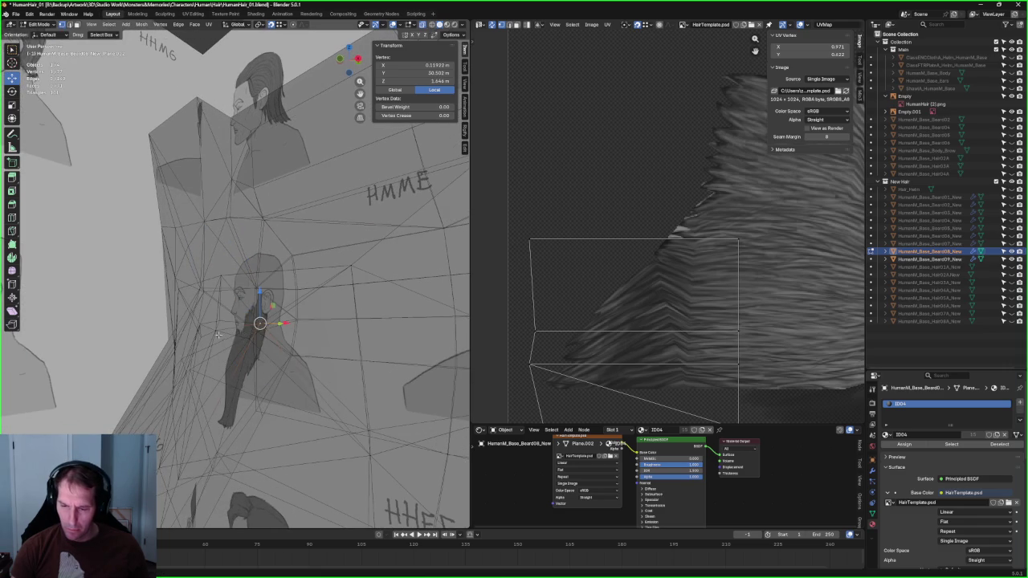
pyautogui.press('g')
pyautogui.click(225, 321)
pyautogui.hotkey('alt', 'z')
# Step: Nudge a vertex to remove the crease in the beard surface
pyautogui.moveTo(229, 321)
pyautogui.mouseDown(button='middle')
pyautogui.moveTo(250, 329)
pyautogui.moveTo(76, 368)
pyautogui.moveTo(129, 268)
pyautogui.mouseUp(button='middle')
pyautogui.scroll(3, 249, 330)
pyautogui.scroll(2, 250, 329)
pyautogui.moveTo(119, 273)
pyautogui.mouseDown()
pyautogui.moveTo(106, 281)
pyautogui.moveTo(110, 271)
pyautogui.mouseUp()
pyautogui.moveTo(110, 271)
pyautogui.mouseDown(button='middle')
pyautogui.moveTo(195, 310)
pyautogui.moveTo(222, 298)
pyautogui.moveTo(219, 311)
pyautogui.moveTo(193, 315)
pyautogui.mouseUp(button='middle')
# Step: In X-ray, select a vertex on the centre line and add nearby vertices
pyautogui.hotkey('alt', 'z')
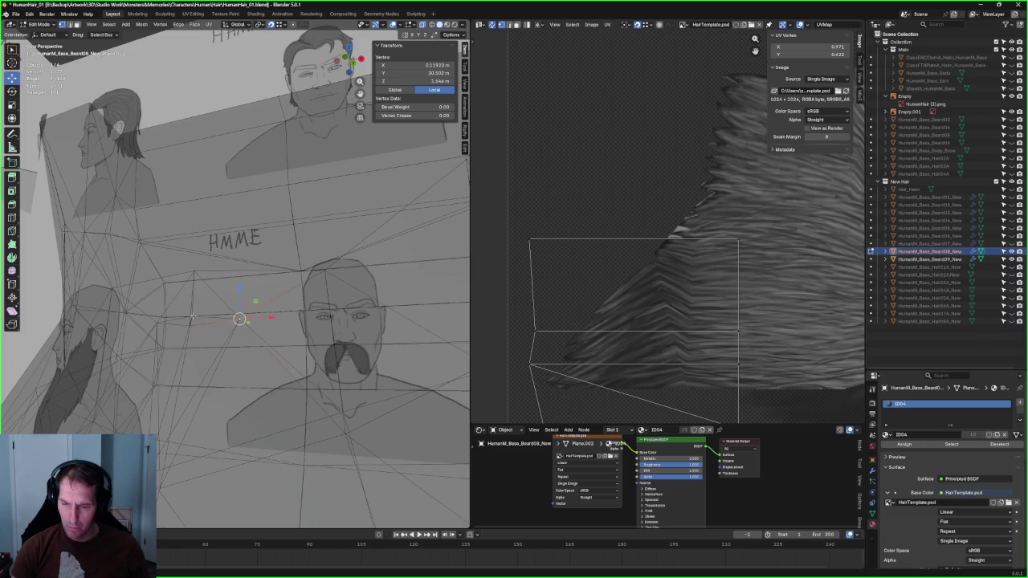
pyautogui.moveTo(180, 323); pyautogui.dragTo(232, 329)
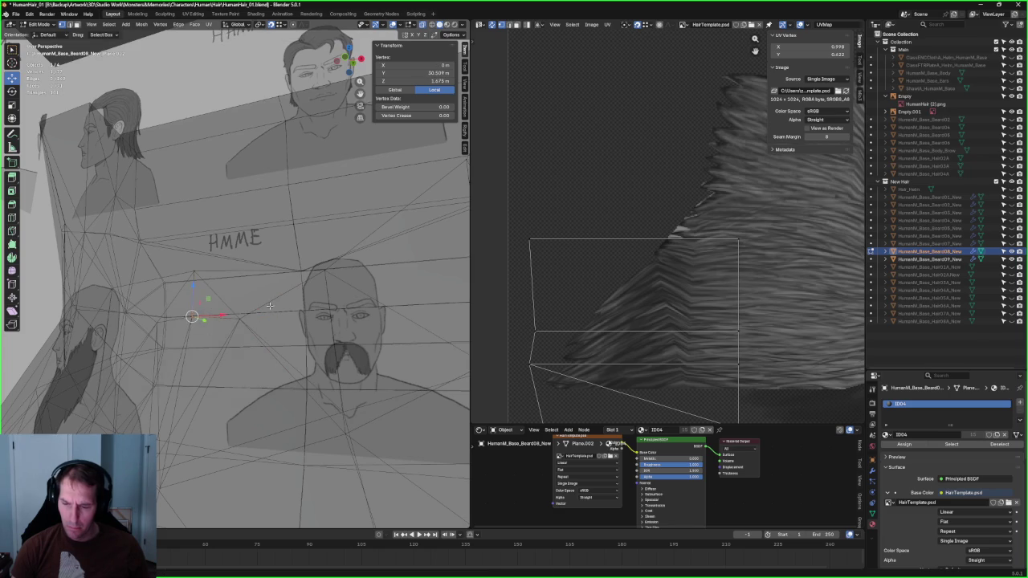
pyautogui.click(233, 325)
pyautogui.click(189, 321)
pyautogui.moveTo(205, 275)
pyautogui.mouseDown(button='middle')
pyautogui.moveTo(224, 344)
pyautogui.moveTo(190, 348)
pyautogui.moveTo(222, 321)
pyautogui.moveTo(352, 319)
pyautogui.moveTo(322, 324)
pyautogui.moveTo(257, 289)
pyautogui.moveTo(285, 295)
pyautogui.moveTo(313, 277)
pyautogui.moveTo(296, 278)
pyautogui.mouseUp(button='middle')
pyautogui.hotkey('alt', 'z')
pyautogui.hotkey('alt', 'z')
pyautogui.hotkey('alt', 'z')
pyautogui.hotkey('alt', 'z')
pyautogui.click(285, 296)
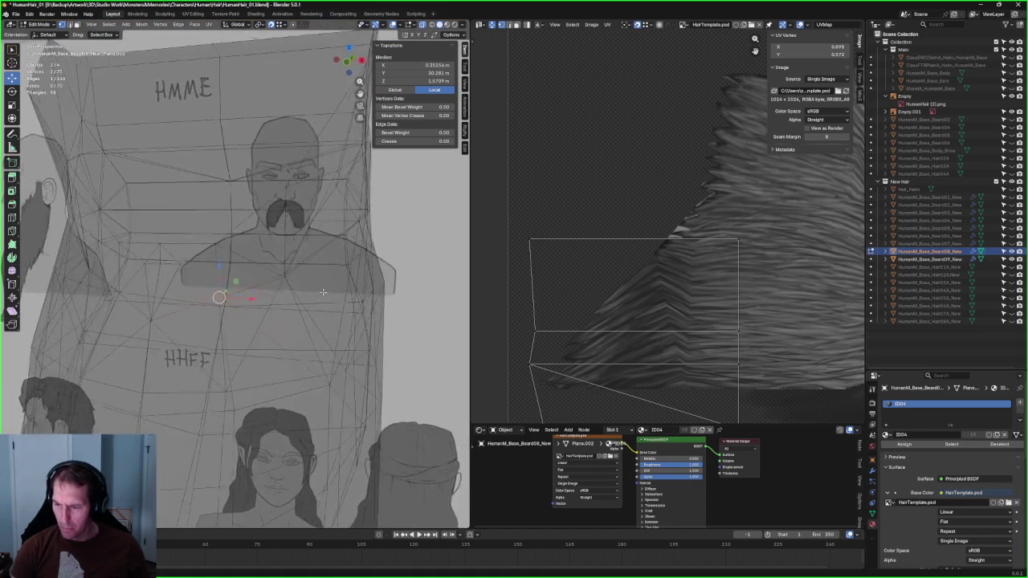
# Step: Extend the selection along the jaw and slide those vertices along Y
pyautogui.hotkey('alt', 'z')
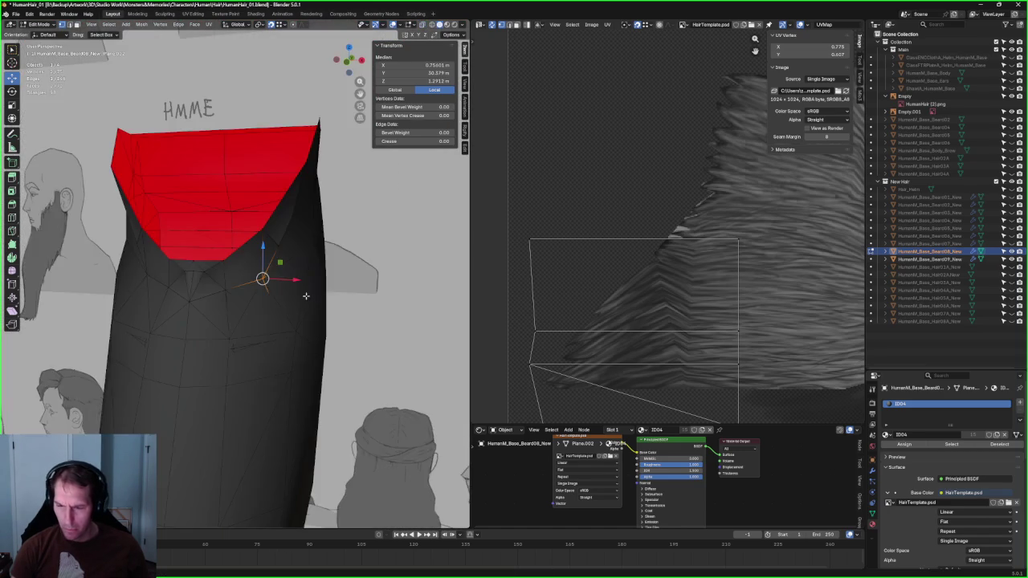
pyautogui.moveTo(318, 288); pyautogui.dragTo(233, 285, button='middle')
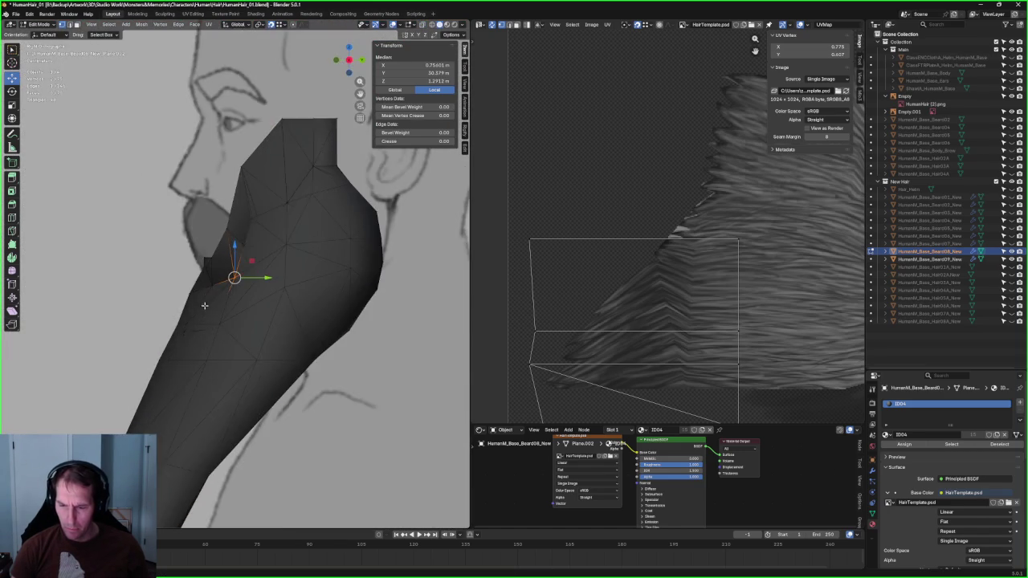
pyautogui.scroll(4, 234, 284)
pyautogui.hotkey('alt', 'z')
pyautogui.moveTo(203, 320); pyautogui.dragTo(207, 314, button='middle')
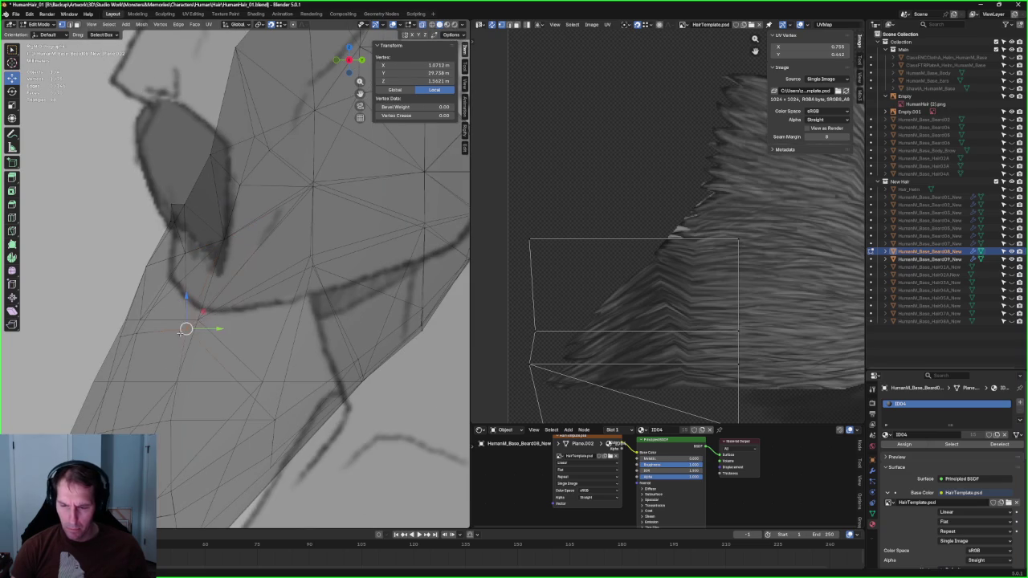
pyautogui.keyDown('shift'); pyautogui.click(197, 319); pyautogui.keyUp('shift')
pyautogui.press('g')
pyautogui.press('y')
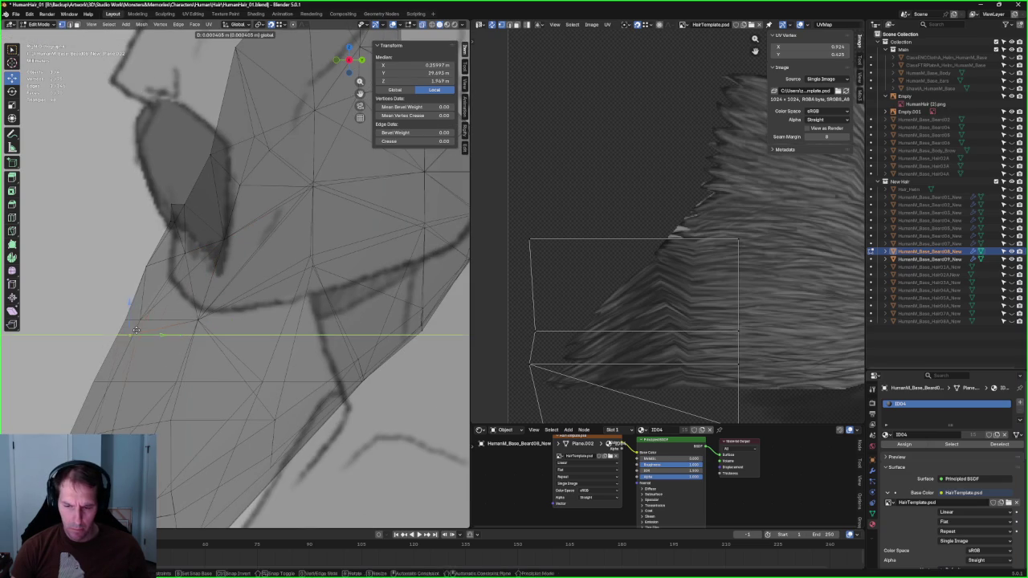
pyautogui.click(142, 325)
# Step: Select a pair of vertices on the beard's edge near the jaw
pyautogui.click(136, 337)
pyautogui.moveTo(136, 336)
pyautogui.mouseDown(button='middle')
pyautogui.moveTo(103, 320)
pyautogui.moveTo(157, 321)
pyautogui.moveTo(133, 350)
pyautogui.moveTo(157, 317)
pyautogui.moveTo(222, 353)
pyautogui.moveTo(229, 371)
pyautogui.moveTo(206, 355)
pyautogui.moveTo(102, 352)
pyautogui.moveTo(264, 286)
pyautogui.moveTo(235, 281)
pyautogui.mouseUp(button='middle')
pyautogui.click(156, 321)
pyautogui.click(156, 317)
pyautogui.hotkey('alt', 'z')
pyautogui.hotkey('alt', 'z')
pyautogui.click(102, 352)
pyautogui.hotkey('alt', 'z')
pyautogui.hotkey('alt', 'z')
pyautogui.moveTo(251, 308); pyautogui.dragTo(161, 331, button='middle')
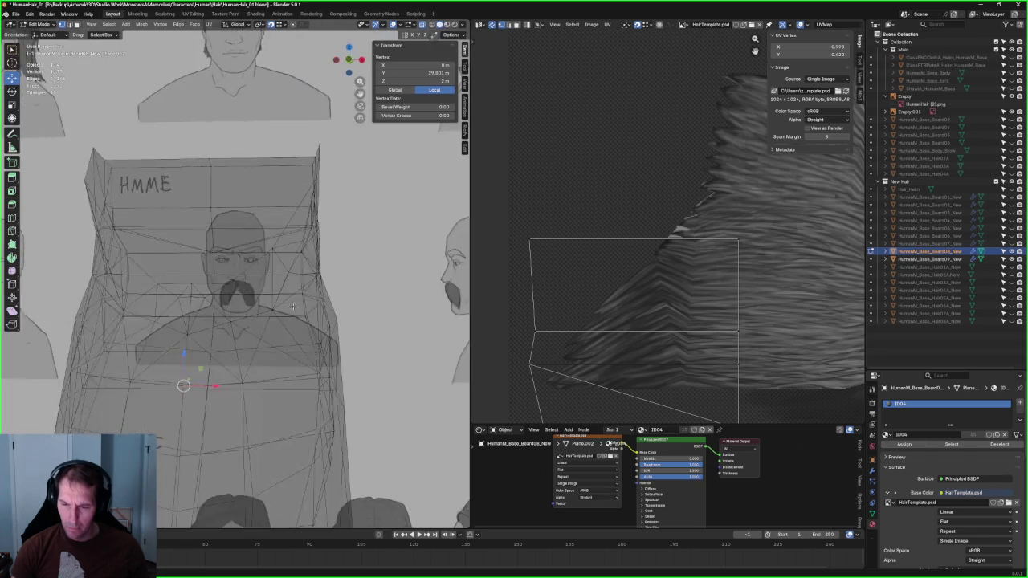
pyautogui.hotkey('alt', 'z')
pyautogui.hotkey('alt', 'z')
pyautogui.hotkey('alt', 'z')
pyautogui.hotkey('alt', 'z')
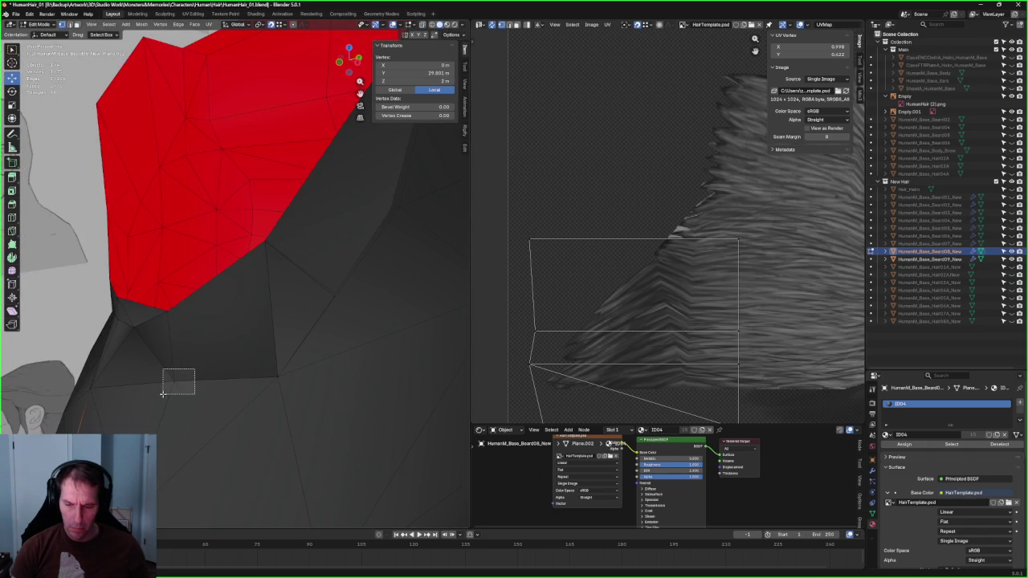
pyautogui.keyDown('shift'); pyautogui.click(143, 322); pyautogui.keyUp('shift')
pyautogui.rightClick(136, 341)
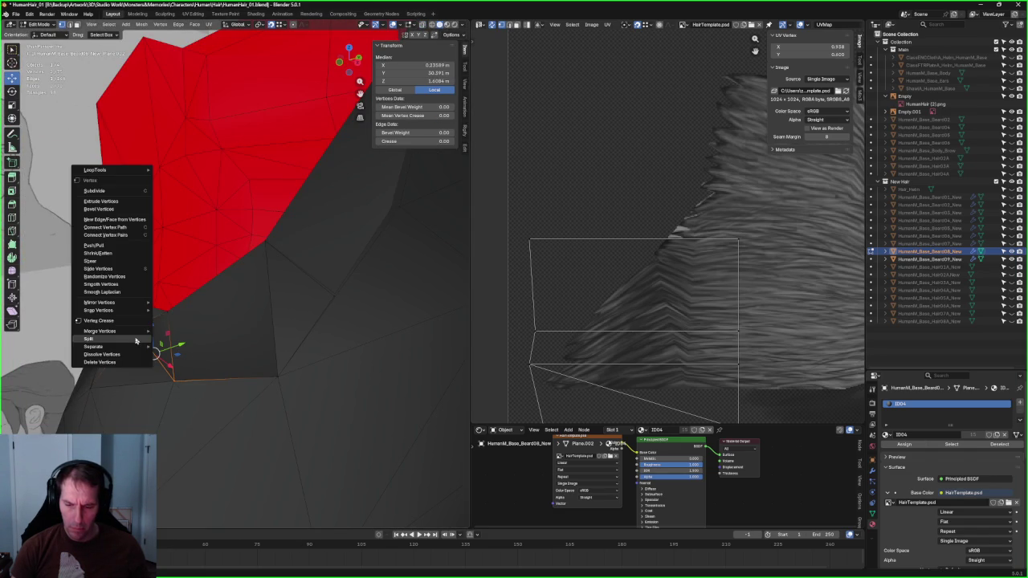
# Step: Join the two selected vertices with a new edge via Connect Vertex Pairs
pyautogui.click(120, 237)
pyautogui.click(257, 333)
pyautogui.moveTo(257, 332)
pyautogui.mouseDown(button='middle')
pyautogui.moveTo(276, 313)
pyautogui.moveTo(288, 325)
pyautogui.moveTo(271, 273)
pyautogui.mouseUp(button='middle')
# Step: Select two more vertices and move them to fit the jaw
pyautogui.click(245, 276)
pyautogui.moveTo(241, 306); pyautogui.dragTo(235, 258, button='middle')
pyautogui.keyDown('shift'); pyautogui.click(235, 257); pyautogui.keyUp('shift')
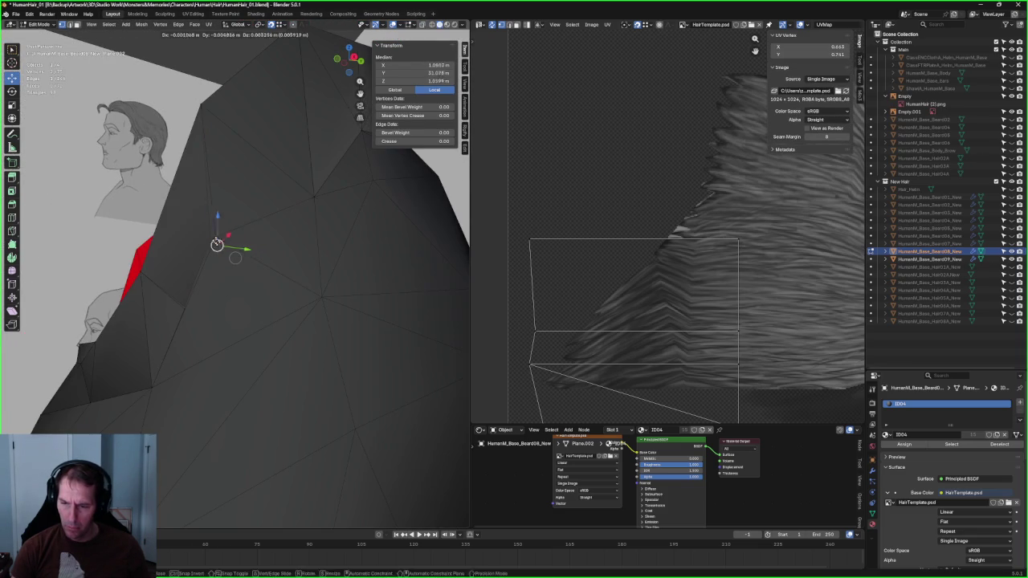
pyautogui.moveTo(194, 295)
pyautogui.mouseDown(button='middle')
pyautogui.moveTo(218, 298)
pyautogui.moveTo(252, 328)
pyautogui.moveTo(220, 280)
pyautogui.moveTo(214, 292)
pyautogui.moveTo(225, 287)
pyautogui.moveTo(230, 311)
pyautogui.moveTo(249, 279)
pyautogui.mouseUp(button='middle')
pyautogui.hotkey('alt', 'z')
pyautogui.click(179, 303)
pyautogui.press('g')
pyautogui.click(256, 258)
# Step: Check the jaw fit with X-ray on and off, then deselect all vertices
pyautogui.hotkey('alt', 'z')
pyautogui.hotkey('alt', 'z')
pyautogui.hotkey('alt', 'z')
pyautogui.moveTo(277, 303); pyautogui.dragTo(215, 281, button='middle')
pyautogui.hotkey('alt', 'z')
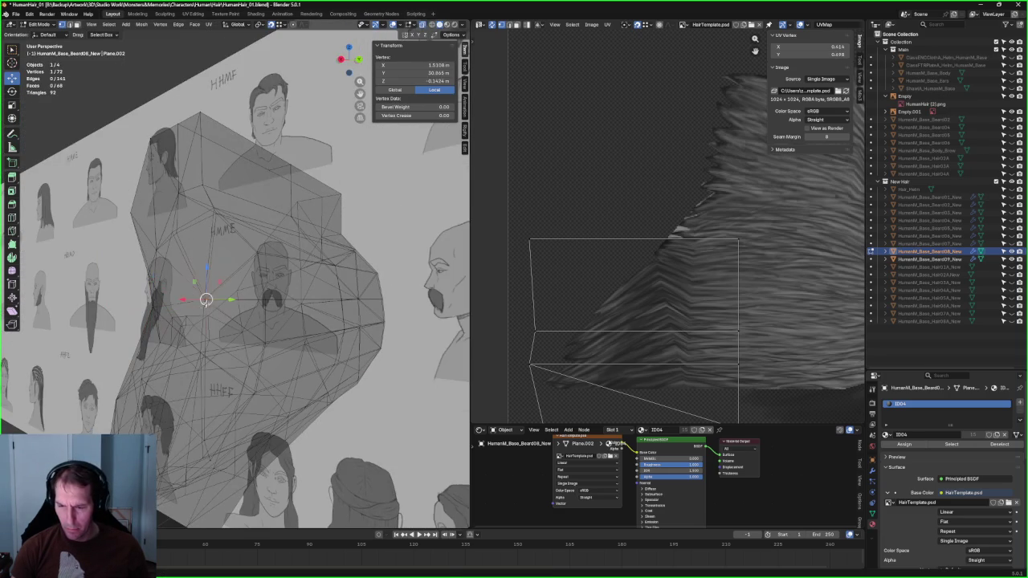
pyautogui.hotkey('alt', 'z')
pyautogui.moveTo(205, 298)
pyautogui.mouseDown(button='middle')
pyautogui.moveTo(271, 293)
pyautogui.moveTo(278, 330)
pyautogui.moveTo(323, 328)
pyautogui.mouseUp(button='middle')
pyautogui.hotkey('alt', 'z')
pyautogui.hotkey('alt', 'z')
pyautogui.hotkey('alt', 'z')
pyautogui.hotkey('alt', 'z')
pyautogui.hotkey('alt', 'z')
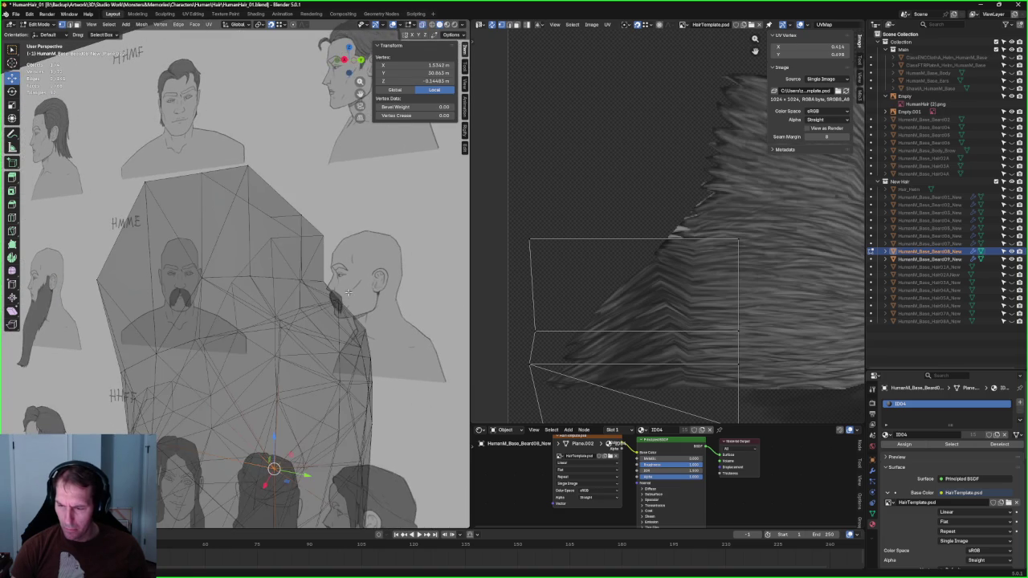
pyautogui.click(326, 311)
# Step: Select two beard vertices and pull them in toward the jaw
pyautogui.click(336, 308)
pyautogui.press('g')
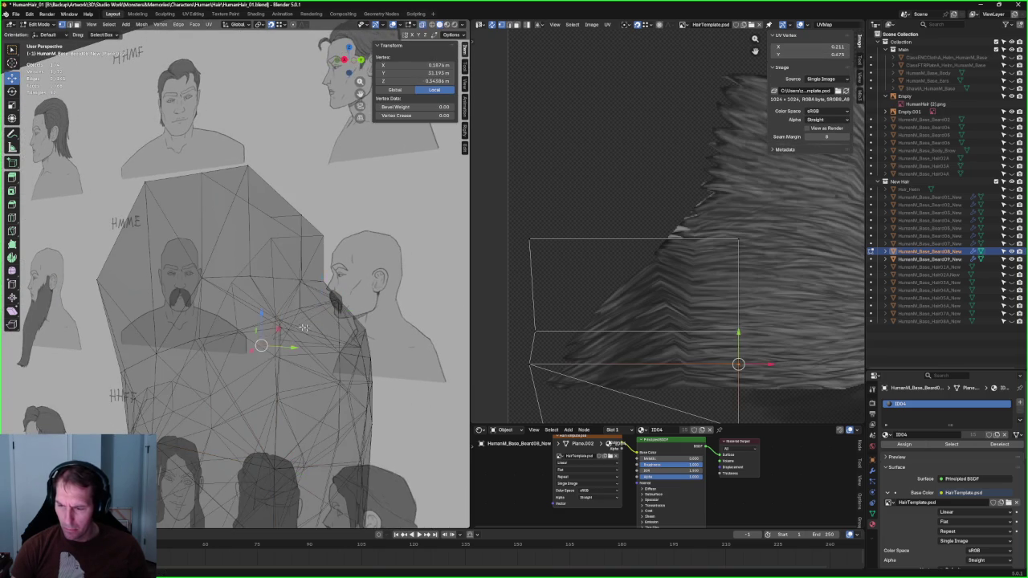
pyautogui.click(338, 340)
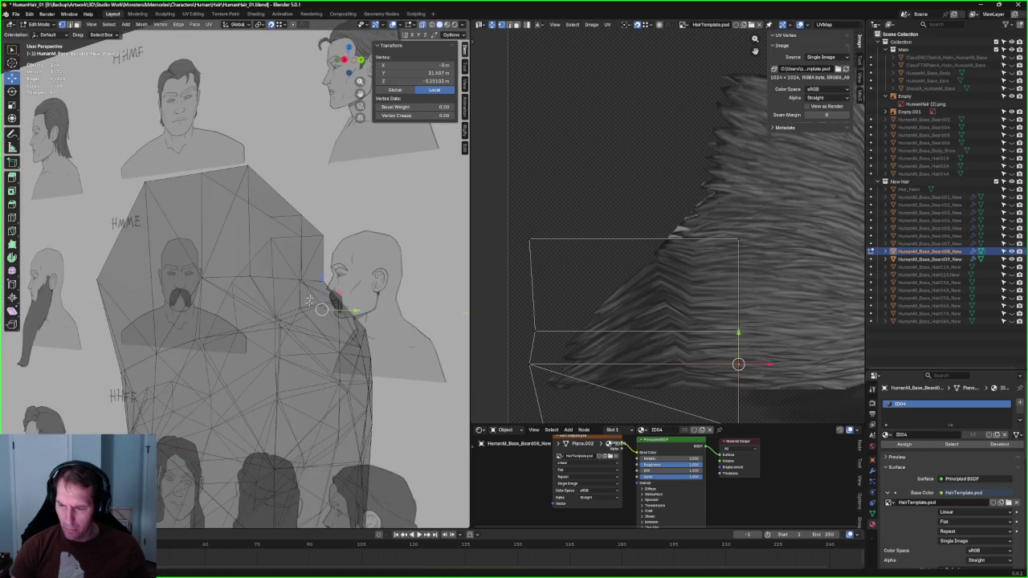
pyautogui.keyDown('shift'); pyautogui.click(280, 331); pyautogui.keyUp('shift')
pyautogui.hotkey('alt', 'z')
pyautogui.hotkey('alt', 'z')
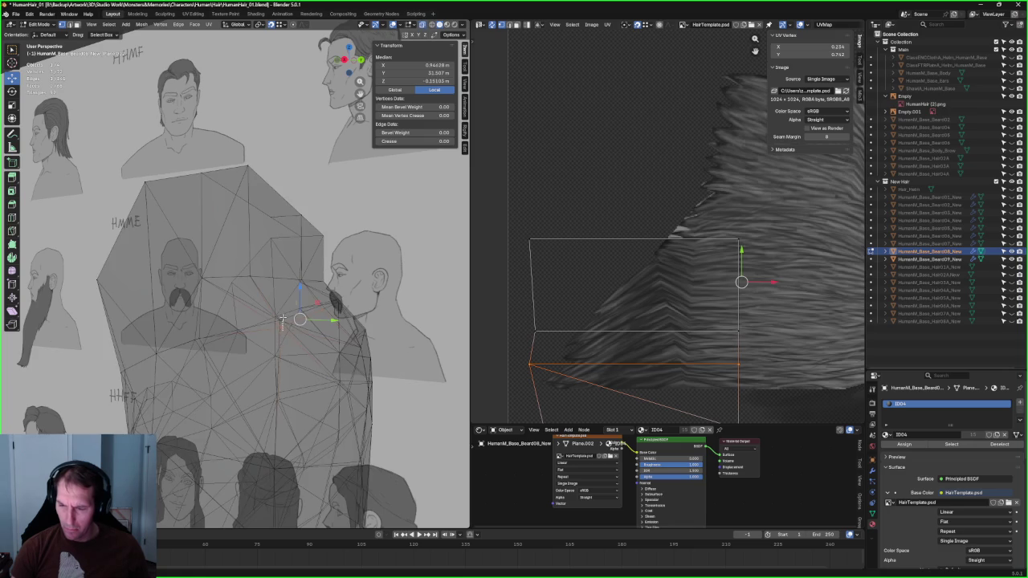
pyautogui.press('g')
pyautogui.moveTo(283, 319); pyautogui.dragTo(412, 301, button='middle')
pyautogui.click(263, 321)
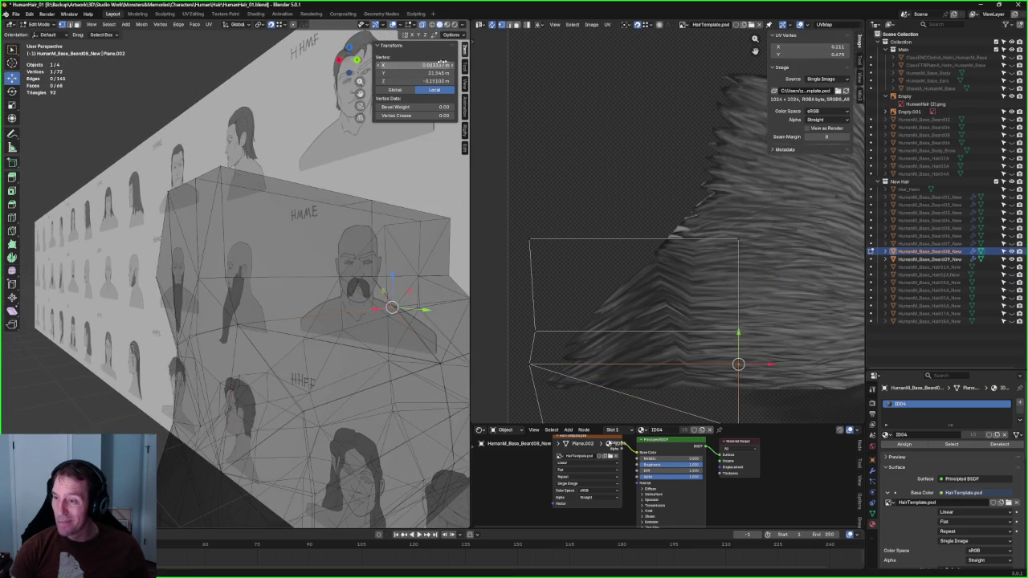
# Step: Check the beard shell's fit from front and side views with X-ray toggled, settling one more vertex
pyautogui.moveTo(386, 316); pyautogui.dragTo(211, 336, button='middle')
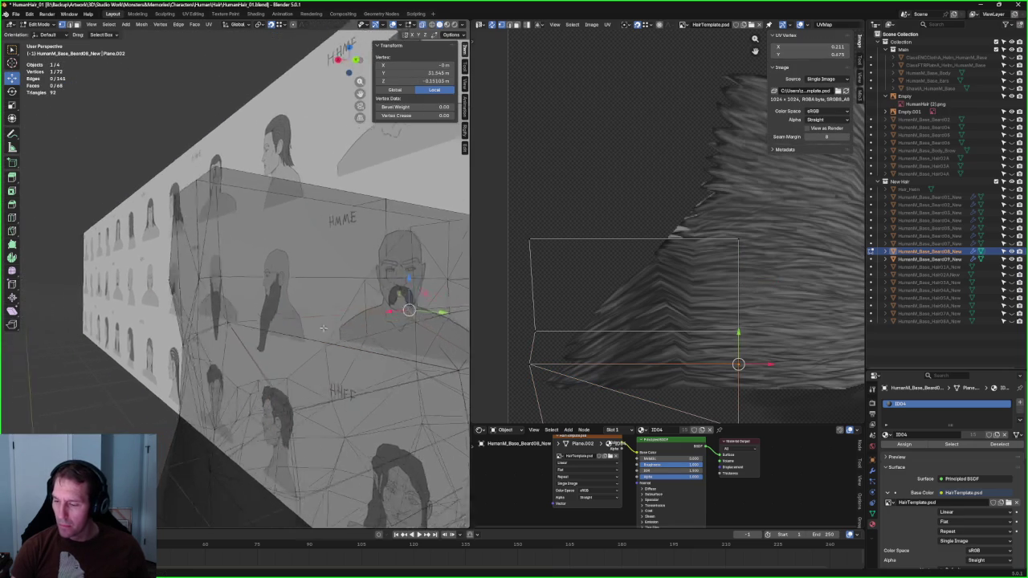
pyautogui.hotkey('alt', 'z')
pyautogui.moveTo(198, 338)
pyautogui.mouseDown(button='middle')
pyautogui.moveTo(272, 338)
pyautogui.moveTo(281, 318)
pyautogui.moveTo(241, 350)
pyautogui.moveTo(249, 320)
pyautogui.mouseUp(button='middle')
pyautogui.hotkey('alt', 'z')
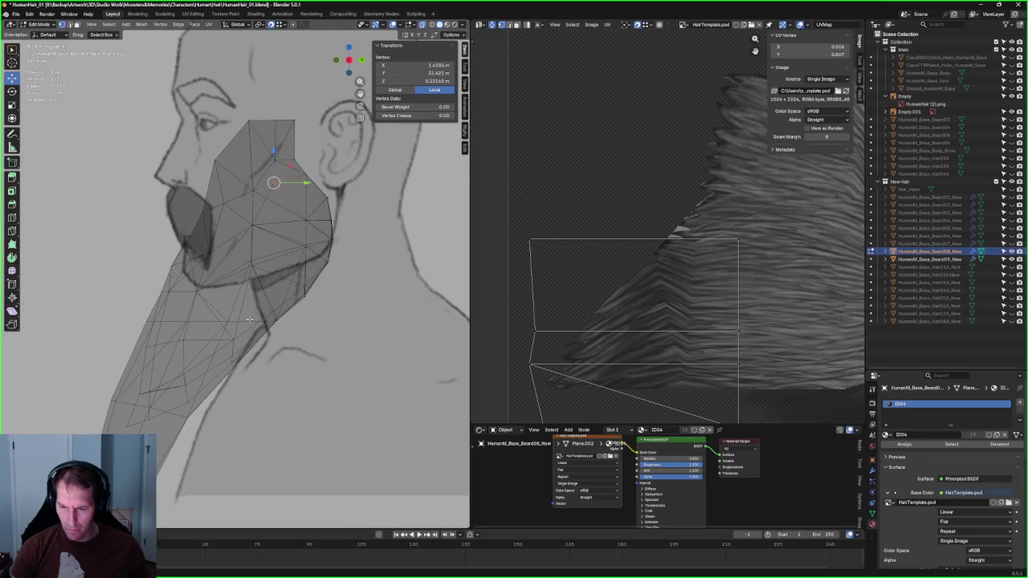
pyautogui.scroll(1, 249, 317)
pyautogui.scroll(2, 289, 321)
pyautogui.scroll(2, 325, 325)
pyautogui.hotkey('alt', 'z')
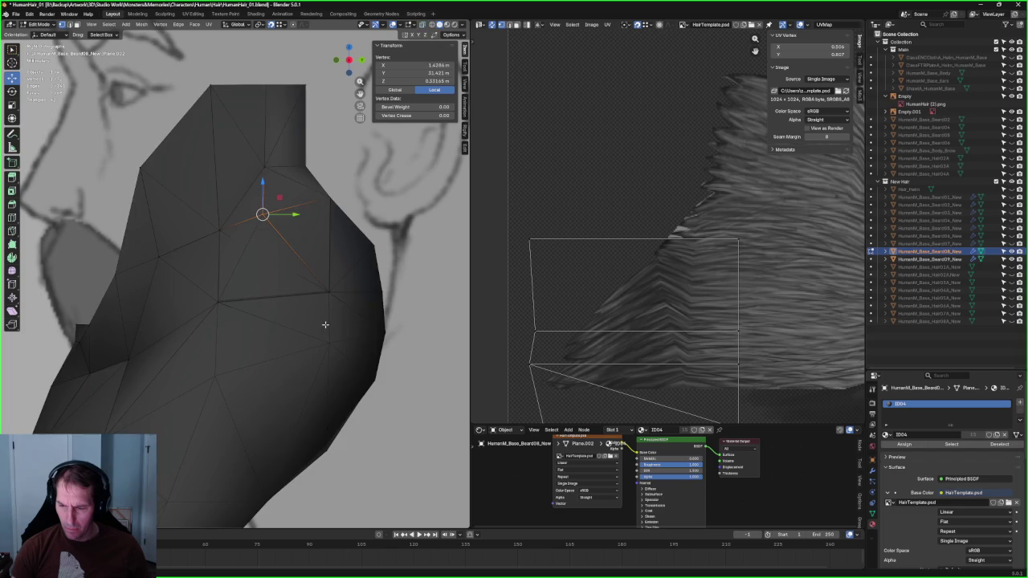
pyautogui.hotkey('alt', 'z')
pyautogui.moveTo(325, 325)
pyautogui.mouseDown(button='middle')
pyautogui.moveTo(364, 348)
pyautogui.moveTo(313, 307)
pyautogui.moveTo(322, 319)
pyautogui.moveTo(254, 343)
pyautogui.moveTo(274, 332)
pyautogui.mouseUp(button='middle')
pyautogui.click(343, 312)
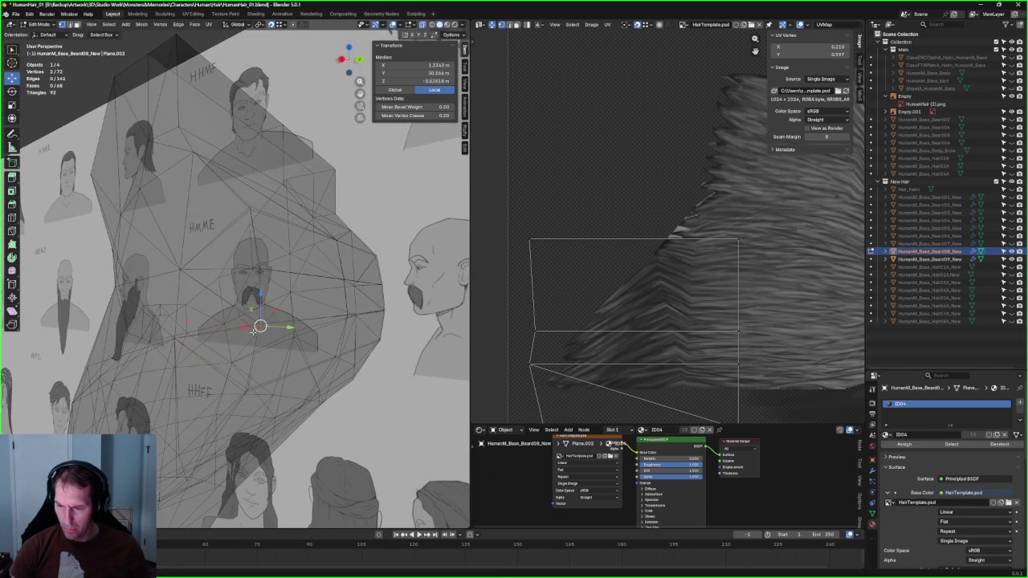
pyautogui.moveTo(350, 315); pyautogui.dragTo(342, 312, button='middle')
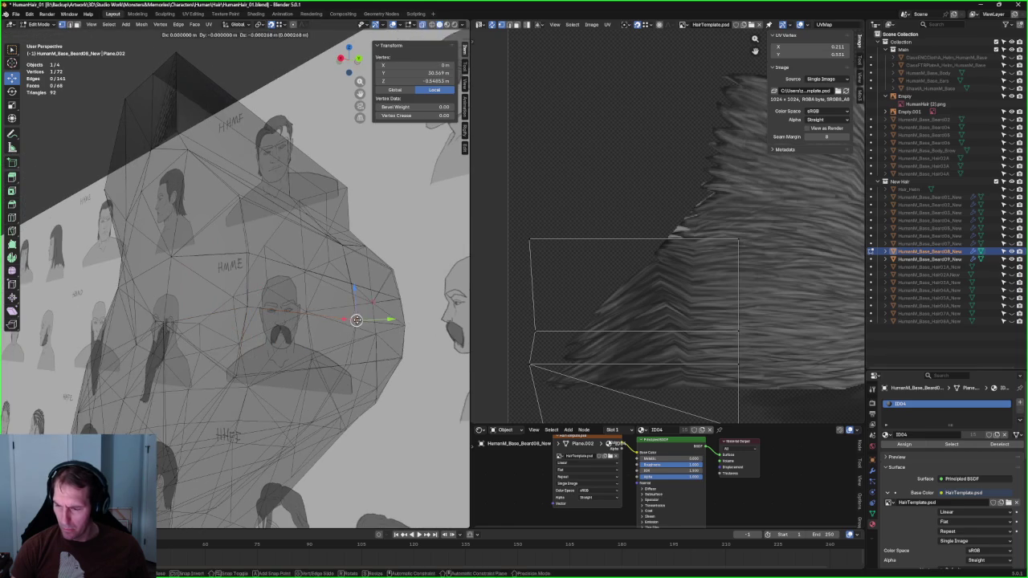
# Step: Switch to vertex select mode and pick cheek vertices on the beard, checking them in X-ray
pyautogui.moveTo(327, 348); pyautogui.dragTo(287, 374, button='middle')
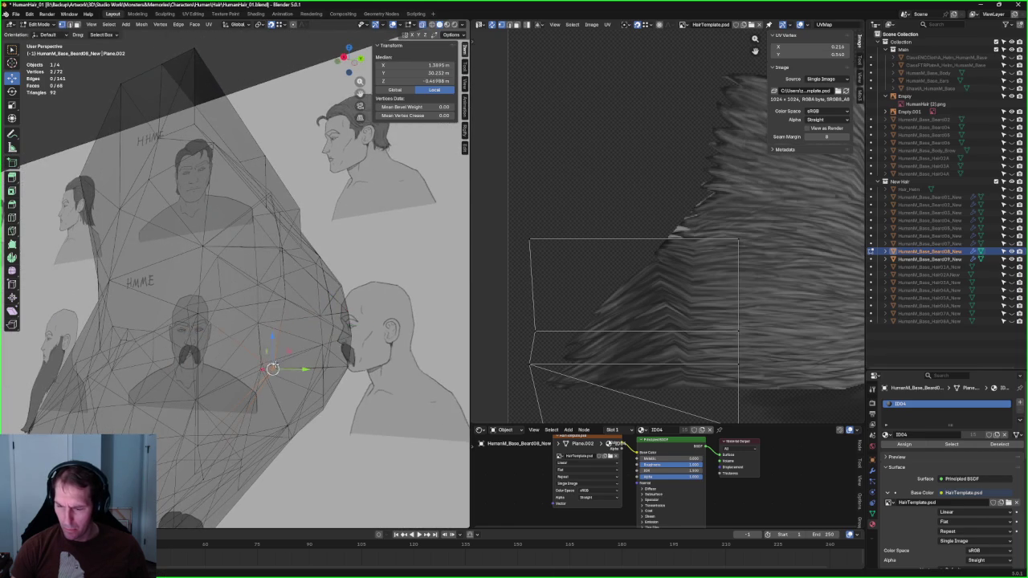
pyautogui.moveTo(327, 367)
pyautogui.mouseDown(button='middle')
pyautogui.moveTo(335, 374)
pyautogui.moveTo(255, 355)
pyautogui.moveTo(284, 331)
pyautogui.moveTo(291, 396)
pyautogui.moveTo(266, 286)
pyautogui.moveTo(259, 308)
pyautogui.moveTo(260, 321)
pyautogui.moveTo(265, 294)
pyautogui.moveTo(309, 296)
pyautogui.moveTo(252, 315)
pyautogui.moveTo(252, 299)
pyautogui.mouseUp(button='middle')
pyautogui.hotkey('alt', 'z')
pyautogui.hotkey('alt', 'z')
pyautogui.click(259, 309)
pyautogui.hotkey('alt', 'z')
pyautogui.hotkey('alt', 'a')
pyautogui.hotkey('alt', 'z')
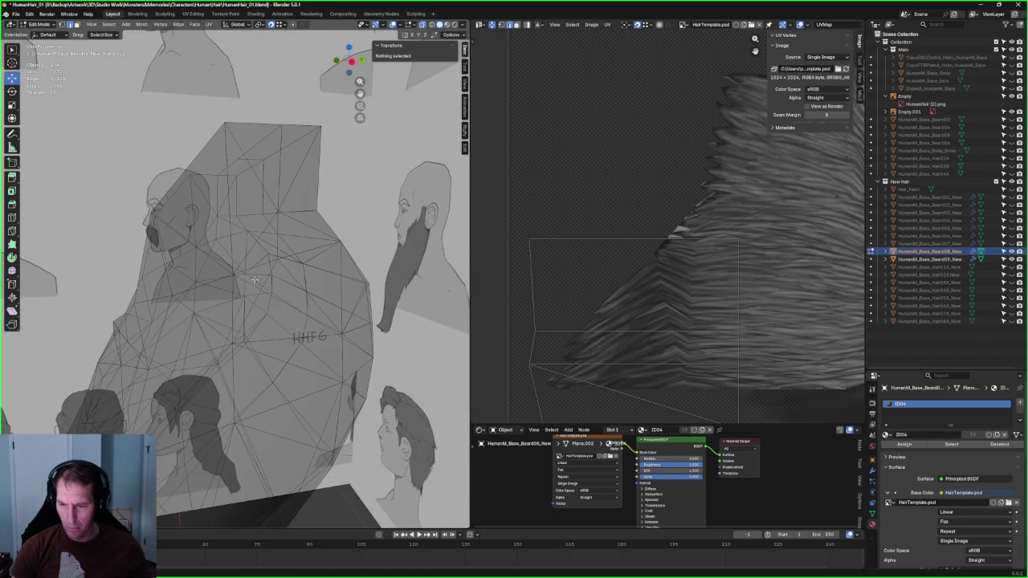
pyautogui.click(257, 287)
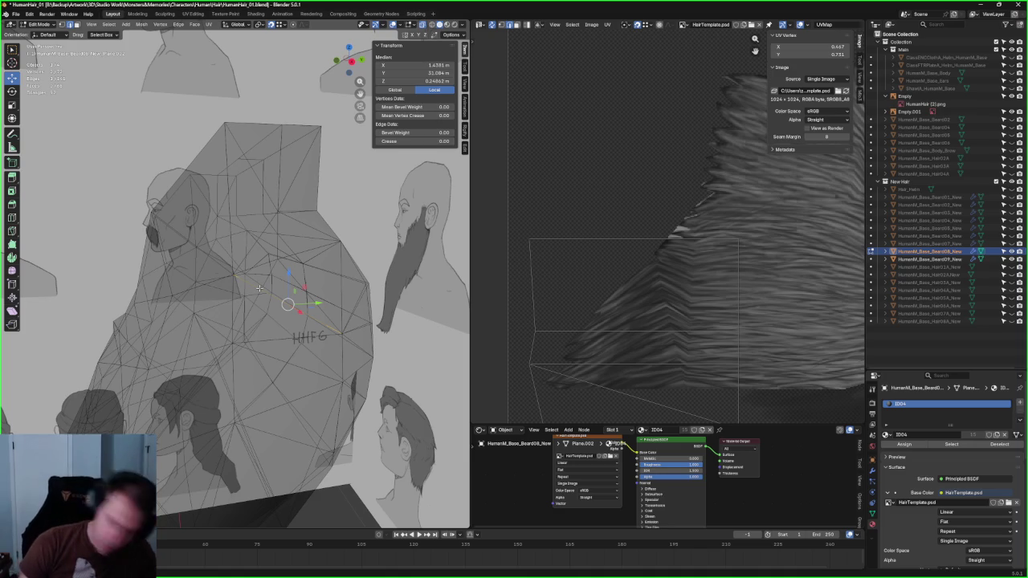
pyautogui.press('1')
pyautogui.click(230, 307)
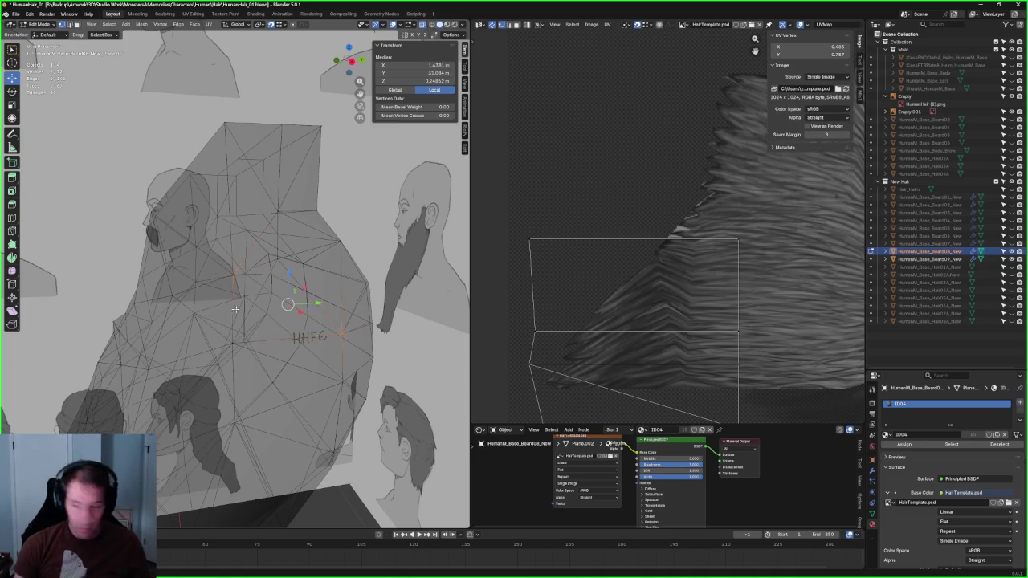
pyautogui.hotkey('alt', 'z')
pyautogui.hotkey('alt', 'z')
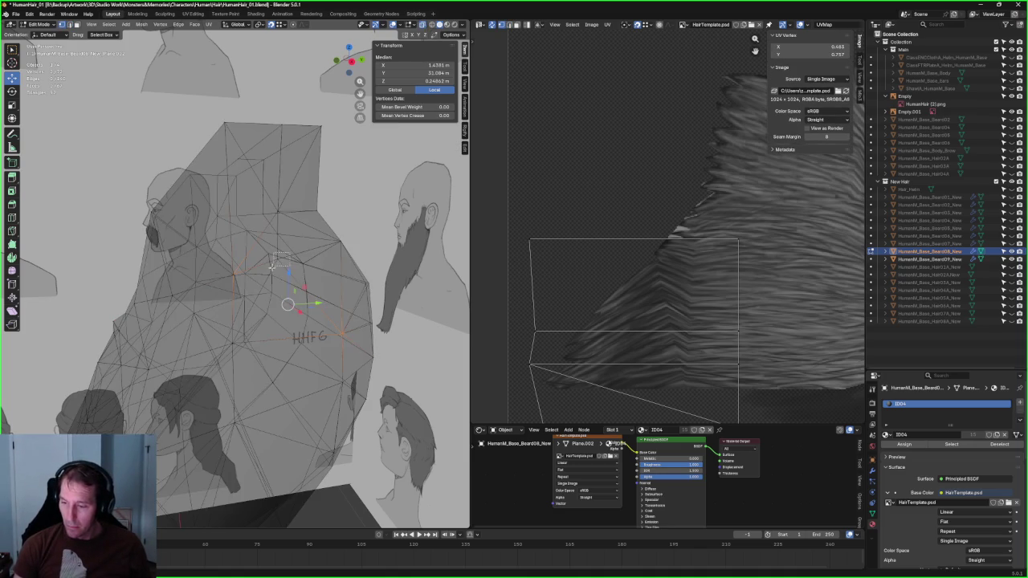
pyautogui.moveTo(272, 303); pyautogui.dragTo(282, 296, button='middle')
# Step: Inspect the lower-cheek vertices from several angles using the Vertex menu and X-ray toggling
pyautogui.rightClick(251, 335)
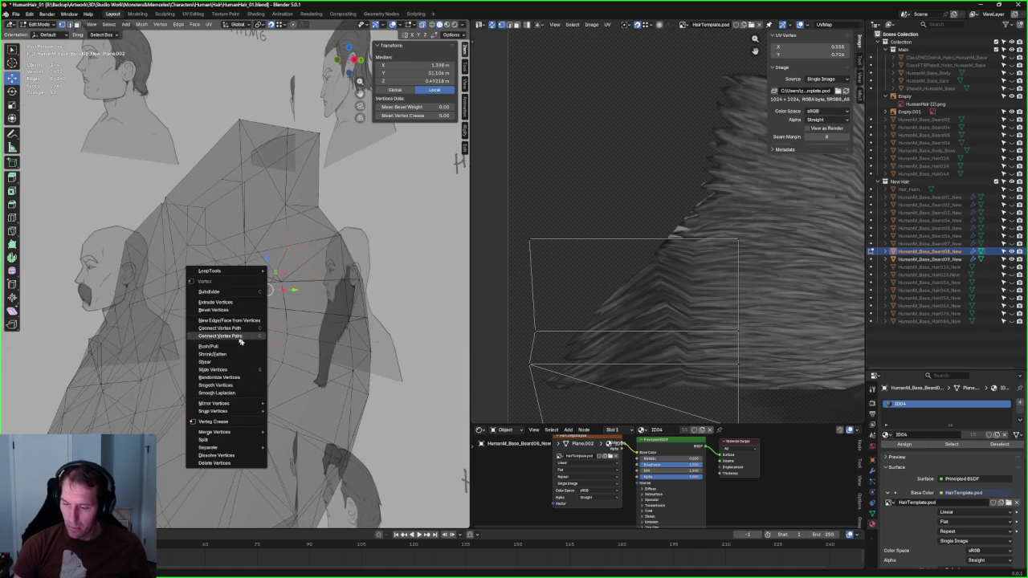
pyautogui.click(264, 337)
pyautogui.hotkey('alt', 'z')
pyautogui.moveTo(264, 338)
pyautogui.mouseDown(button='middle')
pyautogui.moveTo(331, 254)
pyautogui.moveTo(303, 295)
pyautogui.moveTo(229, 324)
pyautogui.moveTo(206, 304)
pyautogui.moveTo(211, 314)
pyautogui.mouseUp(button='middle')
pyautogui.hotkey('alt', 'z')
pyautogui.hotkey('alt', 'z')
pyautogui.hotkey('alt', 'z')
pyautogui.click(209, 330)
pyautogui.rightClick(143, 278)
pyautogui.press('Escape')
pyautogui.hotkey('alt', 'z')
pyautogui.hotkey('alt', 'a')
pyautogui.moveTo(143, 277)
pyautogui.mouseDown(button='middle')
pyautogui.moveTo(257, 260)
pyautogui.moveTo(211, 294)
pyautogui.moveTo(202, 271)
pyautogui.moveTo(158, 299)
pyautogui.moveTo(322, 315)
pyautogui.moveTo(228, 307)
pyautogui.moveTo(261, 314)
pyautogui.mouseUp(button='middle')
pyautogui.hotkey('alt', 'z')
pyautogui.scroll(5, 322, 315)
pyautogui.scroll(2, 323, 314)
pyautogui.scroll(-6, 322, 315)
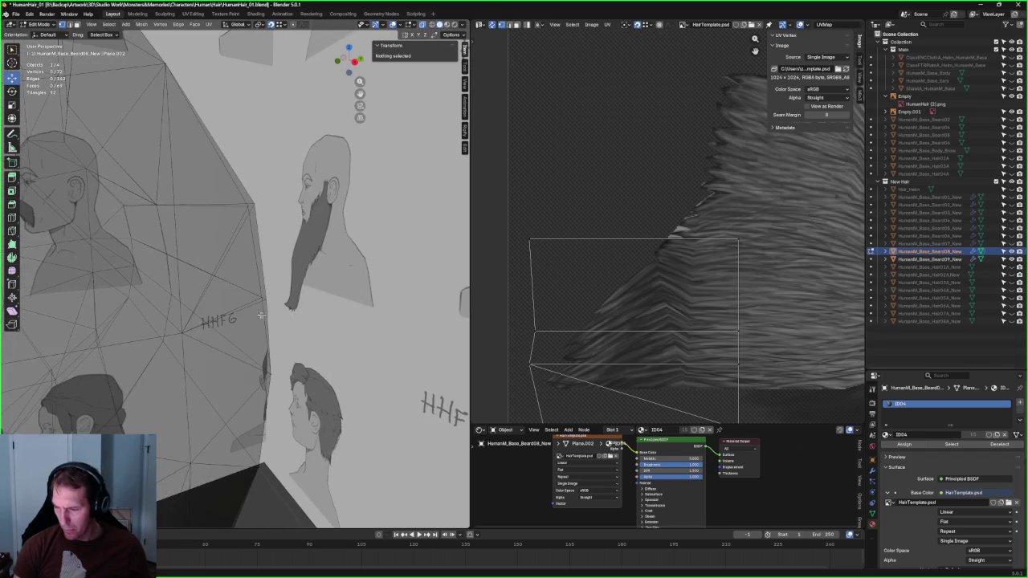
# Step: Nudge a vertex on the beard's edge slightly and orbit to check the adjustment
pyautogui.click(268, 295)
pyautogui.press('g')
pyautogui.click(266, 298)
pyautogui.moveTo(261, 215)
pyautogui.mouseDown(button='middle')
pyautogui.moveTo(269, 283)
pyautogui.moveTo(221, 288)
pyautogui.mouseUp(button='middle')
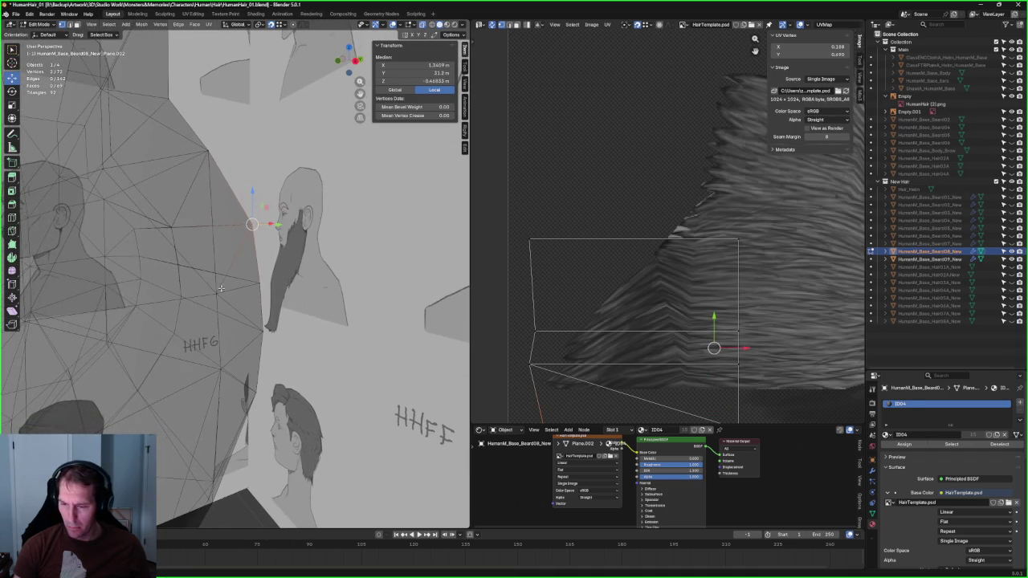
pyautogui.moveTo(189, 256); pyautogui.dragTo(220, 316, button='middle')
pyautogui.press('Escape')
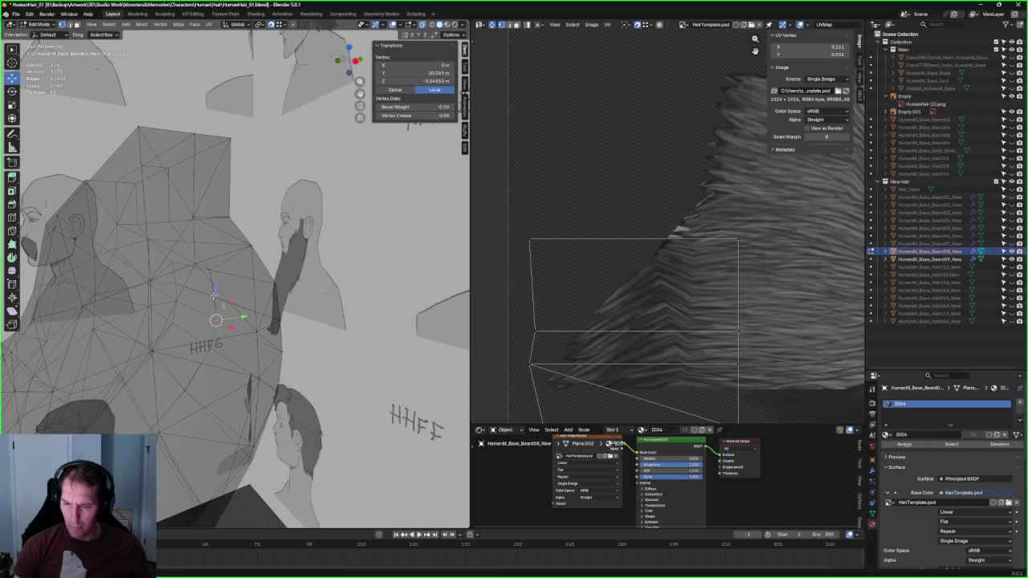
pyautogui.press('Escape')
pyautogui.moveTo(214, 298)
pyautogui.mouseDown(button='middle')
pyautogui.moveTo(233, 311)
pyautogui.moveTo(312, 276)
pyautogui.mouseUp(button='middle')
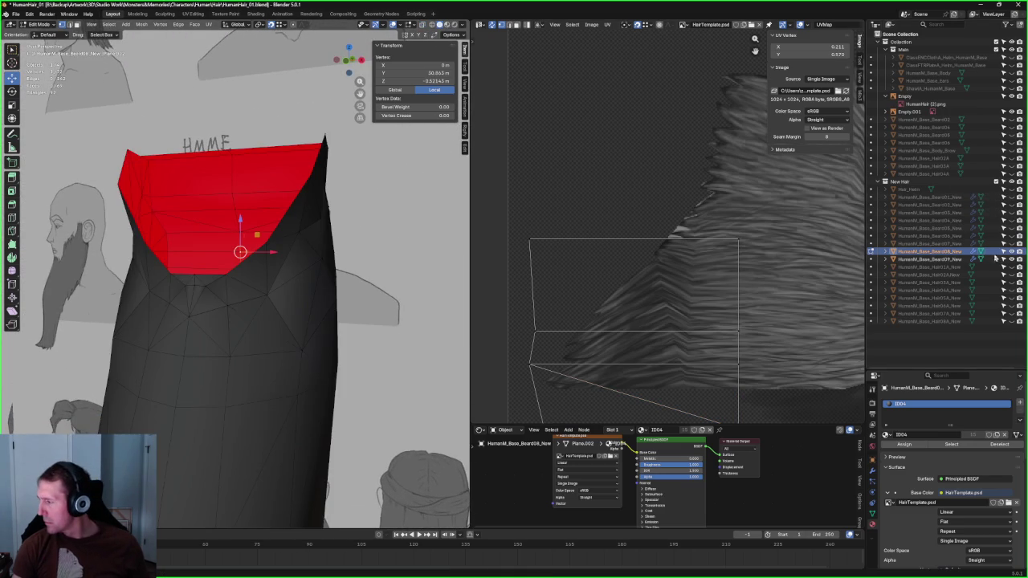
# Step: Hide another beard mesh and merge overlapping vertices by distance, removing 5 vertices
pyautogui.click(1011, 259)
pyautogui.moveTo(348, 212); pyautogui.dragTo(284, 214, button='middle')
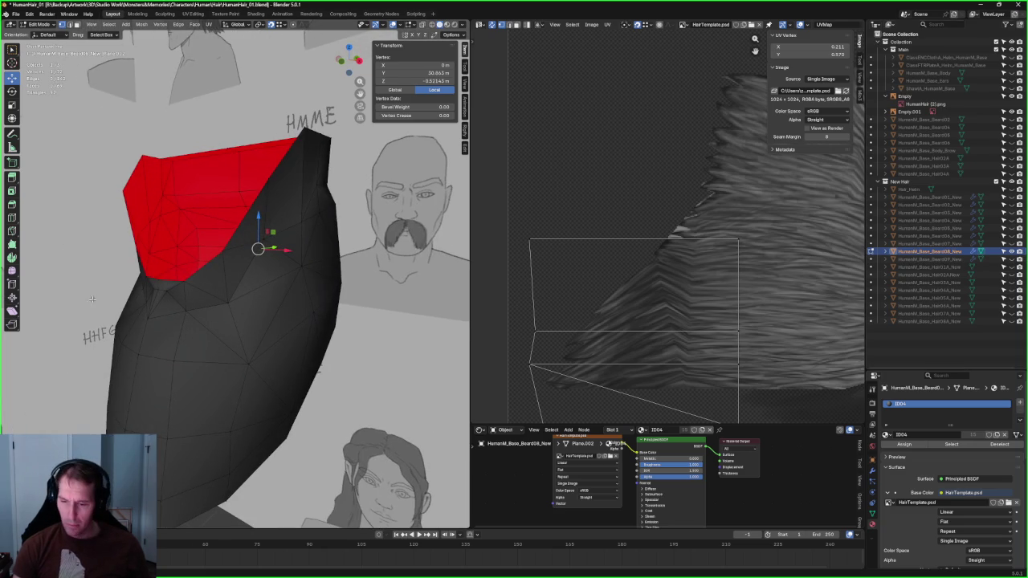
pyautogui.moveTo(120, 289); pyautogui.dragTo(138, 247, button='middle')
pyautogui.press('KP_3')
pyautogui.hotkey('alt', 'z')
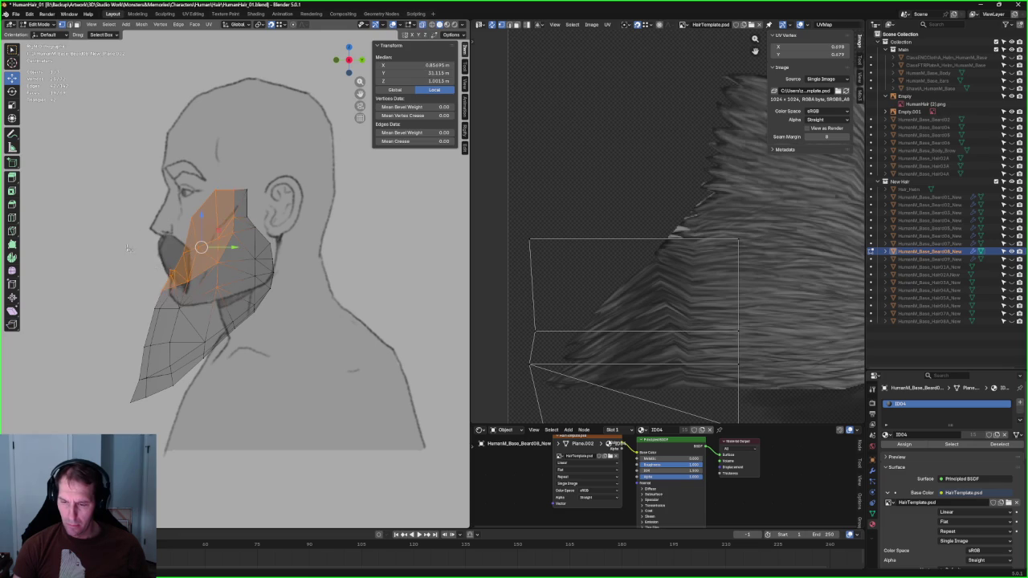
pyautogui.rightClick(199, 243)
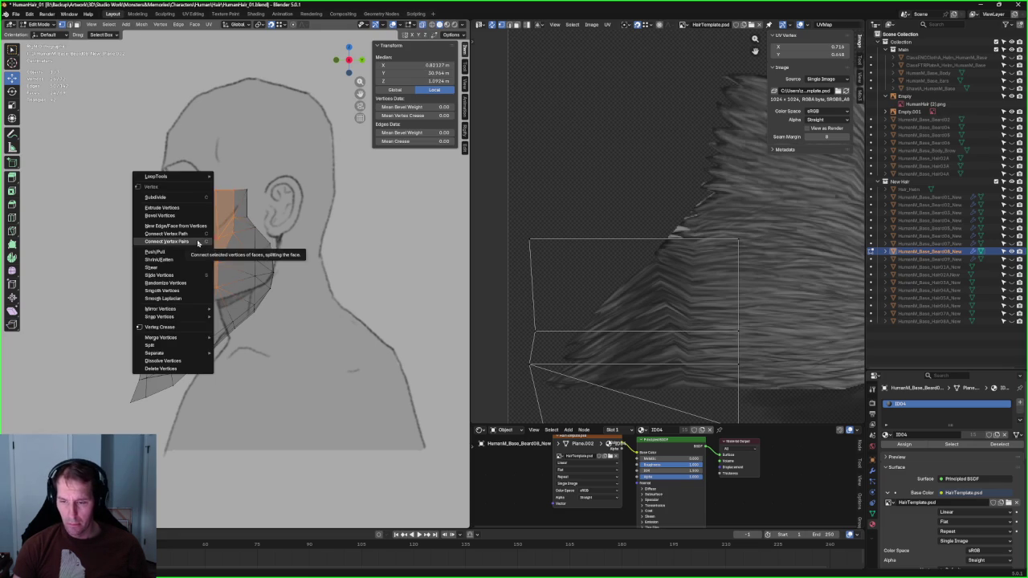
pyautogui.click(141, 24)
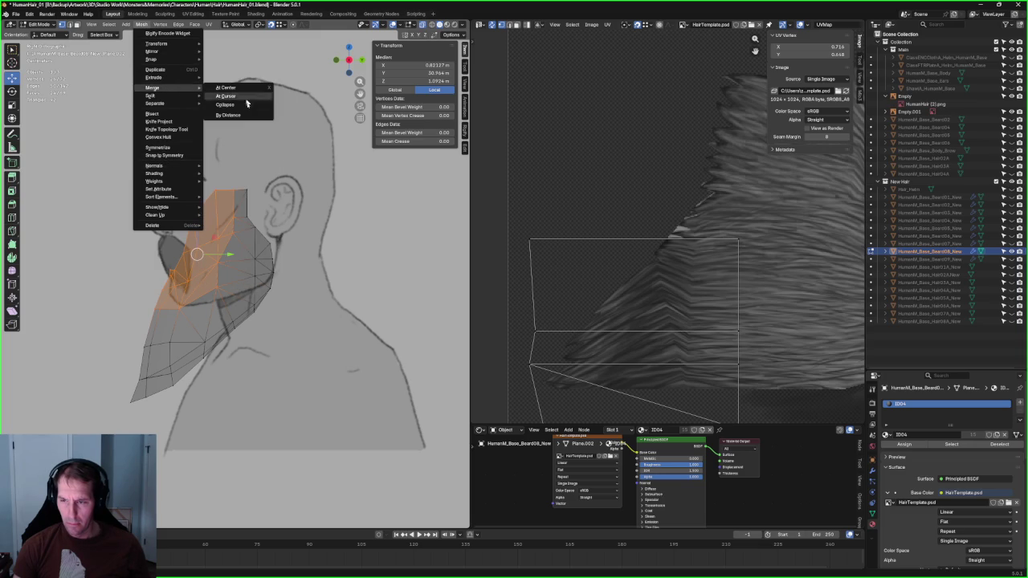
pyautogui.click(232, 117)
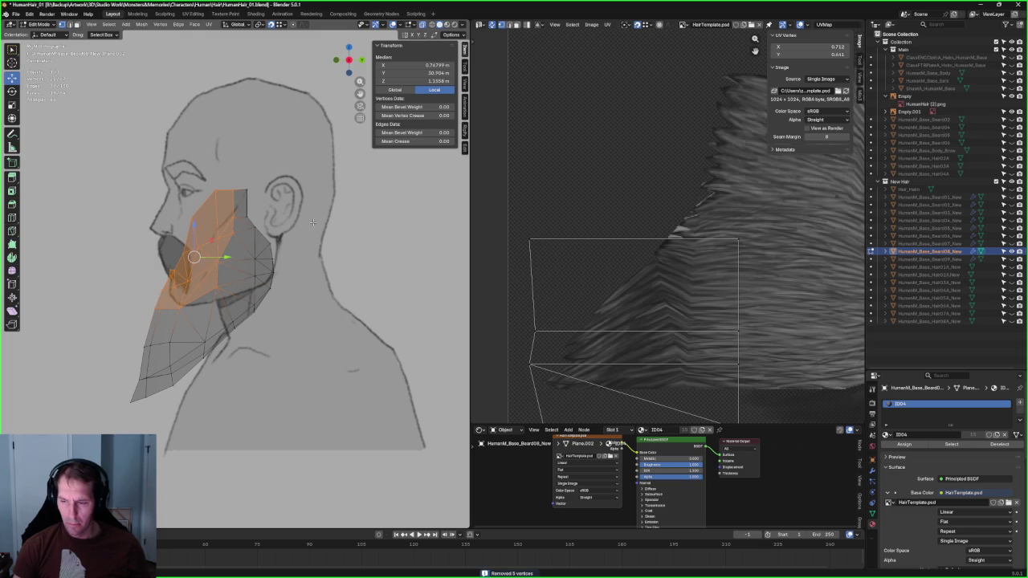
# Step: Select the whole beard and reset its custom normals with Mesh > Normals > Reset Vectors
pyautogui.press('a')
pyautogui.click(141, 25)
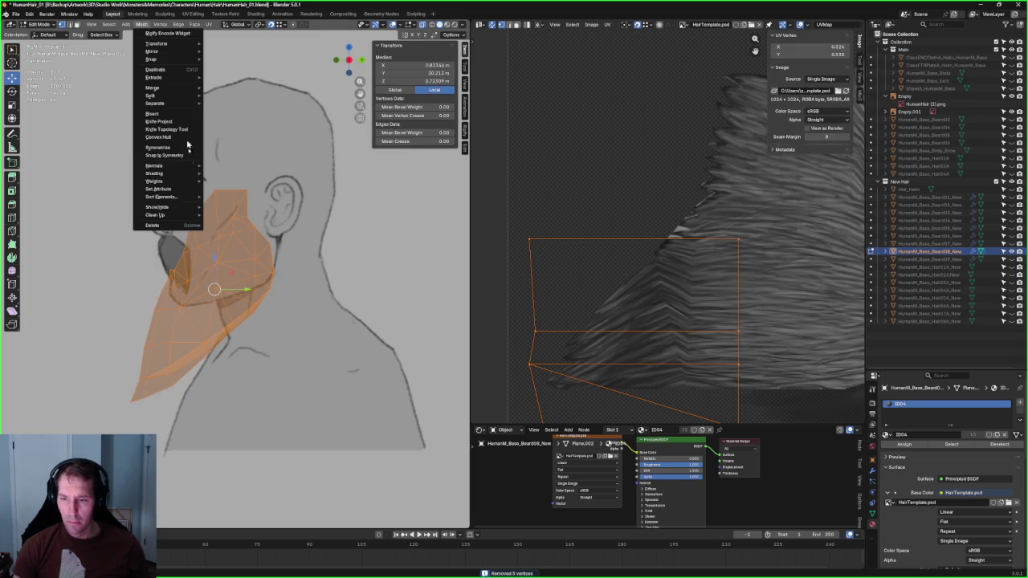
pyautogui.moveTo(154, 165)
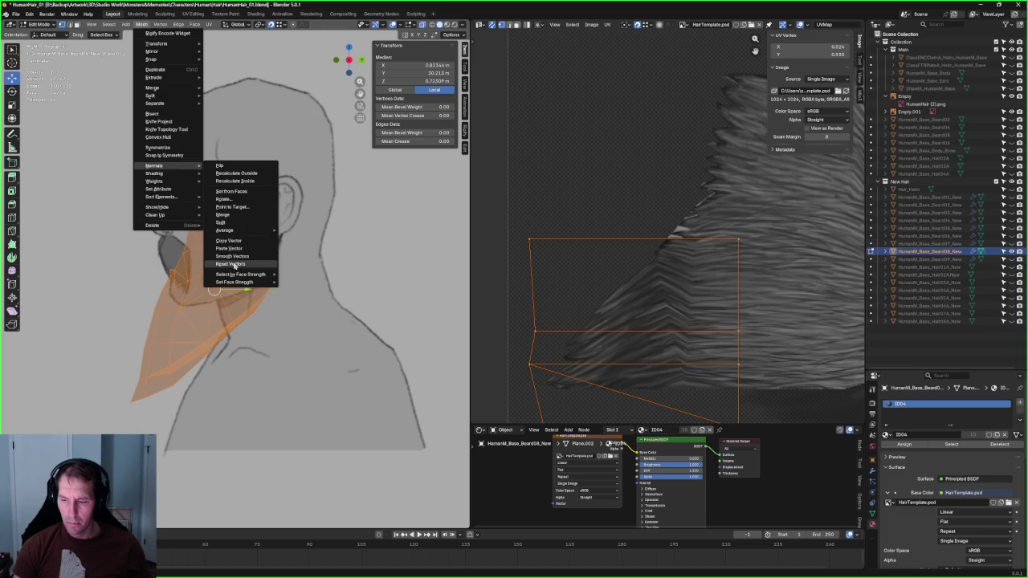
pyautogui.click(233, 265)
pyautogui.scroll(-2, 229, 281)
pyautogui.scroll(-4, 229, 281)
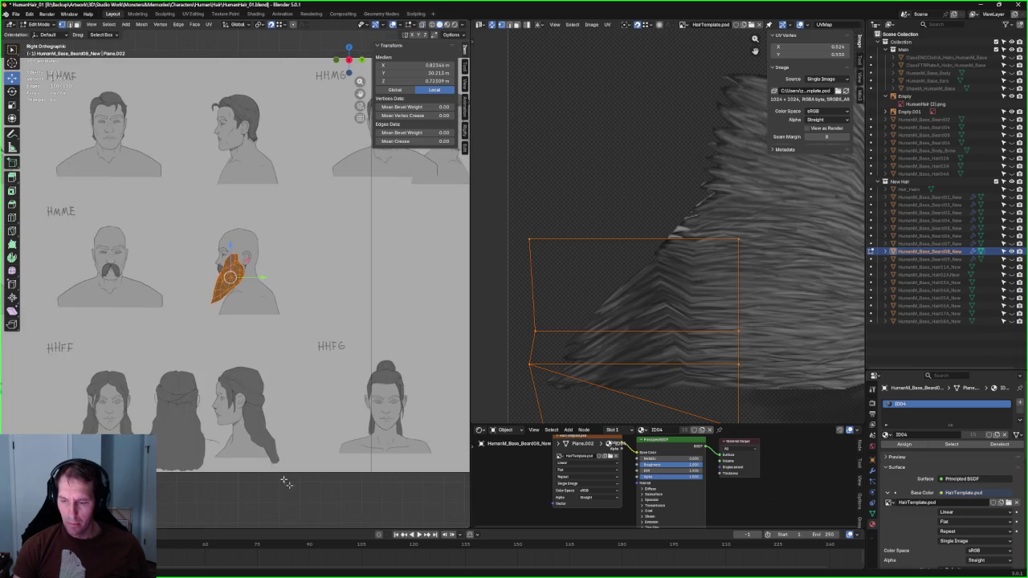
# Step: Deselect the beard and switch to an orthographic front view
pyautogui.hotkey('alt', 'a')
pyautogui.scroll(5, 232, 277)
pyautogui.moveTo(232, 277)
pyautogui.mouseDown(button='middle')
pyautogui.moveTo(200, 265)
pyautogui.moveTo(232, 288)
pyautogui.moveTo(259, 259)
pyautogui.moveTo(157, 273)
pyautogui.mouseUp(button='middle')
pyautogui.scroll(3, 232, 288)
pyautogui.press('KP_1')
pyautogui.scroll(-4, 232, 277)
pyautogui.moveTo(232, 277); pyautogui.dragTo(281, 269, button='middle')
pyautogui.press('KP_1')
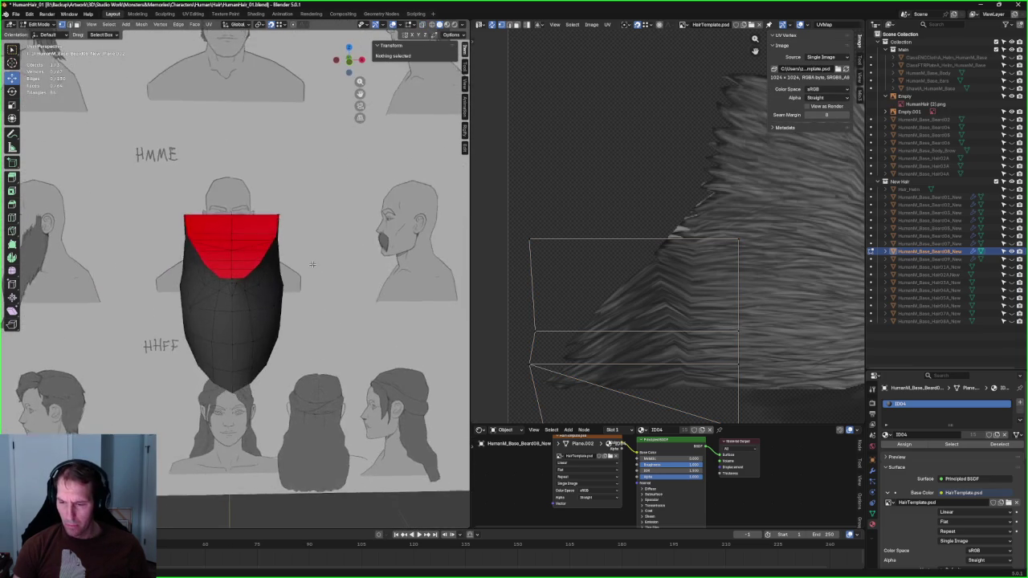
pyautogui.press('KP_5')
pyautogui.scroll(4, 271, 265)
pyautogui.scroll(-4, 271, 277)
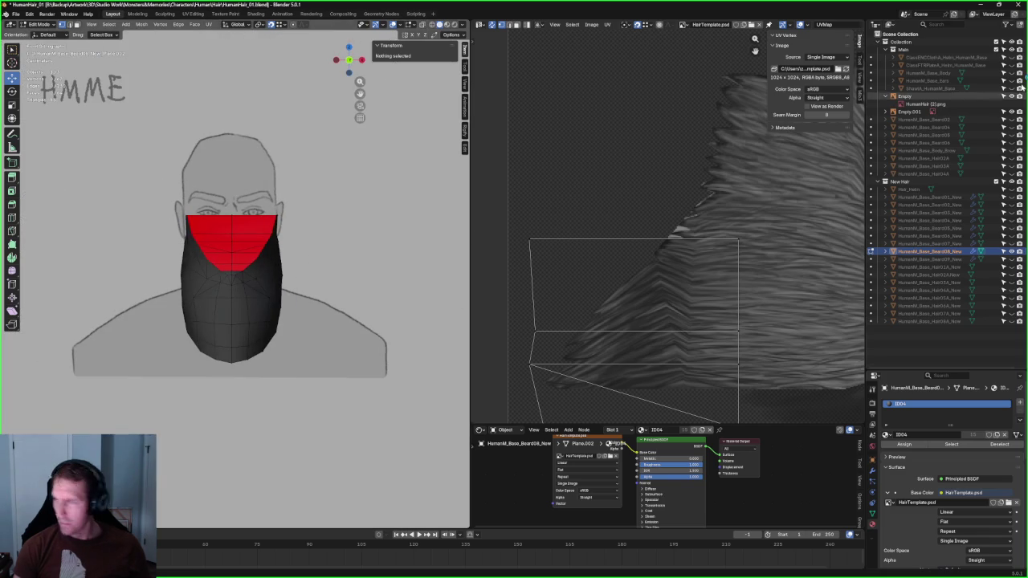
# Step: Unhide HumanM_Base_Body and inspect a beard vertex near the jaw from below
pyautogui.click(1012, 73)
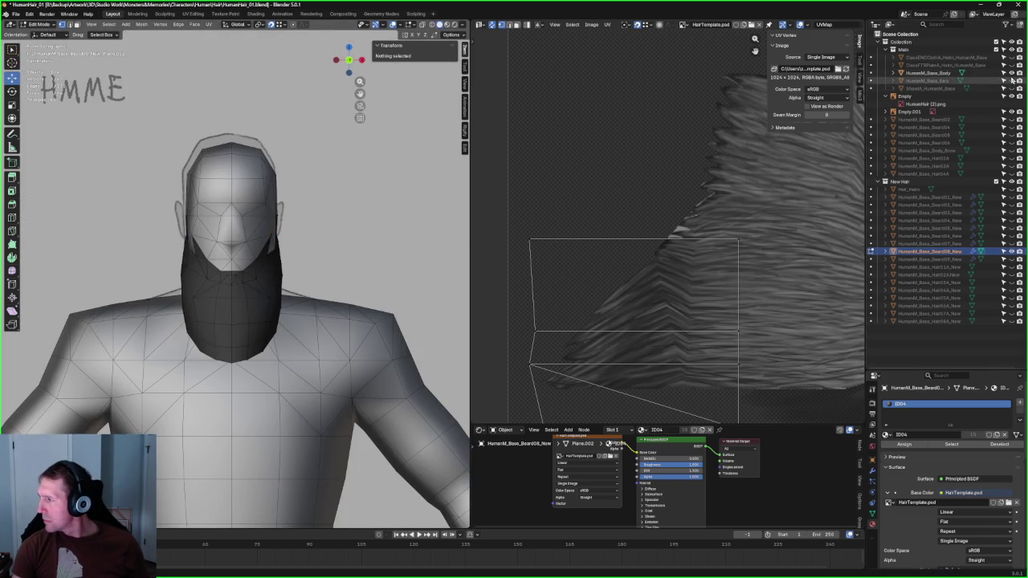
pyautogui.scroll(5, 298, 268)
pyautogui.moveTo(312, 214)
pyautogui.mouseDown(button='middle')
pyautogui.moveTo(225, 212)
pyautogui.moveTo(248, 233)
pyautogui.moveTo(233, 225)
pyautogui.mouseUp(button='middle')
pyautogui.hotkey('alt', 'z')
pyautogui.hotkey('alt', 'z')
pyautogui.click(255, 251)
pyautogui.rightClick(169, 184)
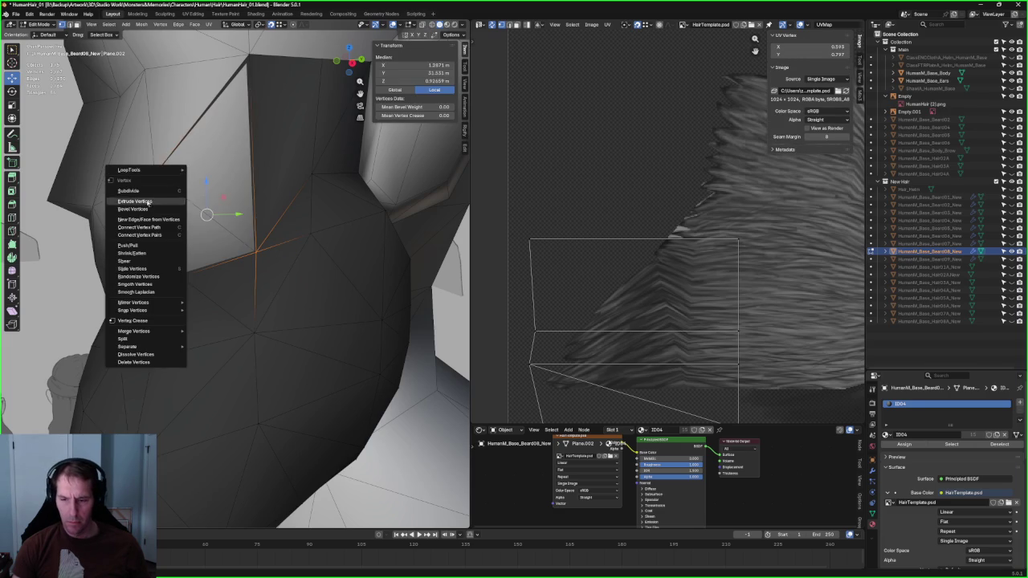
pyautogui.click(154, 235)
pyautogui.scroll(-5, 233, 257)
pyautogui.scroll(-2, 233, 257)
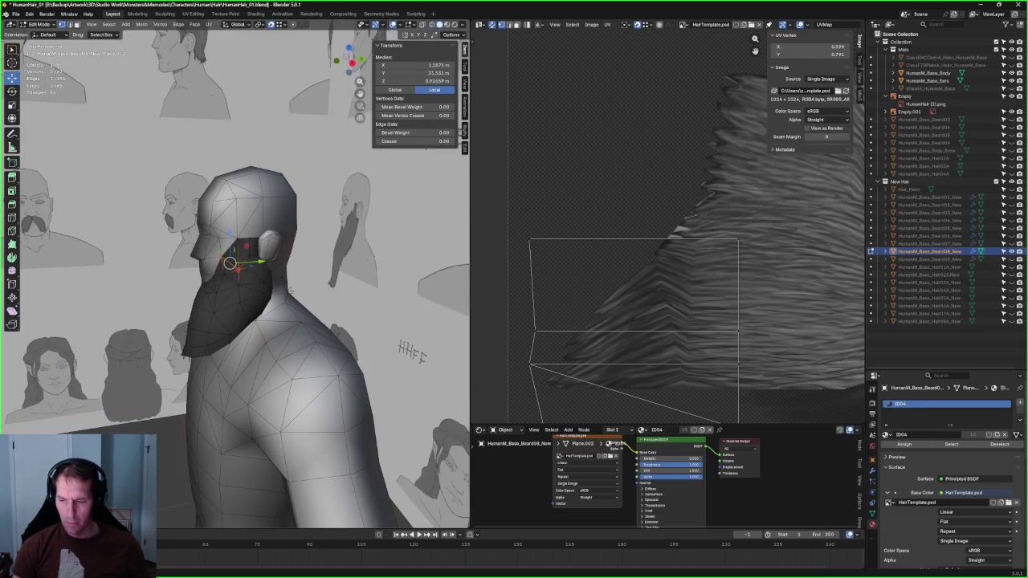
pyautogui.hotkey('alt', 'a')
pyautogui.scroll(4, 245, 256)
# Step: Orbit behind the head and beard to check the beard vertices through X-ray
pyautogui.moveTo(245, 256)
pyautogui.mouseDown(button='middle')
pyautogui.moveTo(287, 217)
pyautogui.moveTo(321, 233)
pyautogui.mouseUp(button='middle')
pyautogui.scroll(-5, 337, 241)
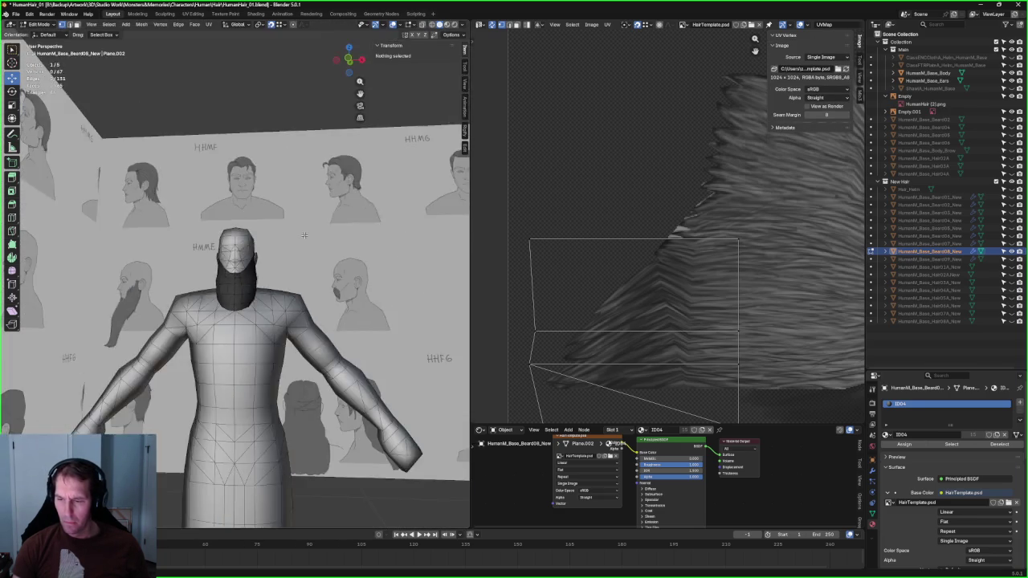
pyautogui.scroll(8, 402, 257)
pyautogui.scroll(-5, 402, 257)
pyautogui.scroll(3, 402, 257)
pyautogui.moveTo(402, 257)
pyautogui.mouseDown(button='middle')
pyautogui.moveTo(298, 243)
pyautogui.moveTo(330, 268)
pyautogui.moveTo(218, 269)
pyautogui.moveTo(271, 260)
pyautogui.mouseUp(button='middle')
pyautogui.scroll(4, 284, 274)
pyautogui.hotkey('alt', 'z')
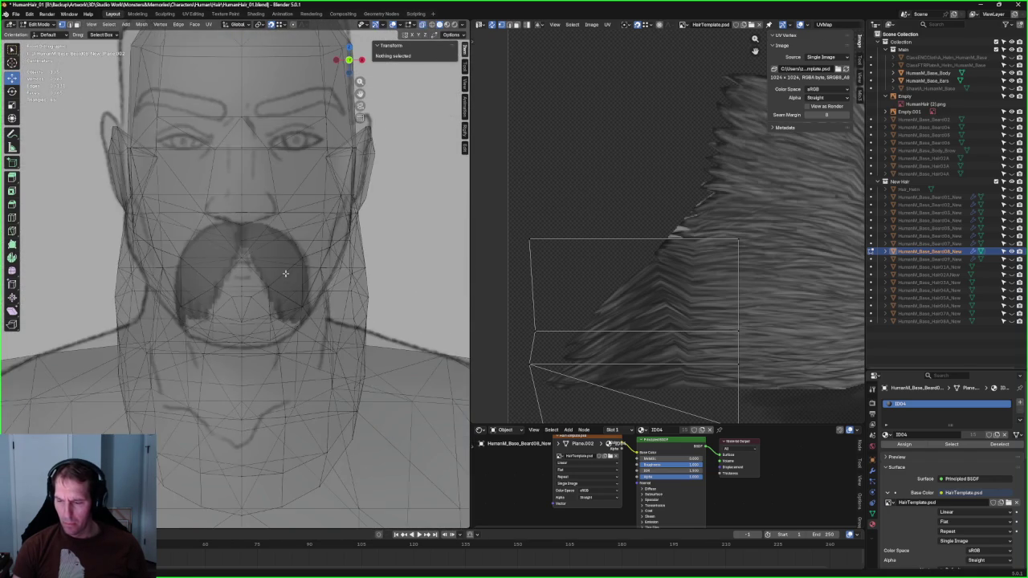
pyautogui.hotkey('alt', 'z')
pyautogui.scroll(3, 285, 274)
pyautogui.scroll(3, 265, 281)
pyautogui.scroll(3, 265, 283)
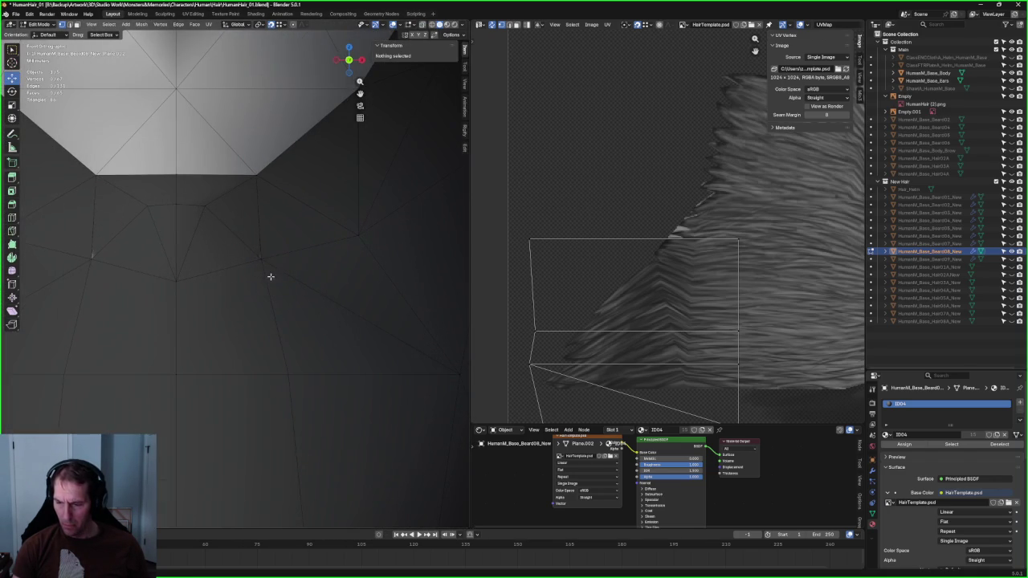
# Step: Select a beard vertex near the chin and compare it against the head with X-ray toggled
pyautogui.click(260, 258)
pyautogui.hotkey('alt', 'z')
pyautogui.scroll(-3, 262, 259)
pyautogui.scroll(-3, 240, 273)
pyautogui.scroll(-3, 225, 275)
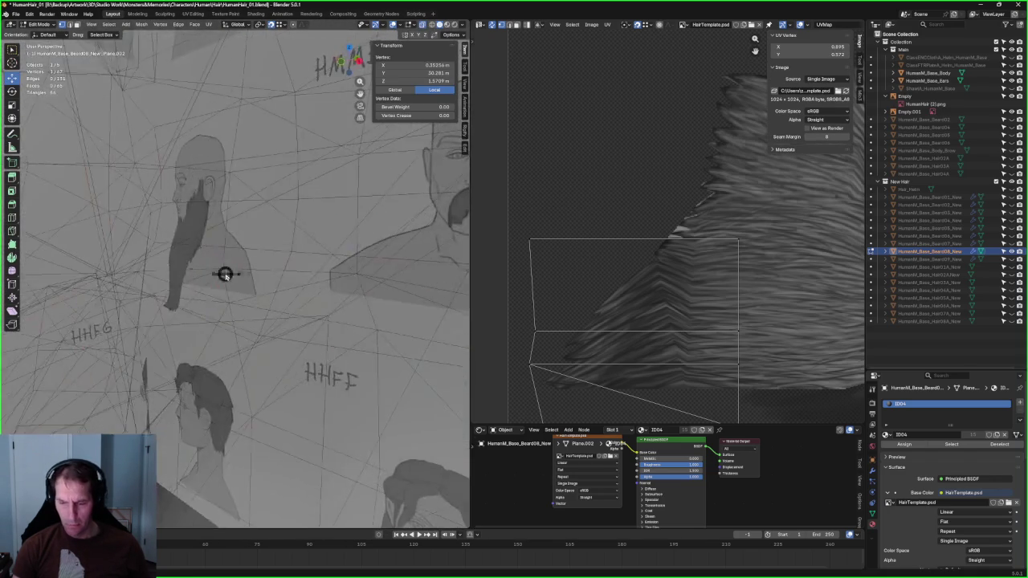
pyautogui.hotkey('alt', 'z')
pyautogui.scroll(5, 225, 275)
pyautogui.scroll(2, 219, 278)
pyautogui.scroll(1, 217, 280)
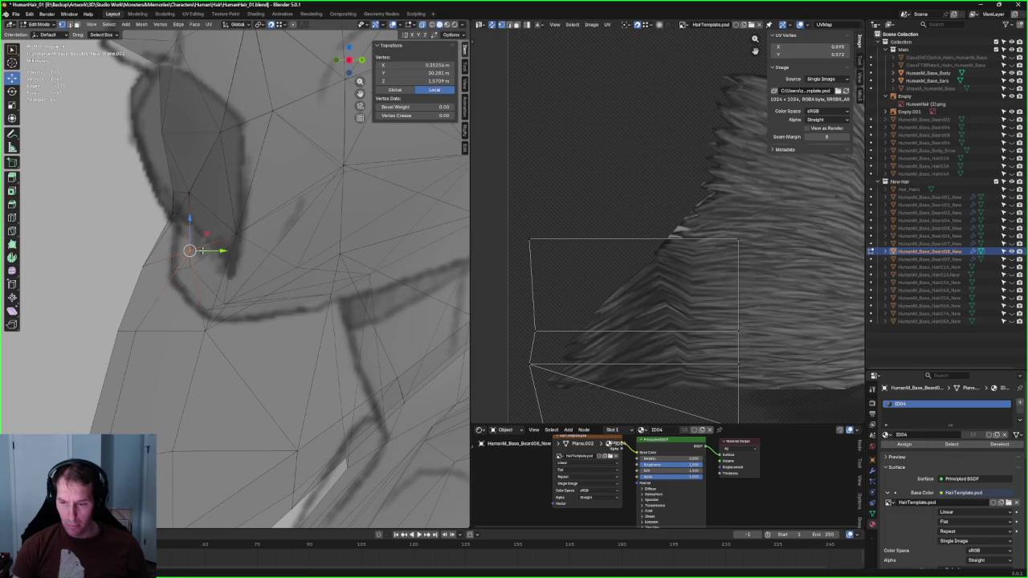
pyautogui.hotkey('alt', 'z')
pyautogui.scroll(-5, 200, 249)
pyautogui.scroll(2, 222, 246)
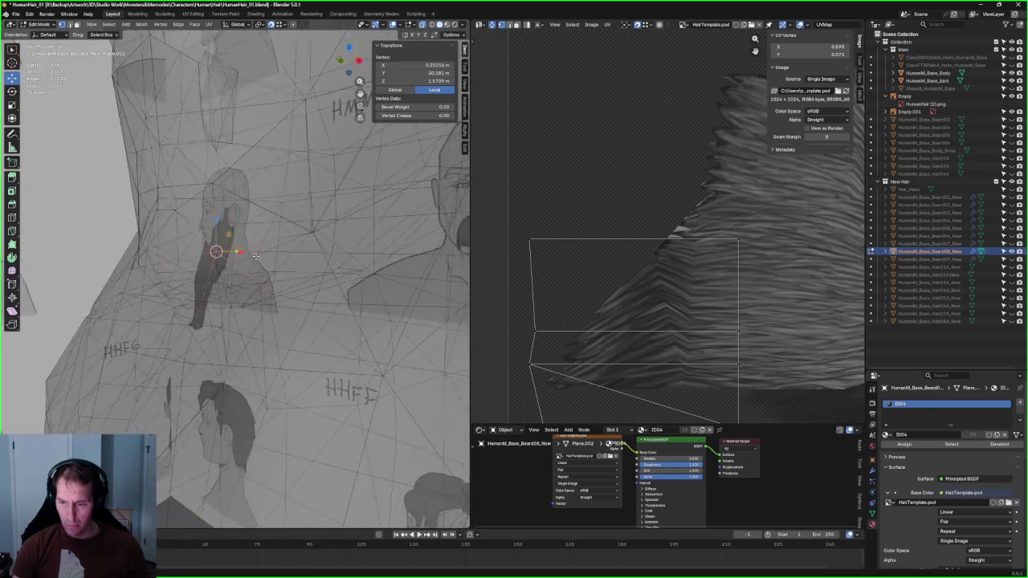
pyautogui.scroll(1, 273, 253)
pyautogui.scroll(3, 201, 250)
pyautogui.hotkey('alt', 'z')
pyautogui.scroll(2, 206, 250)
pyautogui.scroll(1, 229, 285)
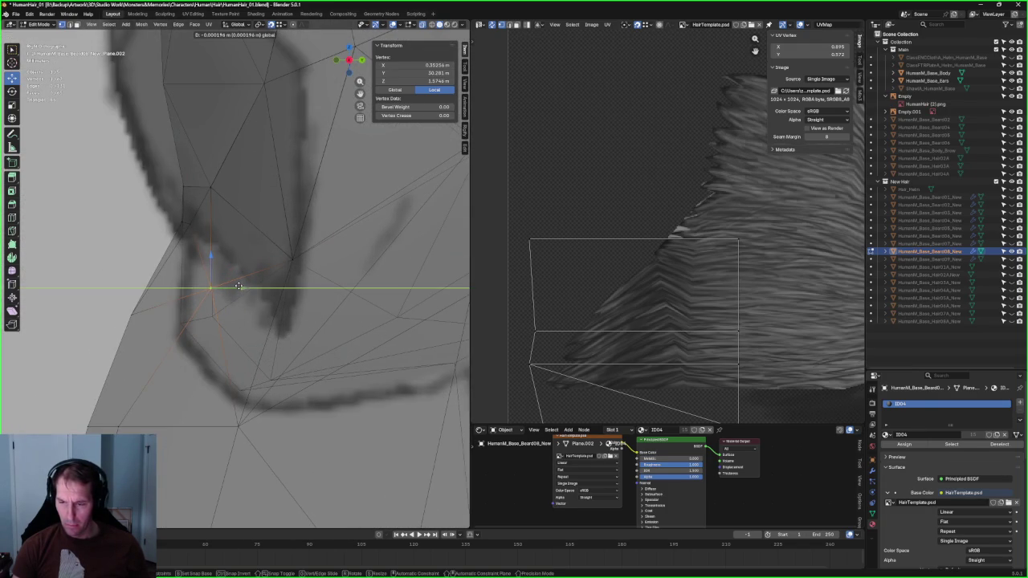
# Step: In the right side view, nudge the two upper-left beard vertices slightly higher
pyautogui.press('KP_3')
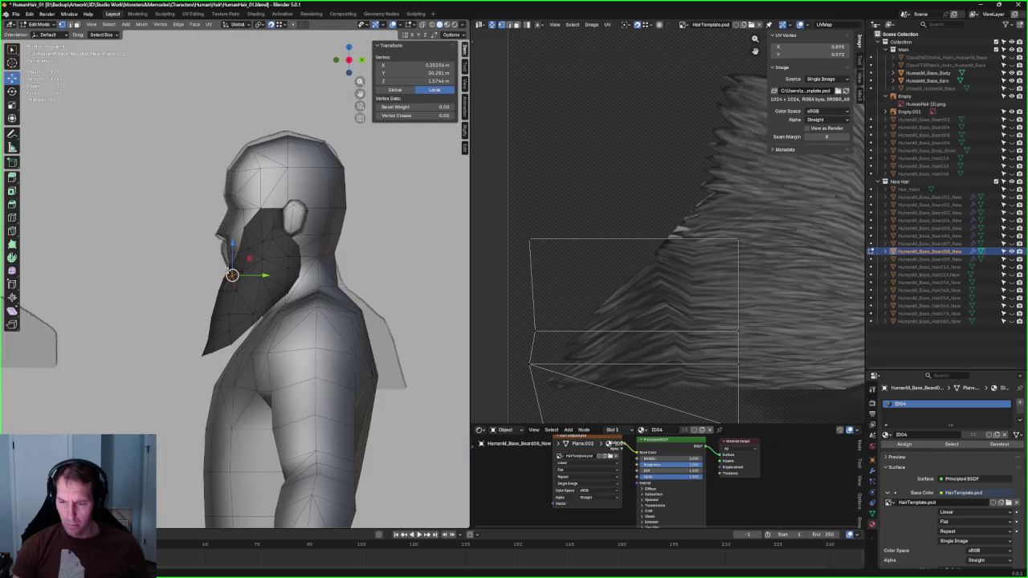
pyautogui.scroll(3, 141, 157)
pyautogui.scroll(4, 141, 158)
pyautogui.moveTo(115, 156); pyautogui.dragTo(153, 183)
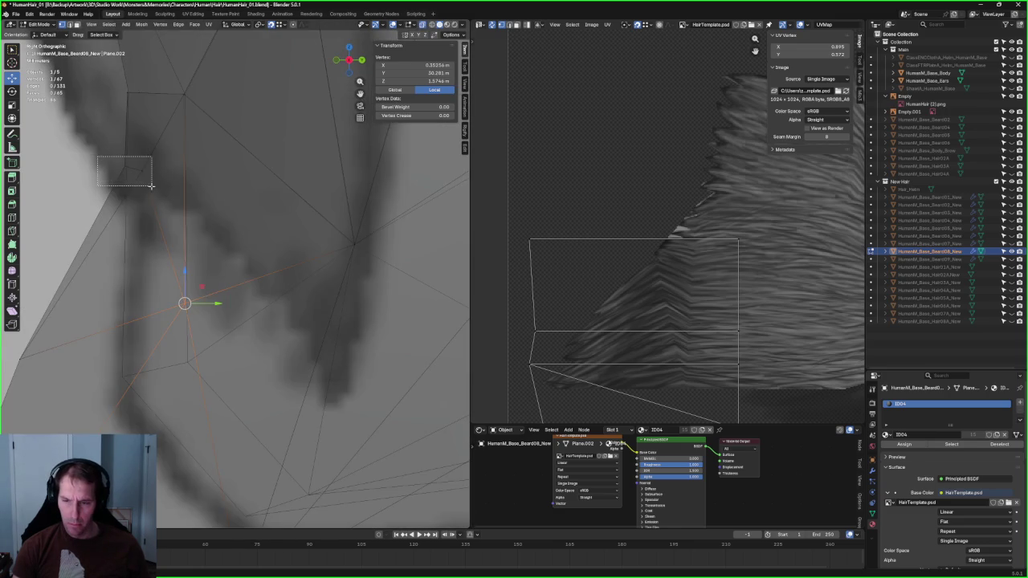
pyautogui.press('g')
pyautogui.click(165, 171)
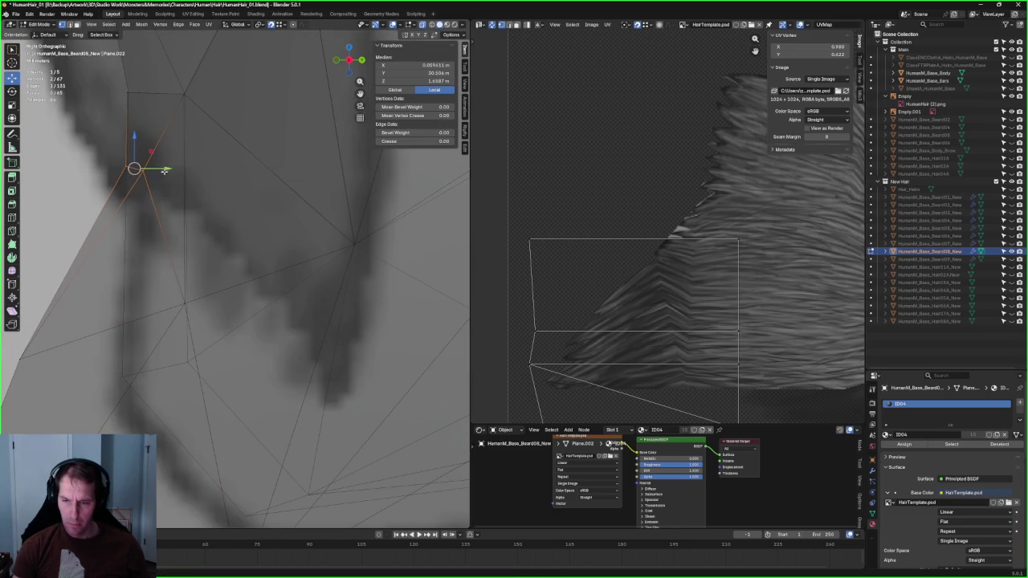
pyautogui.scroll(-5, 208, 209)
# Step: Clear the selection, review the whole figure, and hide the long Beard08_New mesh
pyautogui.moveTo(208, 209)
pyautogui.mouseDown(button='middle')
pyautogui.moveTo(346, 450)
pyautogui.moveTo(305, 362)
pyautogui.mouseUp(button='middle')
pyautogui.scroll(-3, 346, 450)
pyautogui.click(362, 471)
pyautogui.scroll(-3, 362, 471)
pyautogui.scroll(-4, 305, 361)
pyautogui.scroll(4, 277, 301)
pyautogui.scroll(4, 277, 300)
pyautogui.moveTo(277, 301)
pyautogui.mouseDown(button='middle')
pyautogui.moveTo(150, 287)
pyautogui.moveTo(322, 289)
pyautogui.mouseUp(button='middle')
pyautogui.scroll(-2, 151, 287)
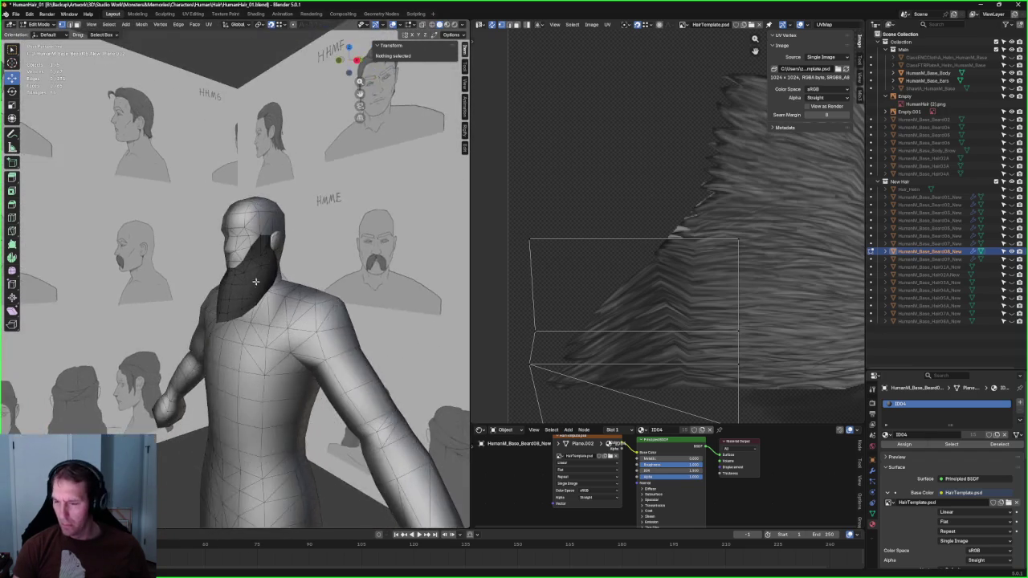
pyautogui.scroll(2, 321, 289)
pyautogui.click(1004, 251)
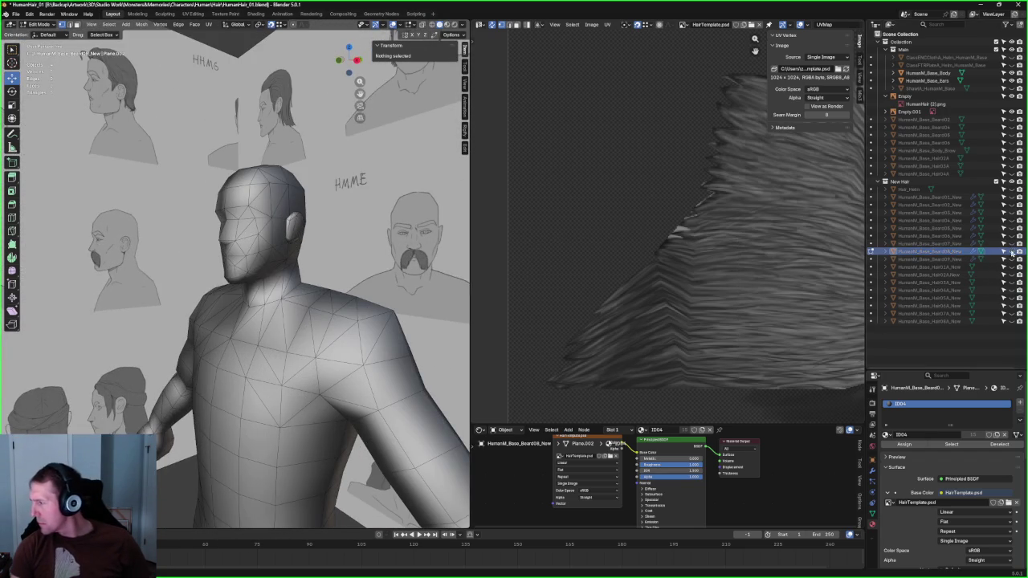
# Step: Show the short beard Beard07 and hide the body and ear meshes
pyautogui.click(1003, 243)
pyautogui.scroll(3, 324, 165)
pyautogui.scroll(1, 324, 165)
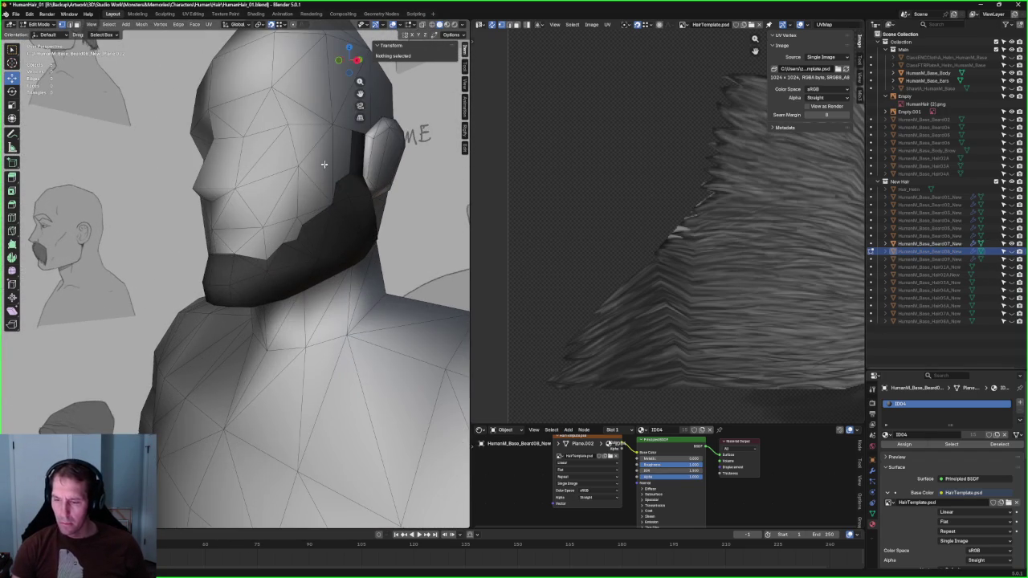
pyautogui.scroll(2, 286, 205)
pyautogui.moveTo(285, 205); pyautogui.dragTo(267, 195, button='middle')
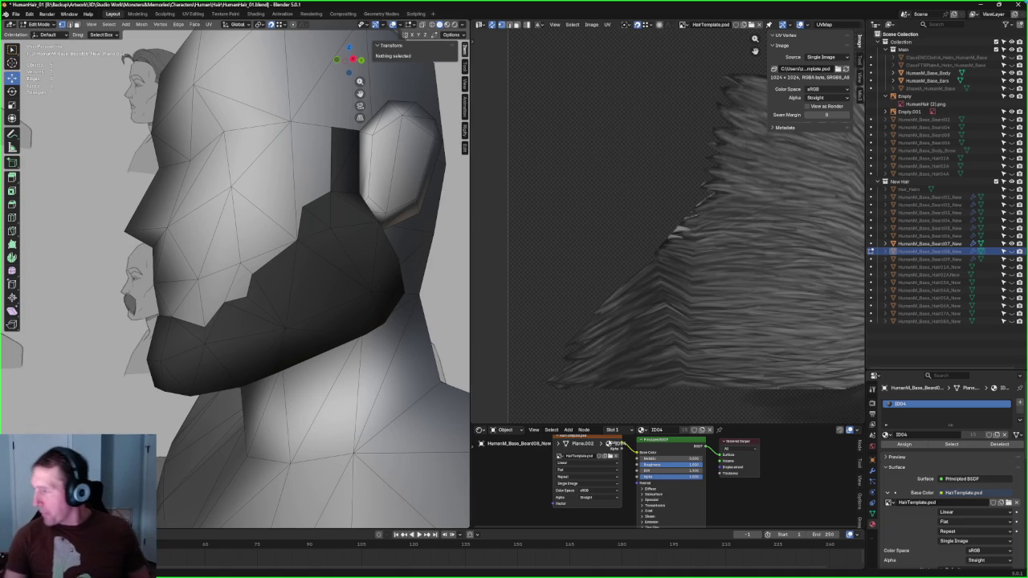
pyautogui.moveTo(1012, 82); pyautogui.dragTo(1012, 72)
pyautogui.moveTo(265, 220)
pyautogui.mouseDown(button='middle')
pyautogui.moveTo(273, 231)
pyautogui.moveTo(220, 273)
pyautogui.mouseUp(button='middle')
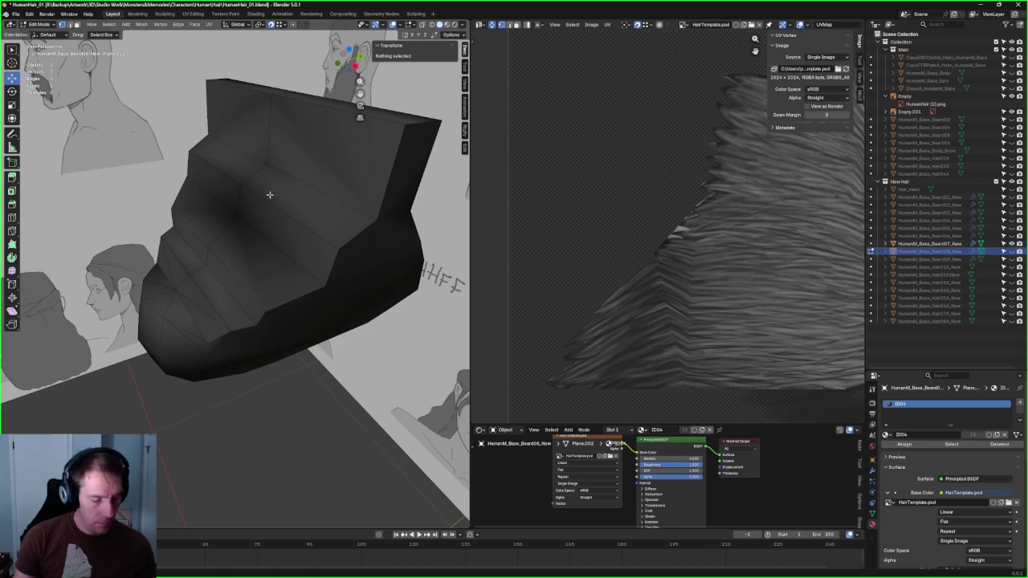
# Step: Select the short beard's inner strip of faces in Edit Mode and delete them
pyautogui.press('Tab')
pyautogui.click(278, 231)
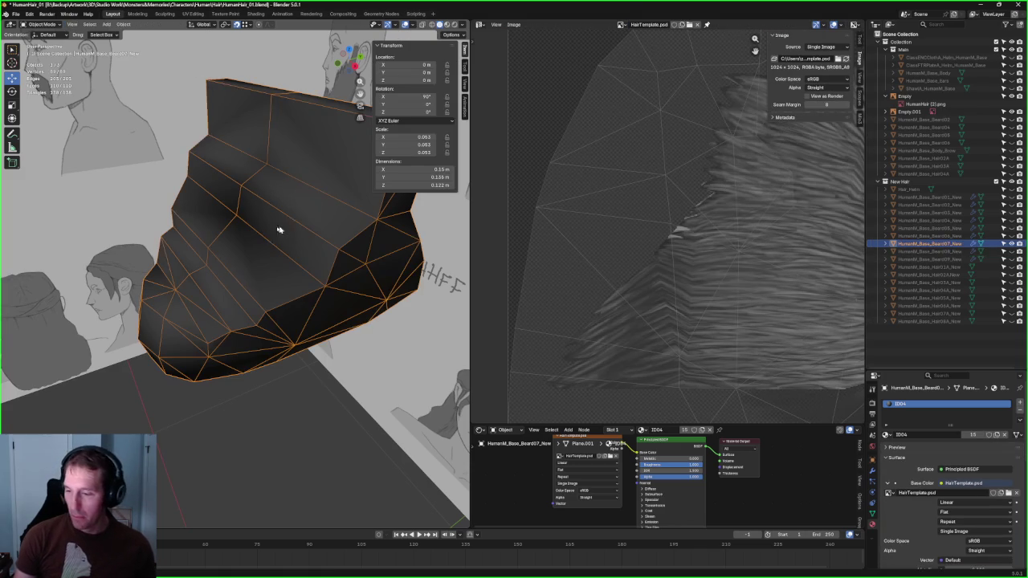
pyautogui.press('Tab')
pyautogui.click(252, 223)
pyautogui.keyDown('shift'); pyautogui.click(248, 257); pyautogui.keyUp('shift')
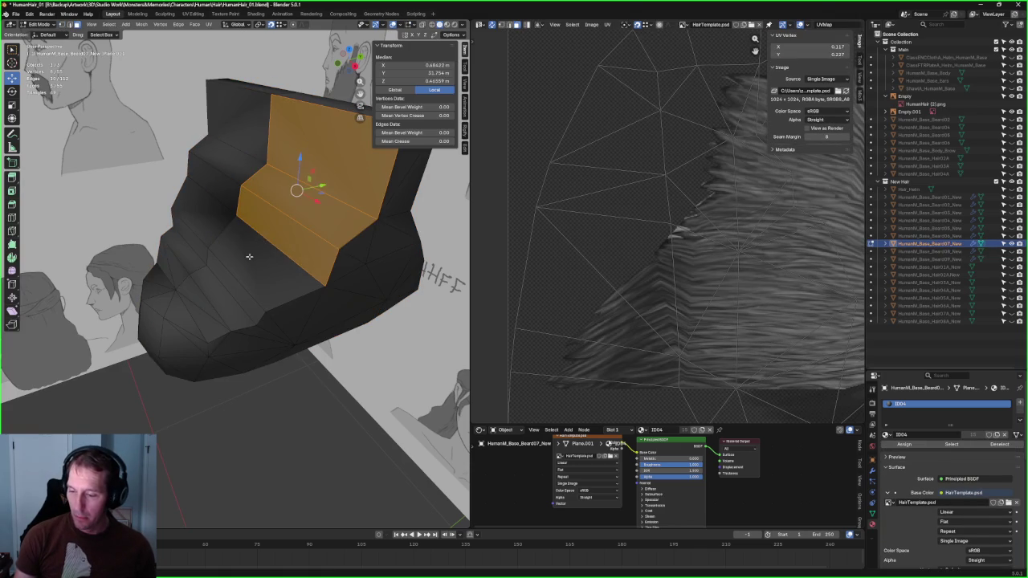
pyautogui.keyDown('shift'); pyautogui.click(223, 291); pyautogui.keyUp('shift')
pyautogui.keyDown('shift'); pyautogui.click(205, 301); pyautogui.keyUp('shift')
pyautogui.keyDown('shift'); pyautogui.click(174, 308); pyautogui.keyUp('shift')
pyautogui.keyDown('shift'); pyautogui.click(163, 303); pyautogui.keyUp('shift')
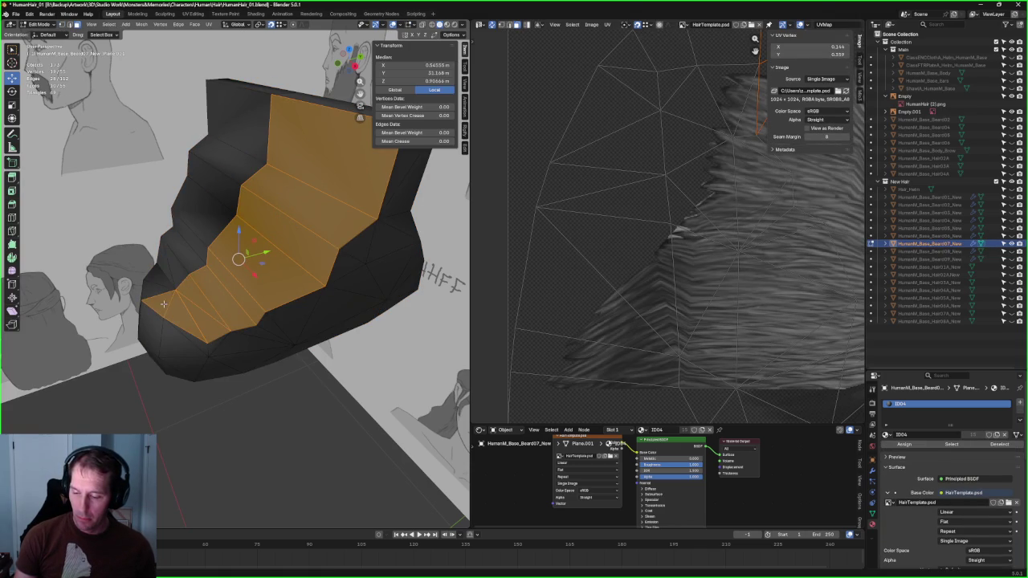
pyautogui.press('x')
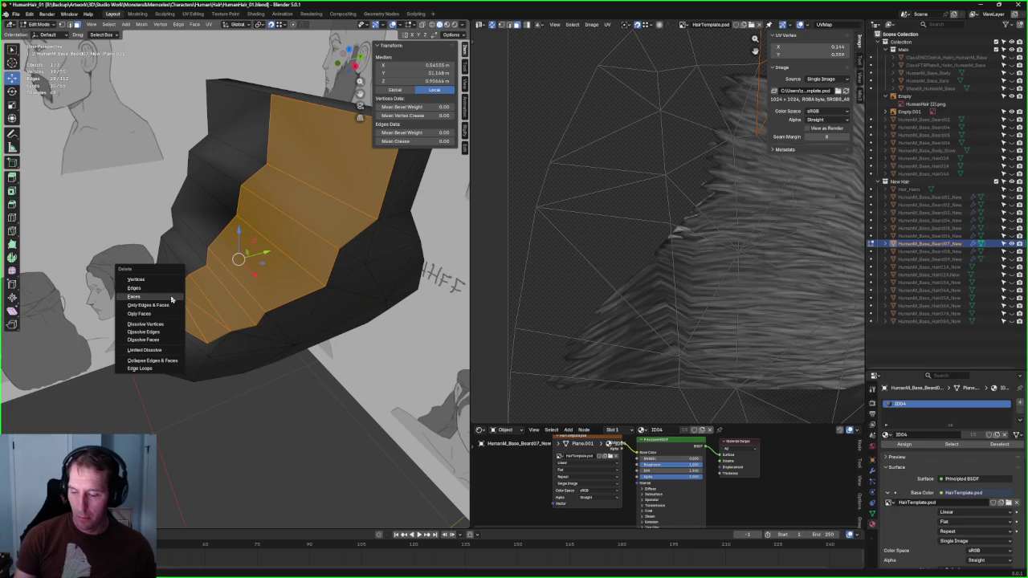
pyautogui.click(153, 299)
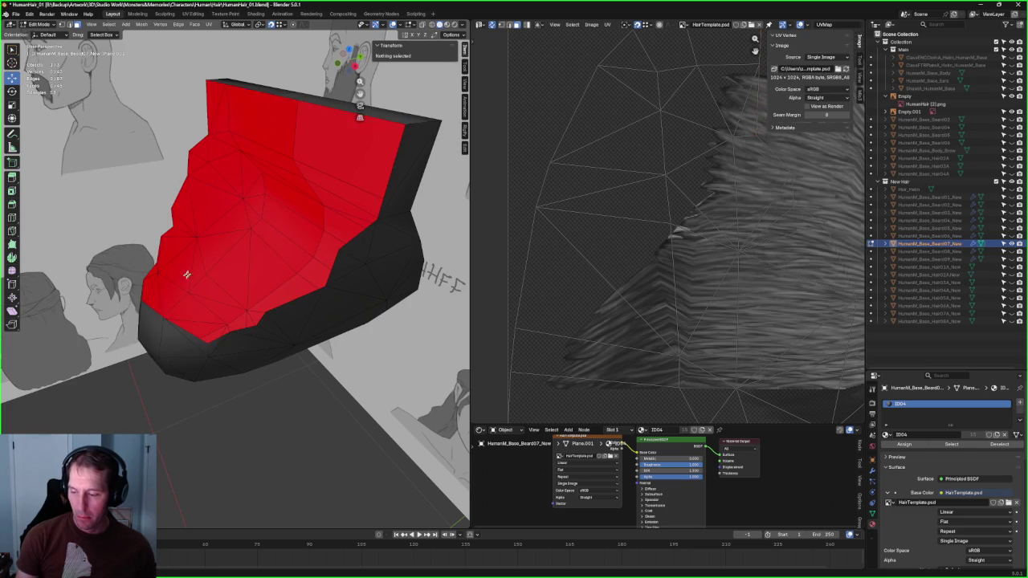
# Step: Delete the small face at the beard's jaw corner, then show the body mesh again
pyautogui.moveTo(196, 269); pyautogui.dragTo(218, 275, button='middle')
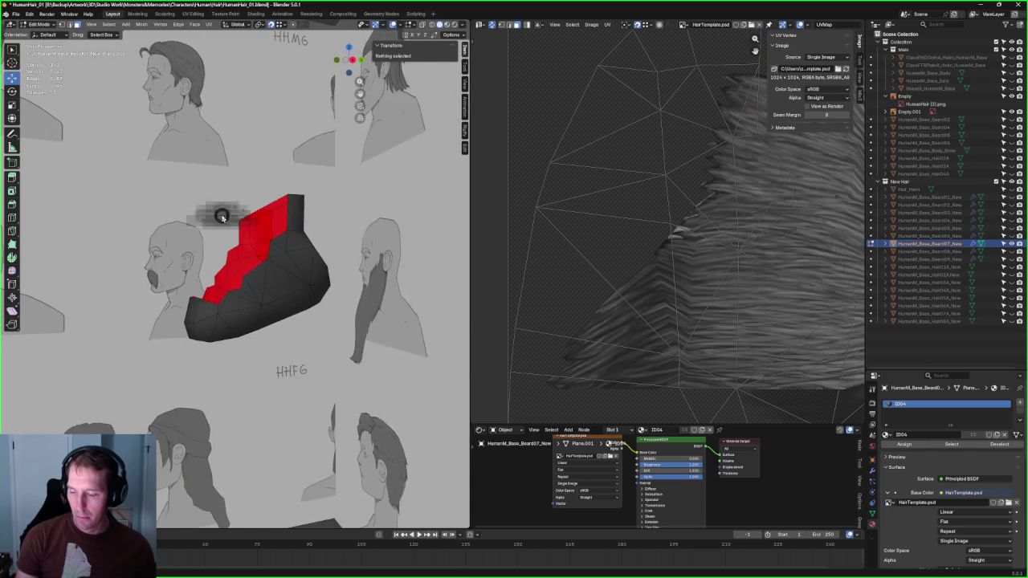
pyautogui.scroll(5, 217, 275)
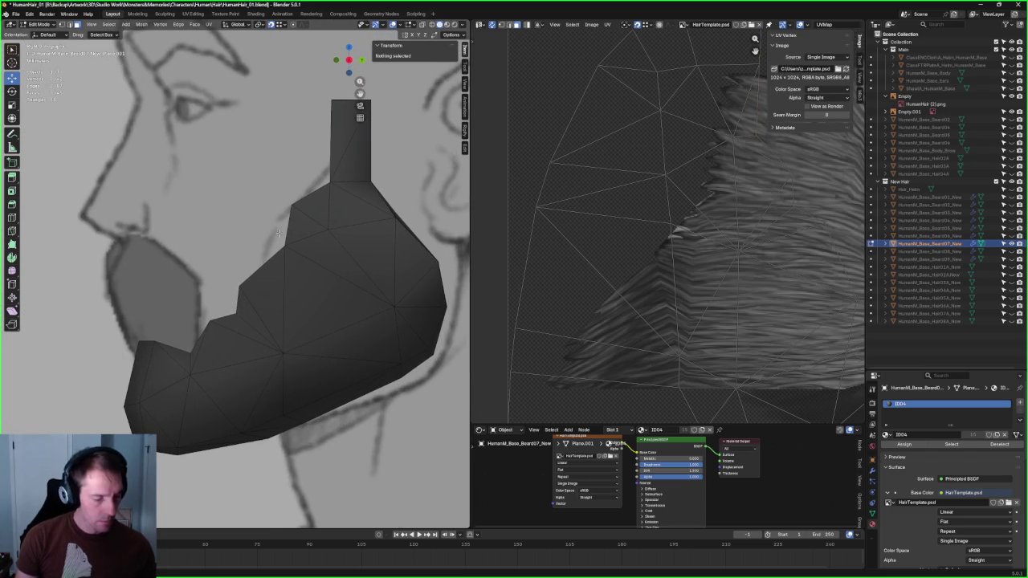
pyautogui.click(294, 208)
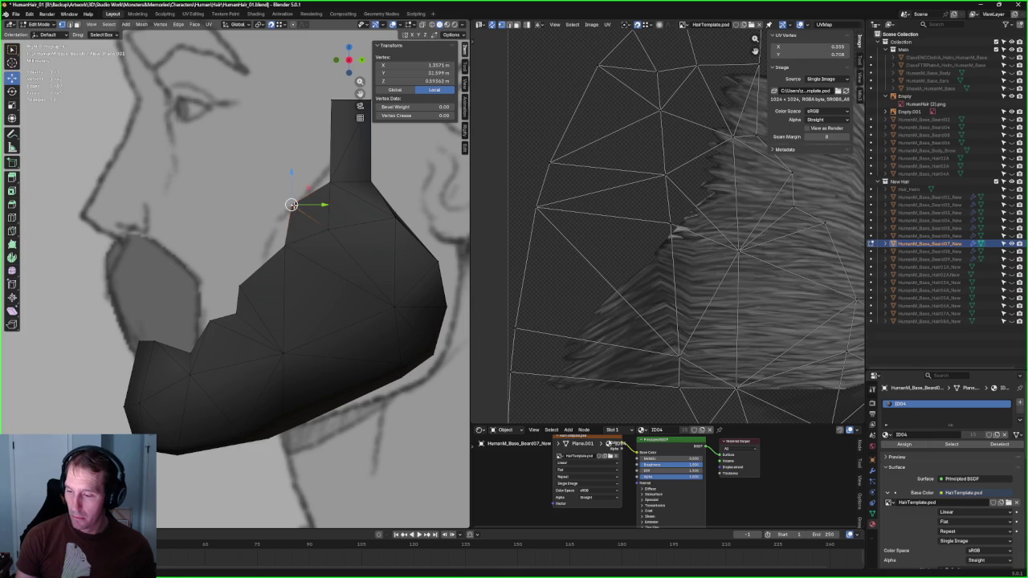
pyautogui.press('g')
pyautogui.press('Escape')
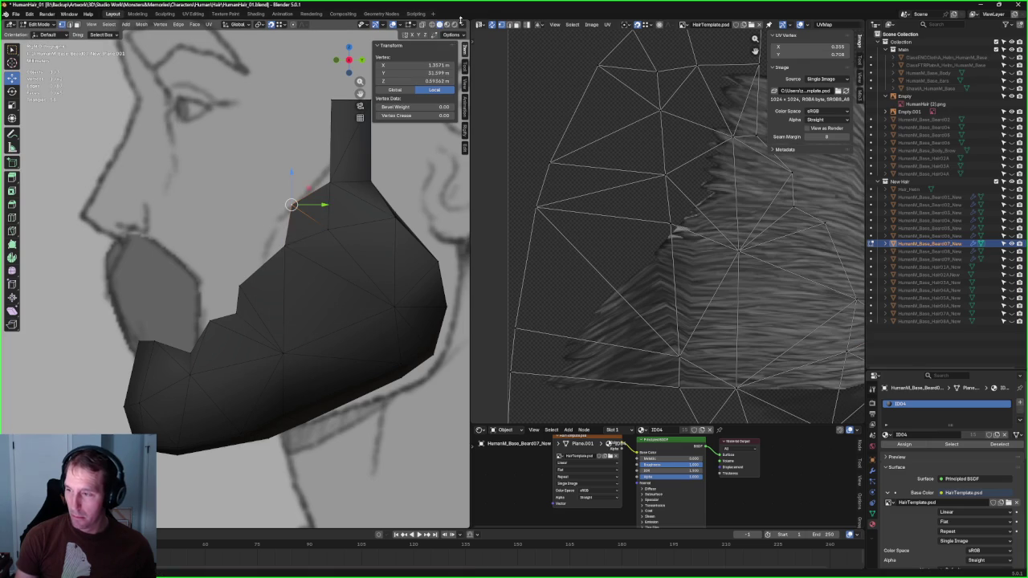
pyautogui.press('g')
pyautogui.press('Escape')
pyautogui.press('g')
pyautogui.press('Escape')
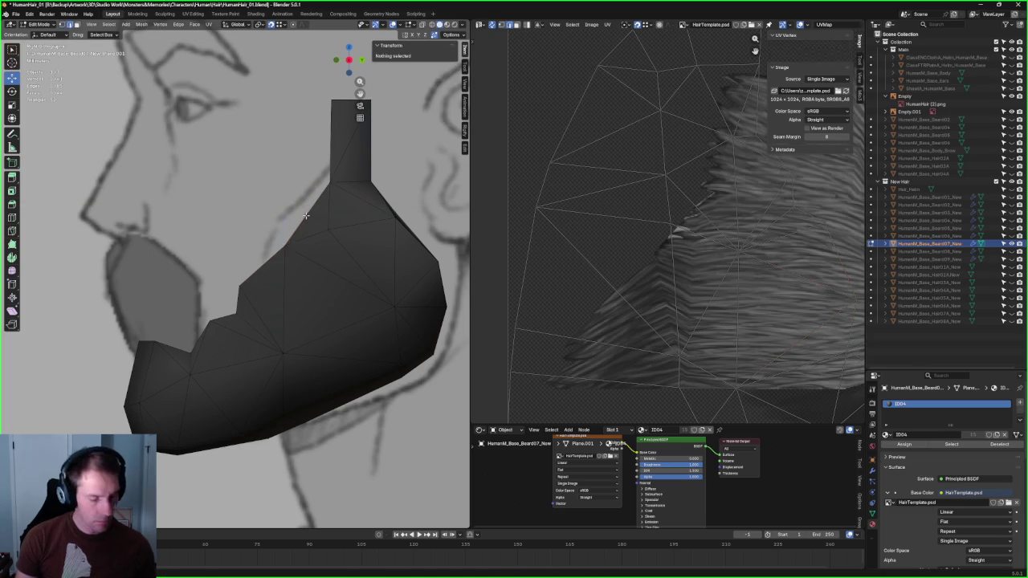
pyautogui.click(307, 213)
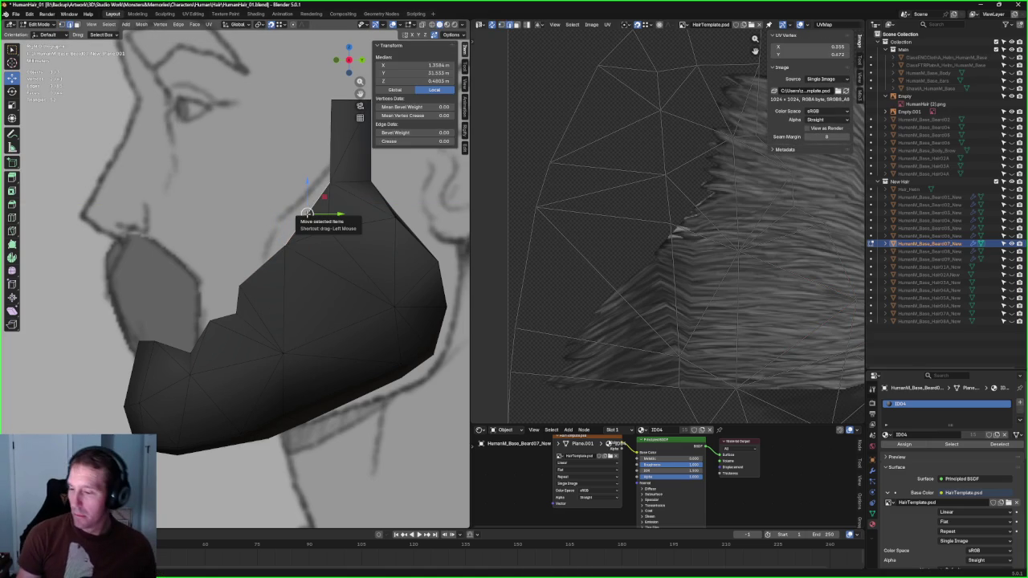
pyautogui.press('x')
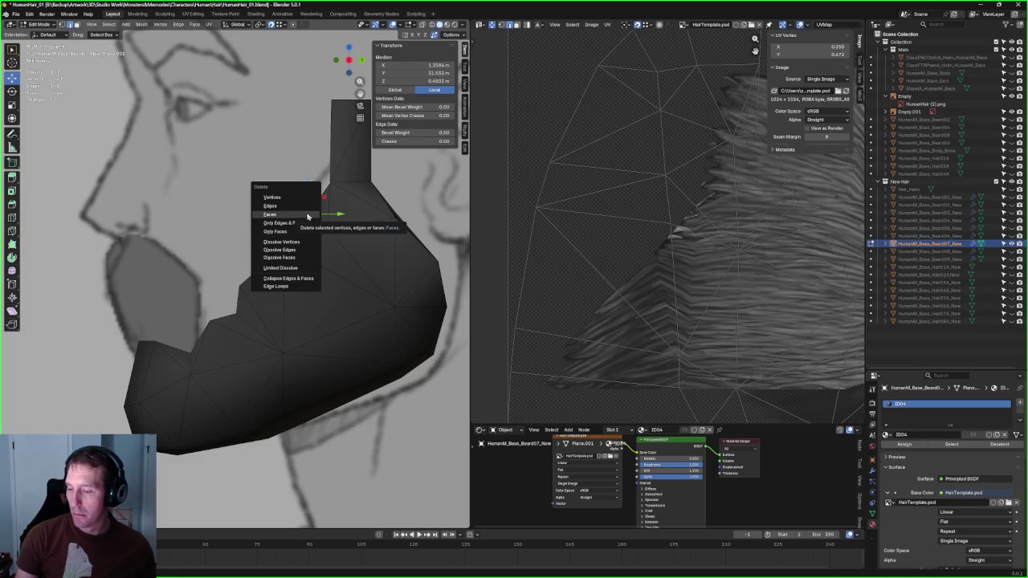
pyautogui.click(290, 215)
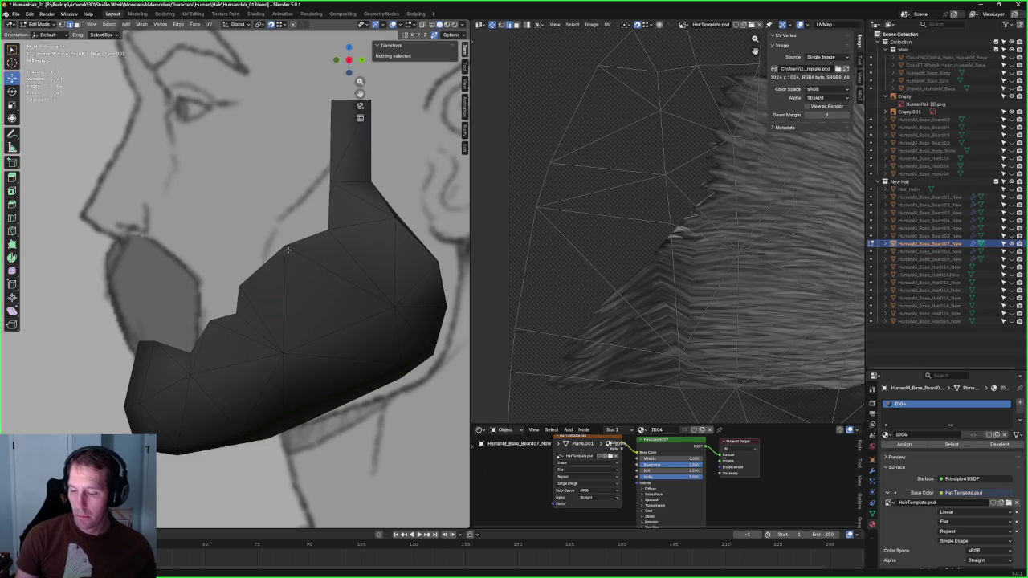
pyautogui.hotkey('alt', 'z')
pyautogui.hotkey('alt', 'z')
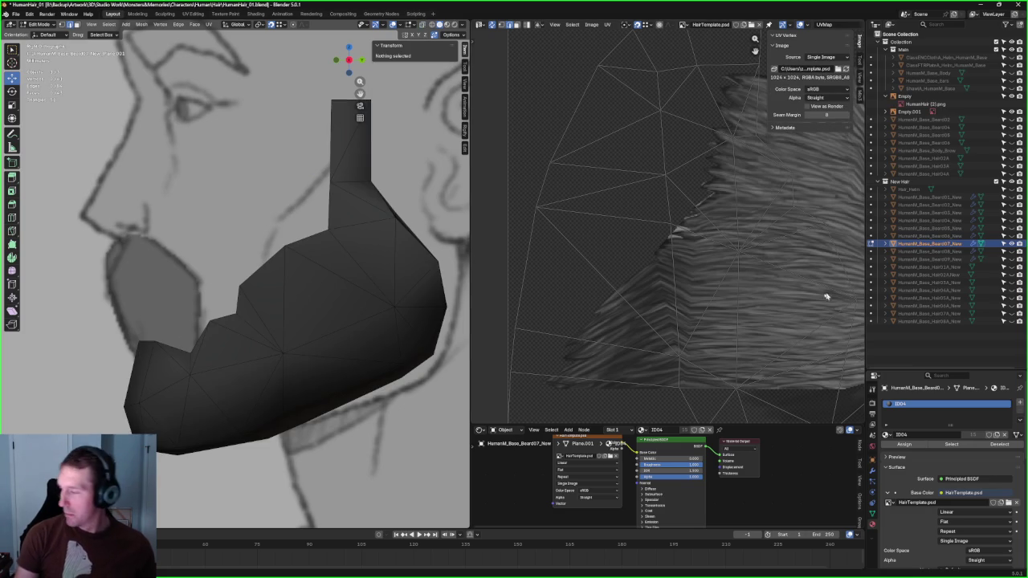
pyautogui.click(1011, 72)
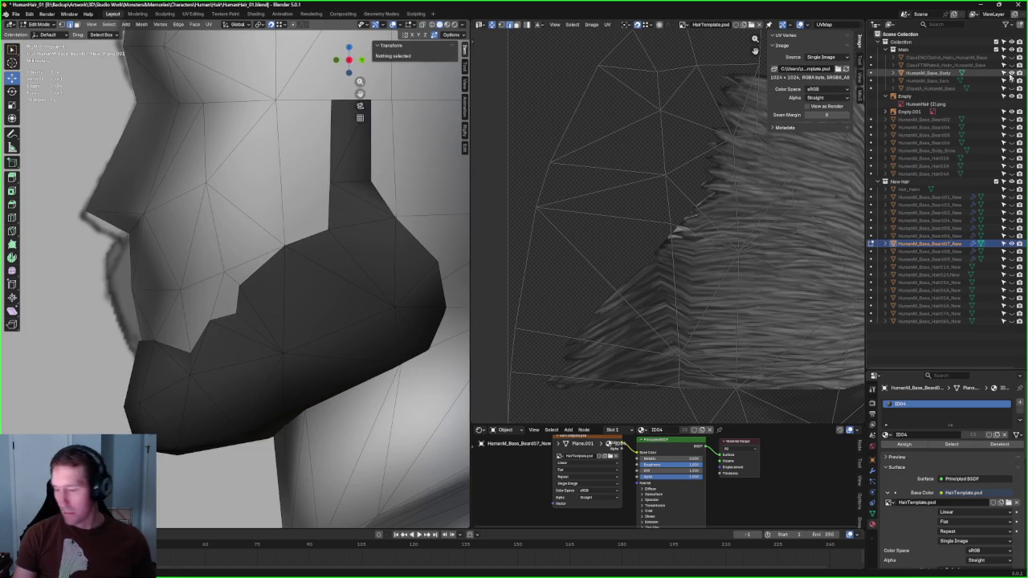
# Step: Move the beard vertex near the jaw notch and toggle X-ray to check its fit
pyautogui.click(241, 287)
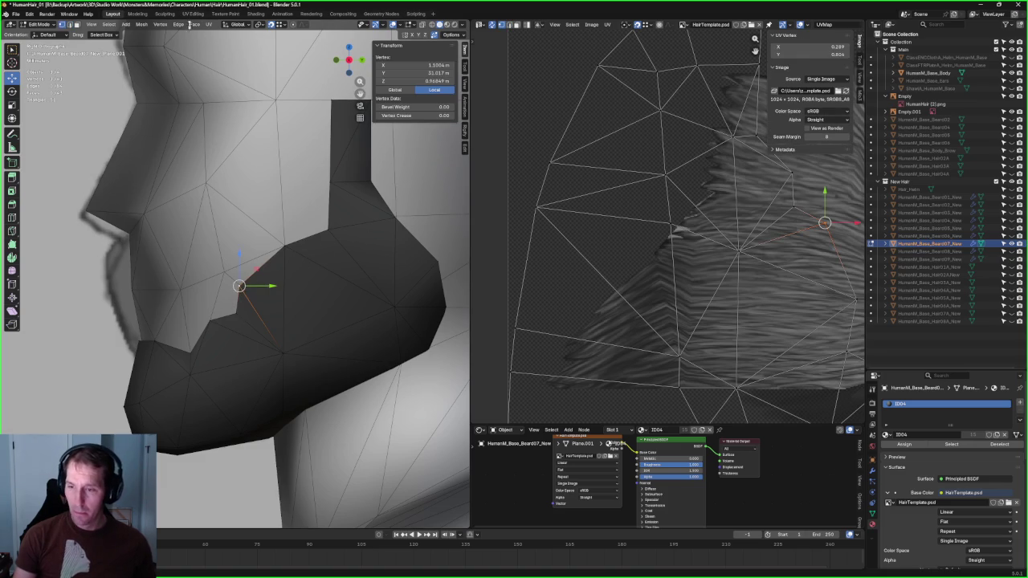
pyautogui.press('g')
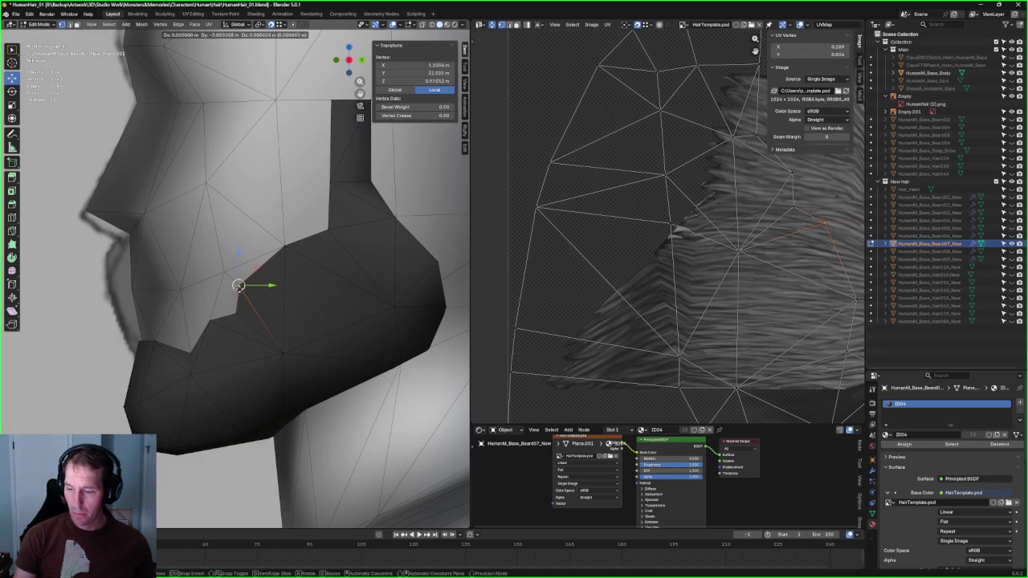
pyautogui.click(235, 312)
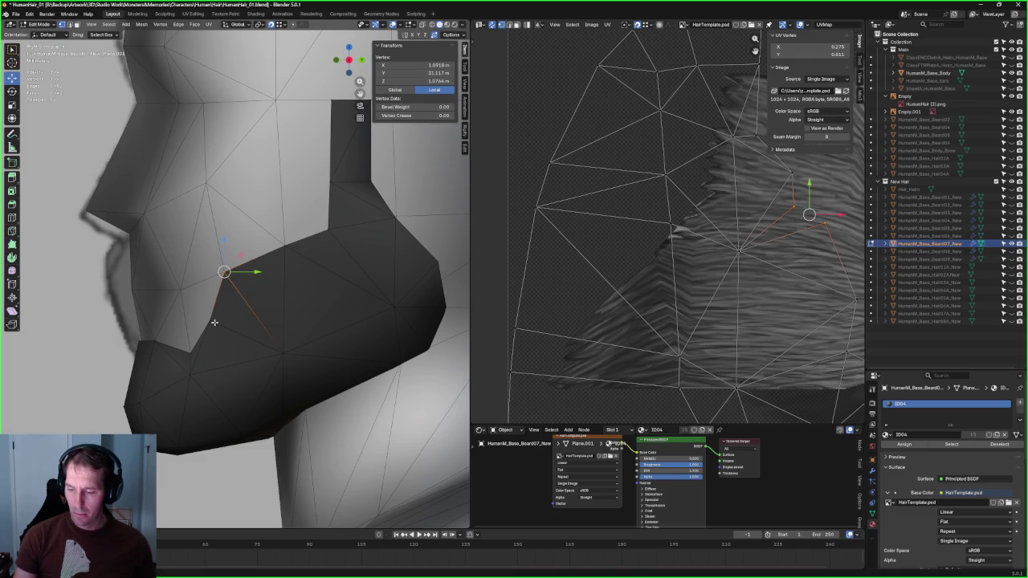
pyautogui.moveTo(227, 325); pyautogui.dragTo(240, 284, button='middle')
pyautogui.hotkey('alt', 'z')
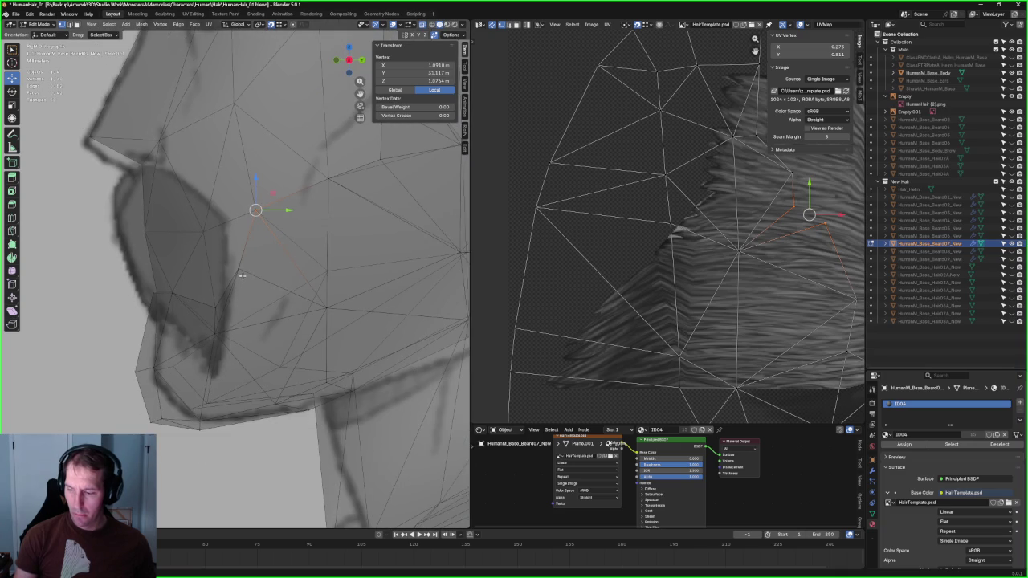
pyautogui.hotkey('alt', 'z')
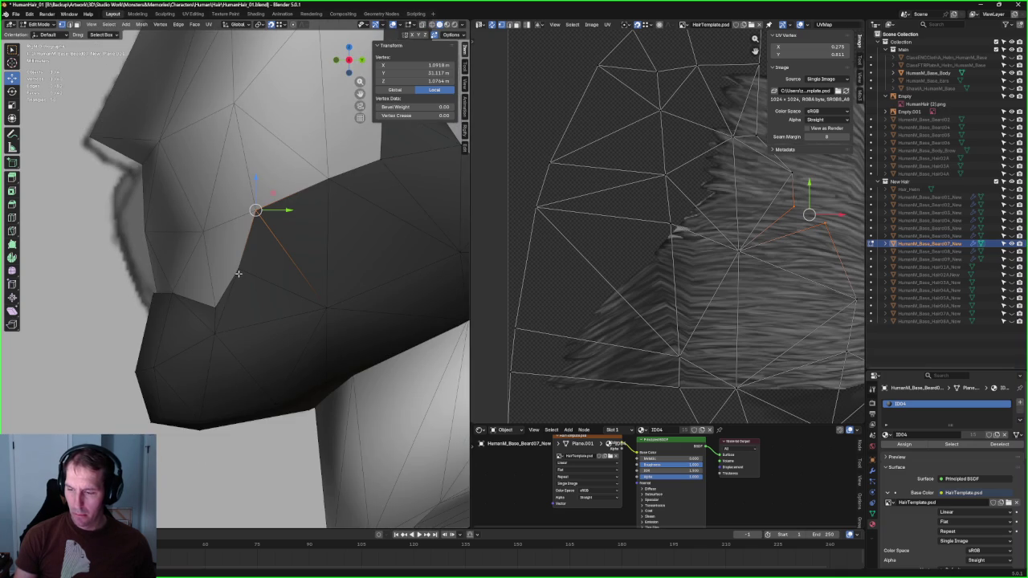
pyautogui.hotkey('alt', 'z')
# Step: Pull the vertex down toward the lip line, checking against the reference images
pyautogui.moveTo(238, 274)
pyautogui.mouseDown(button='middle')
pyautogui.moveTo(306, 255)
pyautogui.moveTo(207, 240)
pyautogui.moveTo(207, 255)
pyautogui.moveTo(249, 287)
pyautogui.moveTo(179, 302)
pyautogui.mouseUp(button='middle')
pyautogui.scroll(-3, 207, 241)
pyautogui.hotkey('alt', 'z')
pyautogui.hotkey('alt', 'z')
pyautogui.scroll(4, 179, 302)
pyautogui.hotkey('alt', 'z')
pyautogui.moveTo(179, 294)
pyautogui.mouseDown()
pyautogui.moveTo(135, 334)
pyautogui.moveTo(147, 328)
pyautogui.mouseUp()
pyautogui.moveTo(147, 329)
pyautogui.mouseDown(button='middle')
pyautogui.moveTo(169, 313)
pyautogui.moveTo(218, 314)
pyautogui.moveTo(240, 265)
pyautogui.moveTo(233, 280)
pyautogui.mouseUp(button='middle')
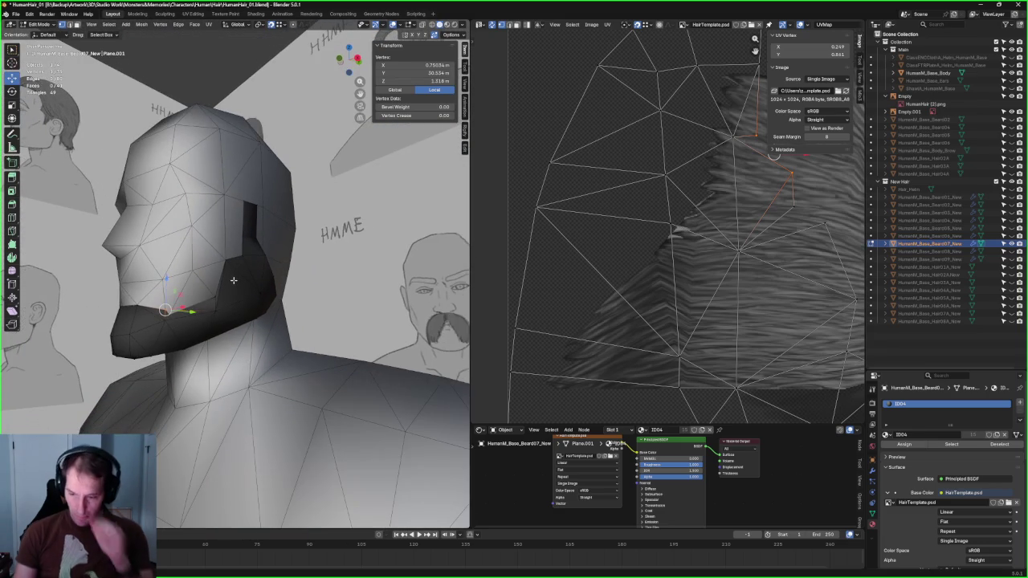
# Step: Inspect the beard wireframe over the sketches and locate the vertex on its lower edge
pyautogui.scroll(4, 232, 280)
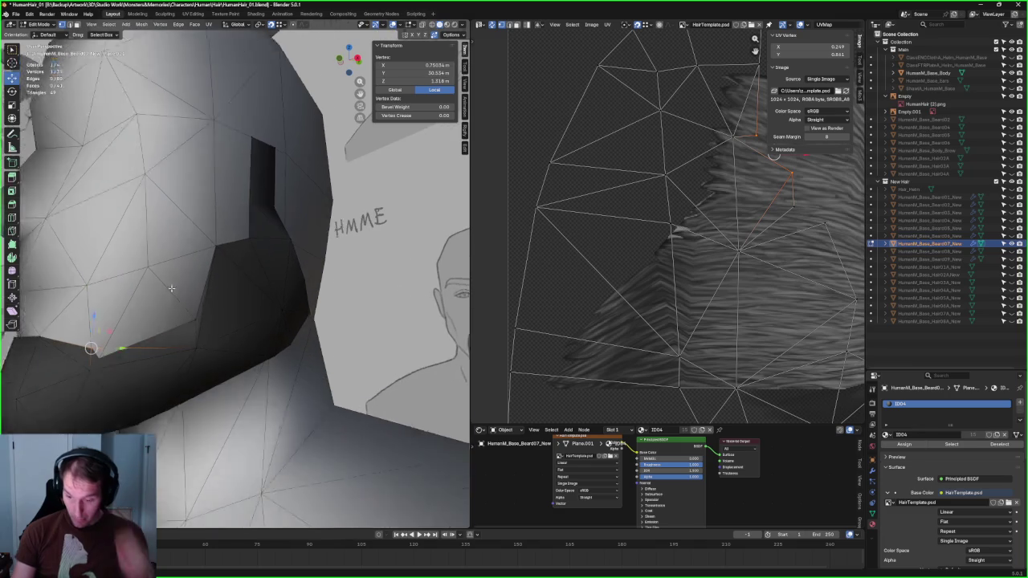
pyautogui.click(204, 342)
pyautogui.moveTo(204, 342); pyautogui.dragTo(182, 313, button='middle')
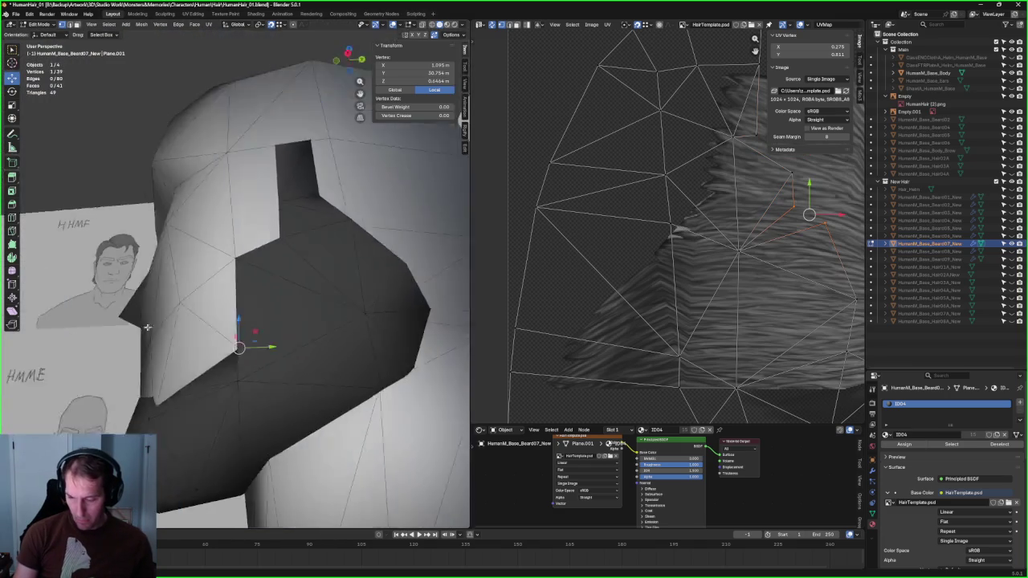
pyautogui.scroll(-4, 182, 313)
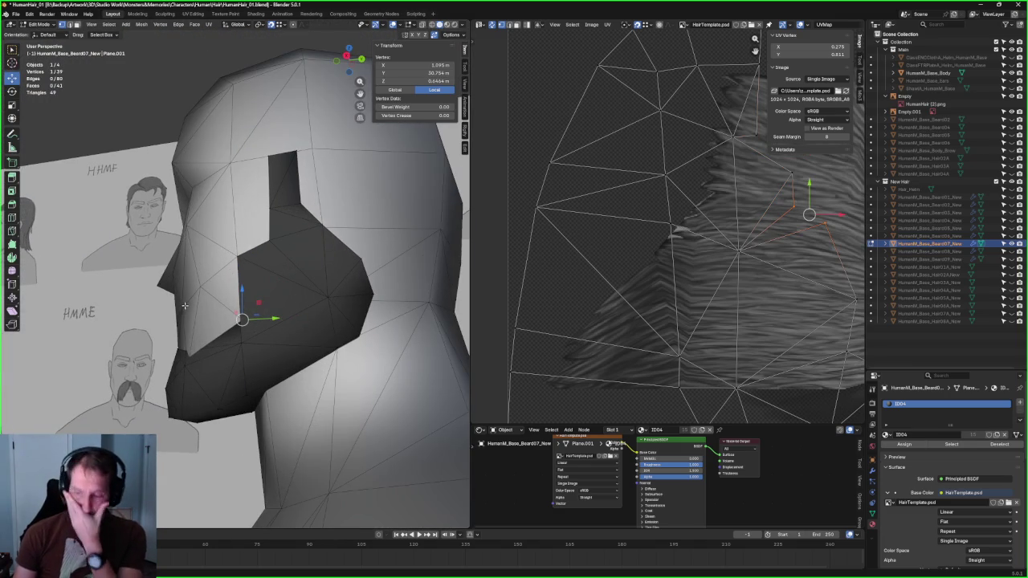
pyautogui.scroll(2, 240, 262)
pyautogui.scroll(2, 239, 262)
pyautogui.moveTo(239, 262)
pyautogui.mouseDown(button='middle')
pyautogui.moveTo(223, 314)
pyautogui.moveTo(207, 305)
pyautogui.moveTo(201, 314)
pyautogui.mouseUp(button='middle')
pyautogui.scroll(-2, 202, 314)
pyautogui.scroll(-1, 206, 311)
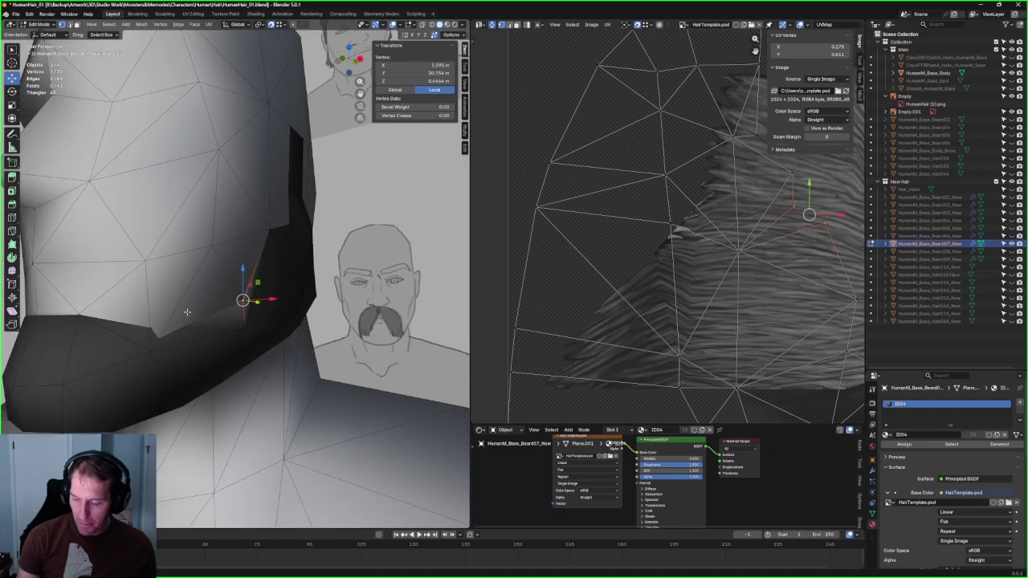
pyautogui.scroll(-1, 209, 308)
pyautogui.click(183, 318)
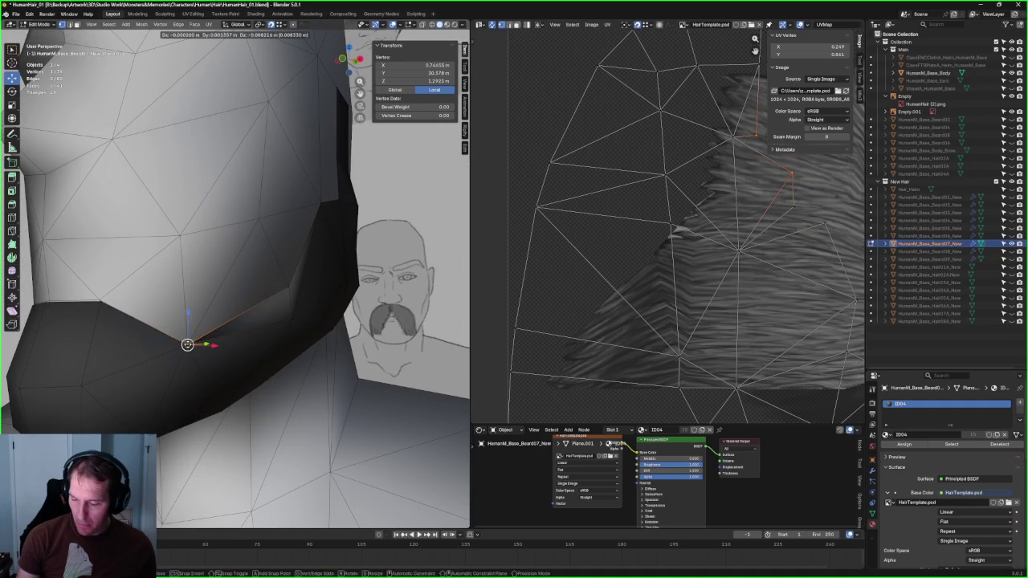
pyautogui.hotkey('alt', 'a')
# Step: Merge the extra lower-edge vertex into its neighbour, bringing the beard to 38 vertices
pyautogui.scroll(-2, 275, 273)
pyautogui.moveTo(275, 274)
pyautogui.mouseDown(button='middle')
pyautogui.moveTo(257, 332)
pyautogui.moveTo(194, 346)
pyautogui.mouseUp(button='middle')
pyautogui.scroll(2, 257, 332)
pyautogui.scroll(2, 252, 338)
pyautogui.scroll(2, 191, 338)
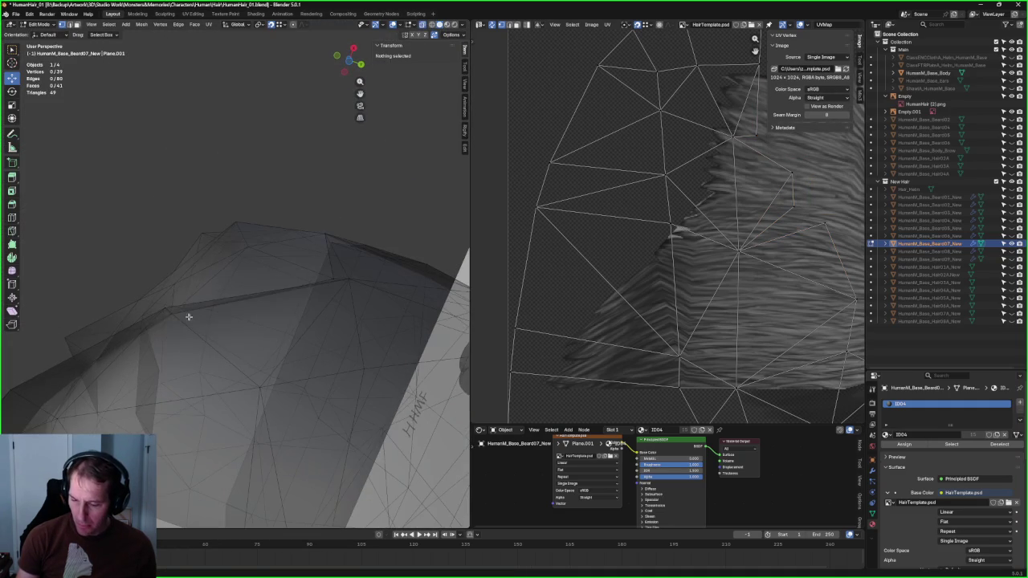
pyautogui.click(172, 314)
pyautogui.press('g')
pyautogui.click(165, 304)
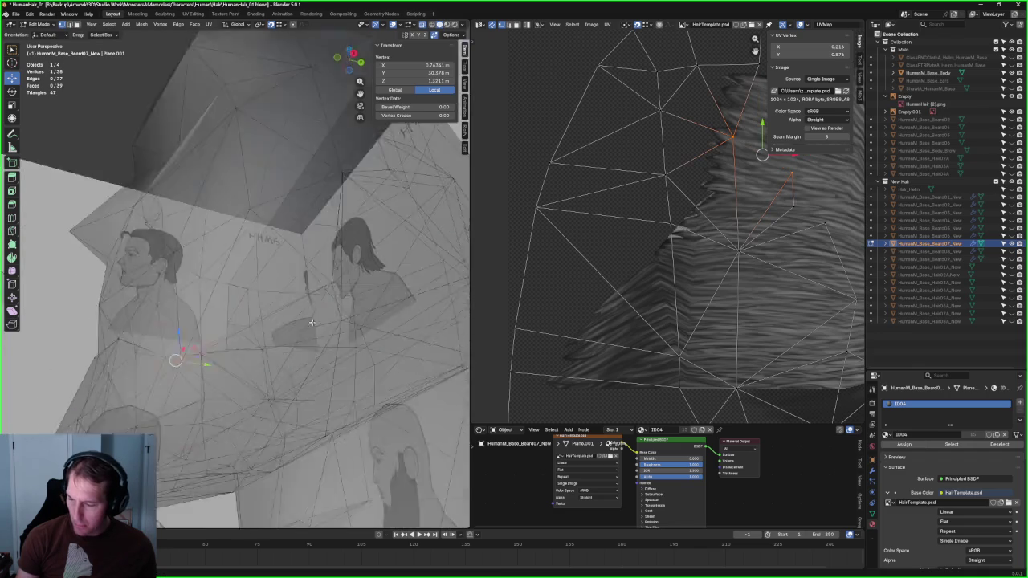
# Step: Select a jaw-edge vertex and compare the beard with the reference using X-ray
pyautogui.moveTo(294, 278); pyautogui.dragTo(332, 287, button='middle')
pyautogui.hotkey('alt', 'z')
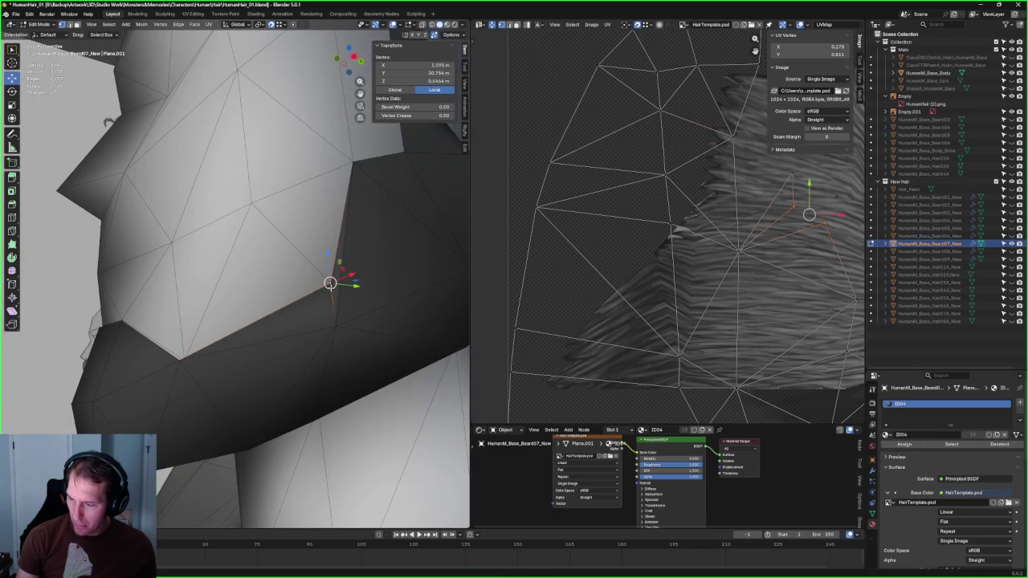
pyautogui.click(335, 326)
pyautogui.moveTo(177, 359)
pyautogui.mouseDown(button='middle')
pyautogui.moveTo(160, 357)
pyautogui.moveTo(273, 325)
pyautogui.mouseUp(button='middle')
pyautogui.scroll(-5, 161, 358)
pyautogui.scroll(4, 285, 321)
pyautogui.hotkey('alt', 'z')
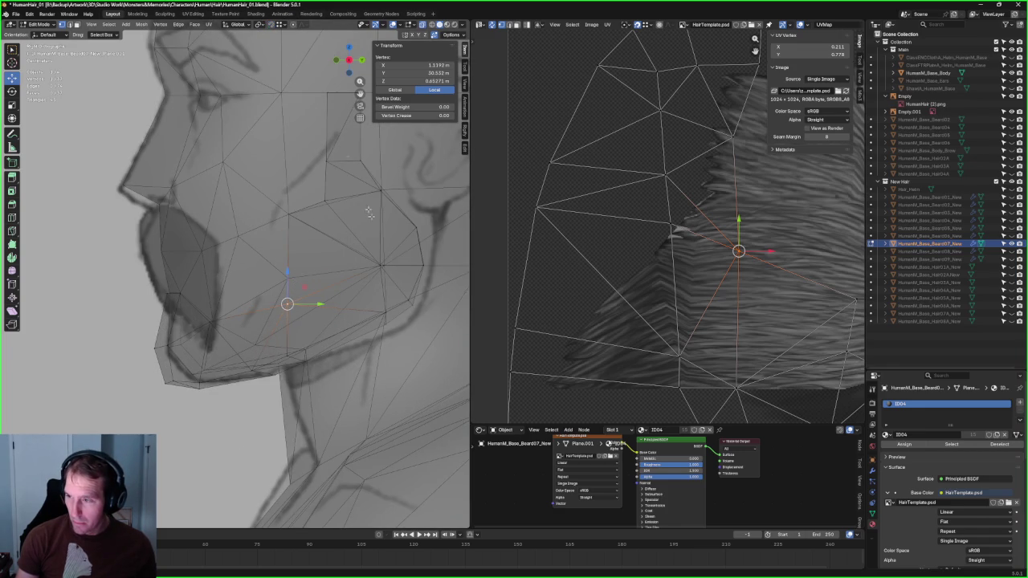
# Step: Move the cheek vertex vertically and check it from a rear three-quarter view
pyautogui.moveTo(287, 275); pyautogui.dragTo(296, 261)
pyautogui.hotkey('alt', 'z')
pyautogui.moveTo(287, 257)
pyautogui.mouseDown(button='middle')
pyautogui.moveTo(375, 280)
pyautogui.moveTo(234, 275)
pyautogui.moveTo(358, 285)
pyautogui.mouseUp(button='middle')
pyautogui.scroll(-3, 285, 278)
pyautogui.hotkey('alt', 'z')
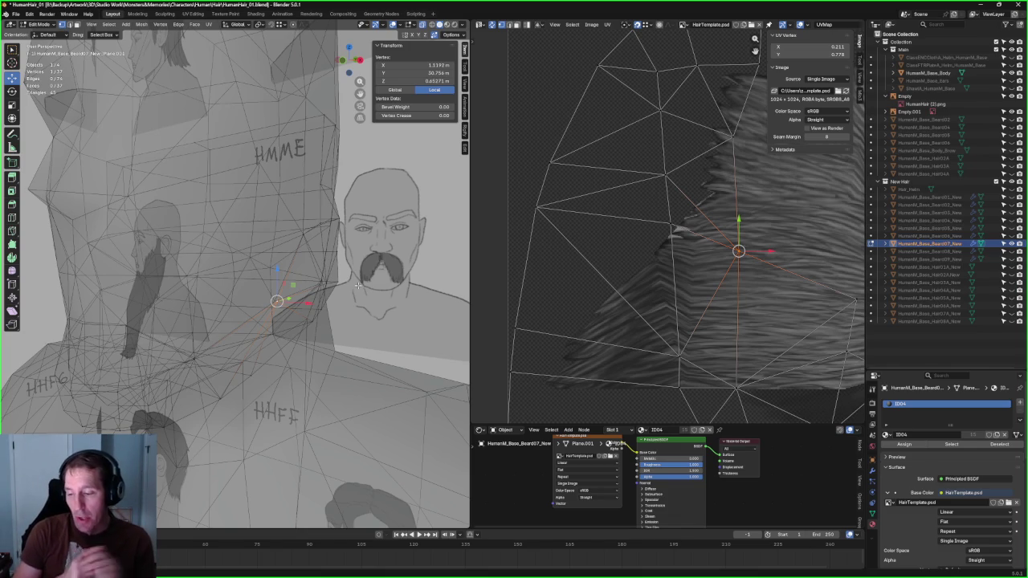
# Step: In Right Orthographic view, select the beard edge's lower vertex and judge its fit with X-ray
pyautogui.moveTo(358, 284); pyautogui.dragTo(308, 249, button='middle')
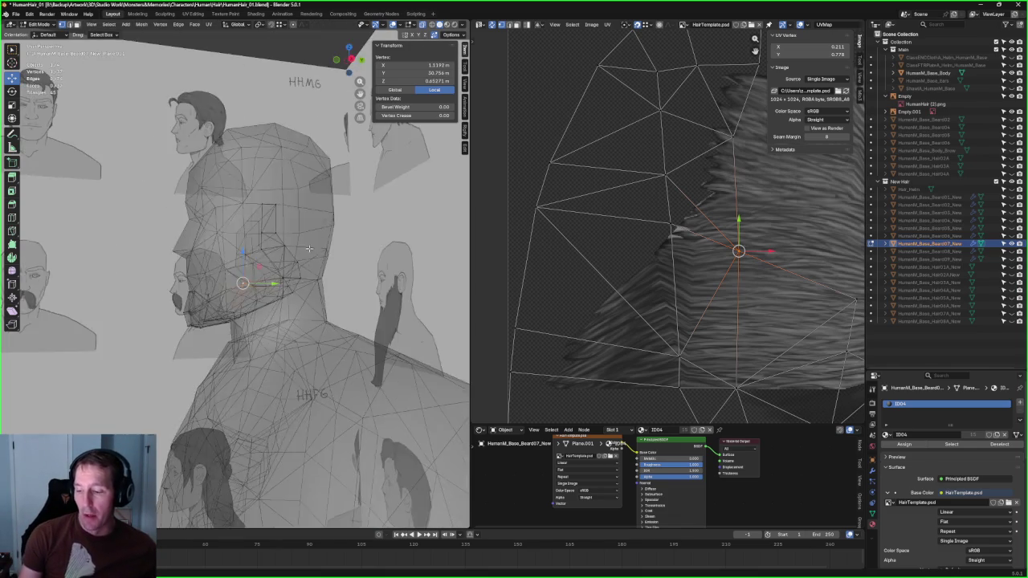
pyautogui.press('KP_3')
pyautogui.scroll(3, 265, 257)
pyautogui.scroll(3, 269, 261)
pyautogui.scroll(3, 274, 264)
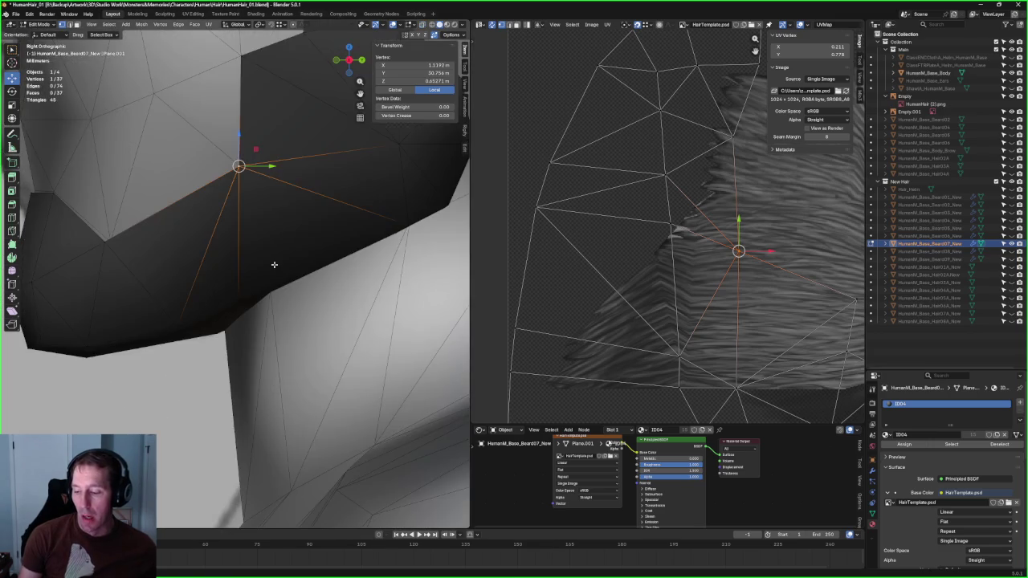
pyautogui.hotkey('alt', 'z')
pyautogui.click(238, 301)
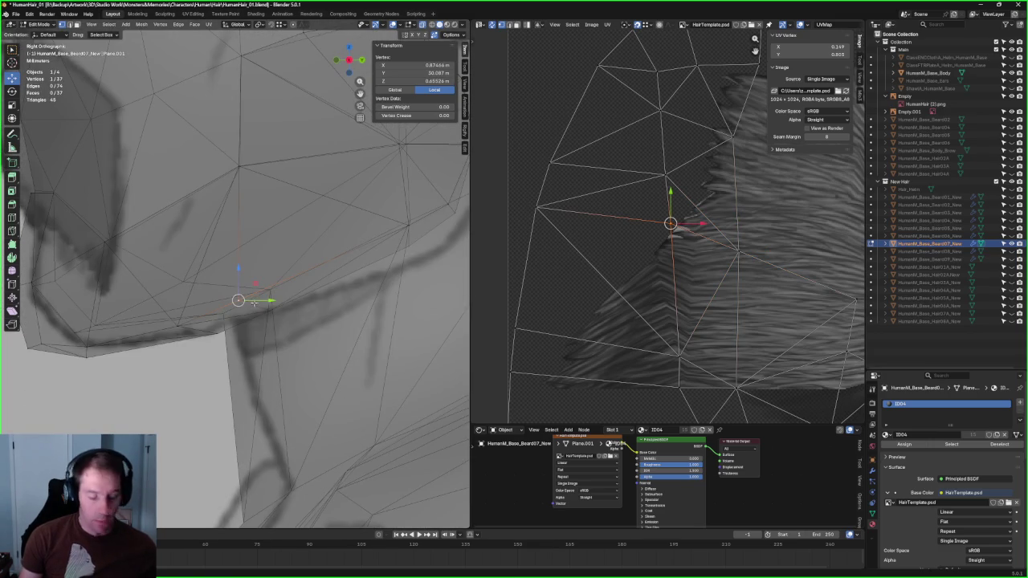
pyautogui.hotkey('alt', 'z')
pyautogui.hotkey('alt', 'z')
pyautogui.press('KP_4')
pyautogui.hotkey('alt', 'z')
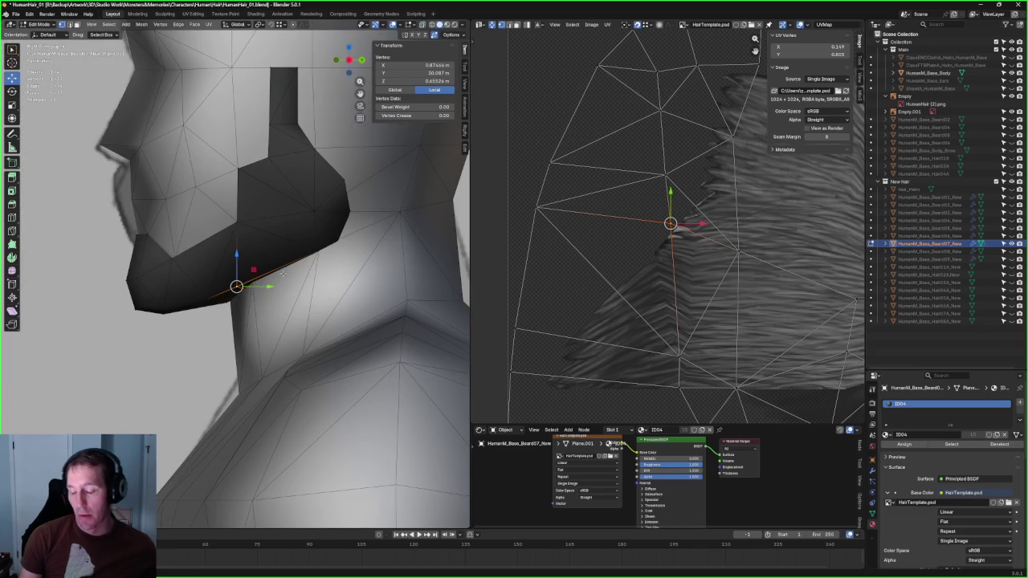
# Step: Return to Right Orthographic view zoomed on the jaw with the ear reference showing through
pyautogui.scroll(2, 228, 252)
pyautogui.press('KP_3')
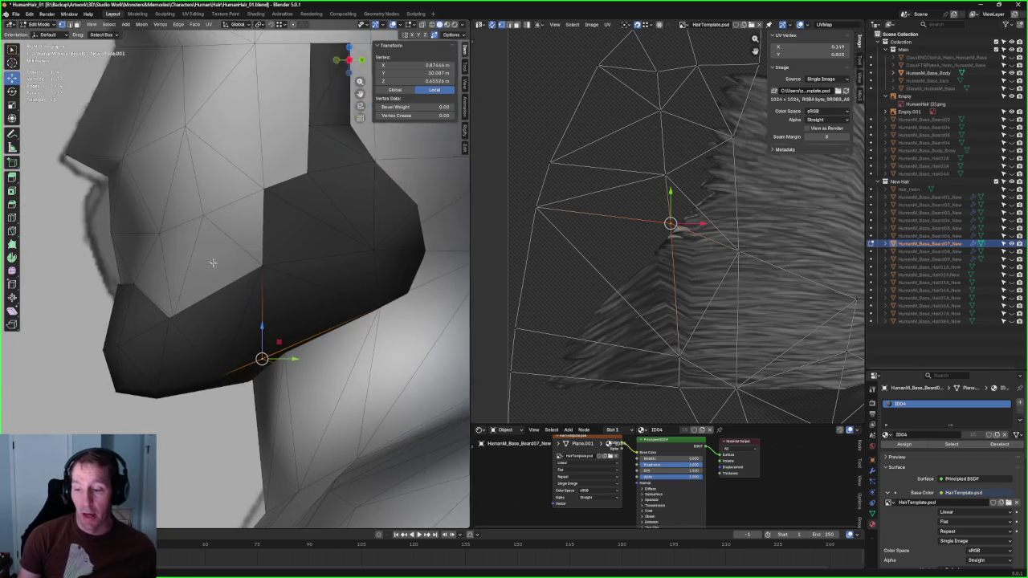
pyautogui.scroll(3, 241, 265)
pyautogui.scroll(2, 280, 274)
pyautogui.keyDown('shift'); pyautogui.moveTo(281, 274); pyautogui.dragTo(268, 324, button='middle'); pyautogui.keyUp('shift')
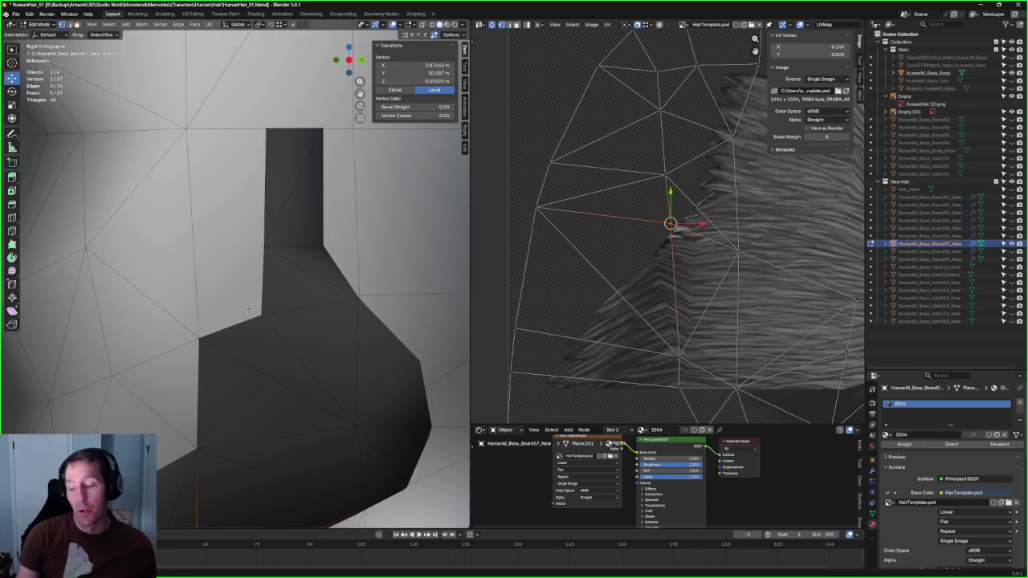
pyautogui.scroll(-2, 258, 300)
pyautogui.hotkey('alt', 'z')
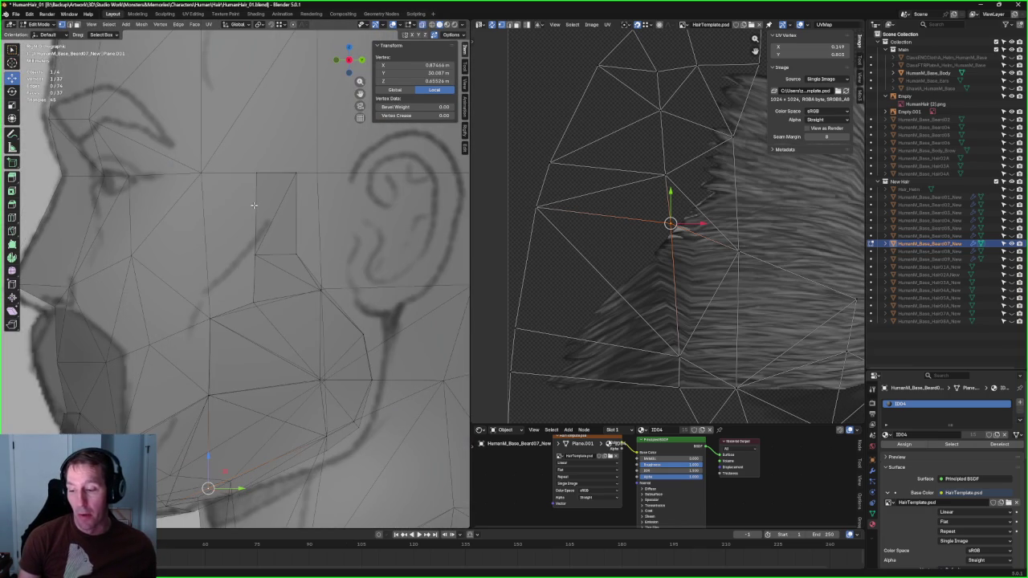
# Step: Lower the bottom vertex of the strip in front of the ear along Z
pyautogui.click(256, 208)
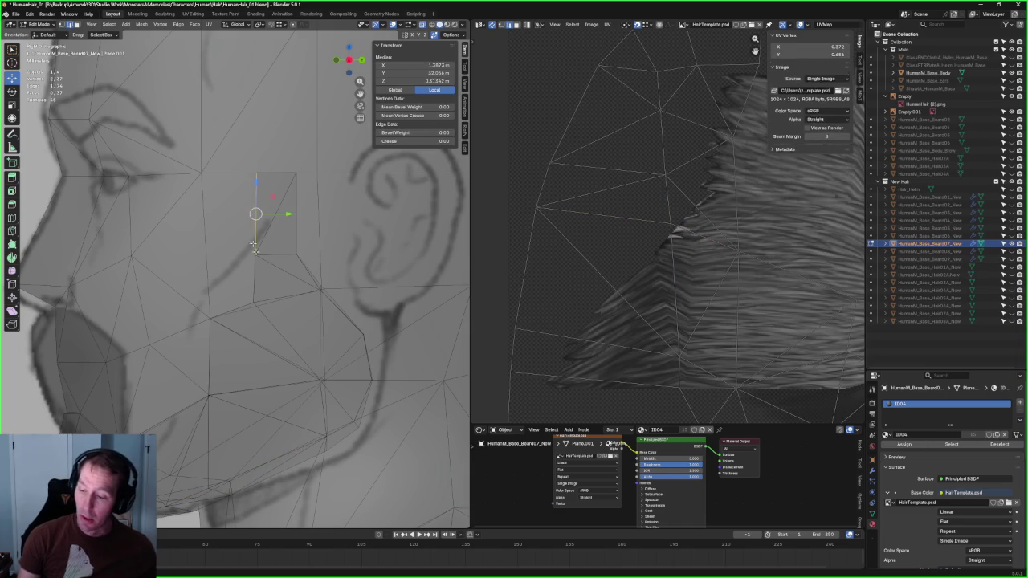
pyautogui.hotkey('alt', 'z')
pyautogui.hotkey('alt', 'z')
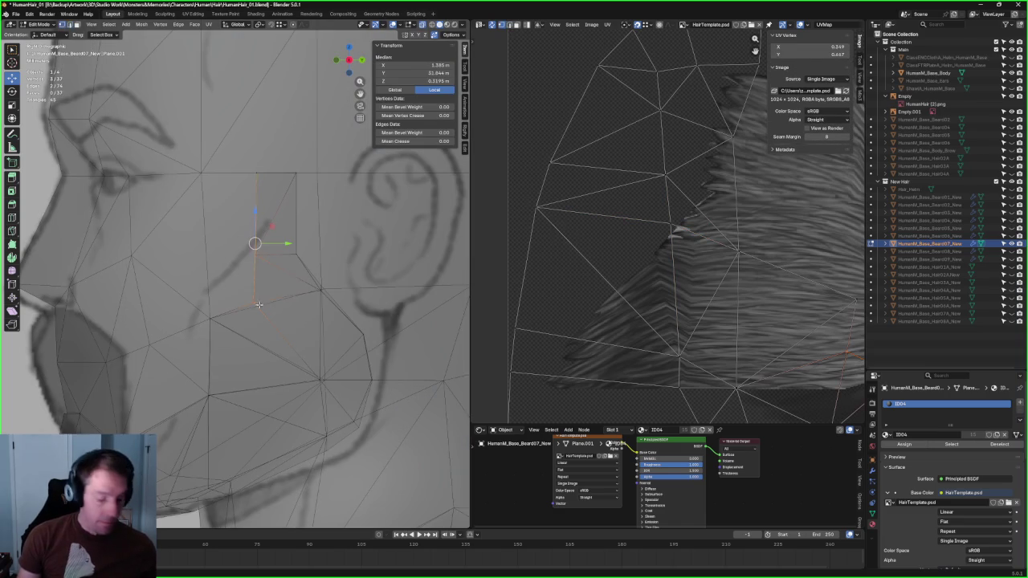
pyautogui.click(263, 280)
pyautogui.press('g')
pyautogui.press('z')
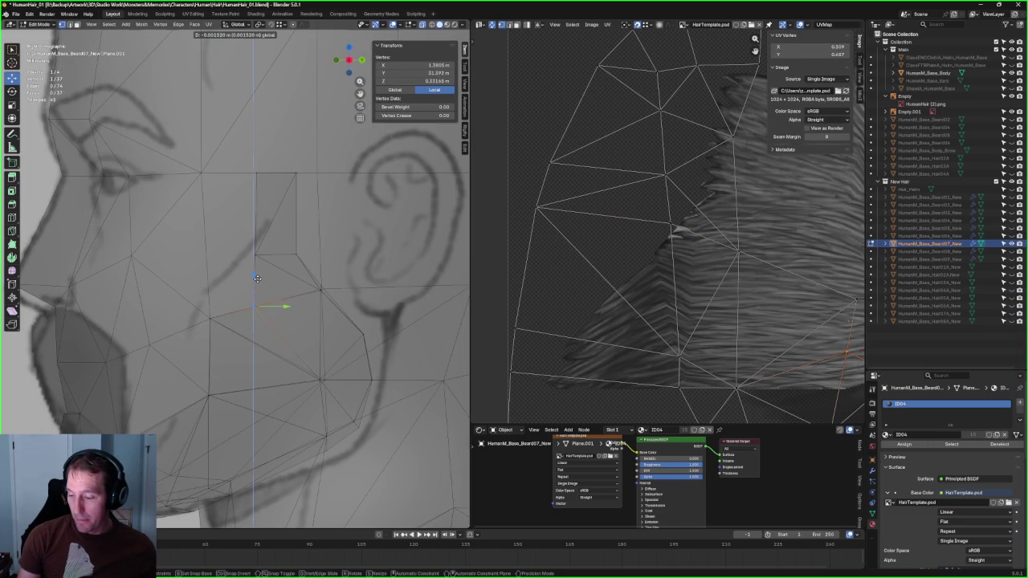
pyautogui.click(256, 278)
# Step: Box-select the strip's bottom vertices and squeeze them together along Y
pyautogui.scroll(4, 257, 289)
pyautogui.scroll(3, 257, 289)
pyautogui.moveTo(271, 250); pyautogui.dragTo(208, 324)
pyautogui.press('s')
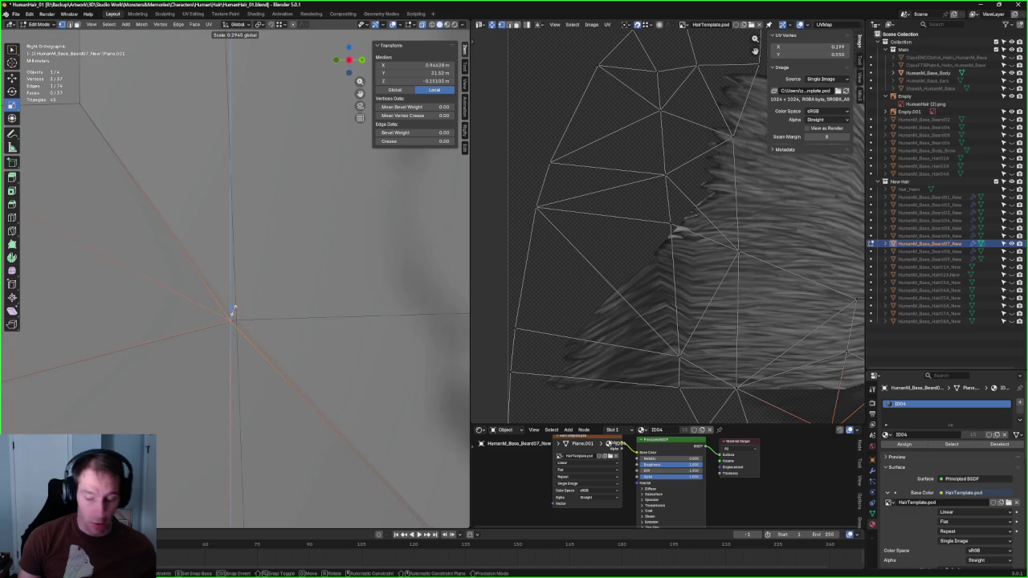
pyautogui.press('y')
pyautogui.click(232, 307)
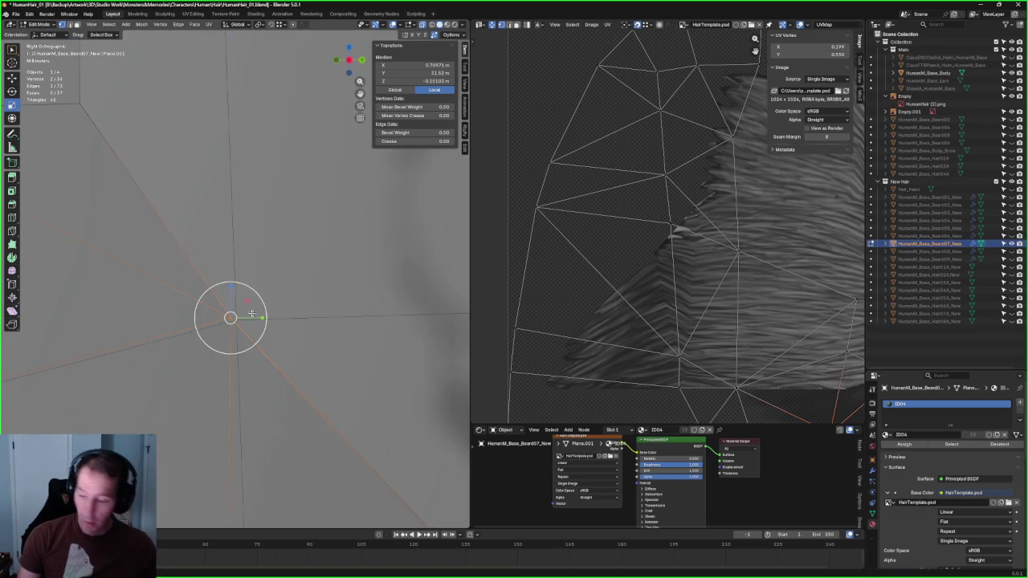
pyautogui.scroll(-2, 241, 305)
pyautogui.scroll(-3, 257, 295)
pyautogui.scroll(3, 257, 294)
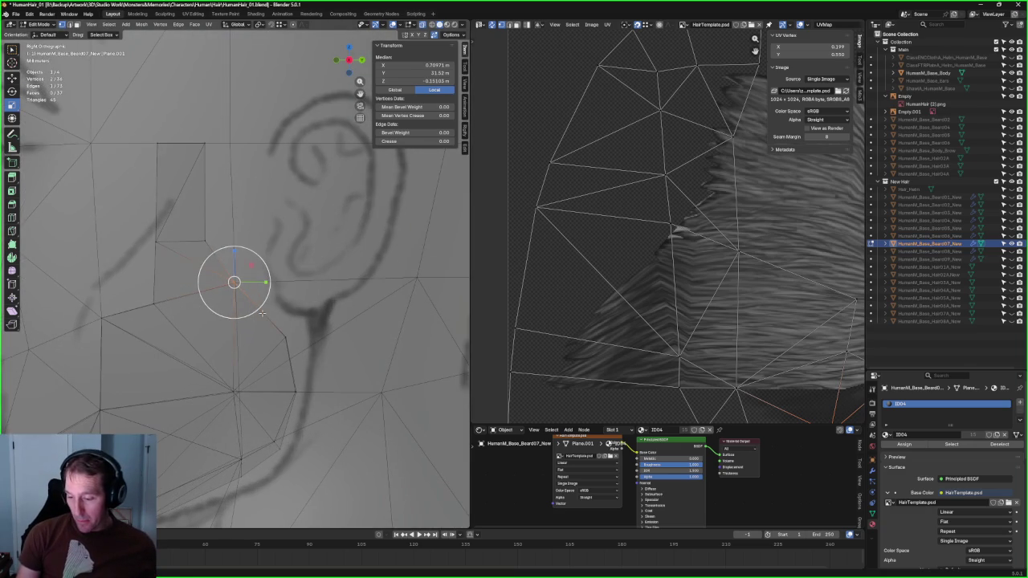
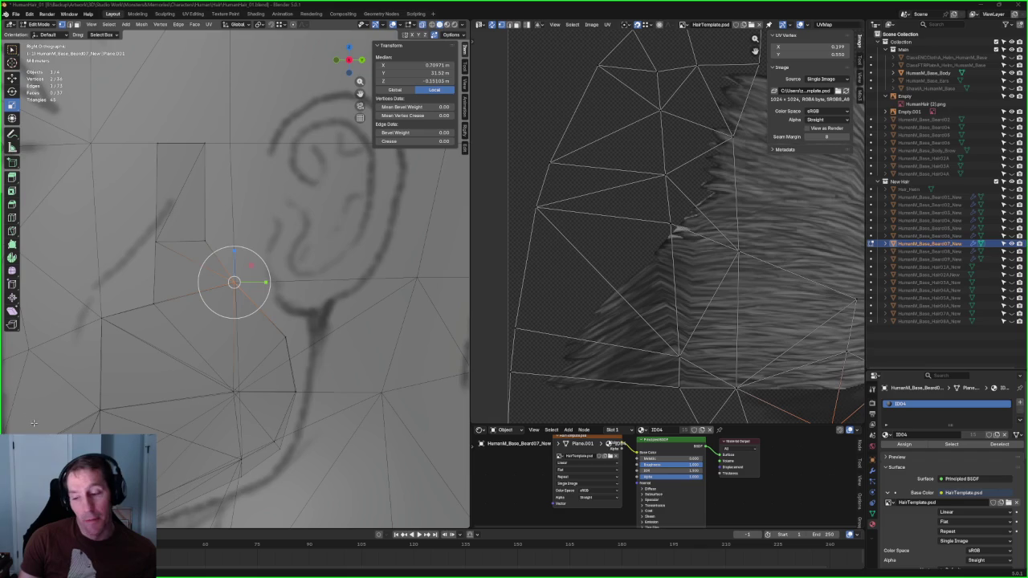
# Step: Shift the vertical edge beside the cheek to the left along one axis
pyautogui.scroll(-2, 221, 317)
pyautogui.scroll(-2, 221, 317)
pyautogui.scroll(3, 221, 317)
pyautogui.scroll(1, 249, 298)
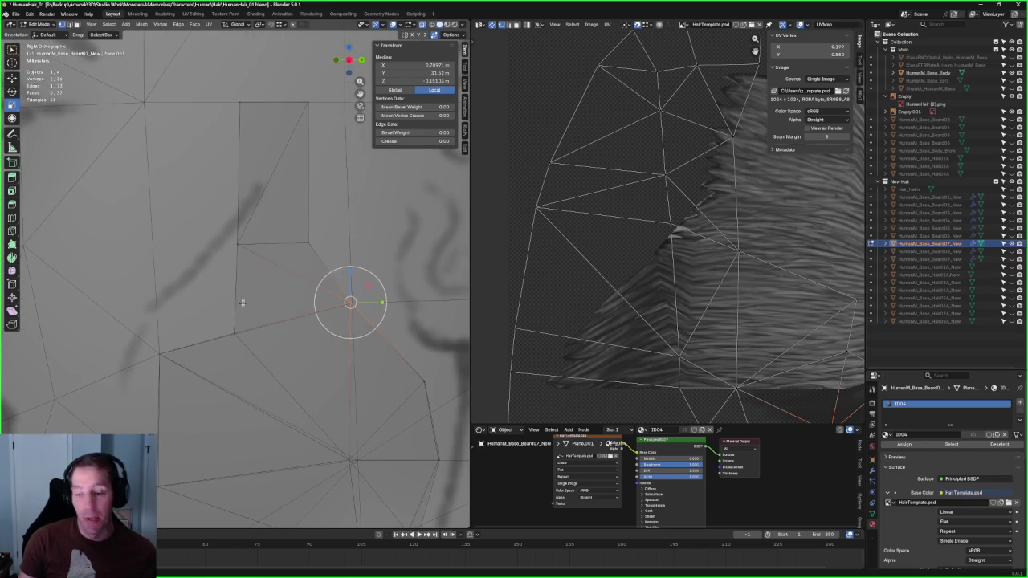
pyautogui.click(244, 155)
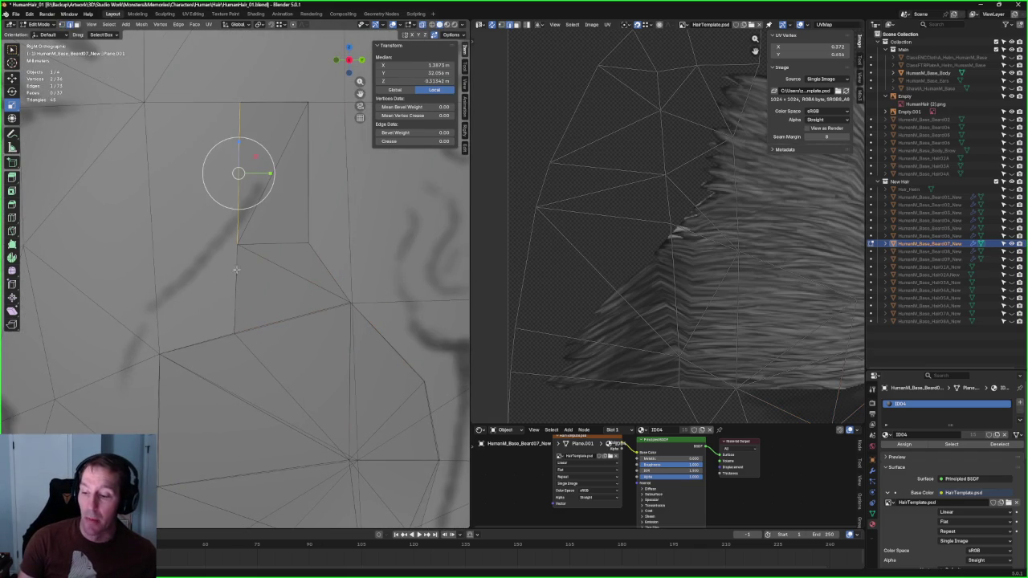
pyautogui.hotkey('shift', 'space')
pyautogui.press('g')
pyautogui.press('g')
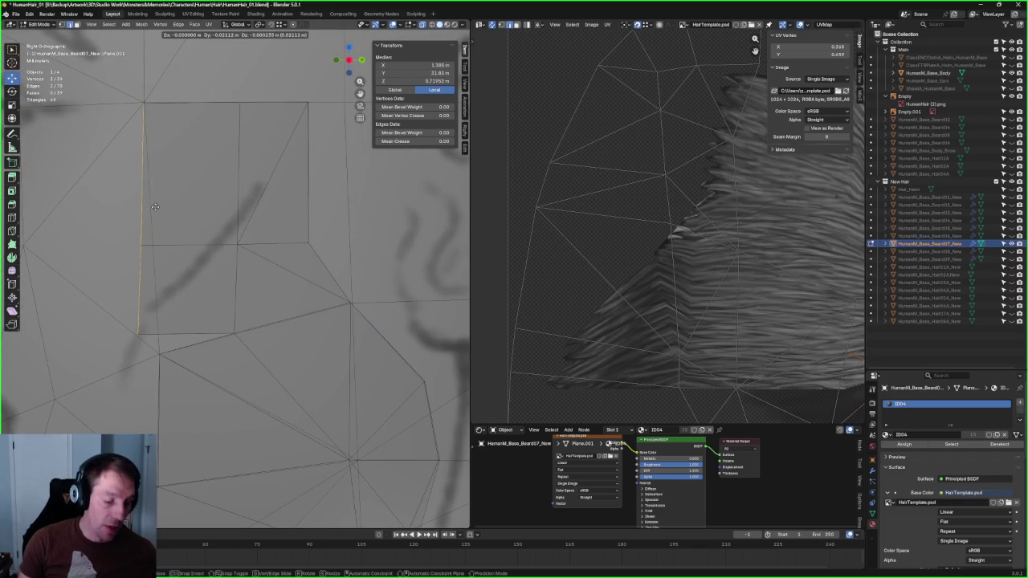
pyautogui.press('y')
pyautogui.click(156, 210)
pyautogui.moveTo(155, 210)
pyautogui.mouseDown(button='middle')
pyautogui.moveTo(239, 255)
pyautogui.moveTo(246, 227)
pyautogui.moveTo(190, 224)
pyautogui.moveTo(181, 214)
pyautogui.moveTo(276, 218)
pyautogui.moveTo(279, 241)
pyautogui.moveTo(261, 263)
pyautogui.mouseUp(button='middle')
# Step: Merge a single beard vertex into the bottom-left corner
pyautogui.click(239, 219)
pyautogui.scroll(2, 239, 216)
pyautogui.scroll(-2, 238, 217)
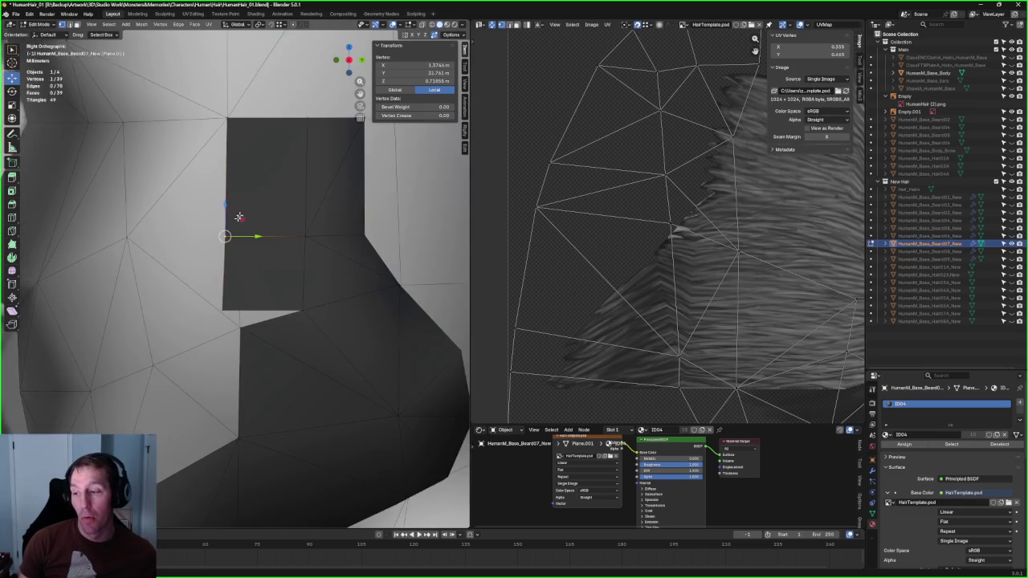
pyautogui.scroll(1, 292, 73)
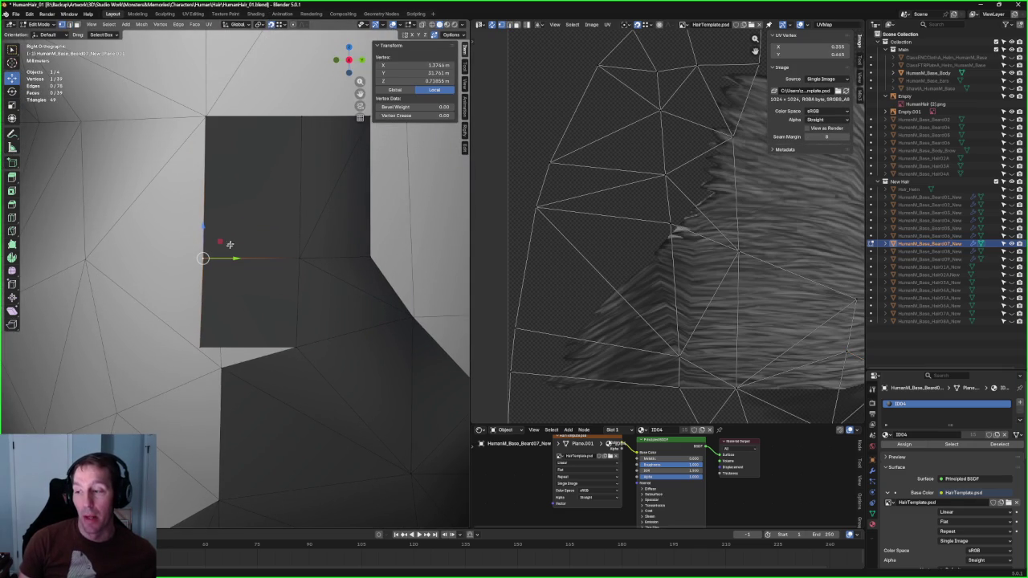
pyautogui.moveTo(203, 258)
pyautogui.mouseDown()
pyautogui.moveTo(200, 347)
pyautogui.moveTo(221, 368)
pyautogui.mouseUp()
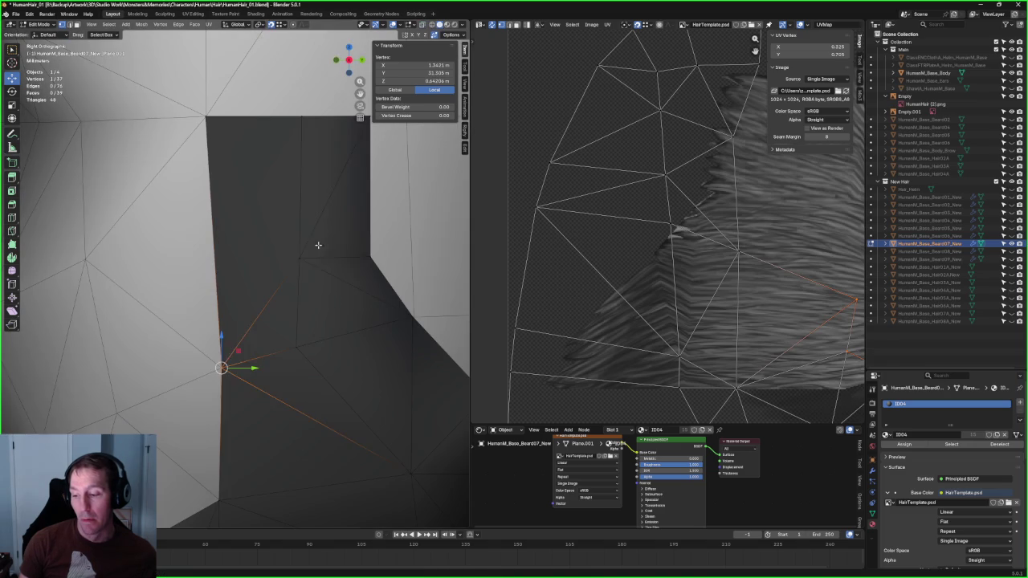
# Step: Join the cheek's centre vertex and top-left corner vertex with a new edge, then deselect all
pyautogui.click(300, 257)
pyautogui.keyDown('shift'); pyautogui.click(231, 120); pyautogui.keyUp('shift')
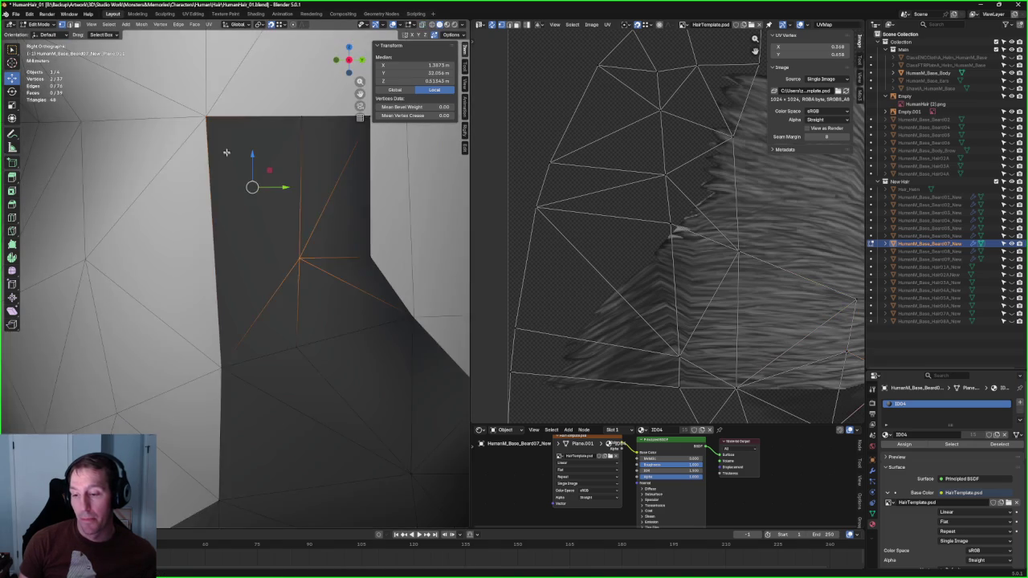
pyautogui.keyDown('shift'); pyautogui.moveTo(226, 152); pyautogui.dragTo(245, 223, button='middle'); pyautogui.keyUp('shift')
pyautogui.press('j')
pyautogui.scroll(-4, 194, 254)
pyautogui.hotkey('alt', 'z')
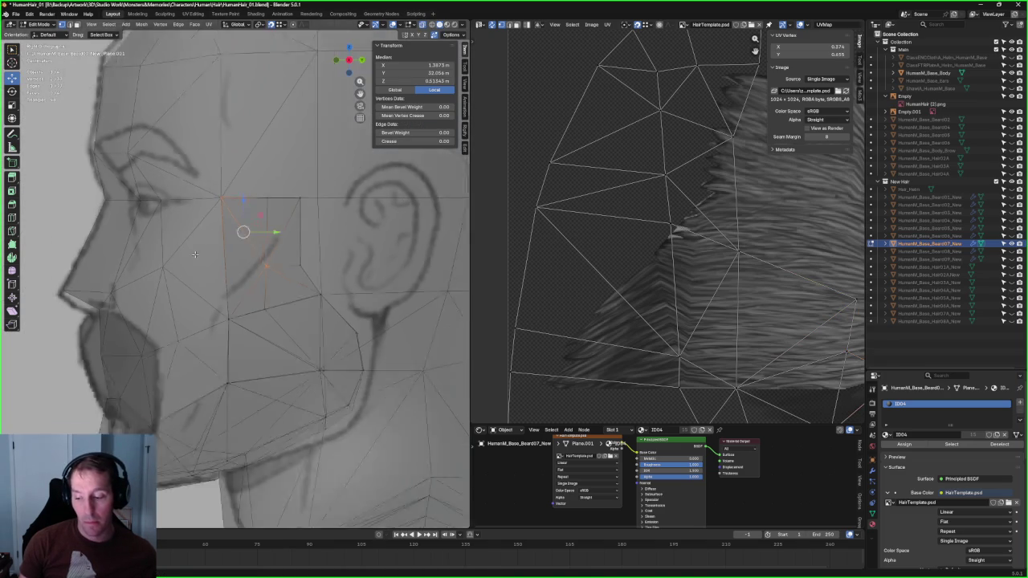
pyautogui.scroll(-3, 195, 254)
pyautogui.hotkey('alt', 'z')
pyautogui.moveTo(194, 253)
pyautogui.mouseDown(button='middle')
pyautogui.moveTo(212, 123)
pyautogui.moveTo(278, 241)
pyautogui.mouseUp(button='middle')
pyautogui.hotkey('alt', 'a')
pyautogui.scroll(4, 279, 241)
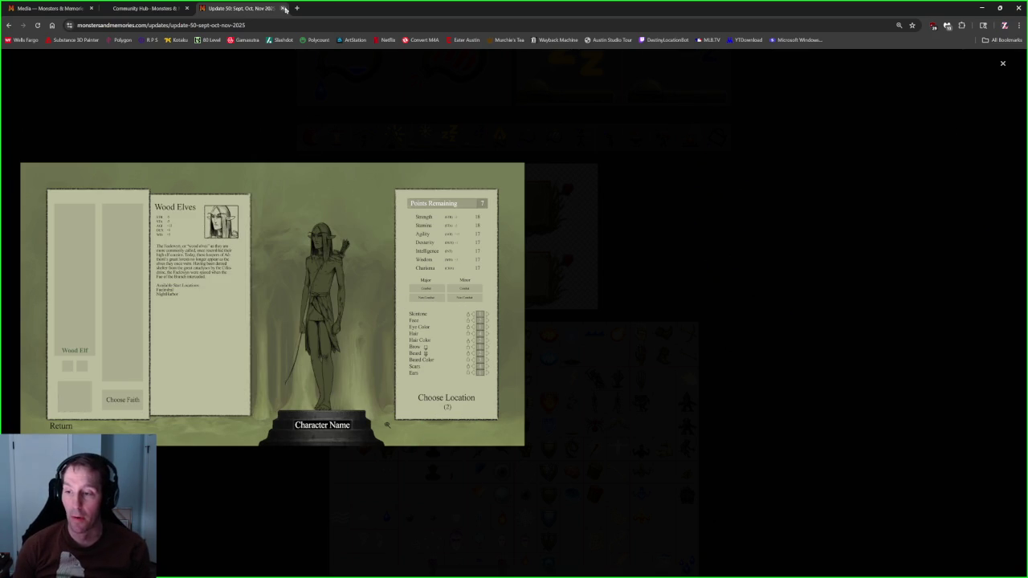
# Step: Detach and close the Update 50 page, leaving Community Hub, and switch back to Blender
pyautogui.moveTo(260, 11); pyautogui.dragTo(197, 45)
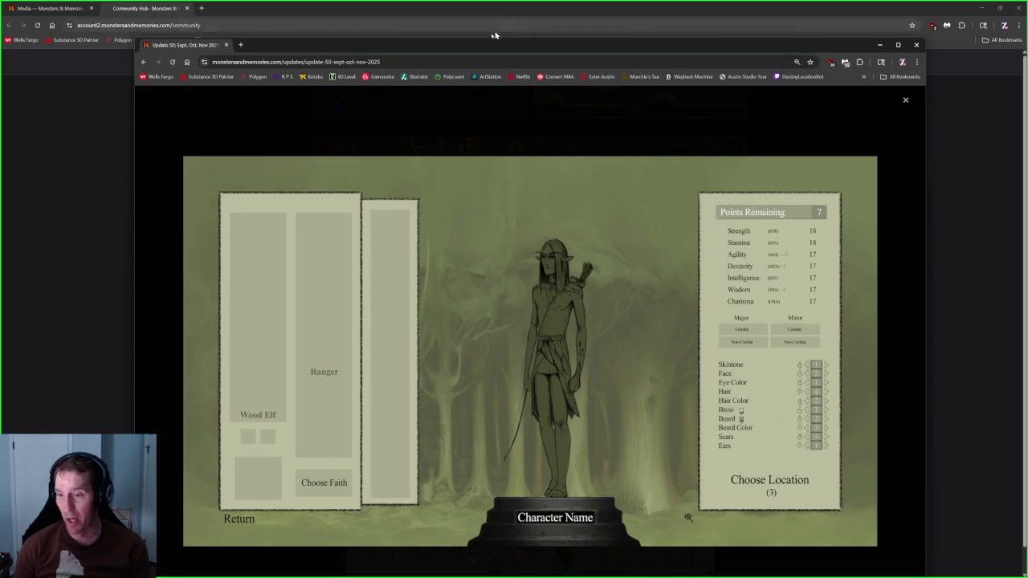
pyautogui.moveTo(289, 48); pyautogui.dragTo(4, 257)
pyautogui.hotkey('ctrl', 'w')
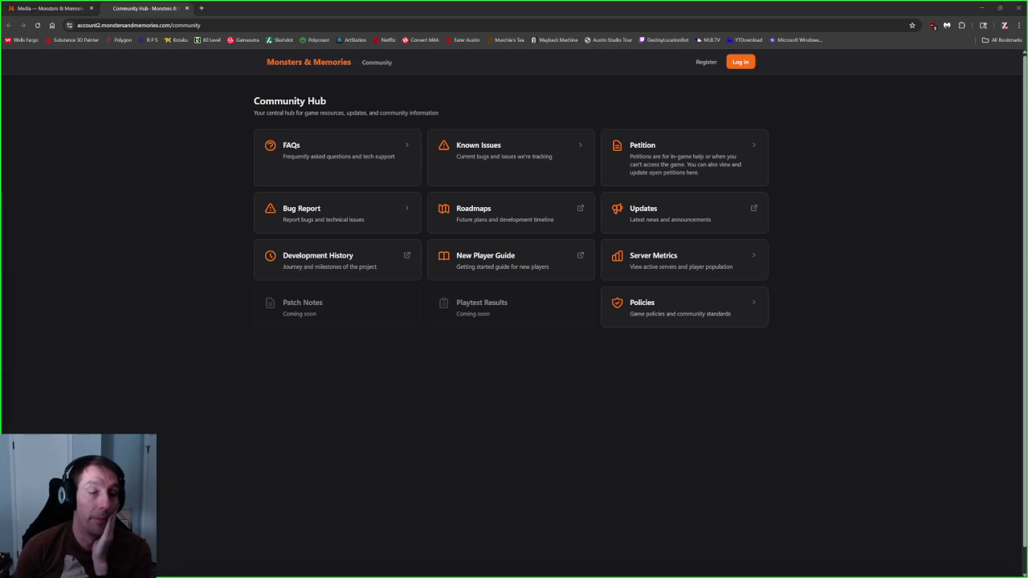
pyautogui.hotkey('alt', 'Tab')
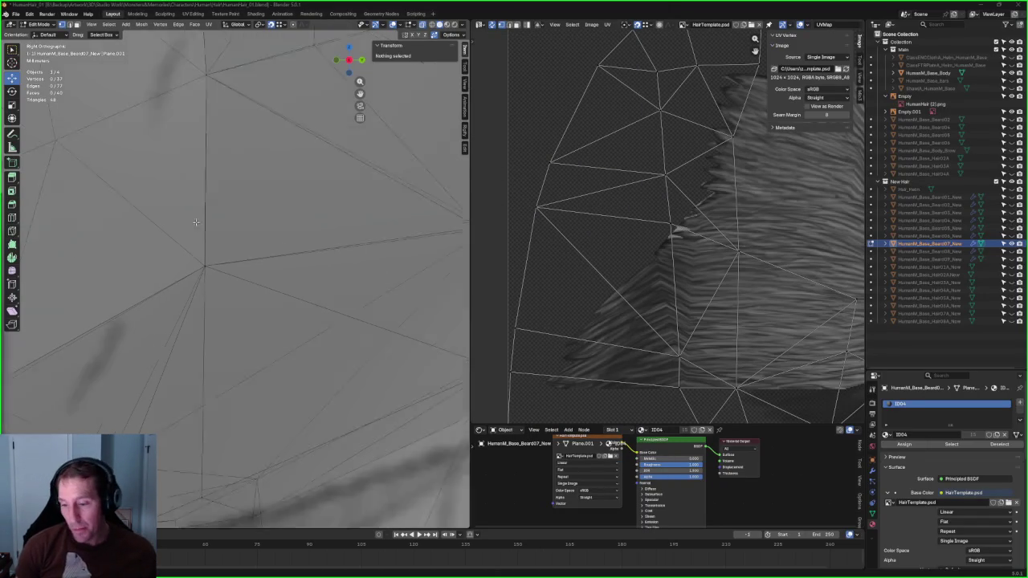
# Step: Slide a vertex on the beard's upper edge along the X axis
pyautogui.scroll(-5, 195, 223)
pyautogui.scroll(3, 241, 205)
pyautogui.scroll(2, 241, 205)
pyautogui.scroll(-2, 273, 250)
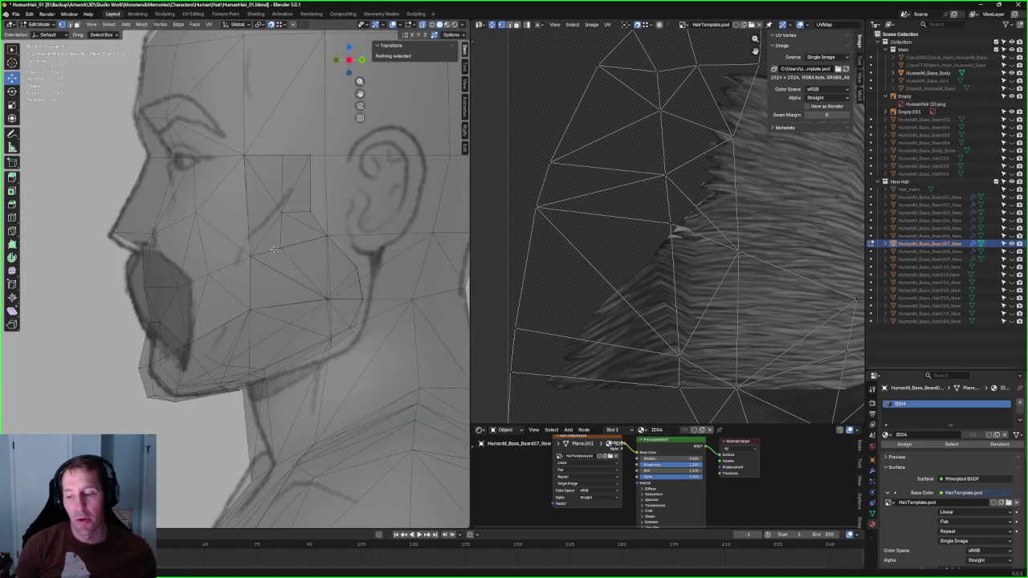
pyautogui.hotkey('alt', 'z')
pyautogui.scroll(3, 292, 232)
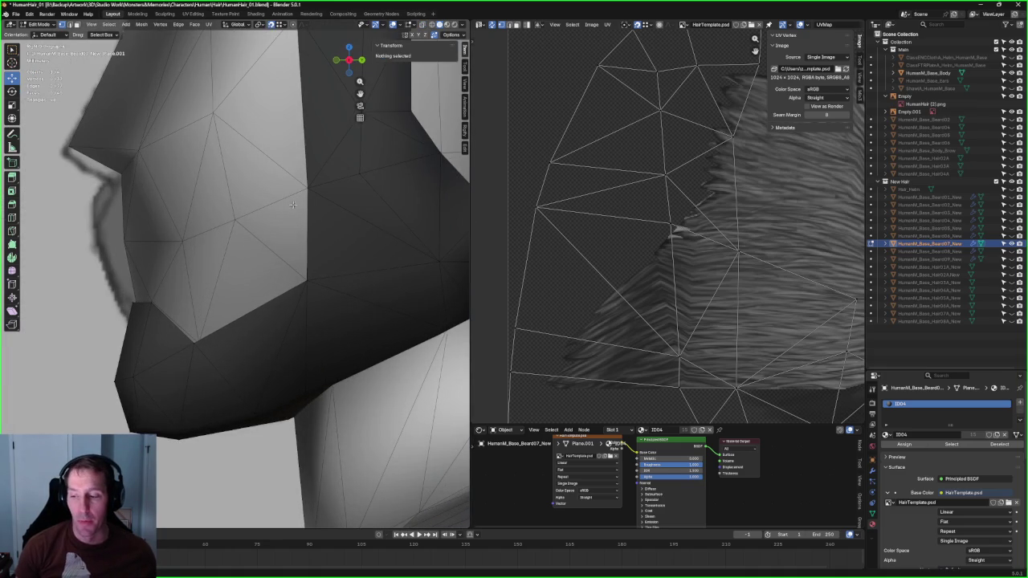
pyautogui.keyDown('shift'); pyautogui.moveTo(293, 205); pyautogui.dragTo(300, 225, button='middle'); pyautogui.keyUp('shift')
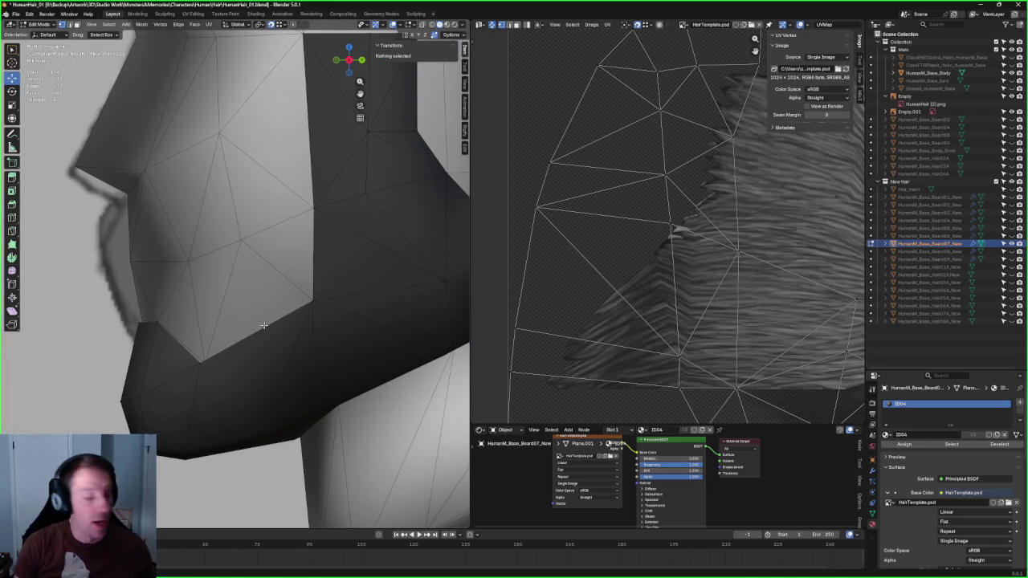
pyautogui.click(277, 325)
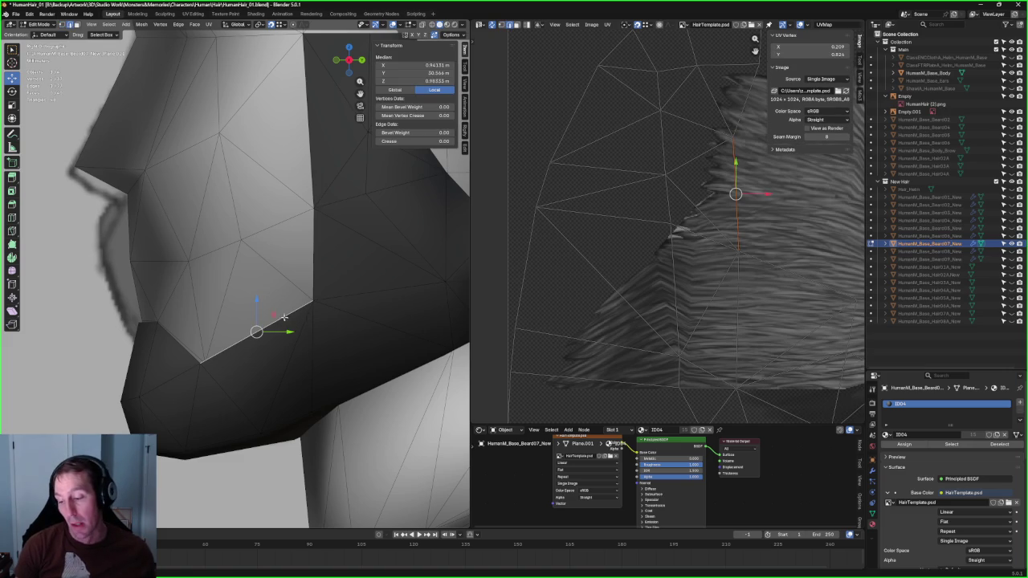
pyautogui.press('g')
pyautogui.press('x')
pyautogui.moveTo(246, 229)
pyautogui.mouseDown(button='middle')
pyautogui.moveTo(196, 223)
pyautogui.moveTo(241, 230)
pyautogui.moveTo(258, 290)
pyautogui.mouseUp(button='middle')
pyautogui.click(255, 232)
# Step: In right-side orthographic view, snap the corner vertex onto its neighbour
pyautogui.press('KP_3')
pyautogui.hotkey('ctrl', 'l')
pyautogui.click(306, 203)
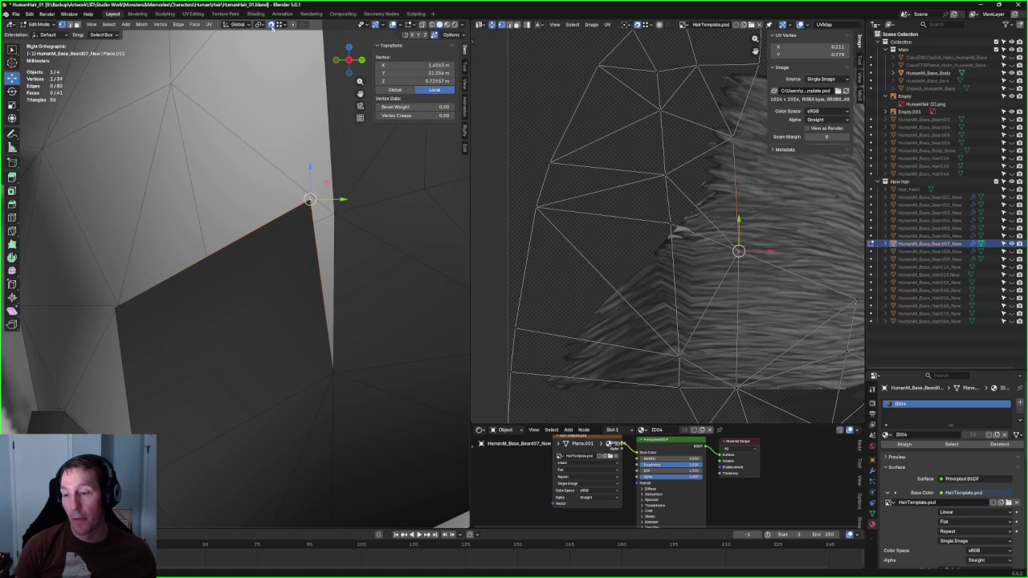
pyautogui.press('g')
pyautogui.click(334, 213)
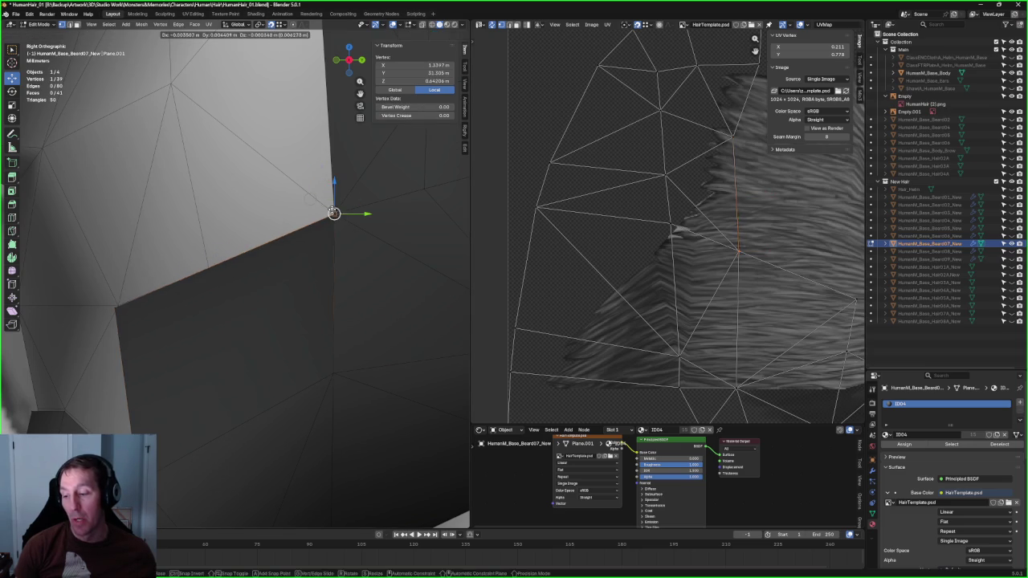
# Step: Move the lower-left corner vertex up and to the right
pyautogui.click(114, 313)
pyautogui.press('g')
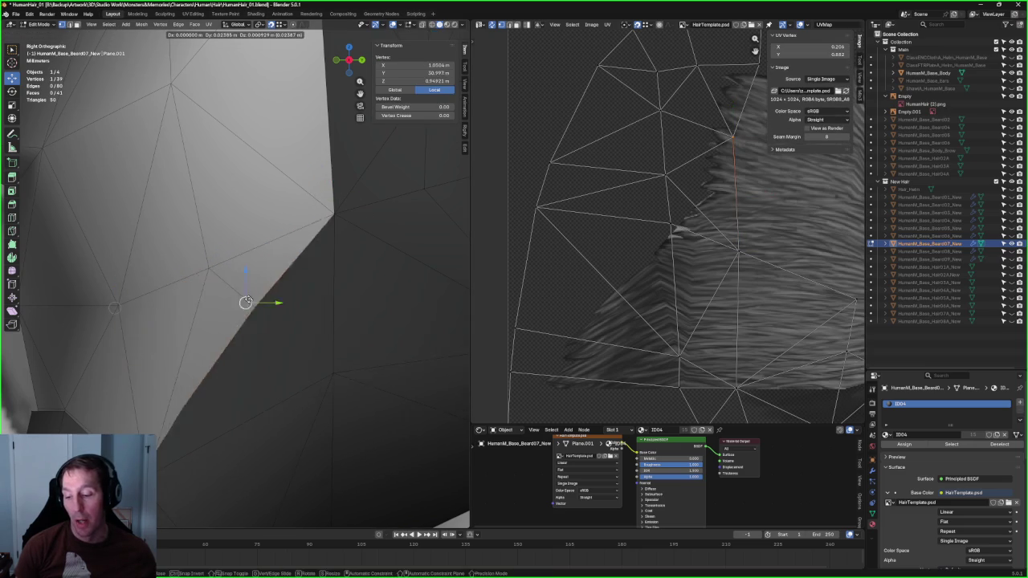
pyautogui.click(202, 262)
pyautogui.hotkey('ctrl', 'z')
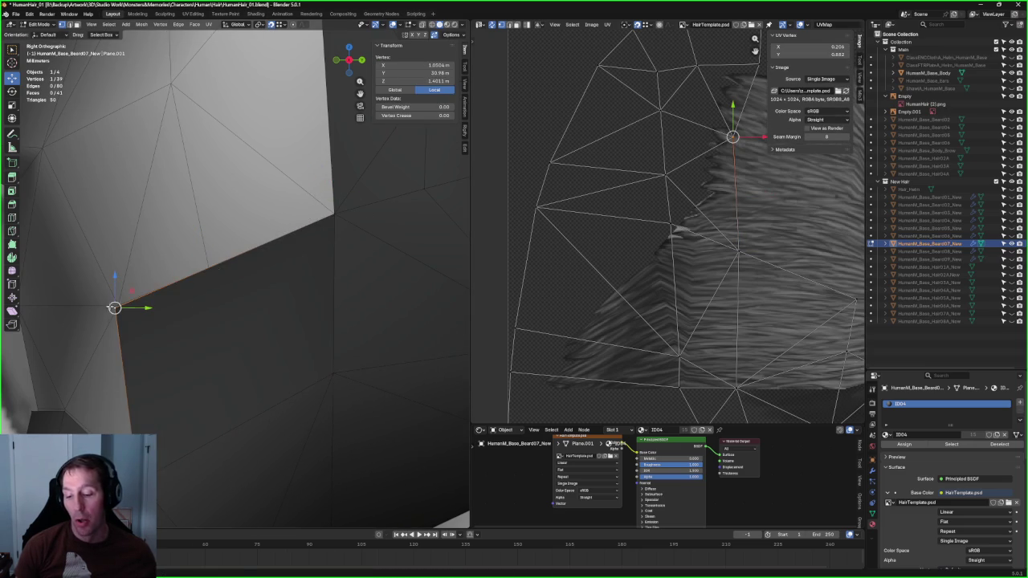
pyautogui.press('g')
pyautogui.click(206, 265)
# Step: Try extruding a two-vertex edge into new faces, then undo the extrusion
pyautogui.moveTo(205, 265); pyautogui.dragTo(277, 250, button='middle')
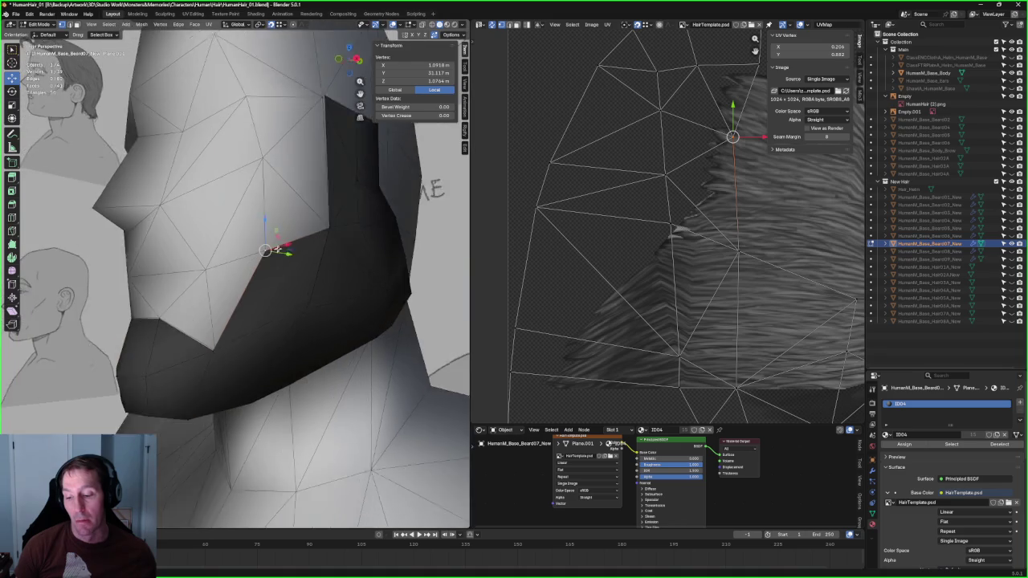
pyautogui.hotkey('alt', 'z')
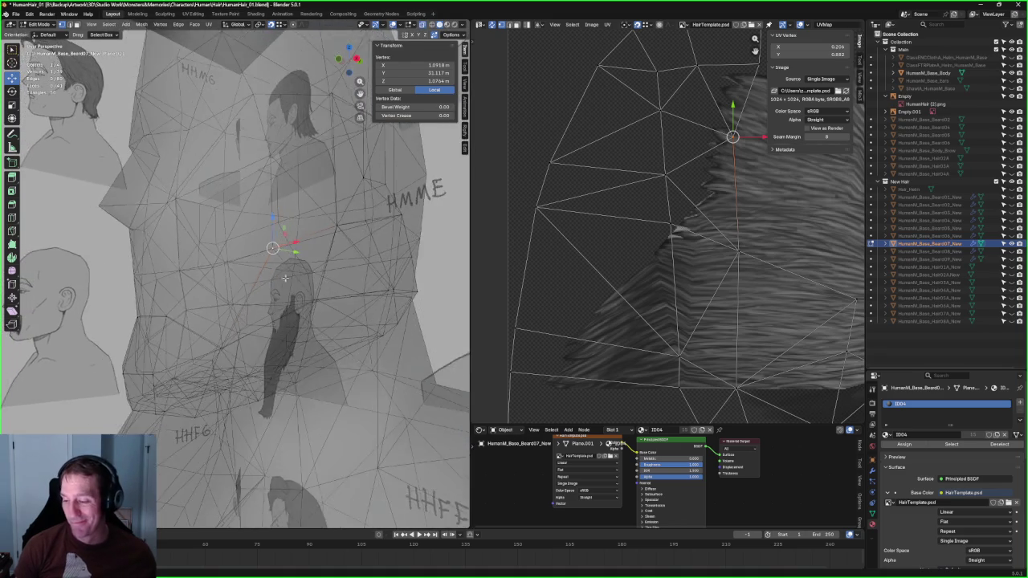
pyautogui.moveTo(286, 278); pyautogui.dragTo(288, 283, button='middle')
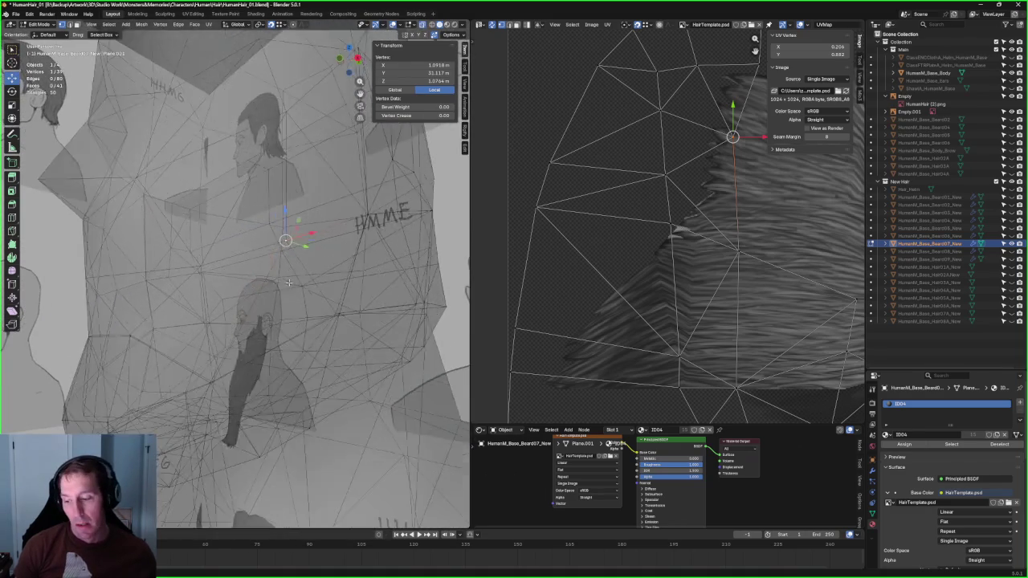
pyautogui.hotkey('alt', 'z')
pyautogui.scroll(5, 289, 282)
pyautogui.keyDown('shift'); pyautogui.click(241, 301); pyautogui.keyUp('shift')
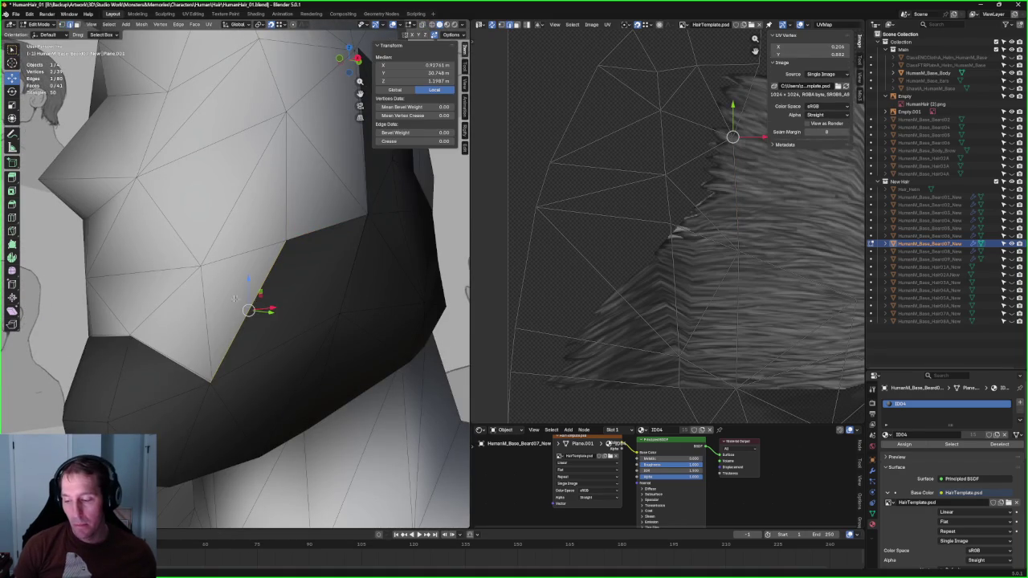
pyautogui.press('e')
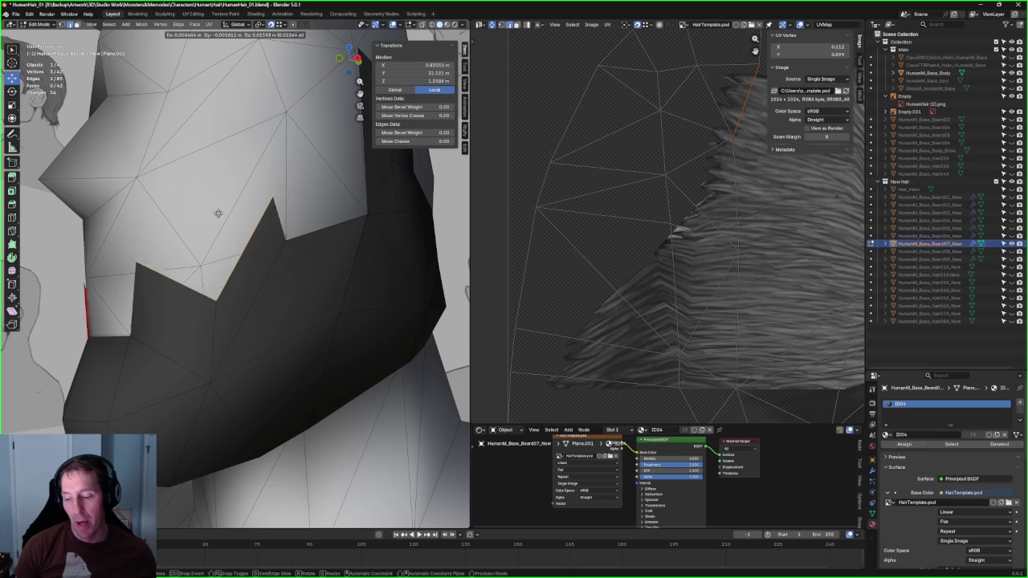
pyautogui.click(218, 213)
pyautogui.hotkey('ctrl', 'z')
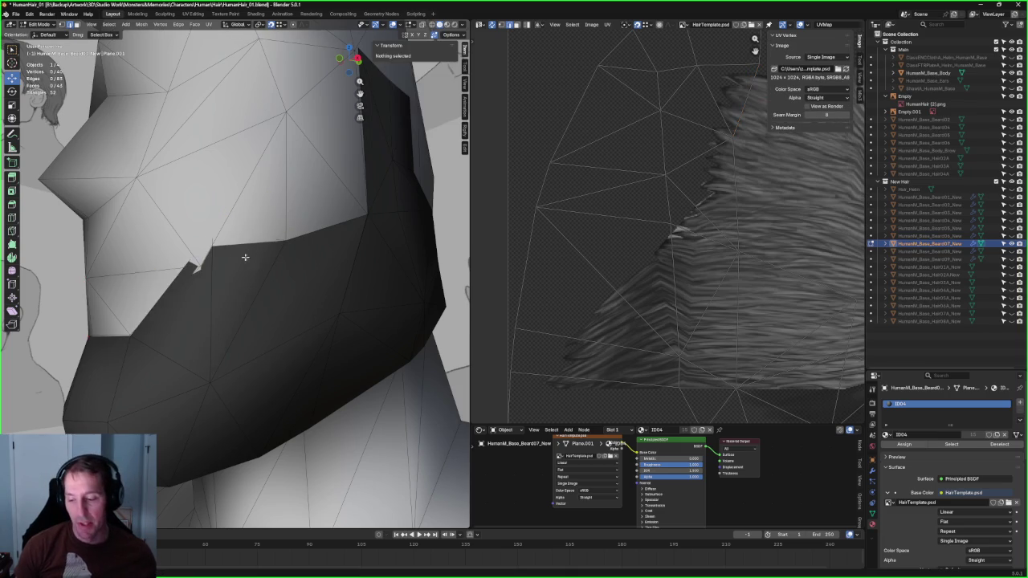
# Step: Reposition another vertex on the beard's upper edge
pyautogui.hotkey('alt', 'z')
pyautogui.click(207, 269)
pyautogui.hotkey('alt', 'z')
pyautogui.press('g')
pyautogui.click(207, 269)
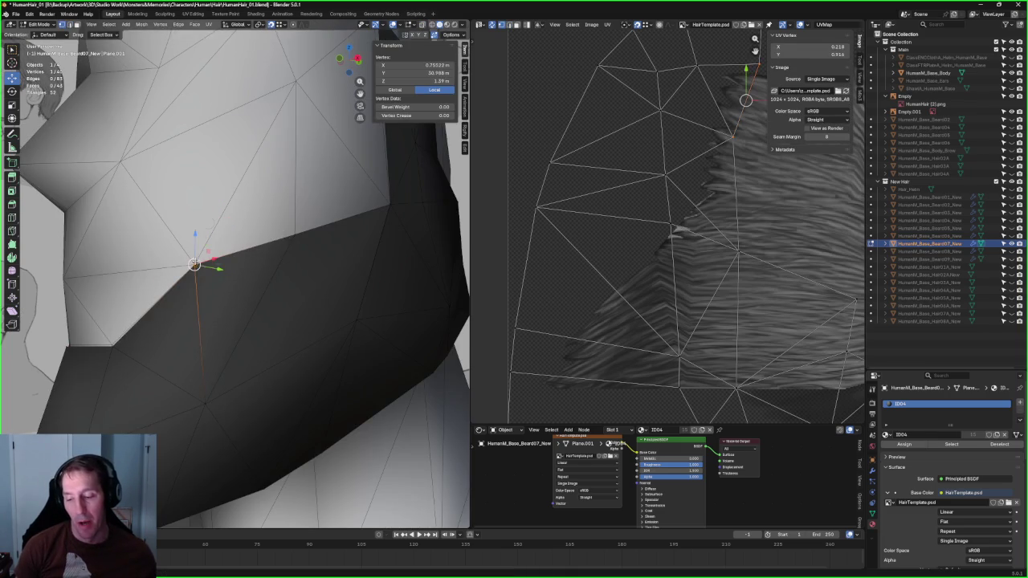
pyautogui.scroll(-3, 205, 265)
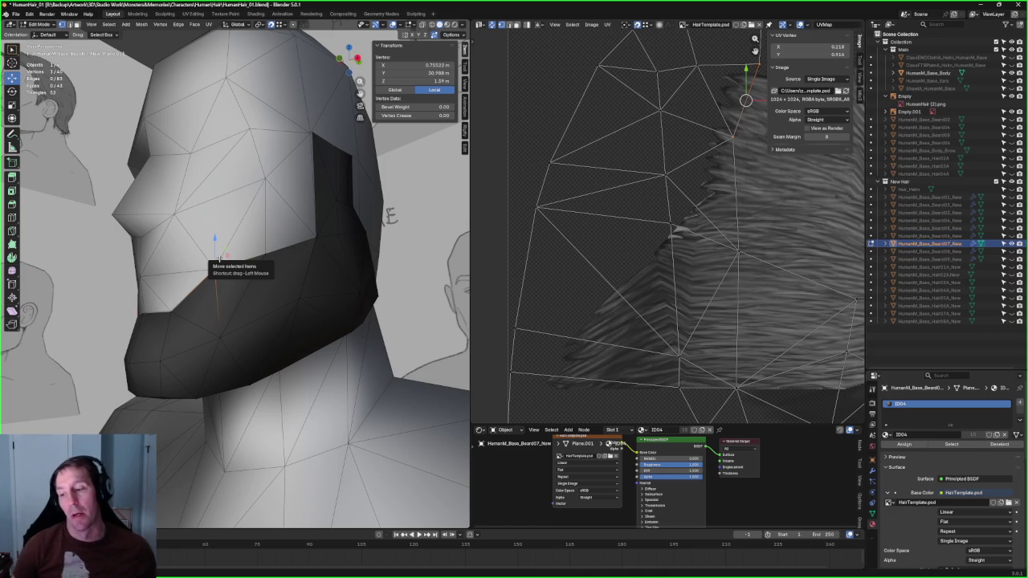
# Step: Centre the view on a cheek vertex of the beard and inspect it in see-through shading
pyautogui.moveTo(332, 153)
pyautogui.mouseDown(button='middle')
pyautogui.moveTo(265, 201)
pyautogui.moveTo(264, 278)
pyautogui.mouseUp(button='middle')
pyautogui.click(260, 178)
pyautogui.press('KP_Decimal')
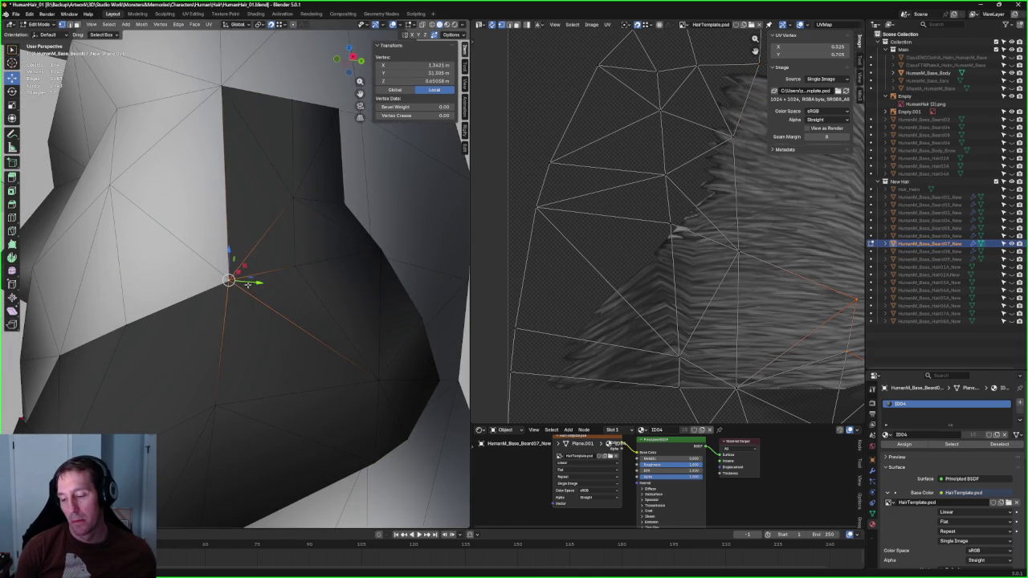
pyautogui.hotkey('alt', 'z')
pyautogui.moveTo(240, 286)
pyautogui.mouseDown(button='middle')
pyautogui.moveTo(232, 273)
pyautogui.moveTo(245, 260)
pyautogui.moveTo(222, 292)
pyautogui.moveTo(200, 292)
pyautogui.mouseUp(button='middle')
pyautogui.click(232, 270)
pyautogui.hotkey('alt', 'z')
# Step: Select two neighbouring jaw vertices and inspect them from the right-side view
pyautogui.click(271, 363)
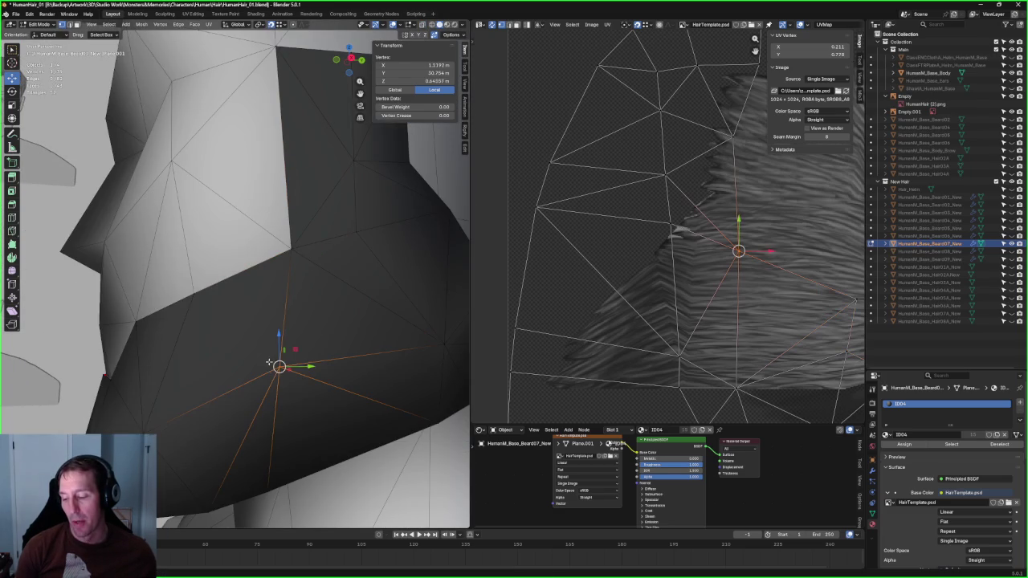
pyautogui.keyDown('shift'); pyautogui.click(205, 289); pyautogui.keyUp('shift')
pyautogui.moveTo(206, 290); pyautogui.dragTo(188, 263, button='middle')
pyautogui.hotkey('alt', 'z')
pyautogui.press('KP_3')
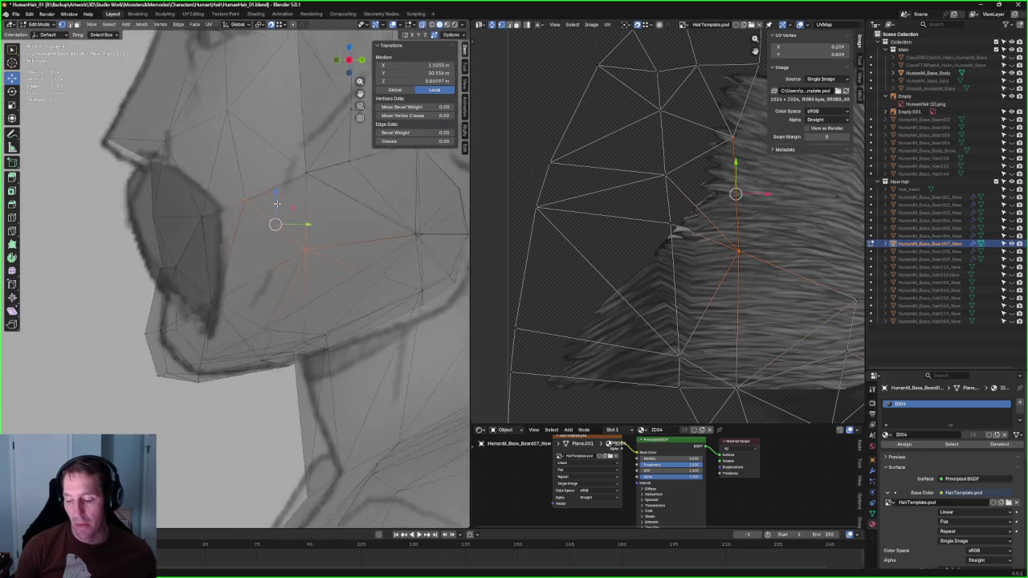
pyautogui.scroll(3, 212, 318)
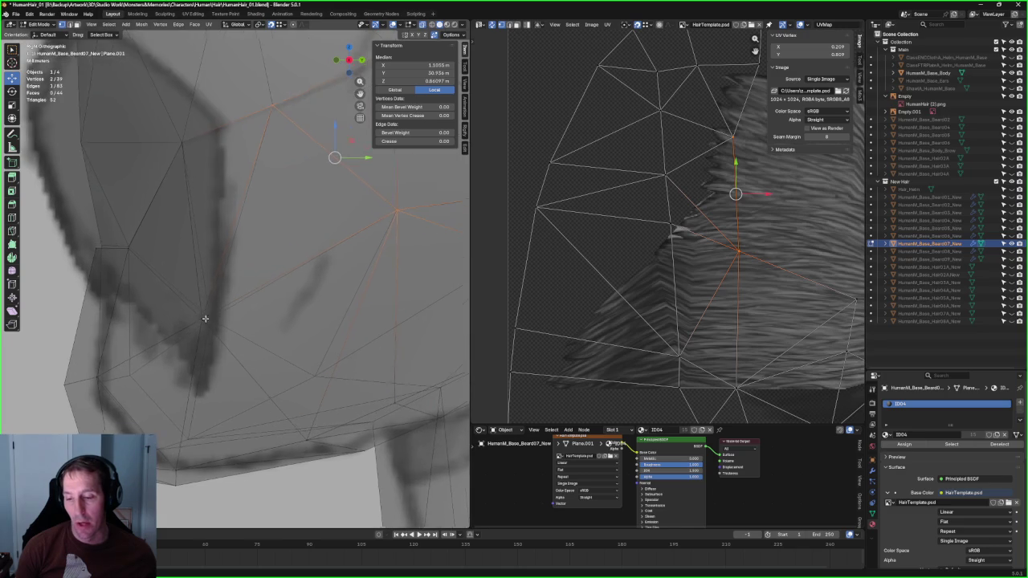
pyautogui.moveTo(209, 319); pyautogui.dragTo(230, 319, button='middle')
pyautogui.hotkey('alt', 'z')
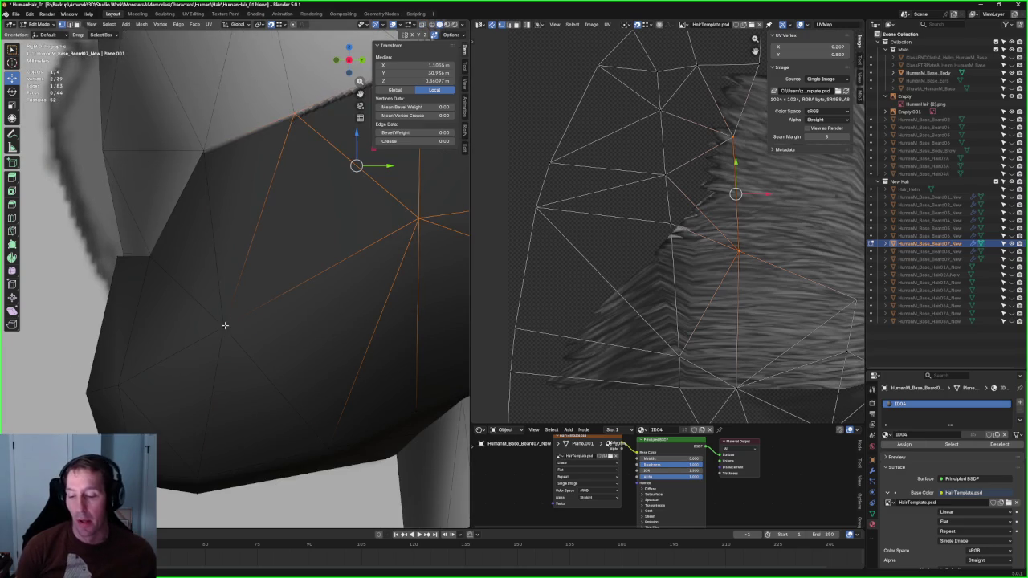
pyautogui.hotkey('alt', 'z')
# Step: Move a single beard vertex down, then nudge it slightly back up
pyautogui.click(231, 317)
pyautogui.moveTo(231, 318); pyautogui.dragTo(231, 326)
pyautogui.moveTo(231, 326); pyautogui.dragTo(219, 311, button='middle')
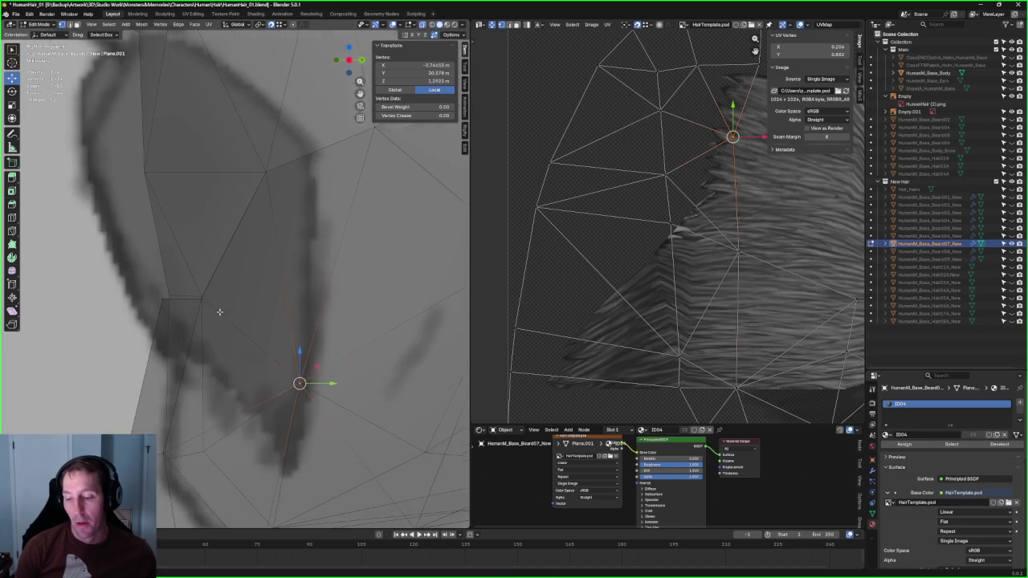
pyautogui.moveTo(200, 300); pyautogui.dragTo(202, 297)
pyautogui.moveTo(132, 313); pyautogui.dragTo(133, 313)
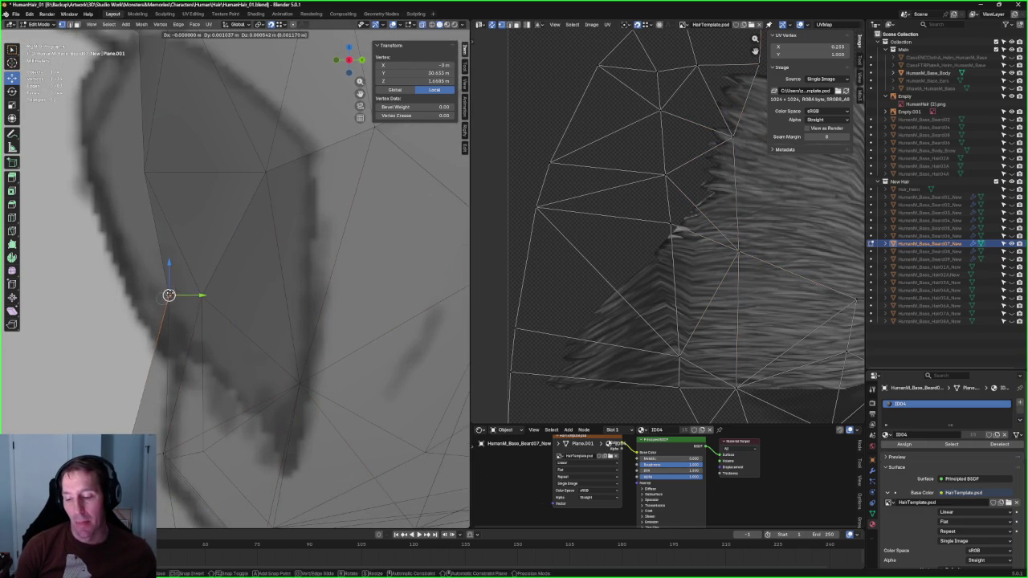
pyautogui.scroll(-3, 168, 294)
pyautogui.hotkey('alt', 'z')
# Step: Select the beard vertex near the jaw corner from a more frontal angle
pyautogui.moveTo(184, 295); pyautogui.dragTo(294, 322, button='middle')
pyautogui.click(297, 321)
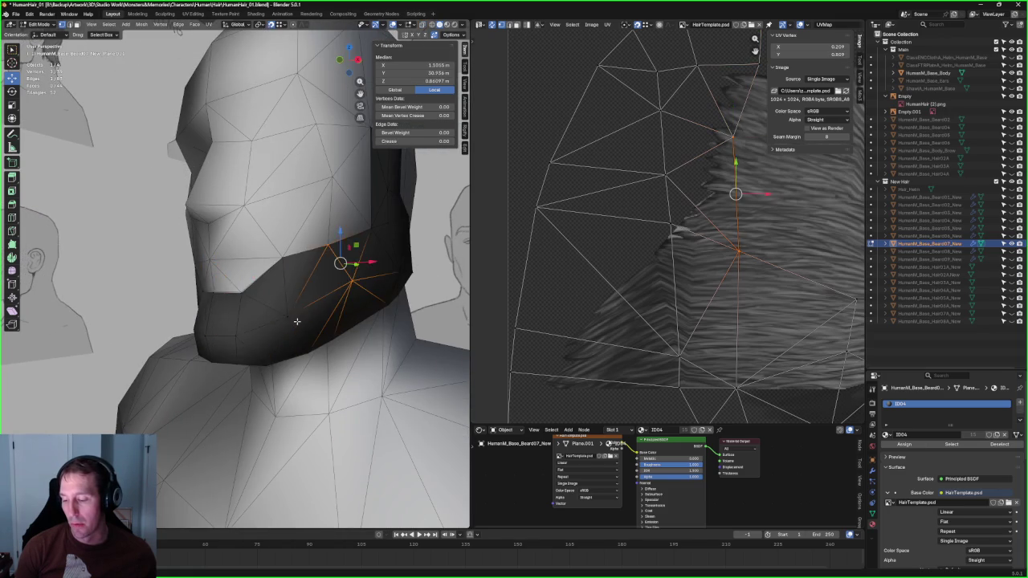
pyautogui.scroll(3, 296, 321)
pyautogui.click(315, 339)
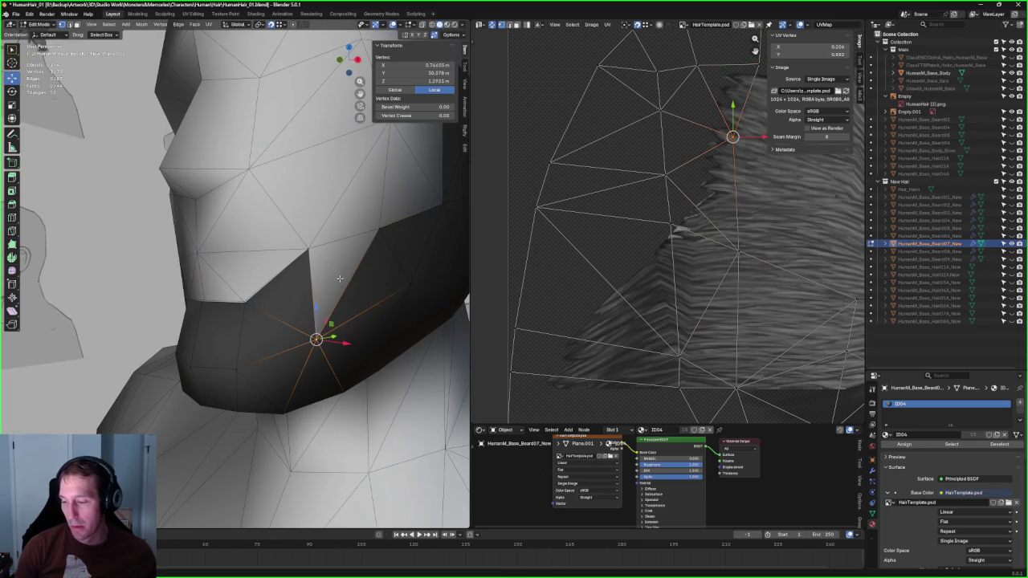
pyautogui.hotkey('alt', 'z')
pyautogui.hotkey('alt', 'z')
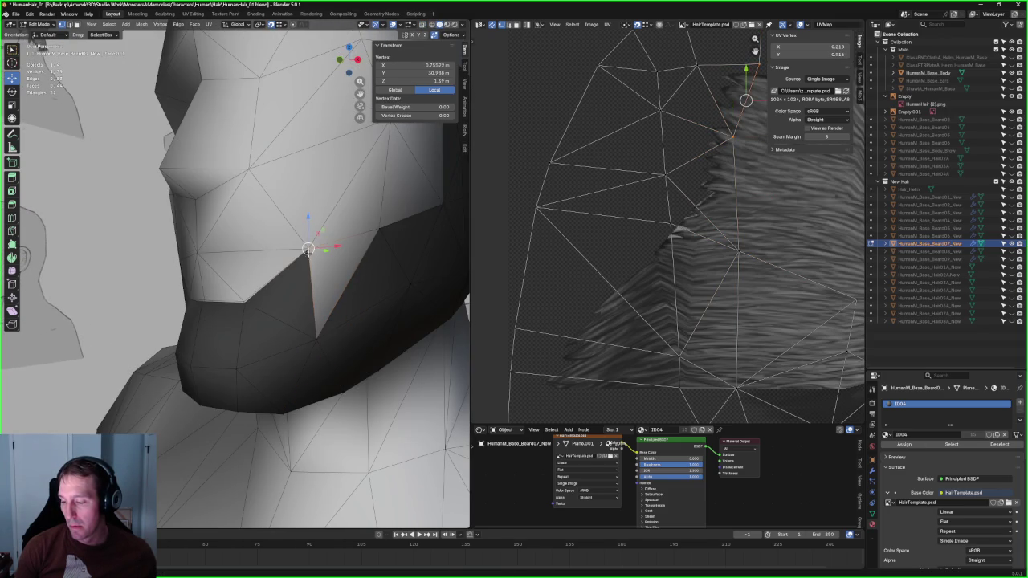
pyautogui.moveTo(307, 249)
pyautogui.mouseDown(button='middle')
pyautogui.moveTo(330, 223)
pyautogui.moveTo(188, 371)
pyautogui.mouseUp(button='middle')
pyautogui.hotkey('alt', 'z')
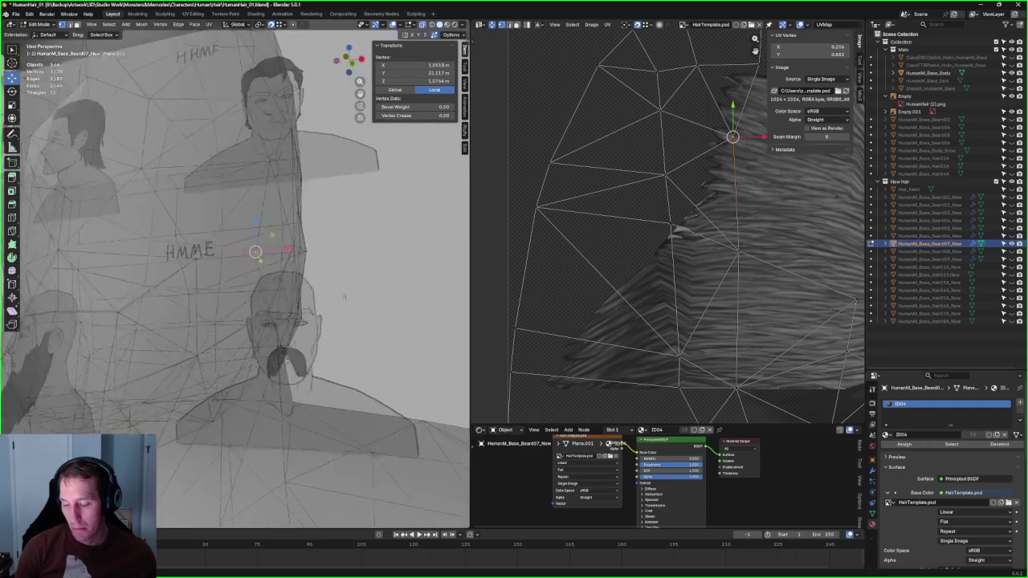
pyautogui.hotkey('alt', 'z')
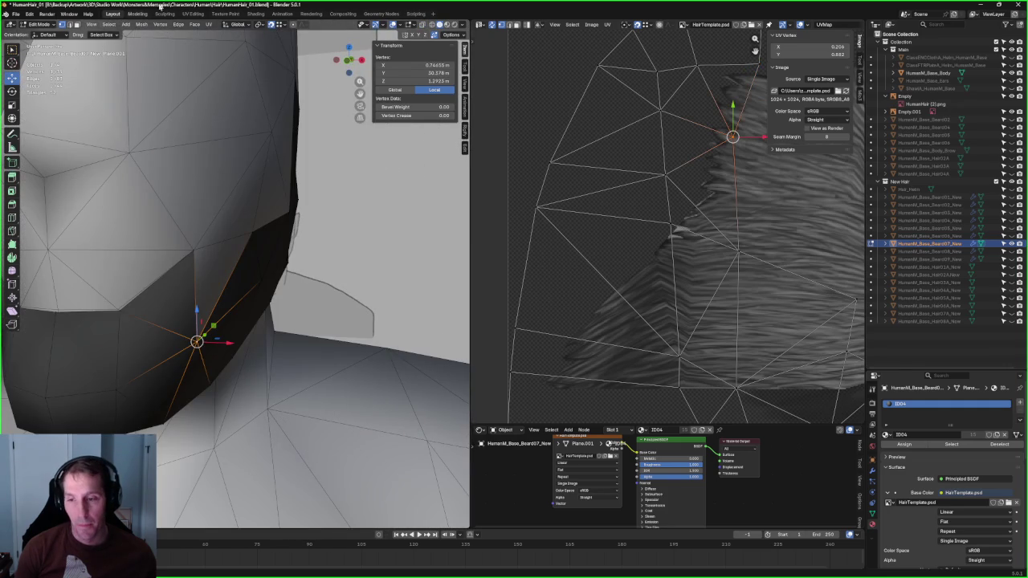
# Step: Slide the jaw-corner vertex along the X axis, redoing the move, then deselect all
pyautogui.moveTo(224, 343); pyautogui.dragTo(225, 344)
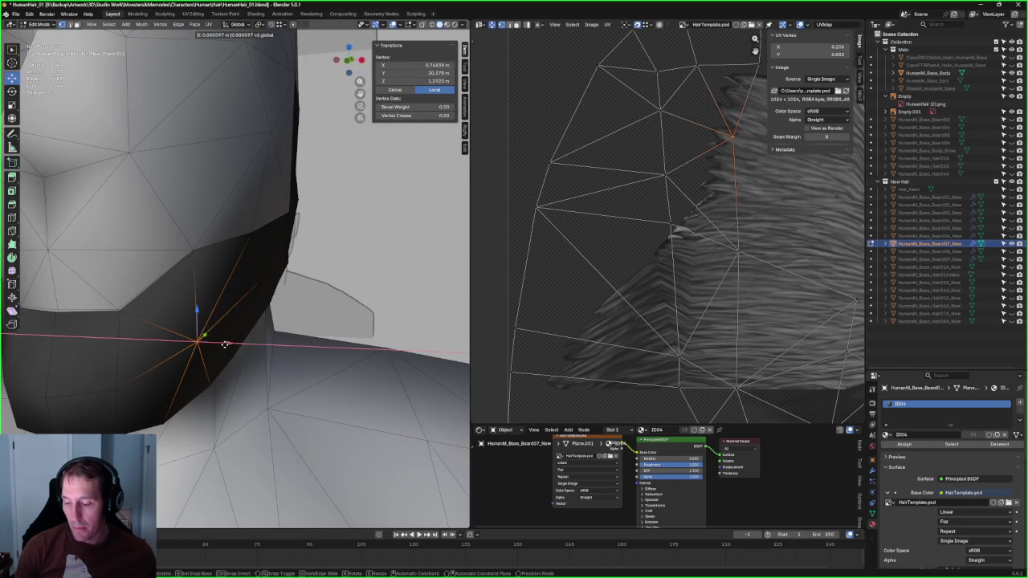
pyautogui.scroll(2, 219, 350)
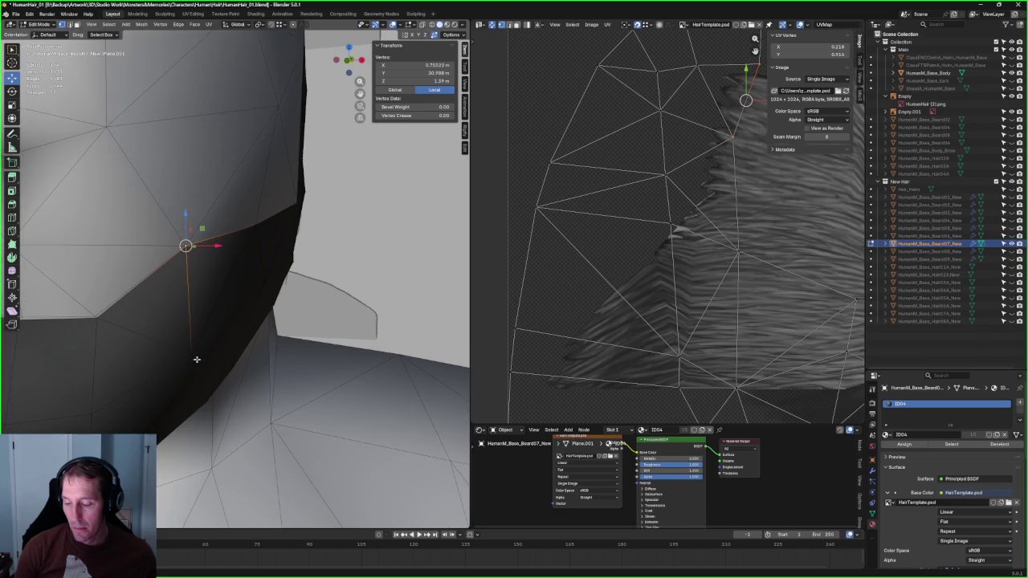
pyautogui.scroll(2, 203, 359)
pyautogui.moveTo(204, 359); pyautogui.dragTo(221, 371, button='middle')
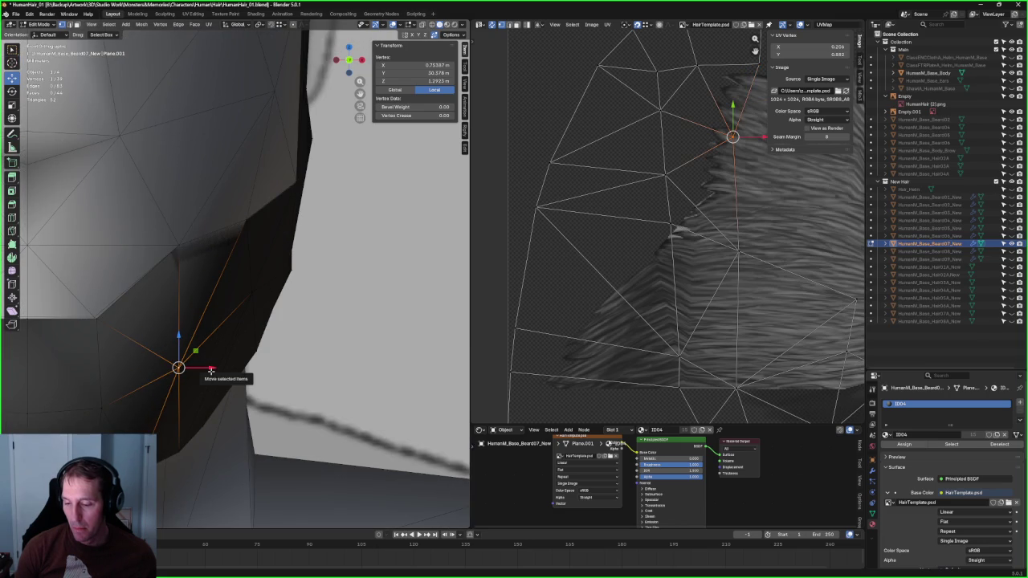
pyautogui.hotkey('ctrl', 'z')
pyautogui.press('g')
pyautogui.press('x')
pyautogui.press('Escape')
pyautogui.hotkey('alt', 'a')
pyautogui.scroll(-5, 302, 356)
# Step: Select the chin edge on the beard's upper rim, rip it open with V and move it front-to-back
pyautogui.moveTo(302, 355)
pyautogui.mouseDown(button='middle')
pyautogui.moveTo(298, 368)
pyautogui.moveTo(317, 341)
pyautogui.mouseUp(button='middle')
pyautogui.scroll(-3, 298, 368)
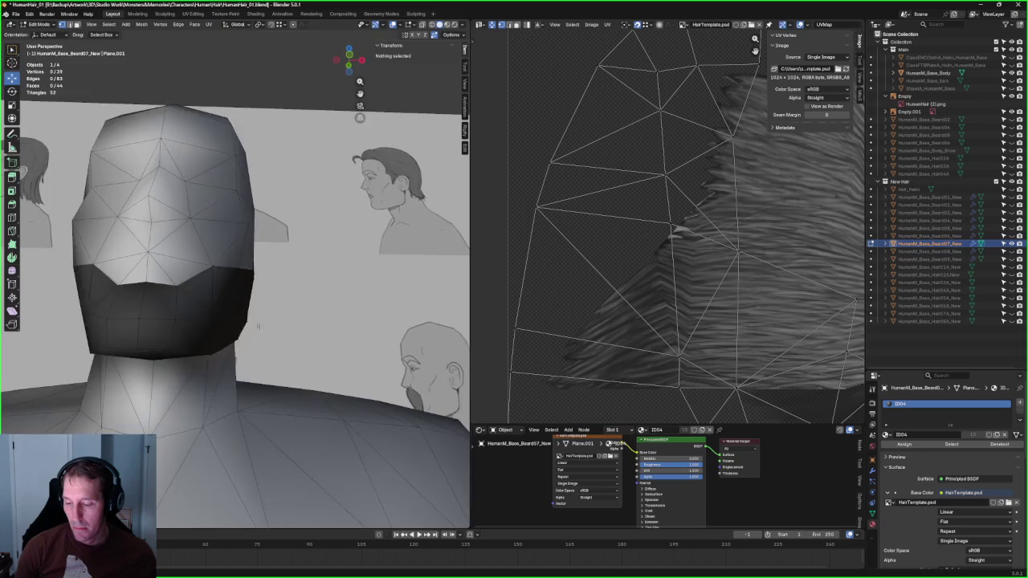
pyautogui.click(337, 345)
pyautogui.scroll(2, 272, 312)
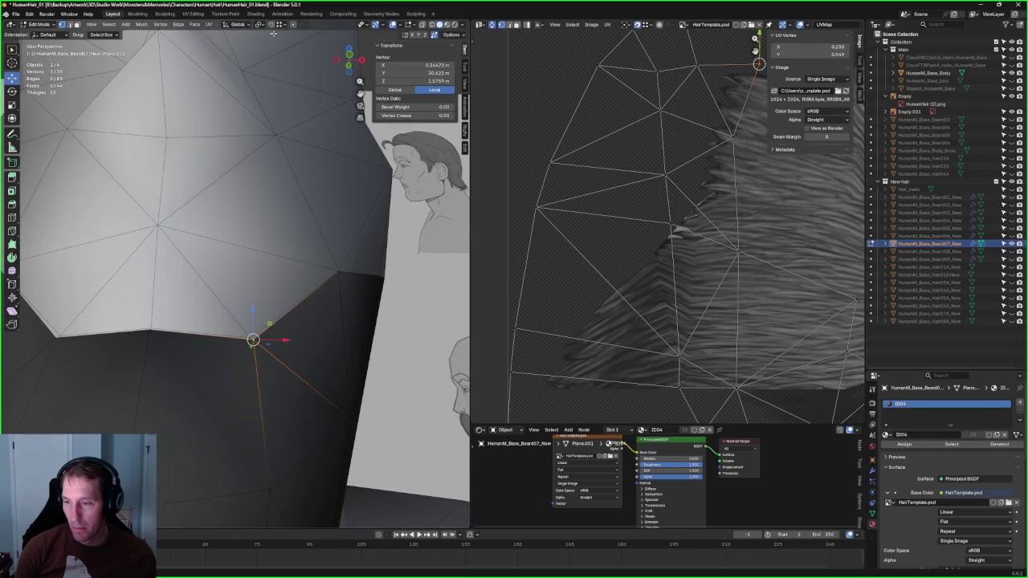
pyautogui.click(151, 330)
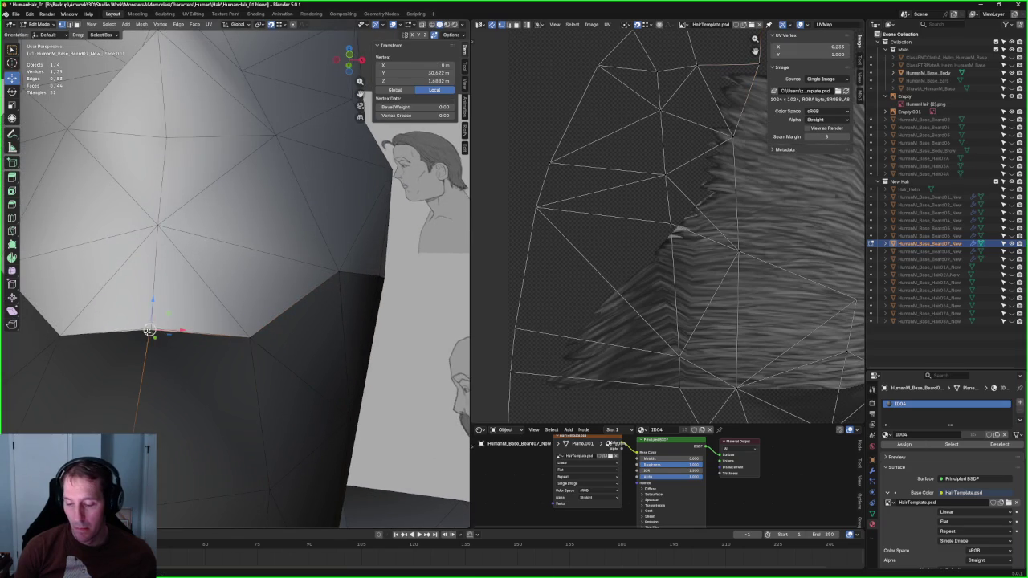
pyautogui.keyDown('shift'); pyautogui.click(200, 338); pyautogui.keyUp('shift')
pyautogui.moveTo(200, 337); pyautogui.dragTo(252, 322, button='middle')
pyautogui.press('v')
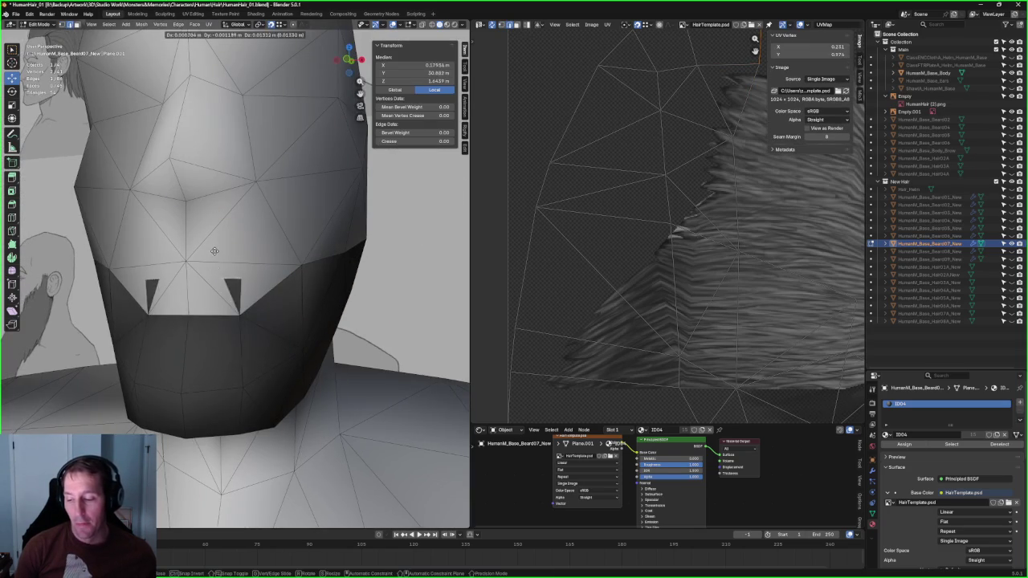
pyautogui.press('z')
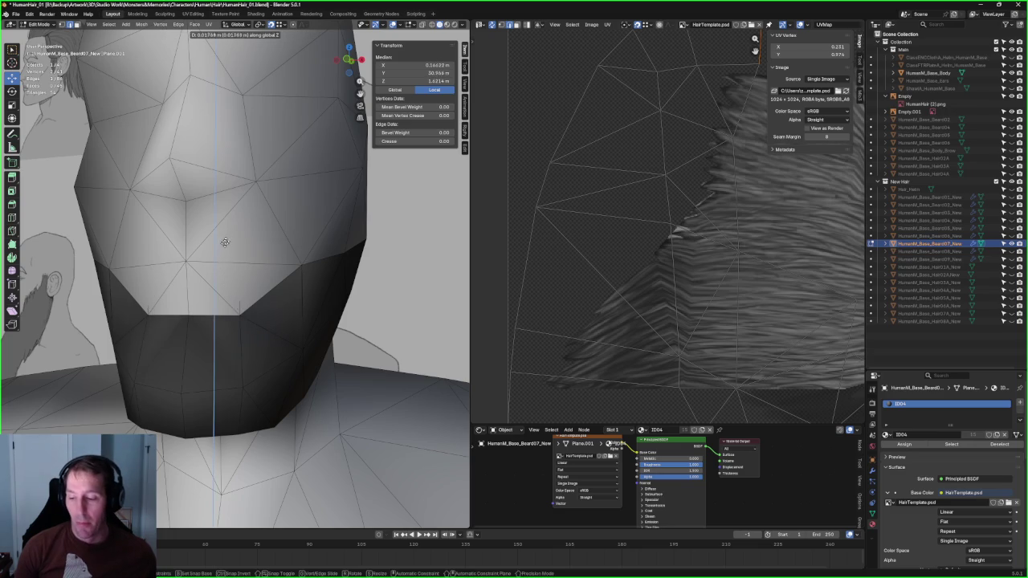
pyautogui.moveTo(275, 280)
pyautogui.mouseDown(button='middle')
pyautogui.moveTo(222, 278)
pyautogui.moveTo(289, 287)
pyautogui.moveTo(241, 279)
pyautogui.moveTo(260, 264)
pyautogui.mouseUp(button='middle')
pyautogui.press('y')
pyautogui.click(225, 276)
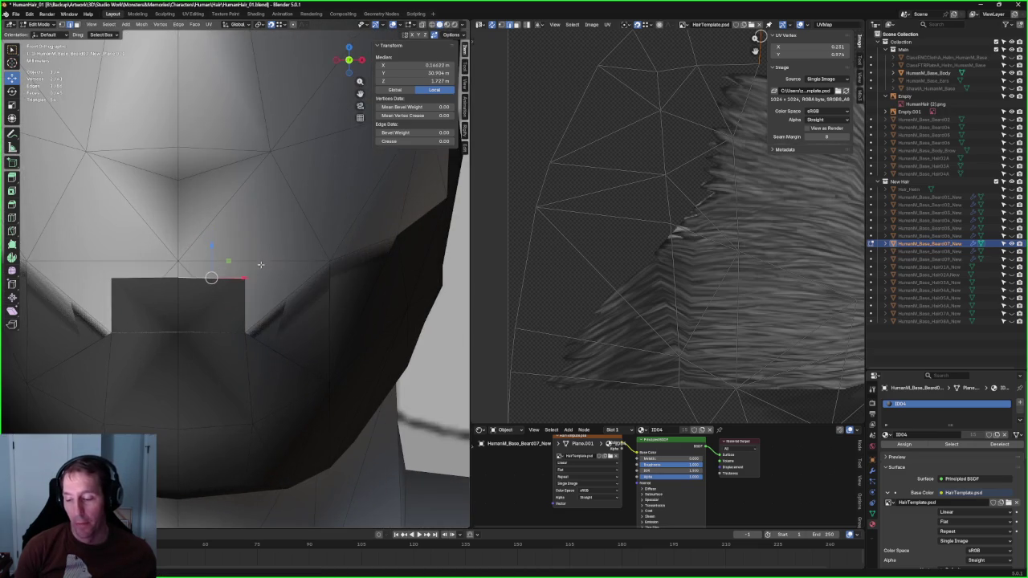
# Step: Move the notch's right corner vertex to the chin centre line and shape it into a V
pyautogui.click(249, 279)
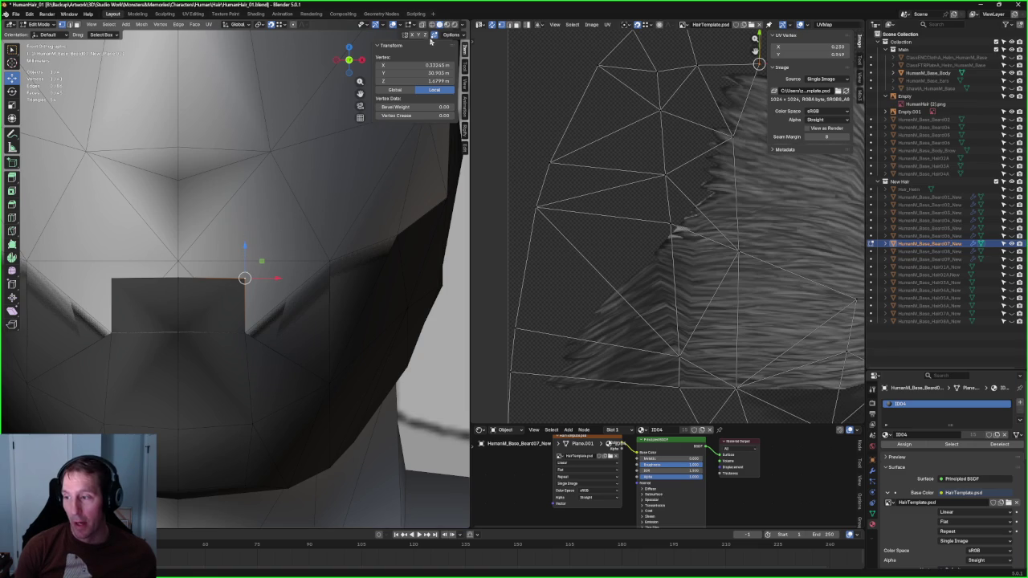
pyautogui.moveTo(245, 278); pyautogui.dragTo(179, 278)
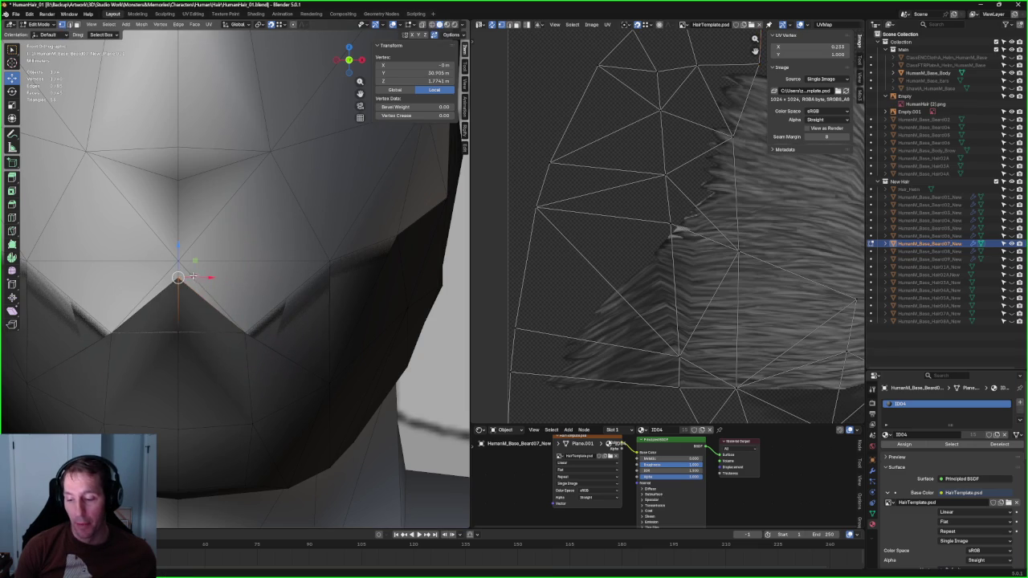
pyautogui.moveTo(241, 273); pyautogui.dragTo(156, 275, button='middle')
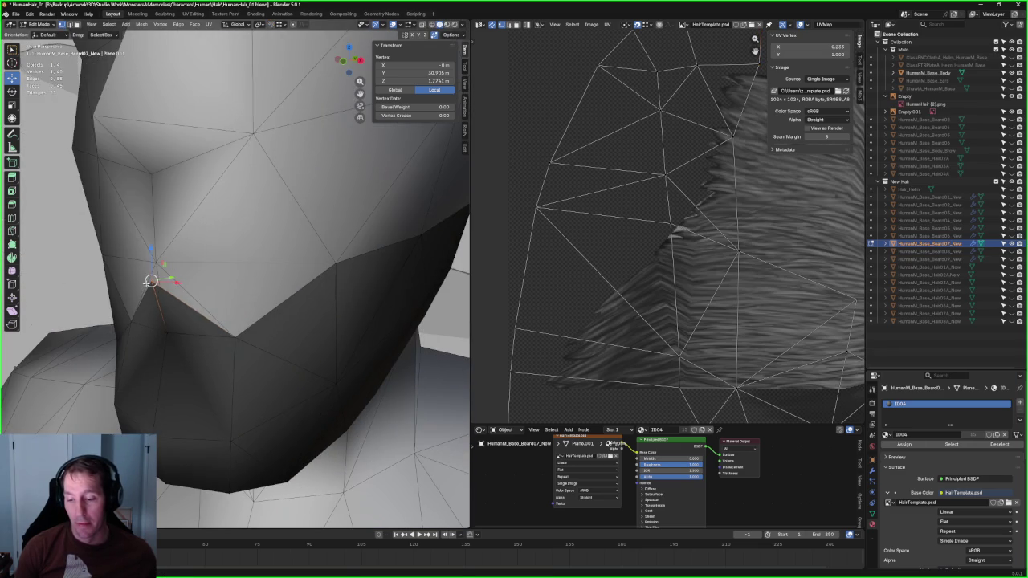
pyautogui.press('g')
pyautogui.click(151, 280)
pyautogui.moveTo(151, 281); pyautogui.dragTo(156, 263)
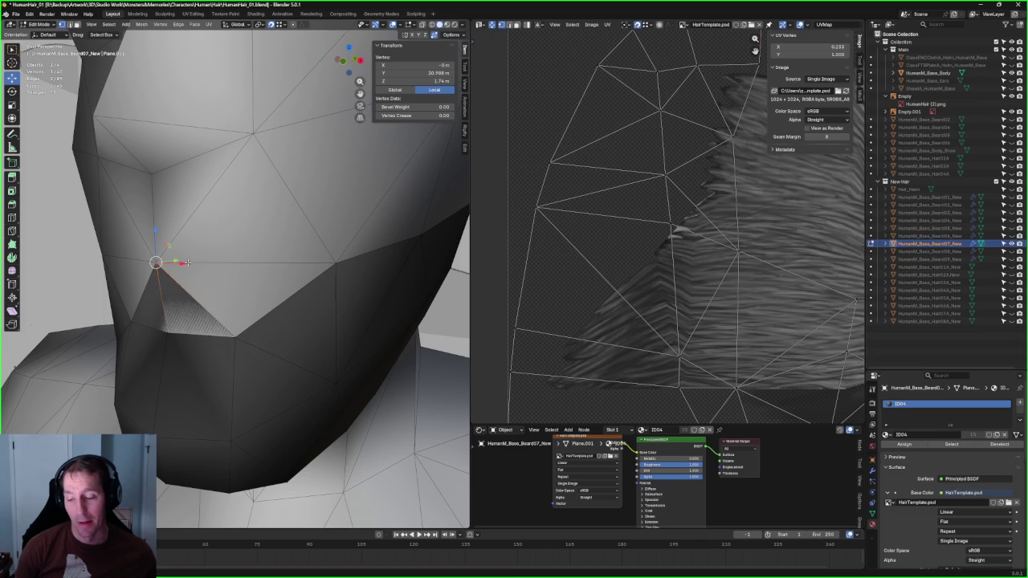
pyautogui.moveTo(213, 325); pyautogui.dragTo(161, 241, button='middle')
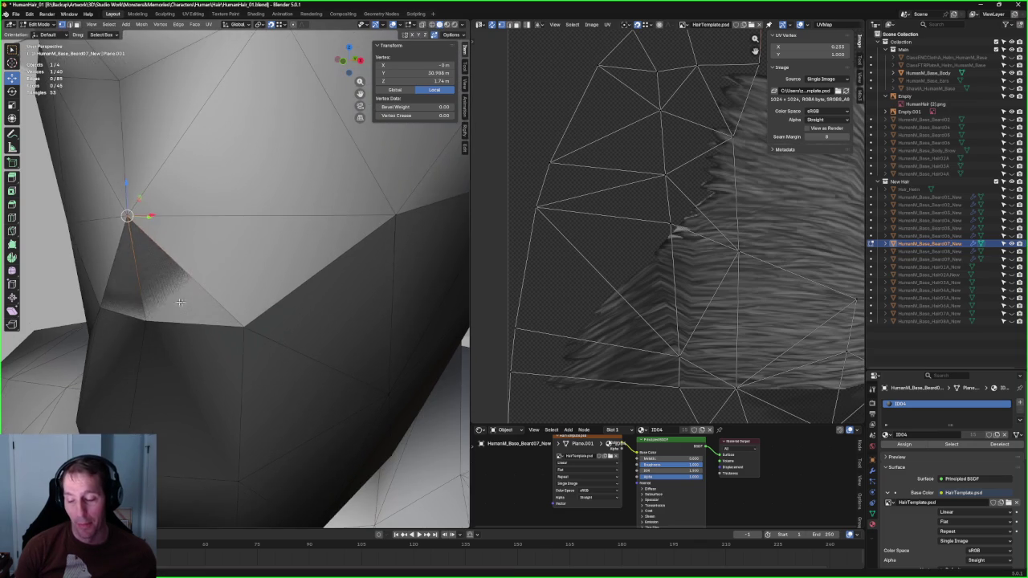
# Step: Fine-tune the chin vertex, deselect it and select another chin vertex
pyautogui.moveTo(134, 215); pyautogui.dragTo(153, 305)
pyautogui.moveTo(153, 305); pyautogui.dragTo(203, 305, button='middle')
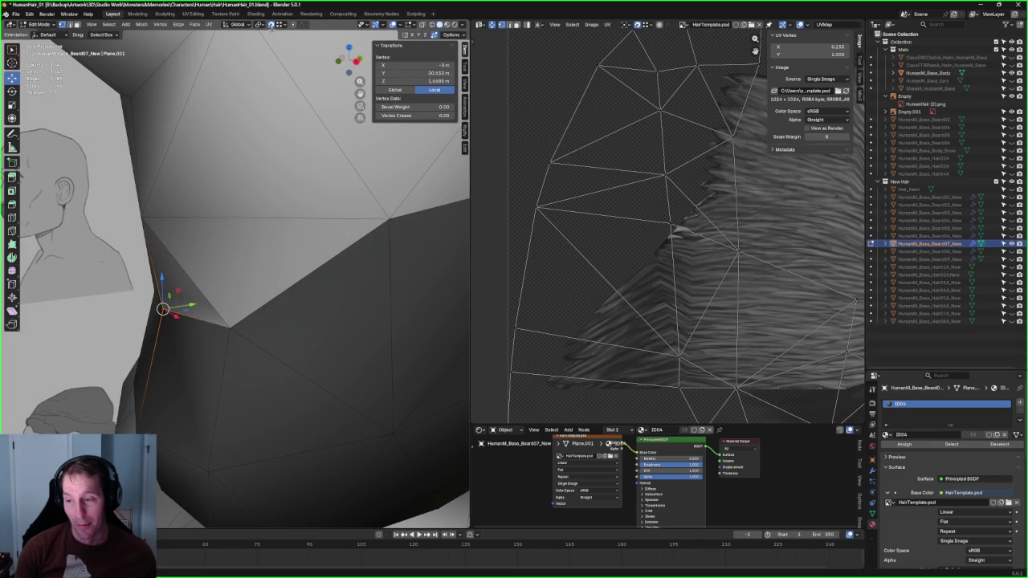
pyautogui.click(258, 140)
pyautogui.moveTo(202, 238); pyautogui.dragTo(171, 294, button='middle')
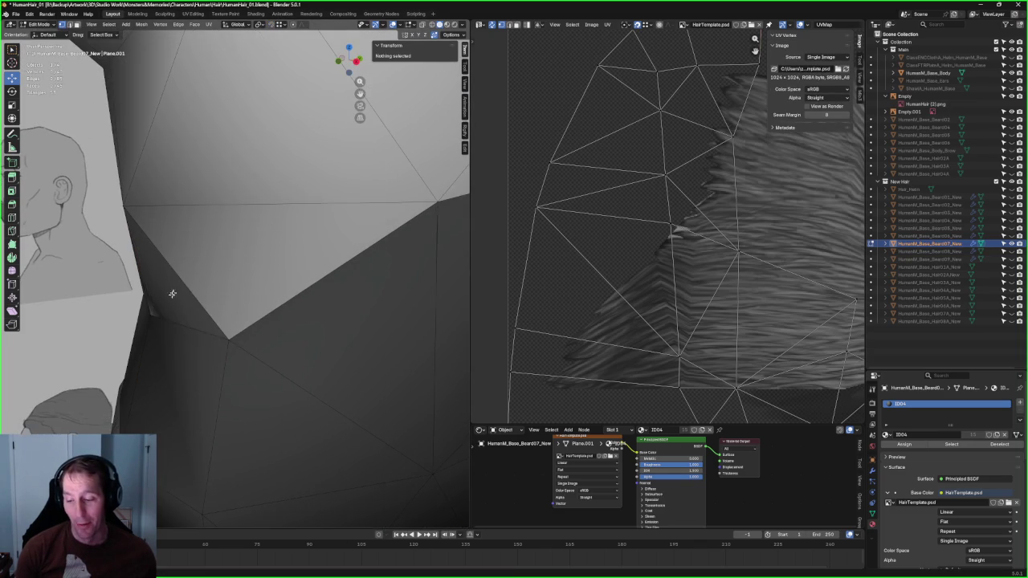
pyautogui.click(155, 315)
pyautogui.moveTo(277, 339)
pyautogui.mouseDown(button='middle')
pyautogui.moveTo(256, 308)
pyautogui.moveTo(262, 302)
pyautogui.mouseUp(button='middle')
# Step: Extrude the chin notch edge, then delete the extruded edge and its faces
pyautogui.press('2')
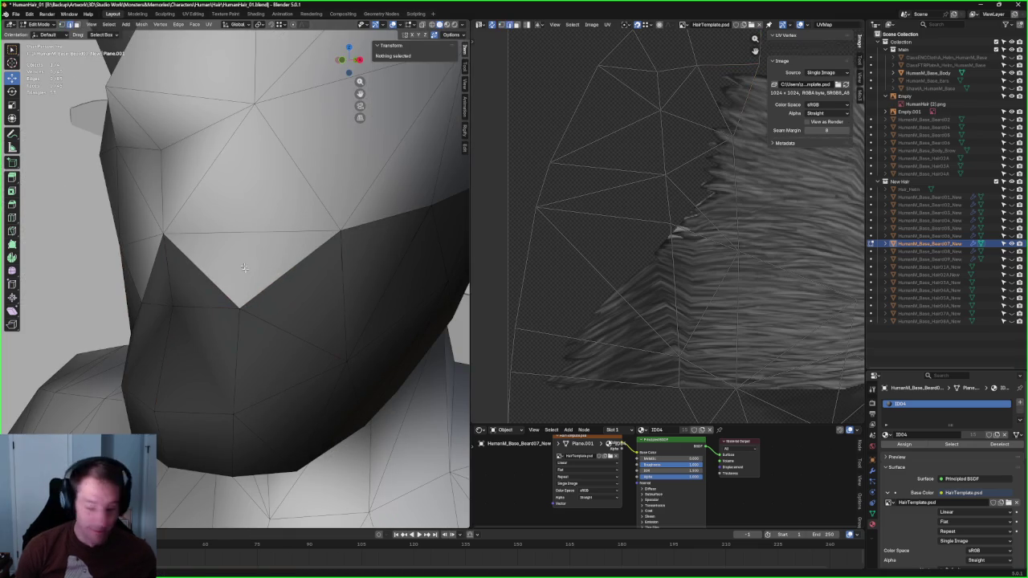
pyautogui.click(197, 270)
pyautogui.moveTo(206, 270); pyautogui.dragTo(217, 257, button='middle')
pyautogui.press('e')
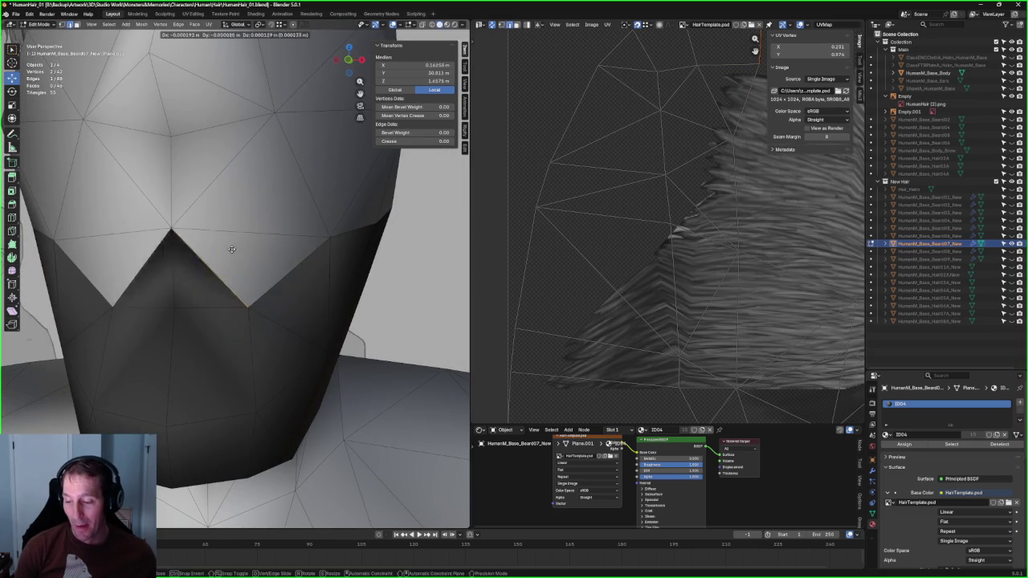
pyautogui.click(330, 235)
pyautogui.press('x')
pyautogui.click(292, 242)
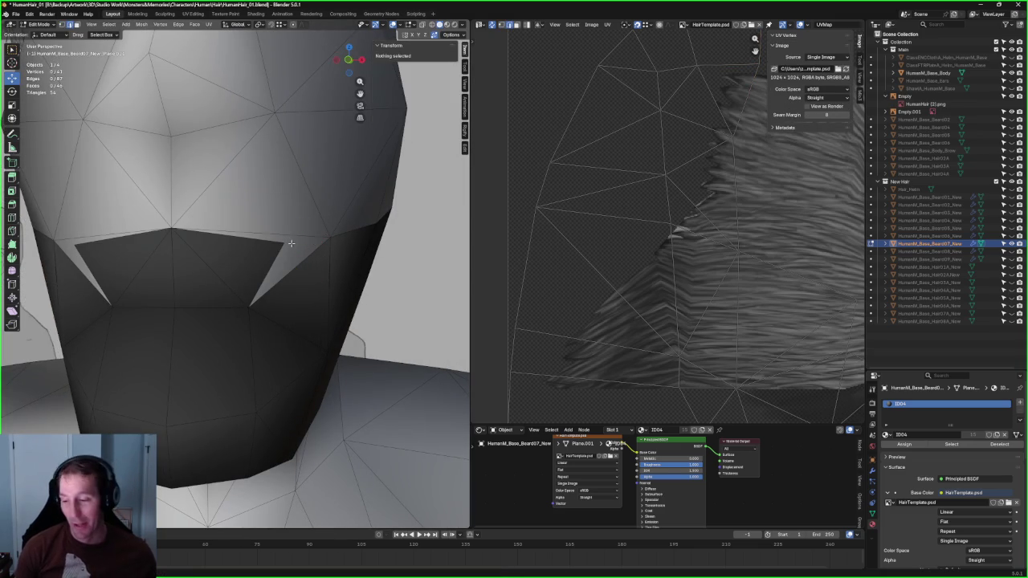
# Step: Pull the chin vertex and the V-tip vertex onto the head to close the gap
pyautogui.click(286, 241)
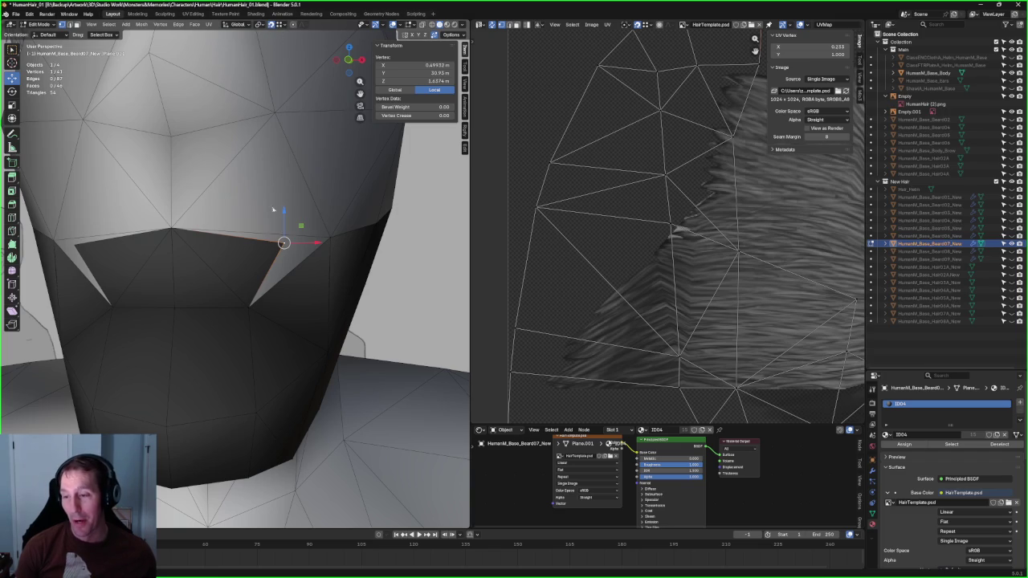
pyautogui.moveTo(284, 244); pyautogui.dragTo(330, 237)
pyautogui.moveTo(346, 242)
pyautogui.mouseDown(button='middle')
pyautogui.moveTo(306, 241)
pyautogui.moveTo(346, 200)
pyautogui.mouseUp(button='middle')
pyautogui.click(159, 218)
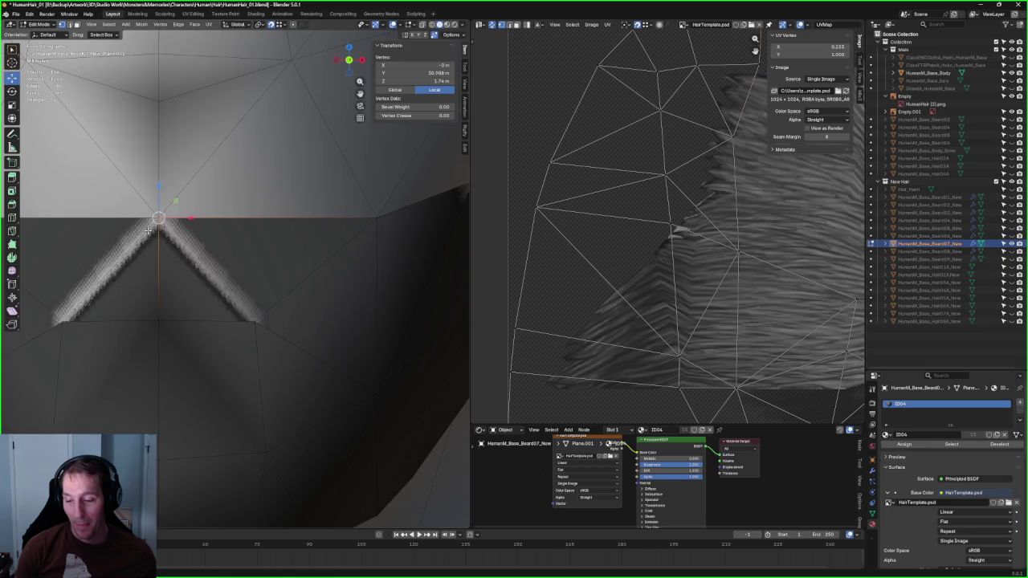
pyautogui.moveTo(165, 219); pyautogui.dragTo(211, 217, button='middle')
pyautogui.press('g')
pyautogui.click(201, 291)
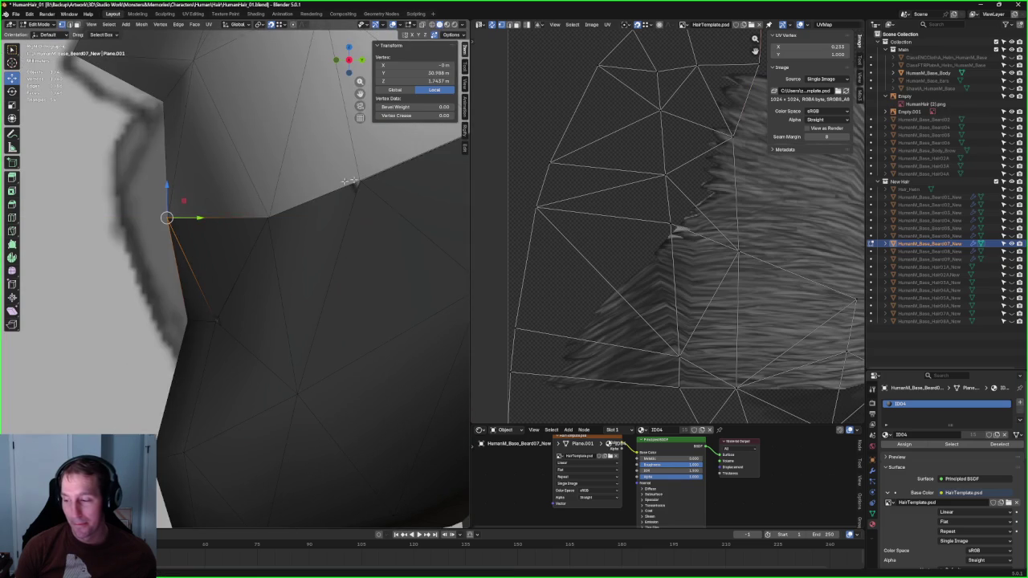
# Step: Check the chin from another angle and select a neighbouring beard vertex
pyautogui.moveTo(201, 291); pyautogui.dragTo(207, 284, button='middle')
pyautogui.press('g')
pyautogui.press('Escape')
pyautogui.click(353, 213)
pyautogui.moveTo(353, 213)
pyautogui.mouseDown(button='middle')
pyautogui.moveTo(334, 196)
pyautogui.moveTo(125, 246)
pyautogui.mouseUp(button='middle')
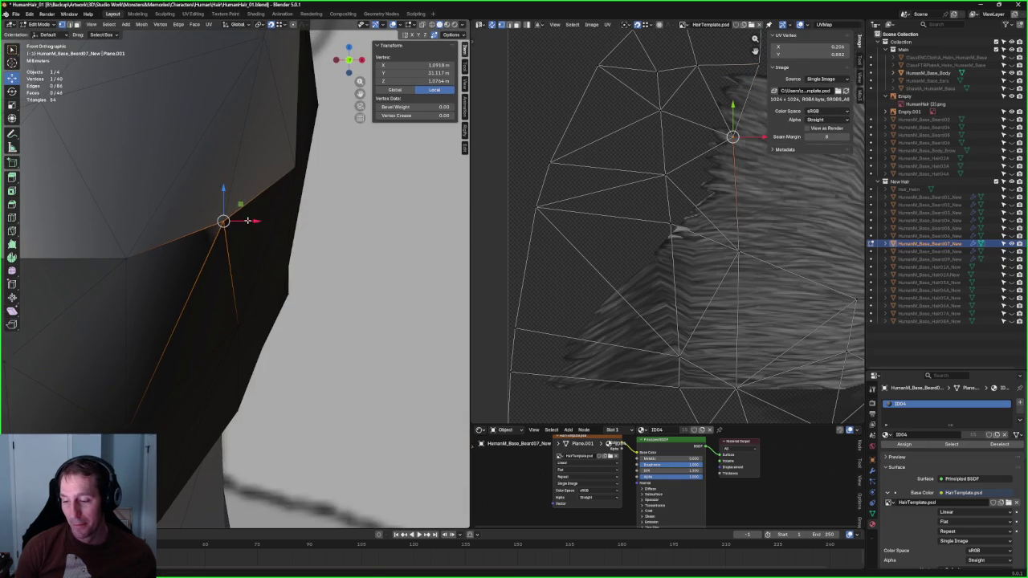
# Step: Deselect all vertices and turn off see-through display on the perspective head view
pyautogui.hotkey('alt', 'a')
pyautogui.scroll(-6, 252, 220)
pyautogui.moveTo(252, 220)
pyautogui.mouseDown(button='middle')
pyautogui.moveTo(262, 198)
pyautogui.moveTo(249, 273)
pyautogui.moveTo(284, 270)
pyautogui.moveTo(249, 293)
pyautogui.moveTo(260, 302)
pyautogui.moveTo(210, 285)
pyautogui.moveTo(283, 270)
pyautogui.moveTo(233, 280)
pyautogui.mouseUp(button='middle')
pyautogui.scroll(5, 245, 294)
pyautogui.scroll(3, 234, 281)
pyautogui.scroll(2, 234, 280)
pyautogui.scroll(-5, 260, 302)
pyautogui.hotkey('alt', 'z')
pyautogui.scroll(3, 225, 314)
pyautogui.scroll(-5, 215, 290)
pyautogui.scroll(4, 211, 287)
pyautogui.scroll(-2, 241, 277)
pyautogui.scroll(-4, 283, 270)
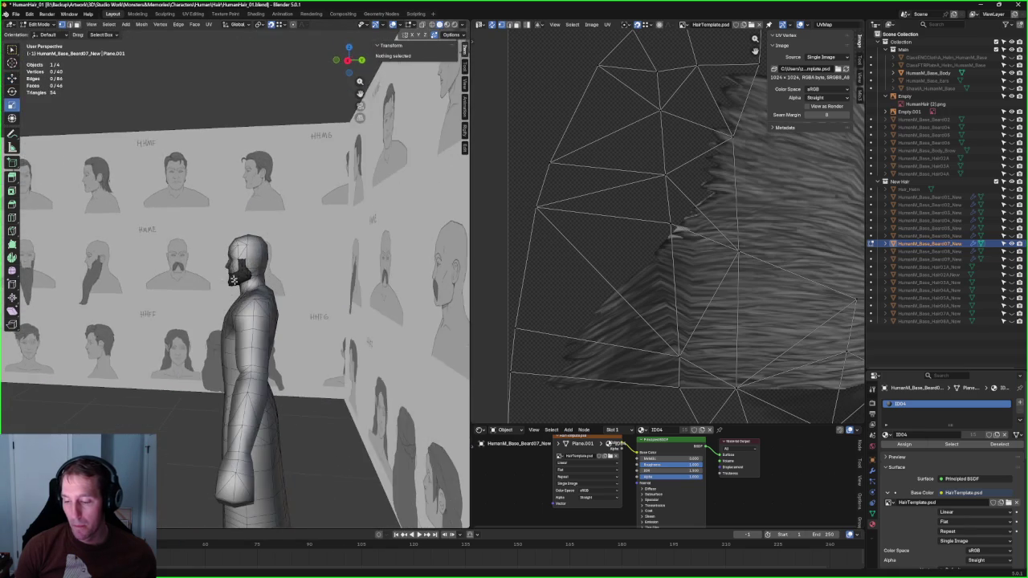
# Step: Inspect the beard from side and three-quarter views, ending with see-through display off
pyautogui.press('KP_3')
pyautogui.scroll(4, 233, 279)
pyautogui.hotkey('alt', 'z')
pyautogui.scroll(3, 241, 285)
pyautogui.scroll(-6, 243, 289)
pyautogui.scroll(-3, 243, 289)
pyautogui.scroll(5, 243, 289)
pyautogui.moveTo(242, 289); pyautogui.dragTo(281, 285, button='middle')
pyautogui.hotkey('alt', 'z')
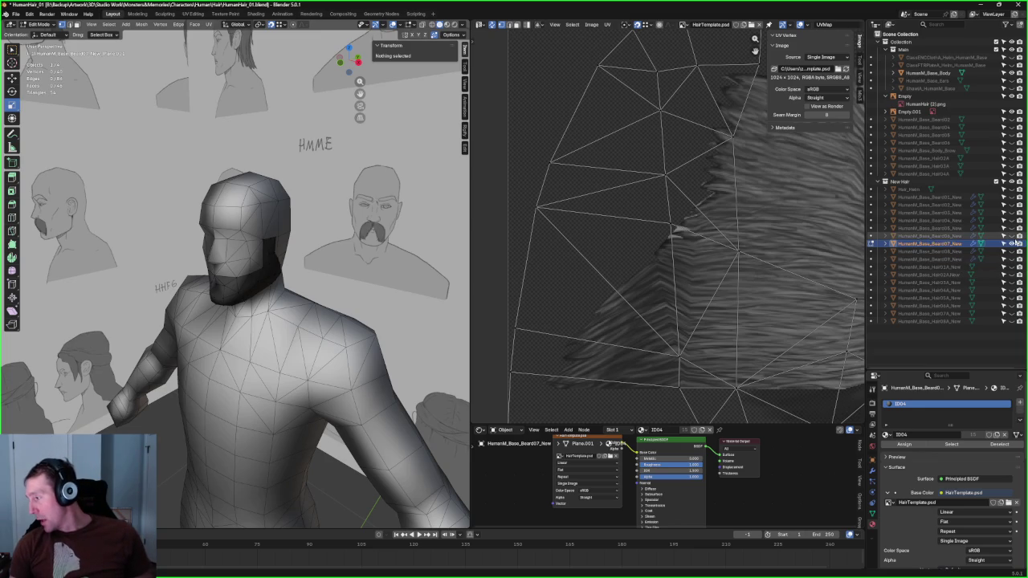
# Step: Hide the Beard07 beard mesh in the Outliner and make it the active object
pyautogui.click(1012, 243)
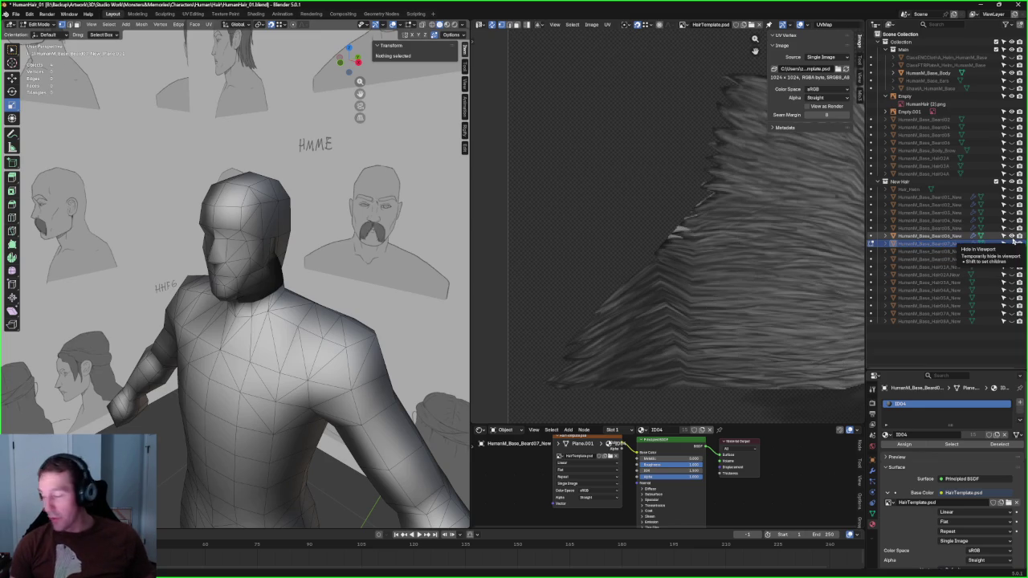
pyautogui.click(931, 242)
pyautogui.scroll(4, 364, 228)
pyautogui.moveTo(337, 233)
pyautogui.mouseDown(button='middle')
pyautogui.moveTo(364, 228)
pyautogui.moveTo(324, 251)
pyautogui.mouseUp(button='middle')
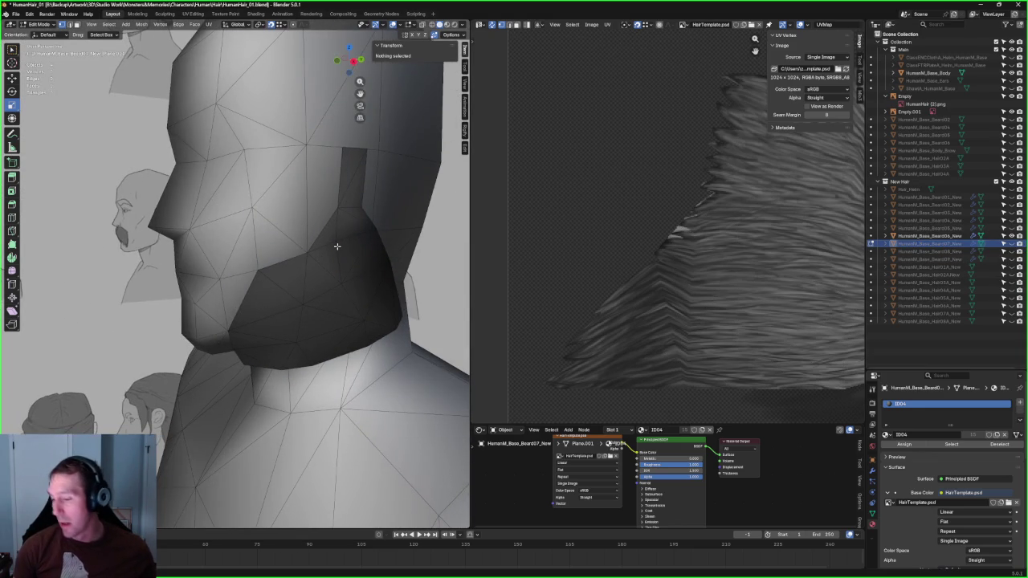
pyautogui.scroll(-2, 361, 242)
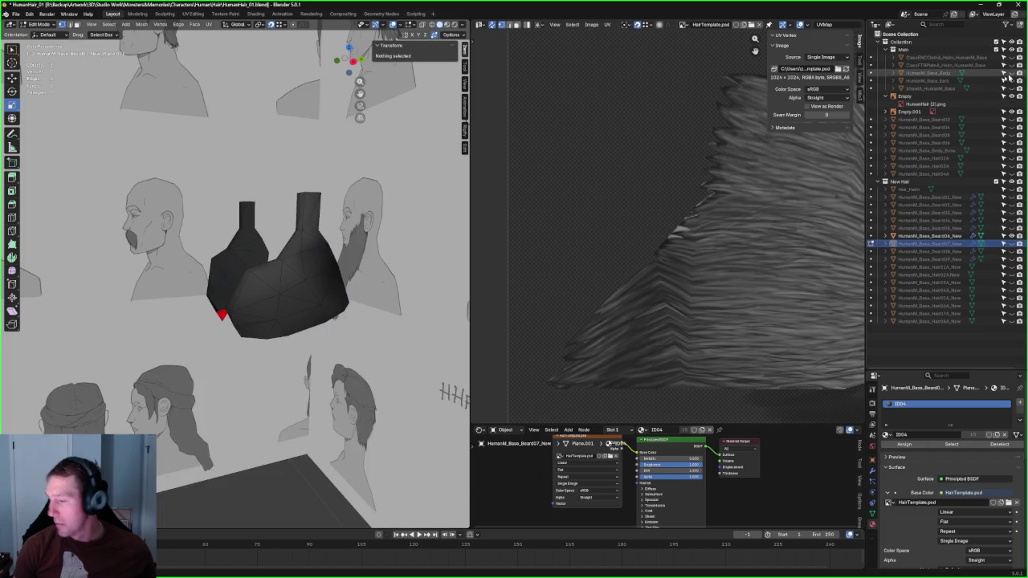
# Step: Hide HumanM_Base_Body and leave Edit Mode for Object Mode
pyautogui.click(1010, 73)
pyautogui.scroll(3, 241, 289)
pyautogui.moveTo(218, 298)
pyautogui.mouseDown(button='middle')
pyautogui.moveTo(327, 262)
pyautogui.moveTo(302, 222)
pyautogui.moveTo(280, 264)
pyautogui.moveTo(237, 259)
pyautogui.mouseUp(button='middle')
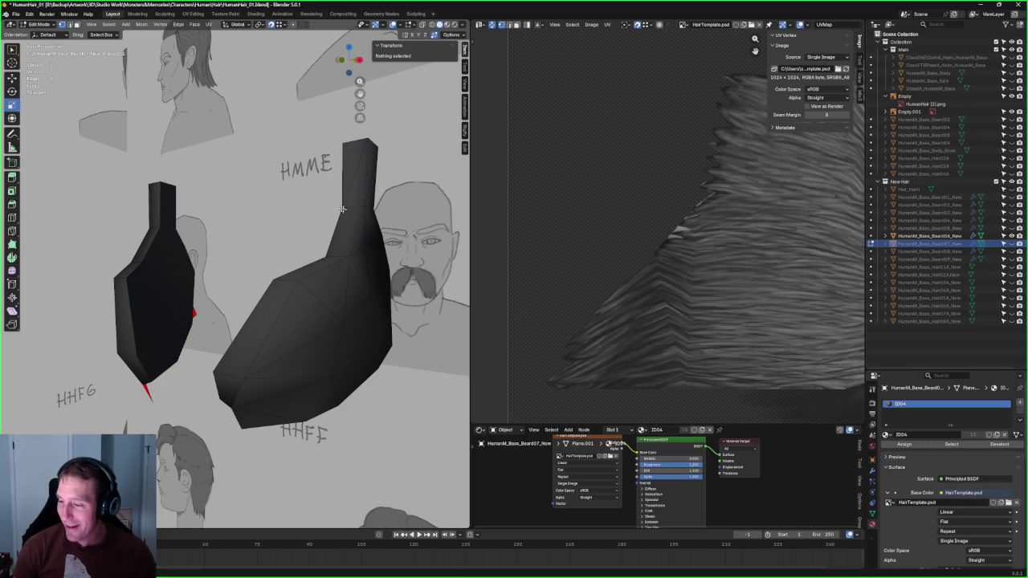
pyautogui.press('Tab')
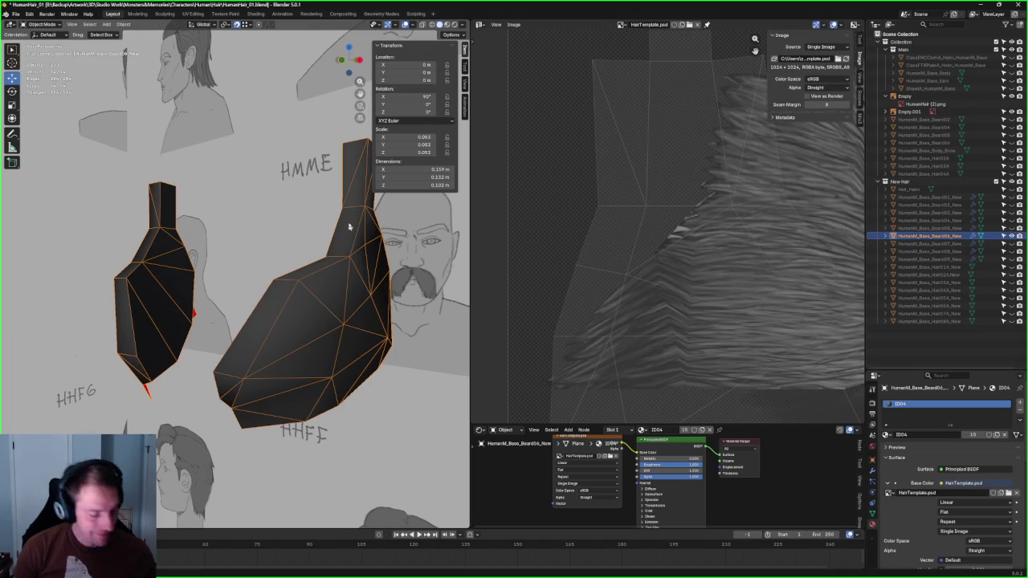
# Step: In Edit Mode, select the right beard piece's top faces and grow the selection down its column
pyautogui.press('Tab')
pyautogui.click(346, 211)
pyautogui.moveTo(346, 211)
pyautogui.mouseDown(button='middle')
pyautogui.moveTo(250, 204)
pyautogui.moveTo(208, 174)
pyautogui.mouseUp(button='middle')
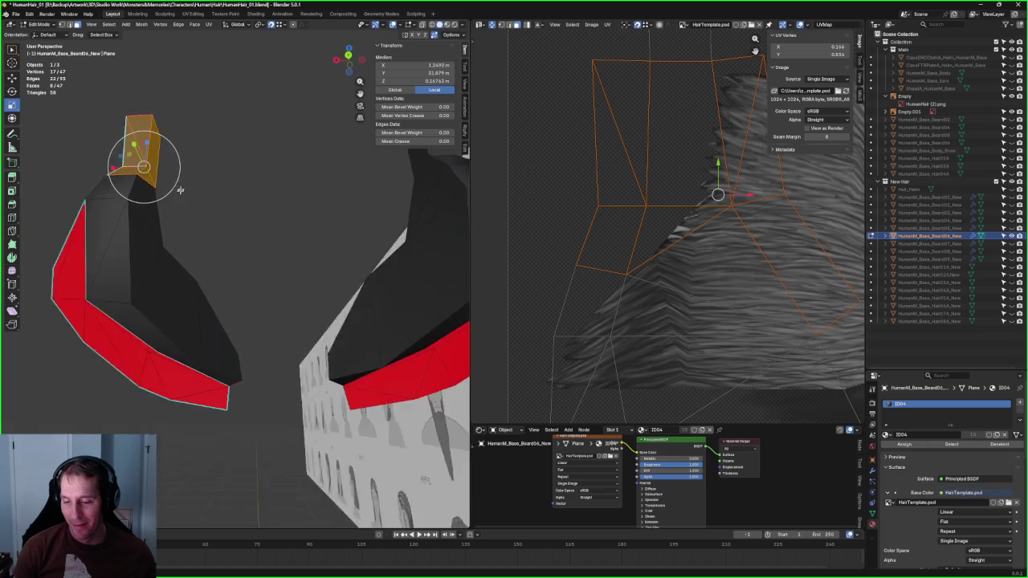
pyautogui.moveTo(143, 201); pyautogui.dragTo(262, 219, button='middle')
pyautogui.press('ctrl+KP_Add')
pyautogui.press('KP_1')
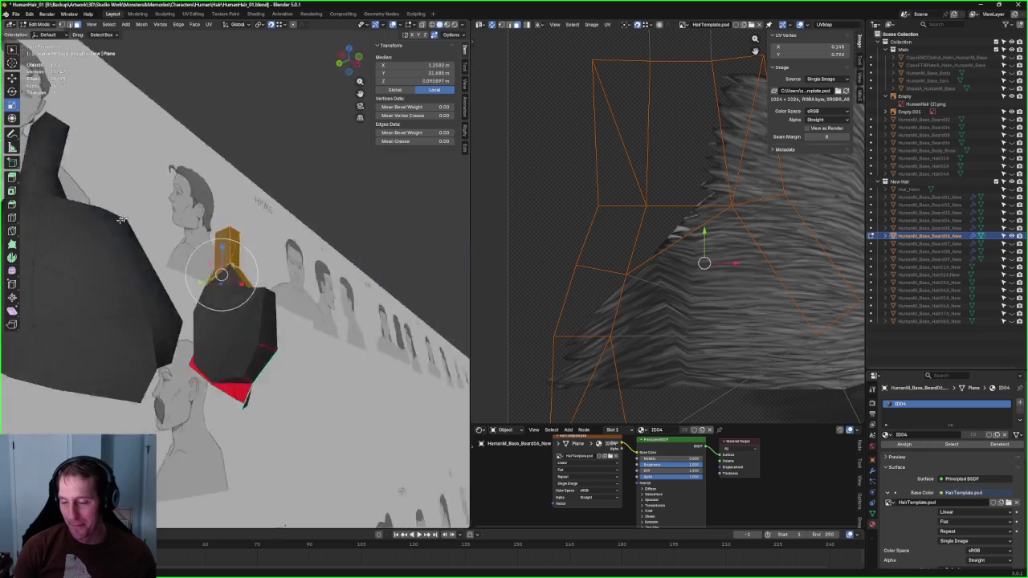
pyautogui.press('ctrl+KP_Add')
pyautogui.moveTo(301, 259); pyautogui.dragTo(221, 326, button='middle')
pyautogui.press('ctrl+KP_Add')
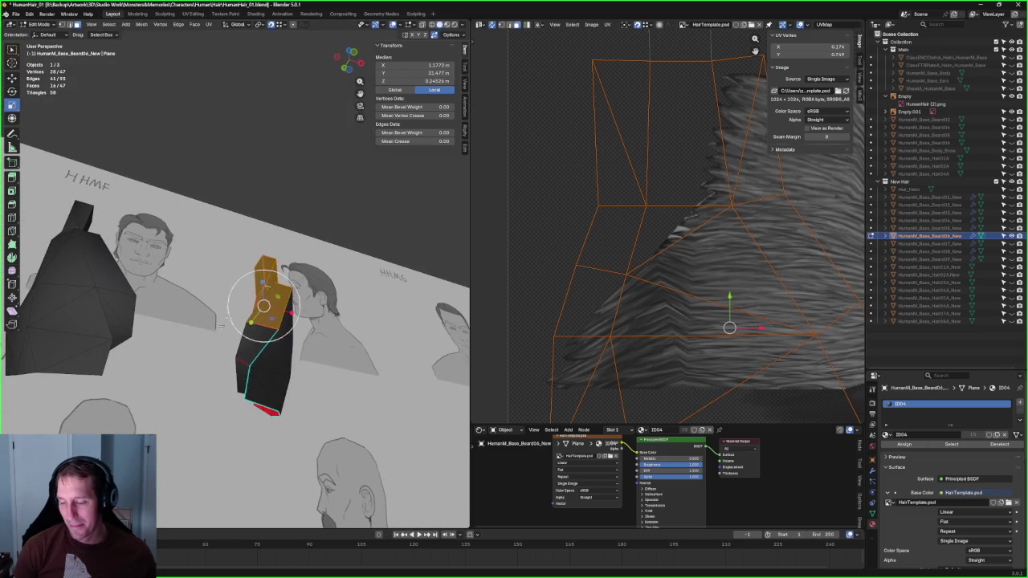
pyautogui.press('ctrl+KP_Add')
pyautogui.moveTo(230, 360); pyautogui.dragTo(412, 359, button='middle')
pyautogui.moveTo(242, 261)
pyautogui.mouseDown(button='middle')
pyautogui.moveTo(281, 271)
pyautogui.moveTo(248, 230)
pyautogui.moveTo(249, 302)
pyautogui.mouseUp(button='middle')
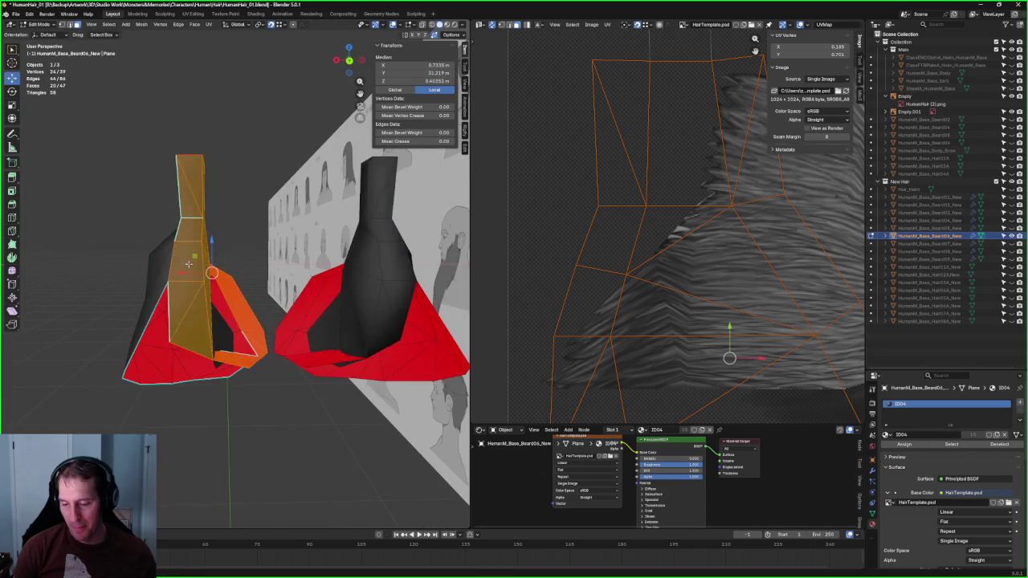
# Step: Apply a LoopTools reshape to the selected beard strip
pyautogui.hotkey('ctrl', 'f')
pyautogui.click(268, 271)
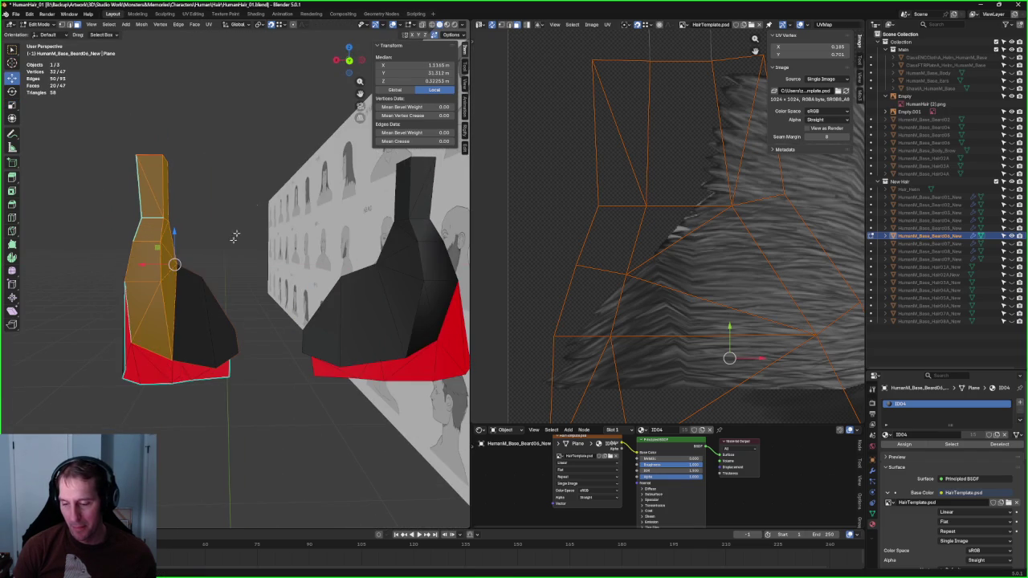
pyautogui.press('r')
pyautogui.moveTo(172, 236); pyautogui.dragTo(189, 241, button='middle')
pyautogui.press('KP_1')
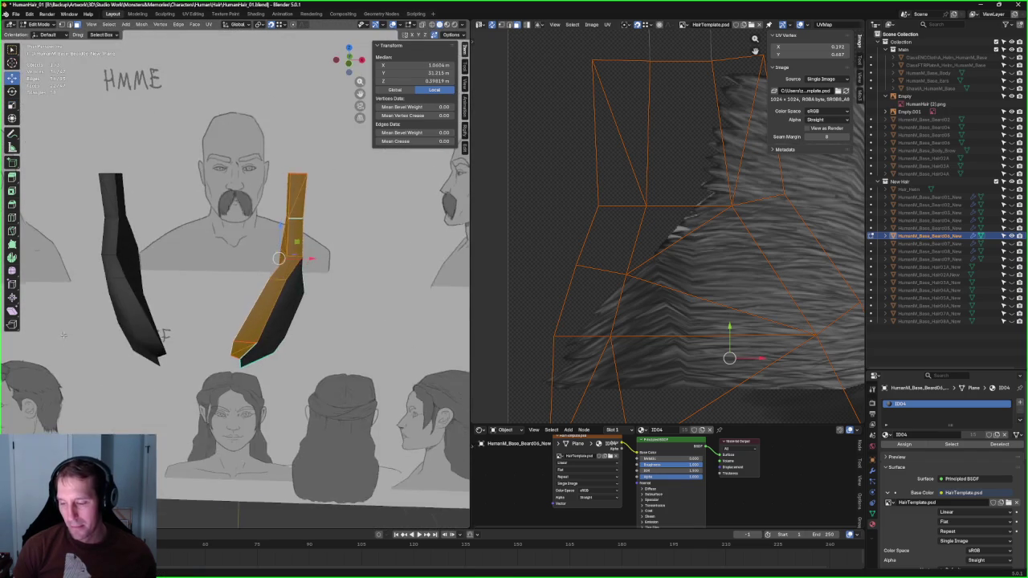
pyautogui.scroll(3, 265, 265)
# Step: Split the selected strip faces off the beard mesh with Face > Split
pyautogui.hotkey('ctrl', 'f')
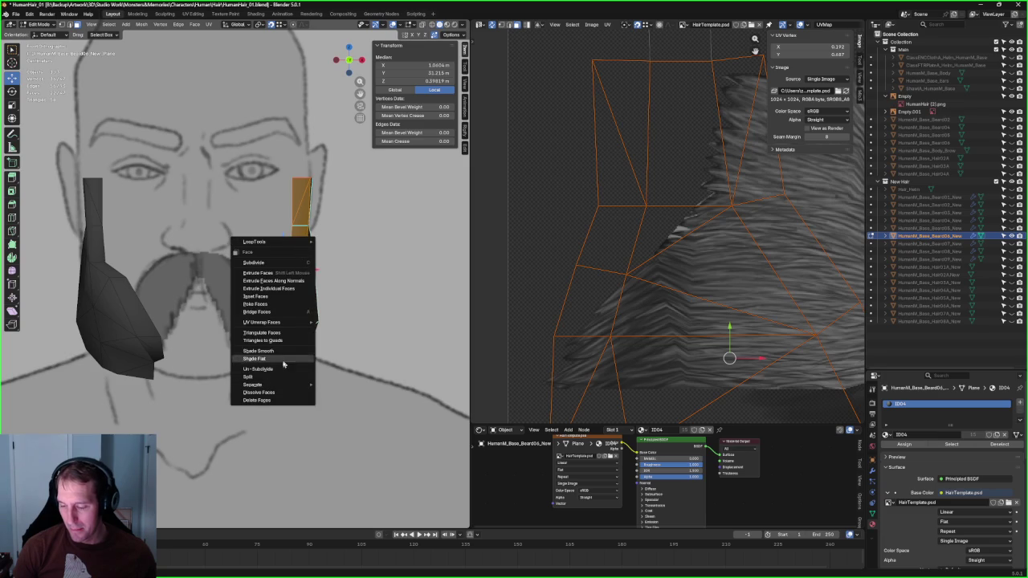
pyautogui.click(279, 378)
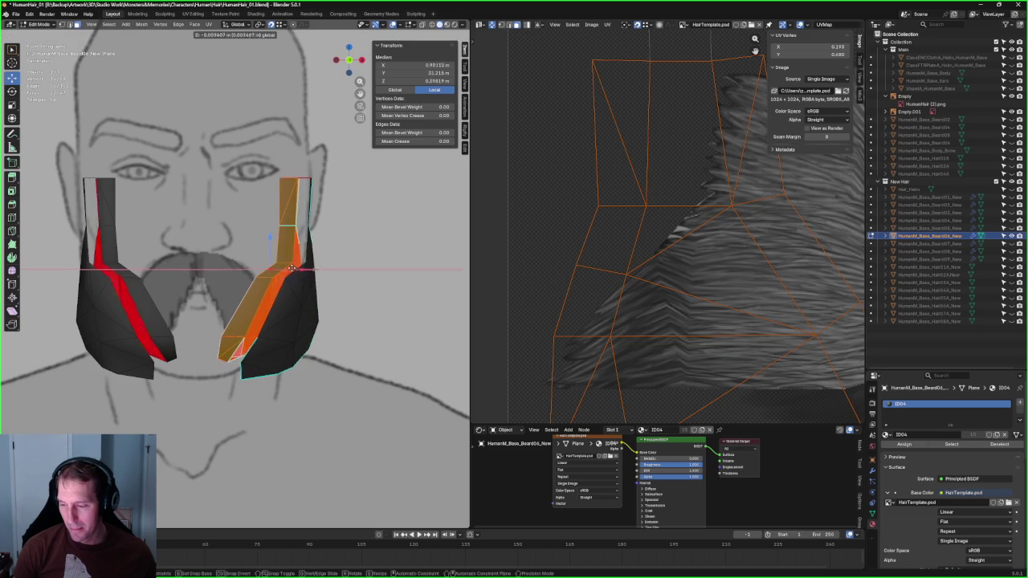
pyautogui.moveTo(279, 377); pyautogui.dragTo(322, 199, button='middle')
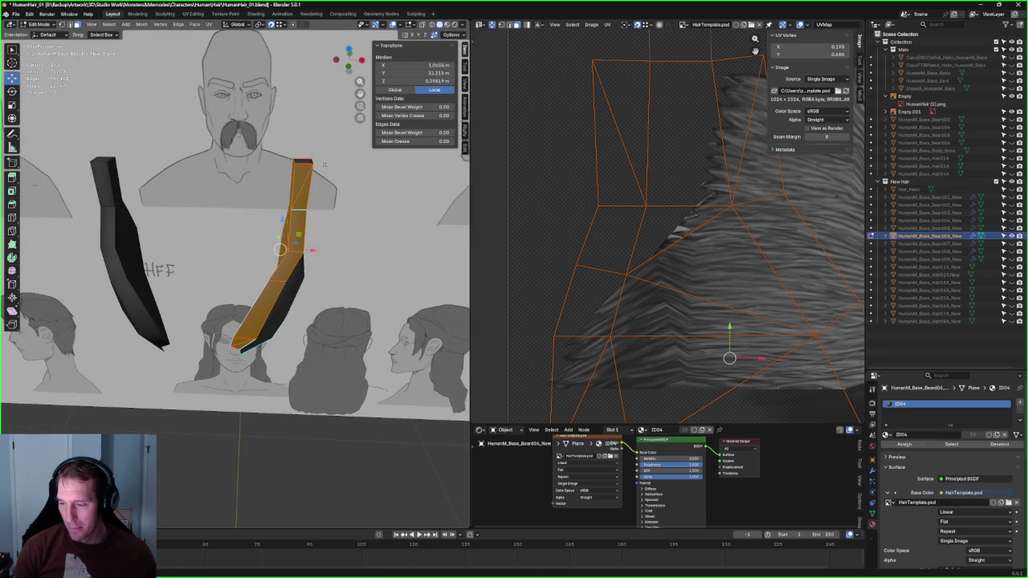
pyautogui.hotkey('ctrl', 'f')
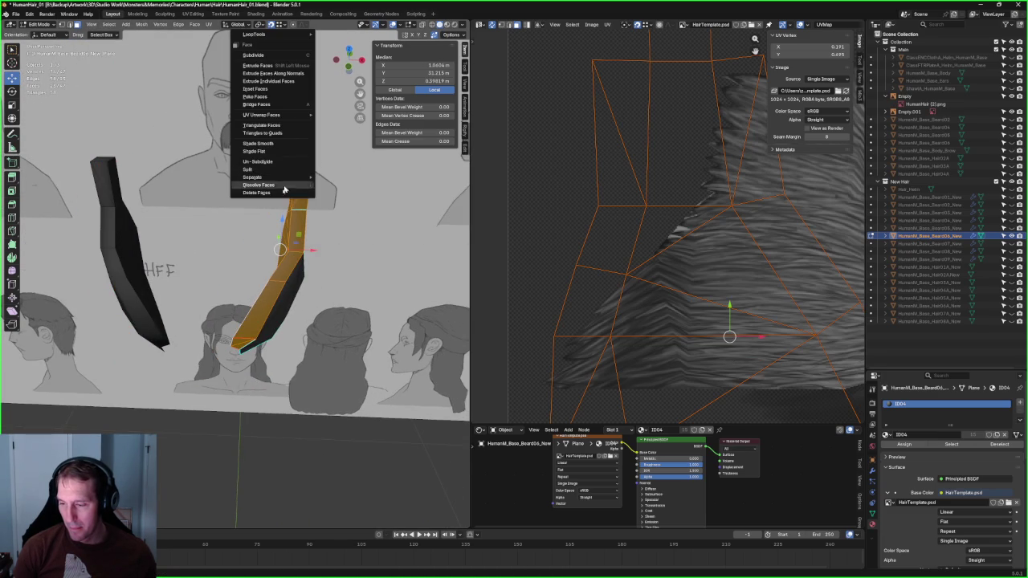
pyautogui.click(281, 171)
pyautogui.moveTo(281, 171)
pyautogui.mouseDown(button='middle')
pyautogui.moveTo(389, 276)
pyautogui.moveTo(291, 227)
pyautogui.mouseUp(button='middle')
pyautogui.click(388, 275)
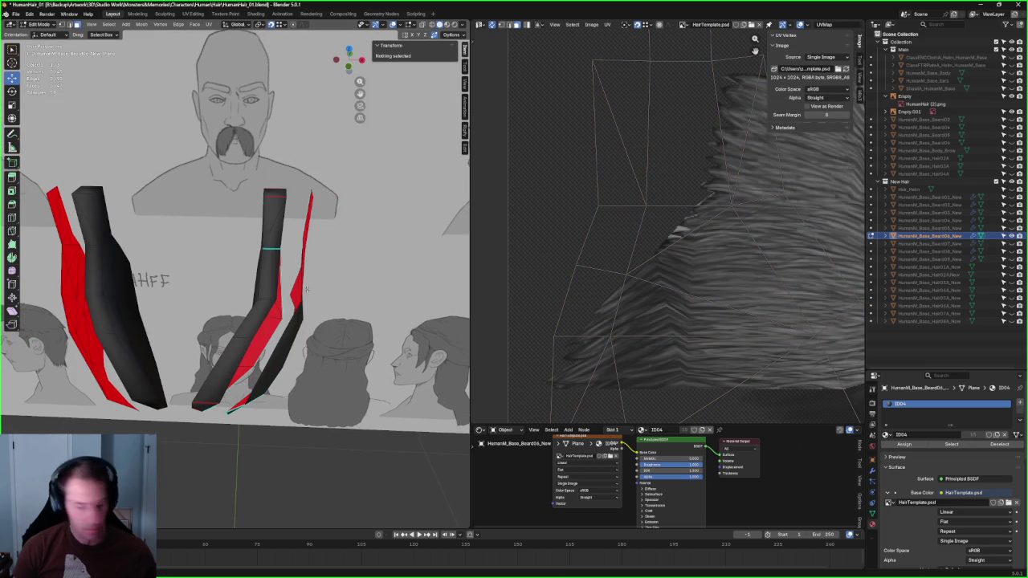
# Step: Select the hair strip faces in X-ray and merge them By Distance, then turn X-ray off
pyautogui.hotkey('alt', 'z')
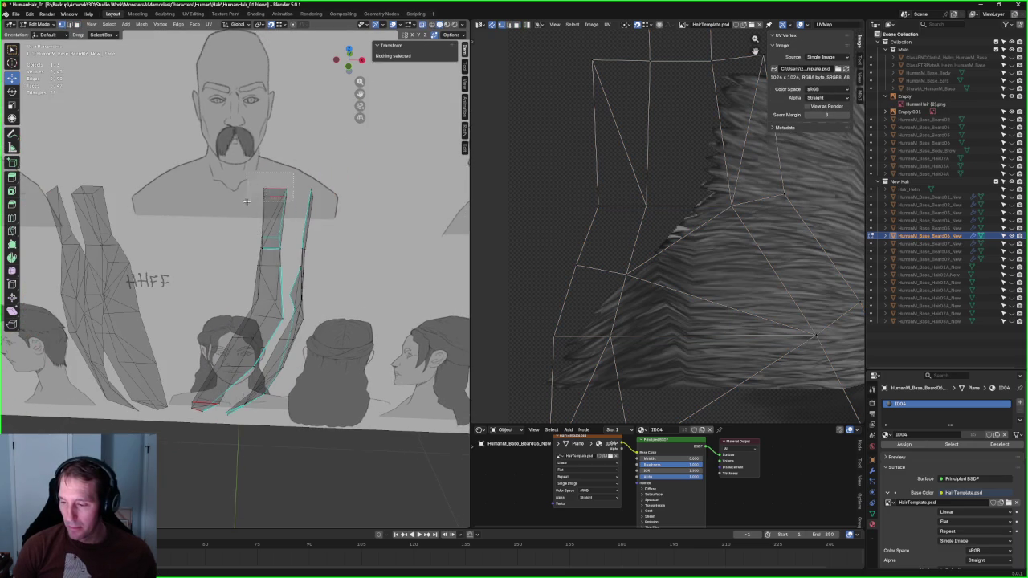
pyautogui.click(273, 197)
pyautogui.moveTo(286, 184); pyautogui.dragTo(253, 261)
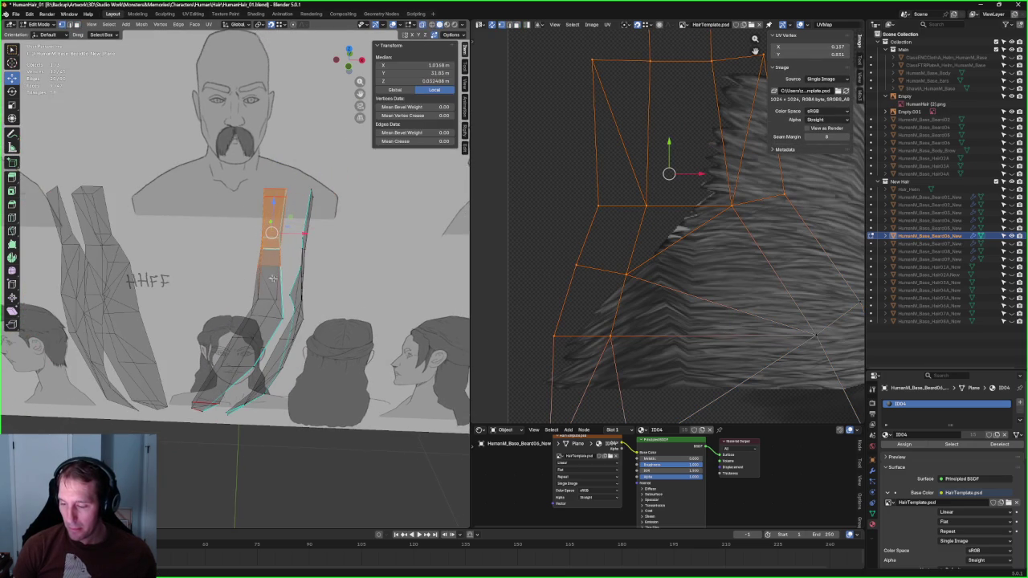
pyautogui.moveTo(265, 318)
pyautogui.mouseDown()
pyautogui.moveTo(197, 374)
pyautogui.moveTo(199, 401)
pyautogui.mouseUp()
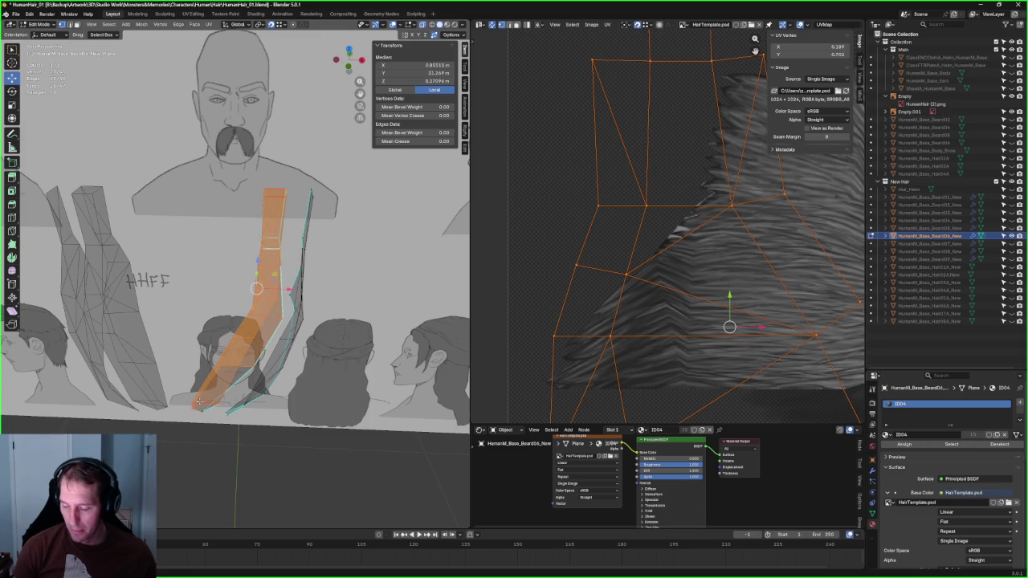
pyautogui.rightClick(196, 393)
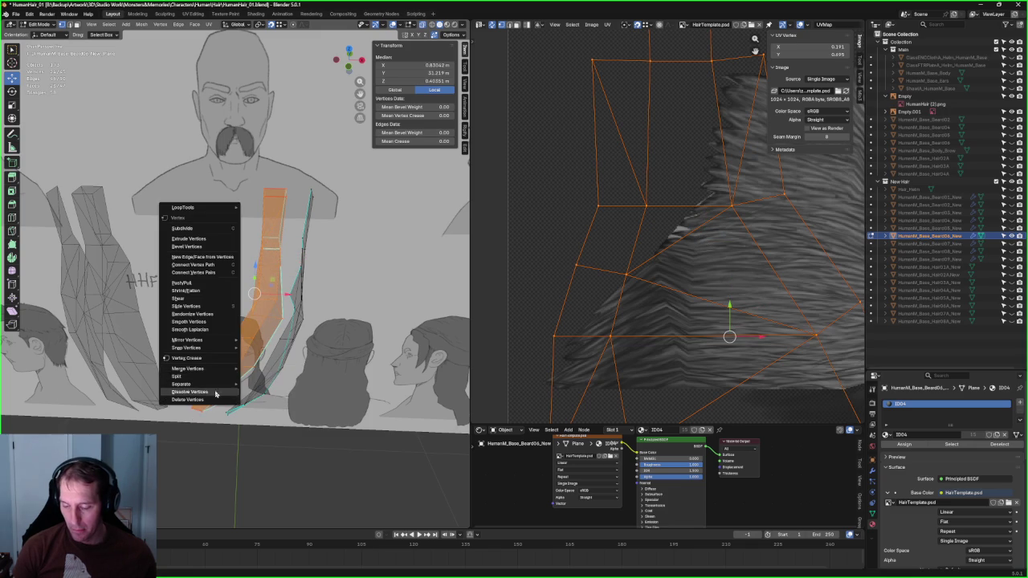
pyautogui.click(142, 24)
pyautogui.moveTo(154, 87)
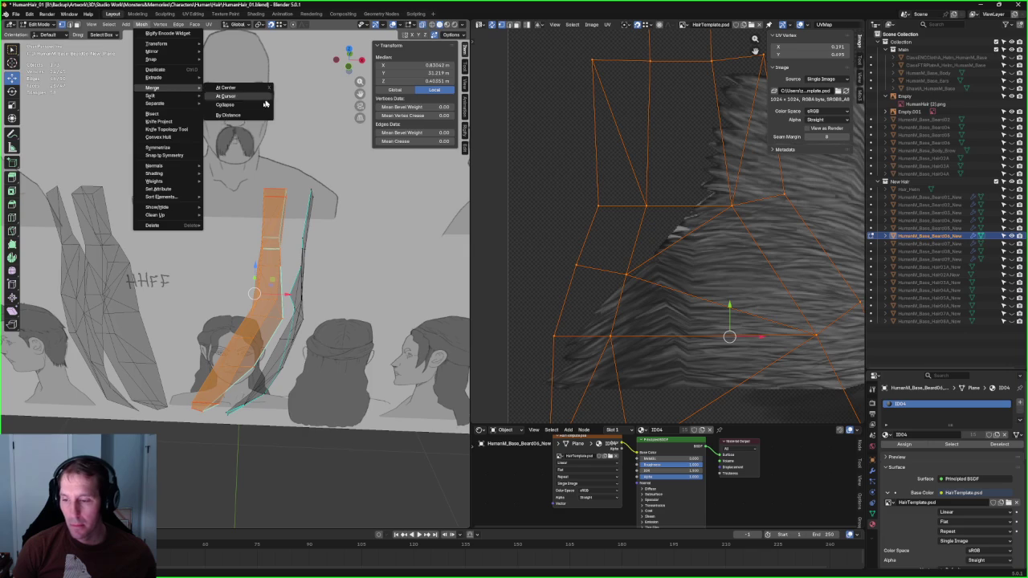
pyautogui.click(237, 117)
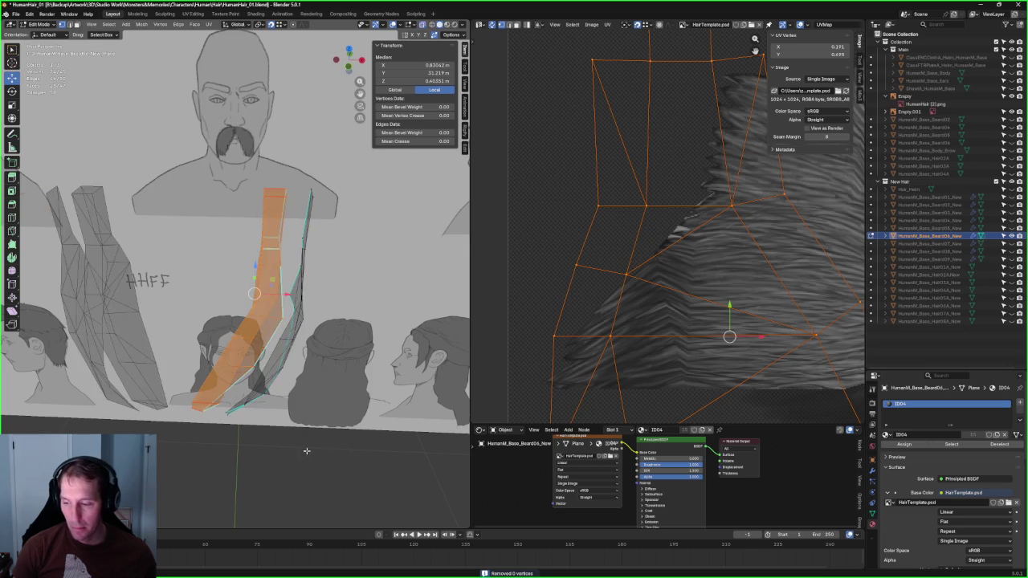
pyautogui.click(321, 383)
pyautogui.hotkey('alt', 'z')
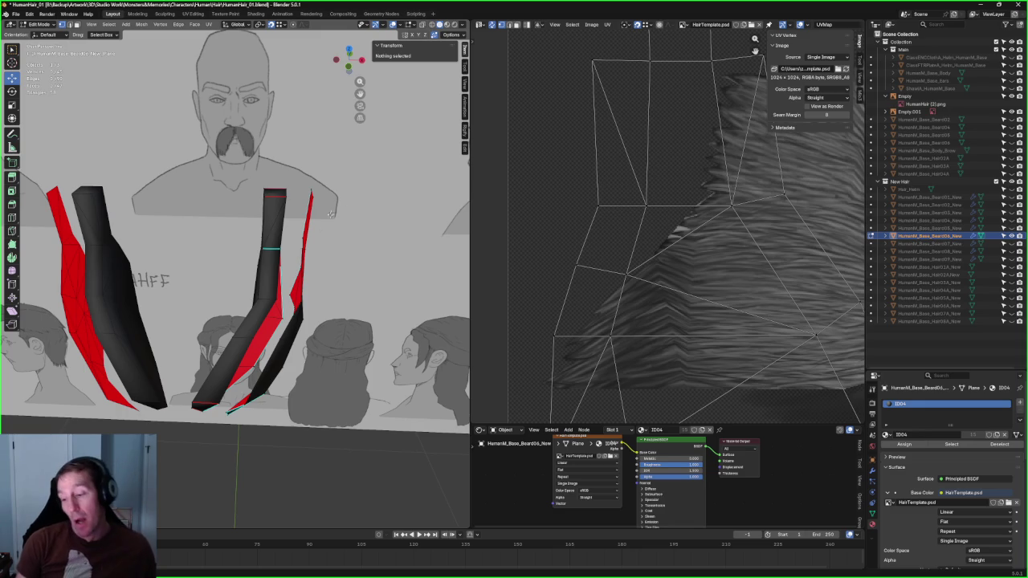
# Step: Switch to the right side view and unhide HumanM_Base_Body to show the beard on the jaw
pyautogui.scroll(2, 341, 254)
pyautogui.keyDown('shift'); pyautogui.moveTo(340, 254); pyautogui.dragTo(265, 265, button='middle'); pyautogui.keyUp('shift')
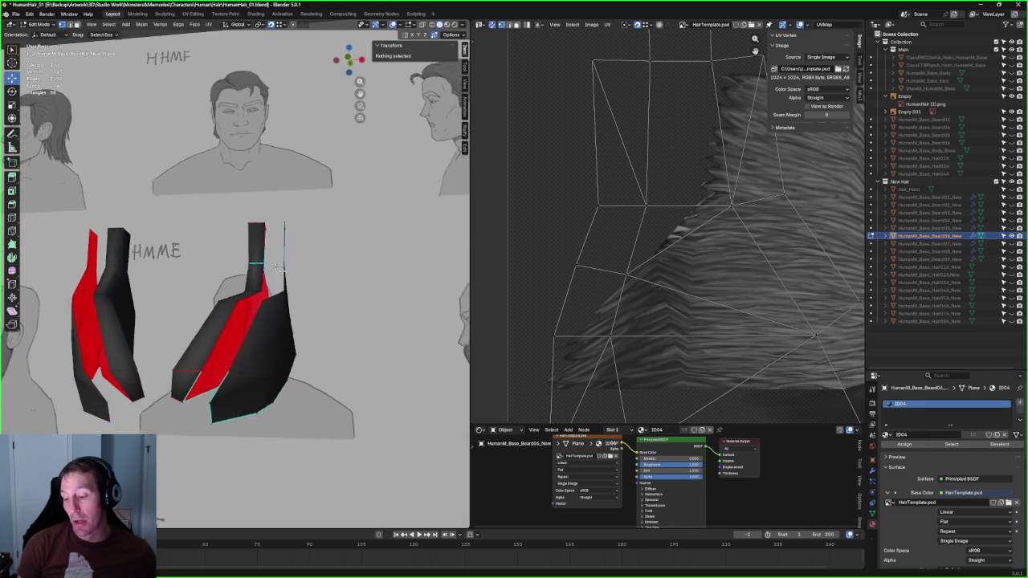
pyautogui.scroll(2, 259, 263)
pyautogui.press('KP_1')
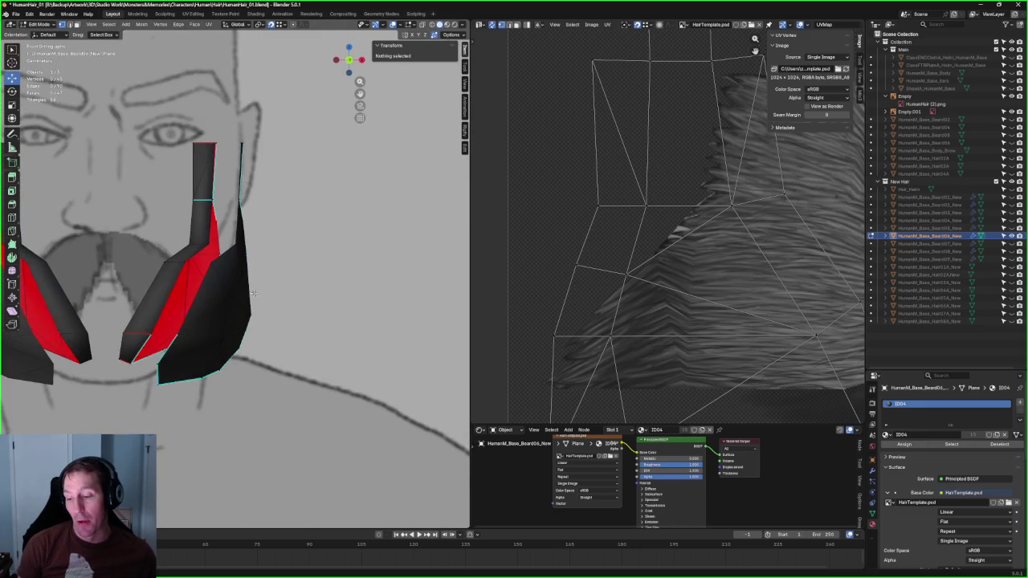
pyautogui.scroll(2, 241, 289)
pyautogui.moveTo(224, 282); pyautogui.dragTo(263, 250, button='middle')
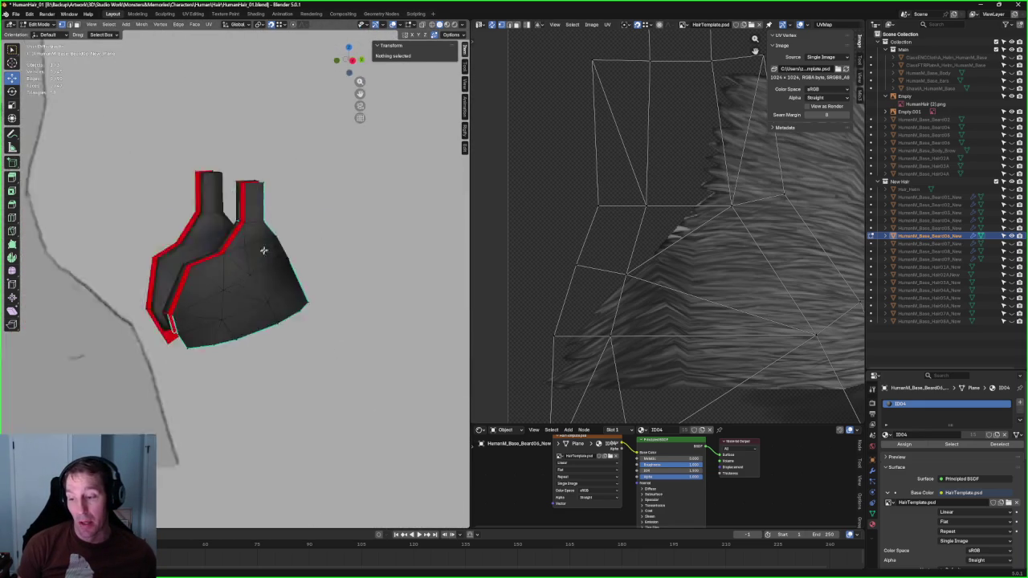
pyautogui.press('KP_1')
pyautogui.moveTo(252, 287); pyautogui.dragTo(265, 265, button='middle')
pyautogui.press('KP_3')
pyautogui.scroll(-3, 315, 266)
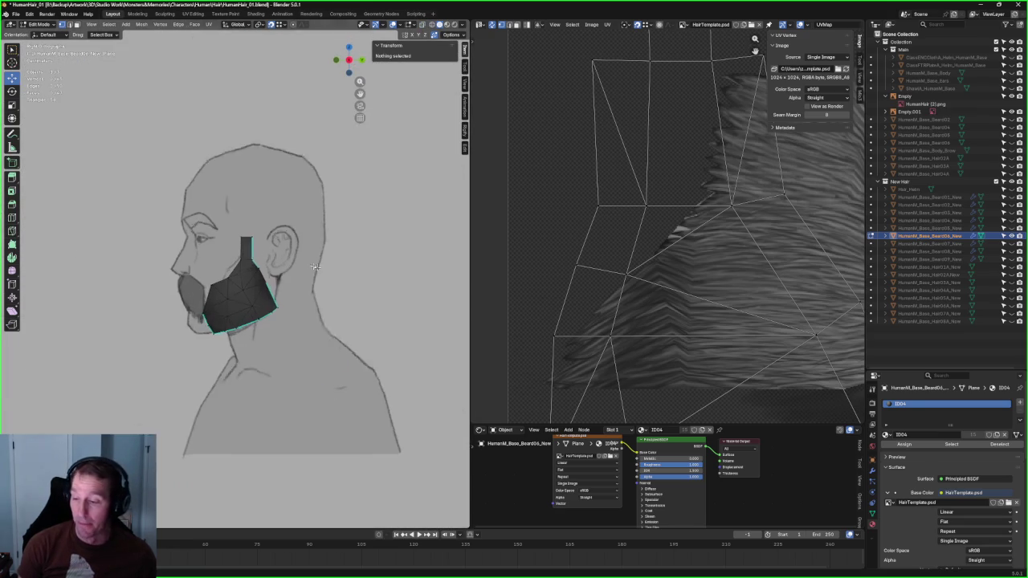
pyautogui.scroll(-1, 315, 267)
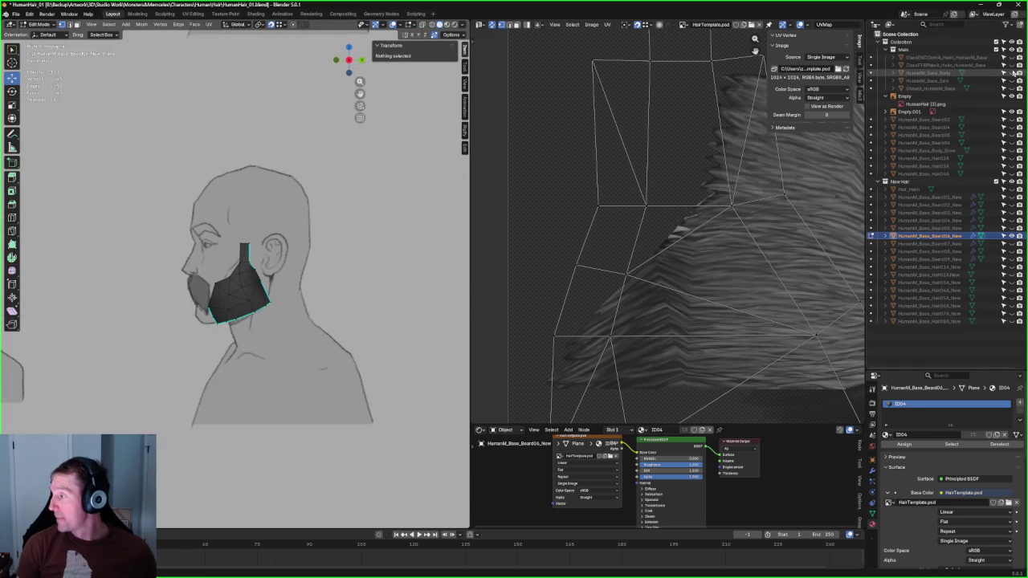
pyautogui.click(1011, 73)
pyautogui.scroll(3, 149, 210)
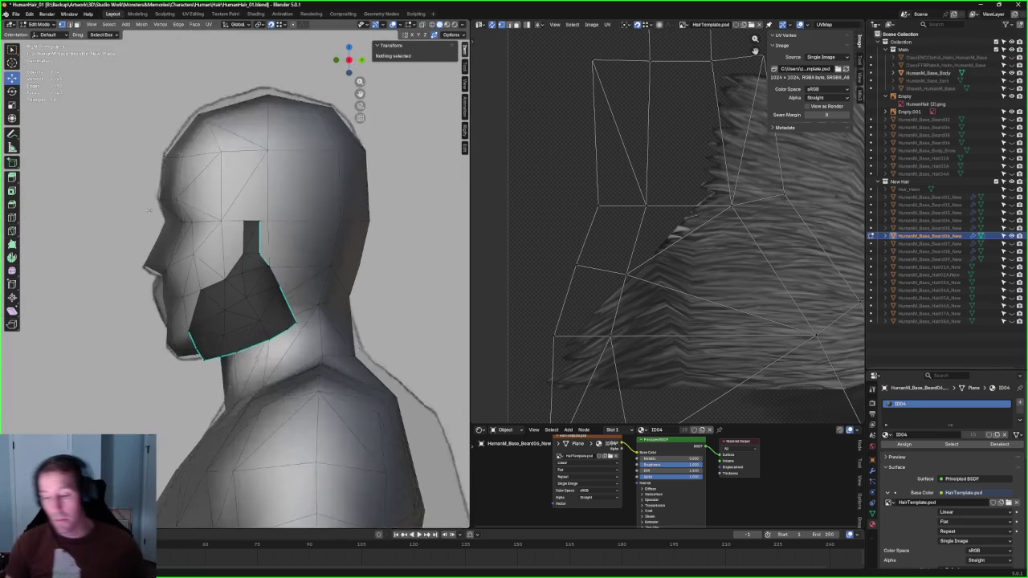
# Step: Move a beard piece vertex along the X axis toward the jaw
pyautogui.scroll(2, 148, 210)
pyautogui.scroll(2, 149, 210)
pyautogui.moveTo(148, 211)
pyautogui.mouseDown(button='middle')
pyautogui.moveTo(287, 281)
pyautogui.moveTo(322, 261)
pyautogui.moveTo(246, 307)
pyautogui.mouseUp(button='middle')
pyautogui.click(282, 278)
pyautogui.moveTo(242, 315); pyautogui.dragTo(265, 274)
pyautogui.press('g')
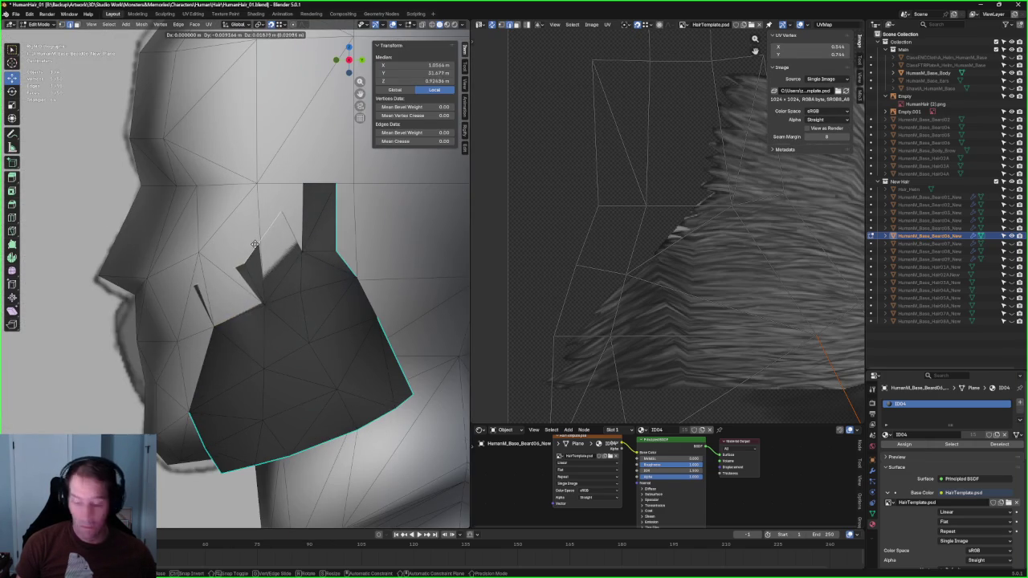
pyautogui.press('z')
pyautogui.press('x')
pyautogui.scroll(-4, 256, 225)
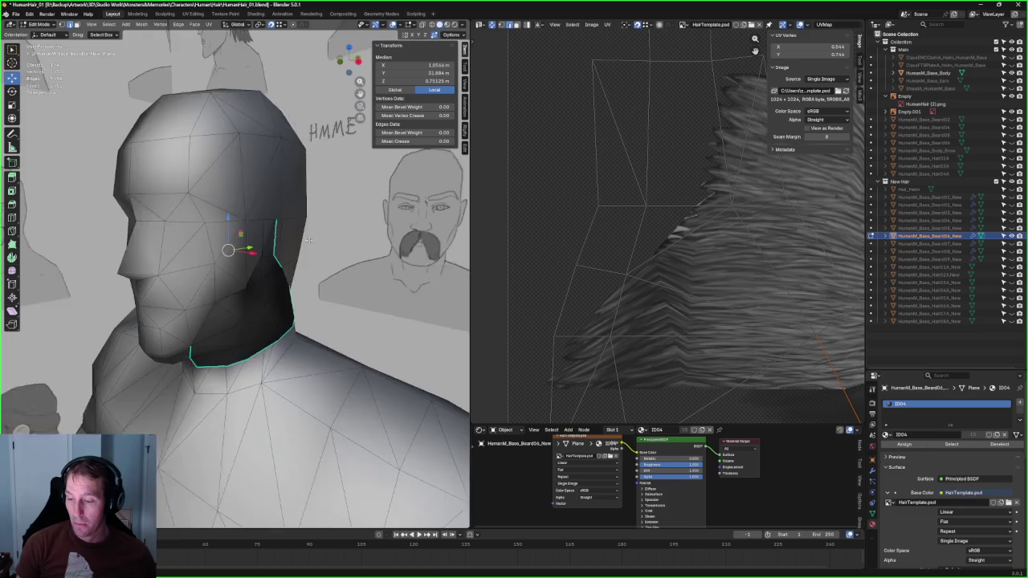
pyautogui.scroll(-1, 257, 241)
pyautogui.click(249, 252)
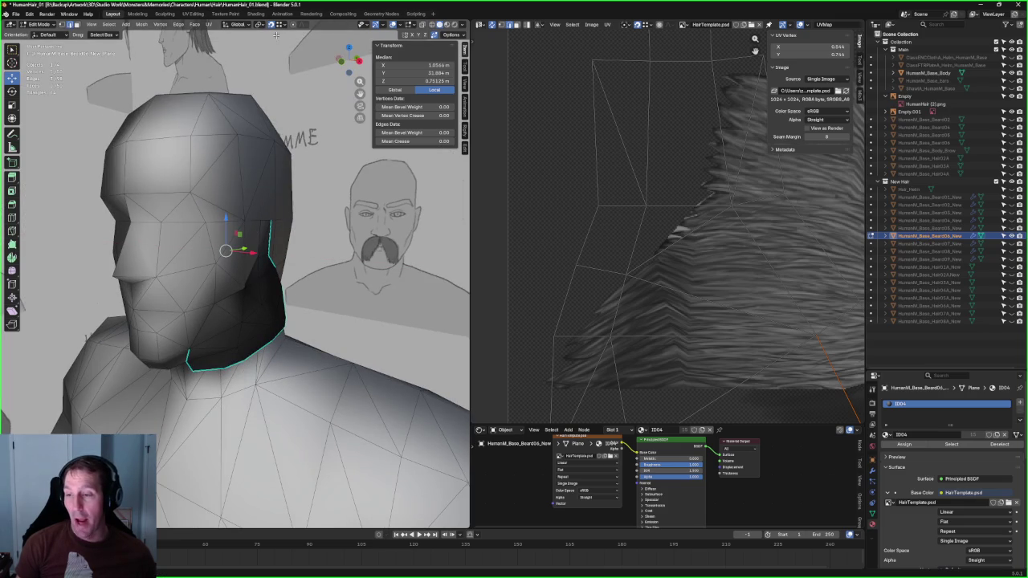
# Step: Adjust the vertex further with Y- and Z-constrained moves
pyautogui.press('g')
pyautogui.press('y')
pyautogui.click(257, 248)
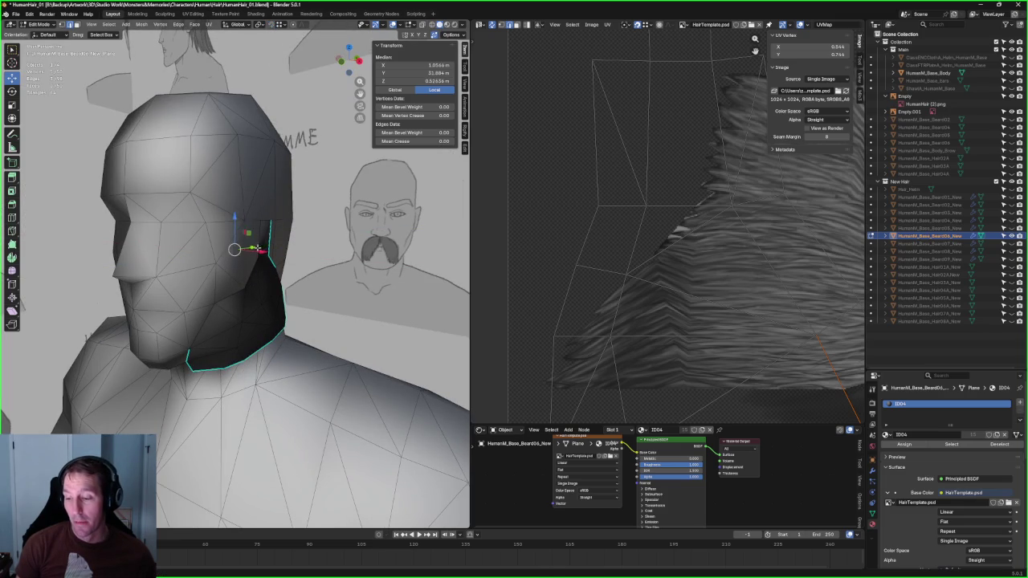
pyautogui.press('g')
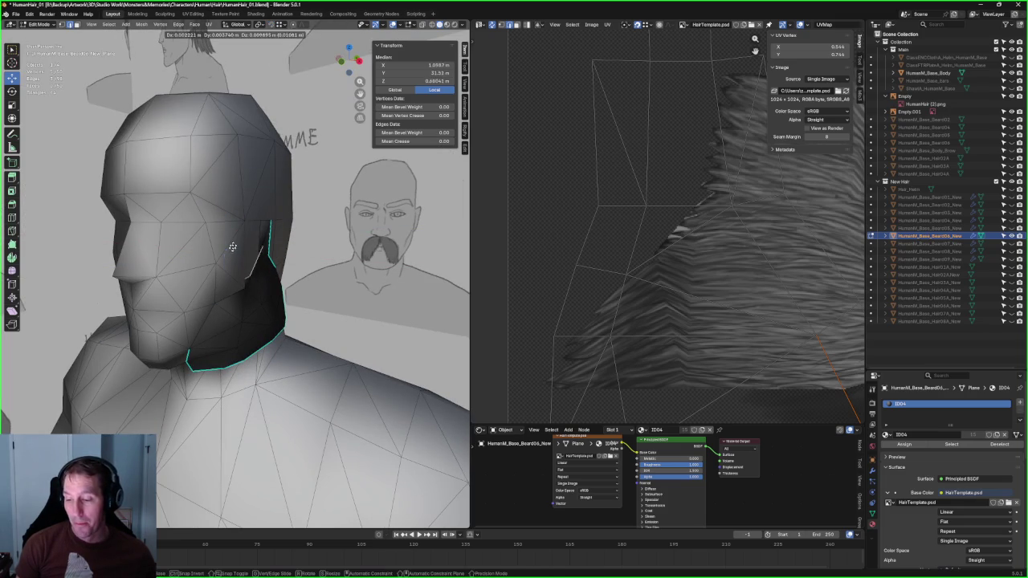
pyautogui.press('z')
pyautogui.click(238, 187)
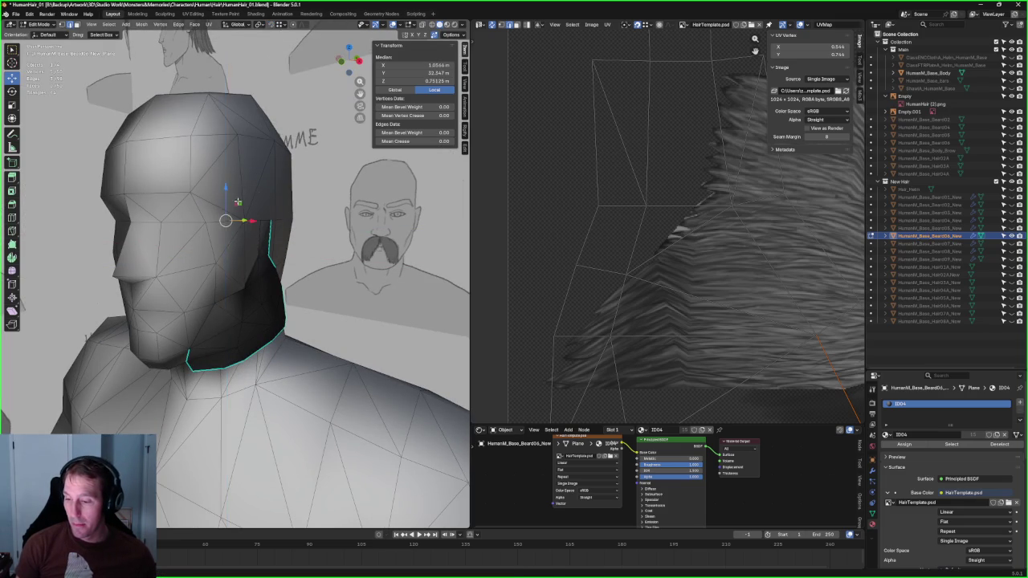
# Step: Move the beard spike's tip vertex down and to the left along the jaw
pyautogui.press('KP_3')
pyautogui.scroll(3, 248, 241)
pyautogui.scroll(3, 248, 241)
pyautogui.scroll(-5, 247, 241)
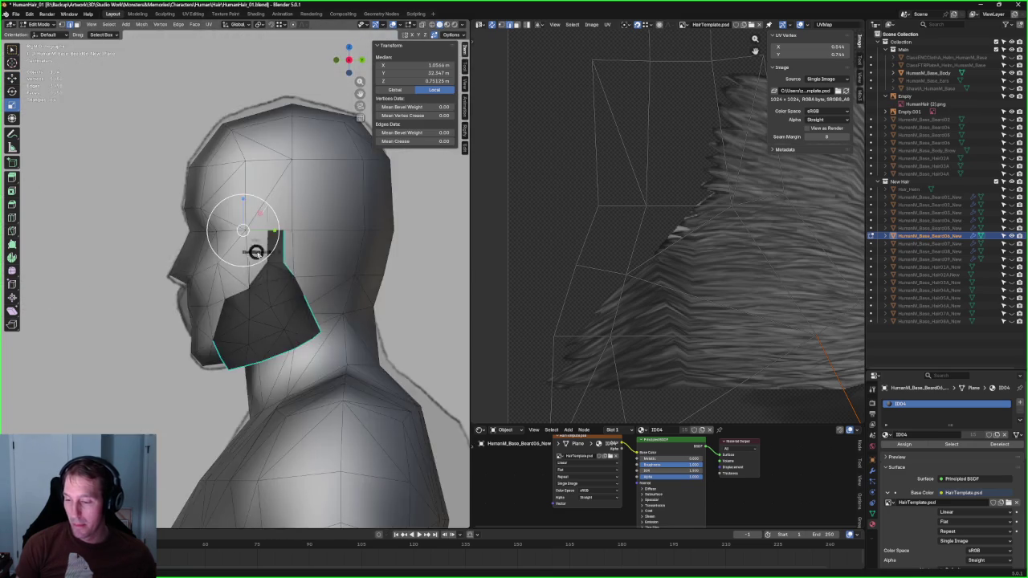
pyautogui.press('KP_1')
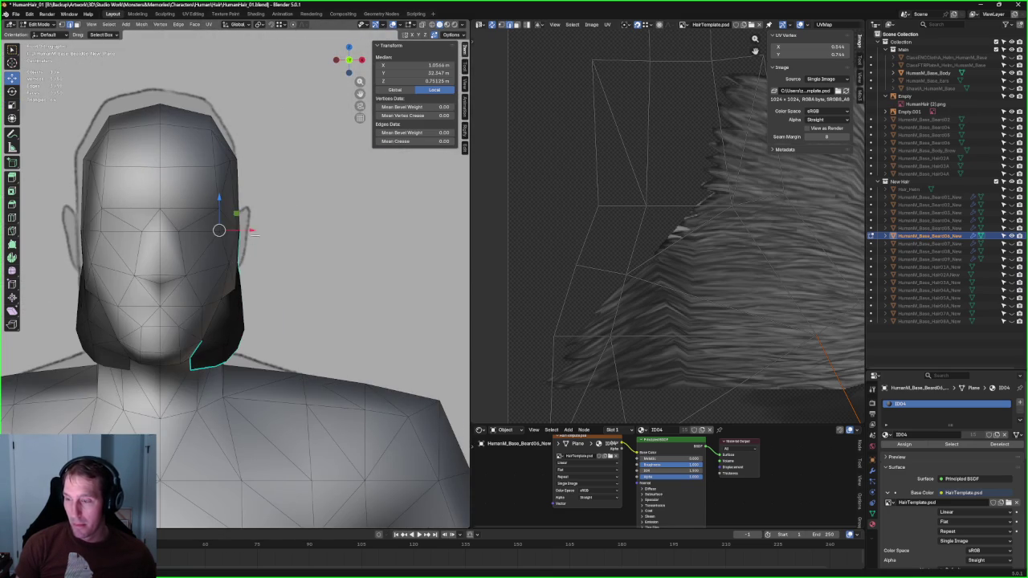
pyautogui.moveTo(250, 231); pyautogui.dragTo(287, 230, button='middle')
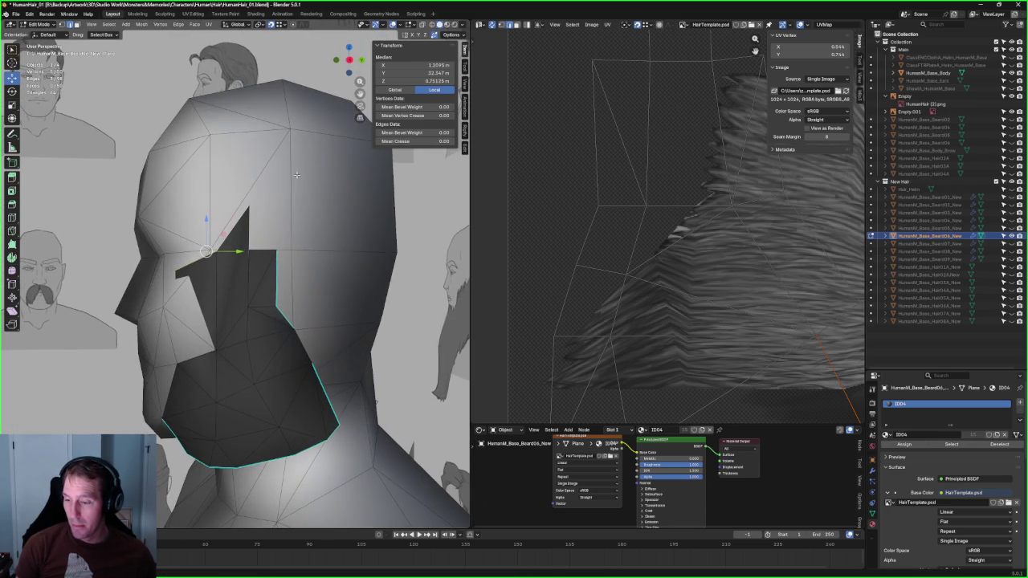
pyautogui.scroll(1, 345, 48)
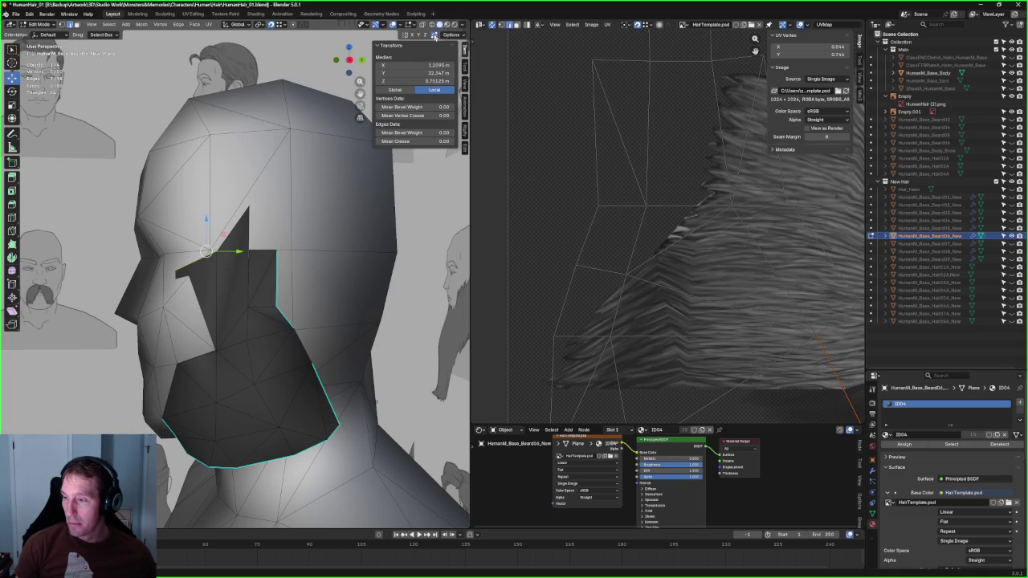
pyautogui.click(249, 207)
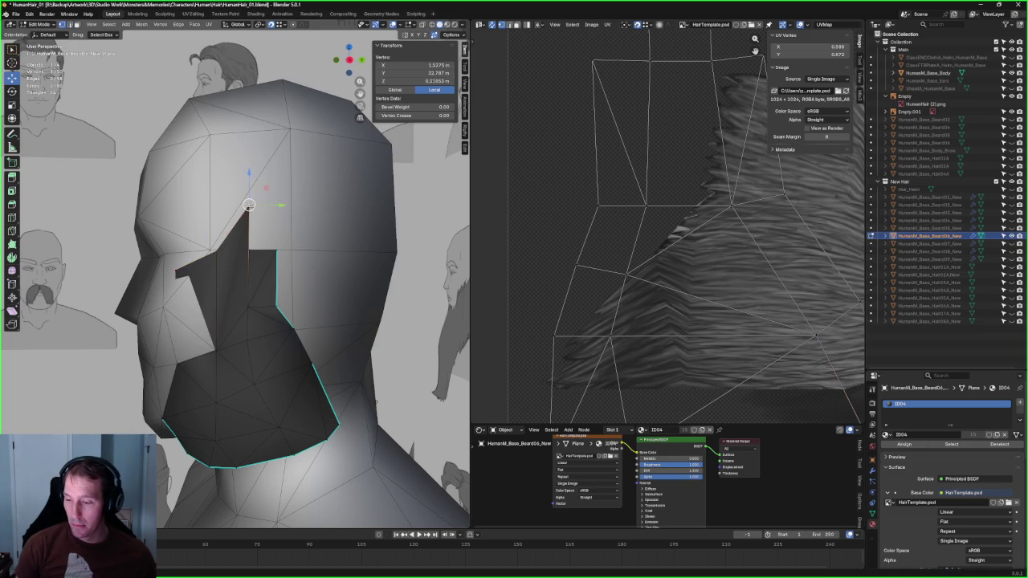
pyautogui.press('g')
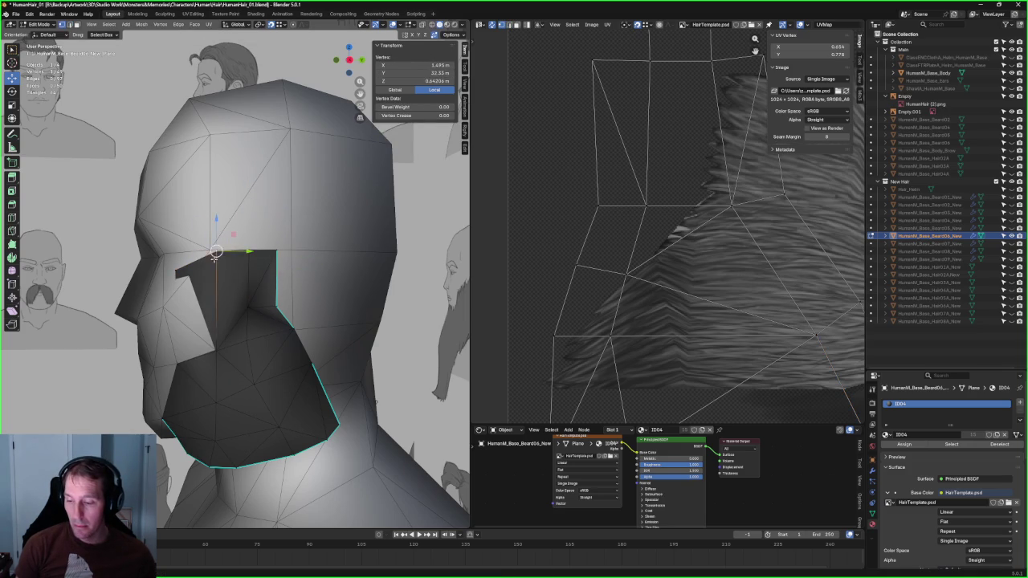
pyautogui.click(211, 250)
pyautogui.press('g')
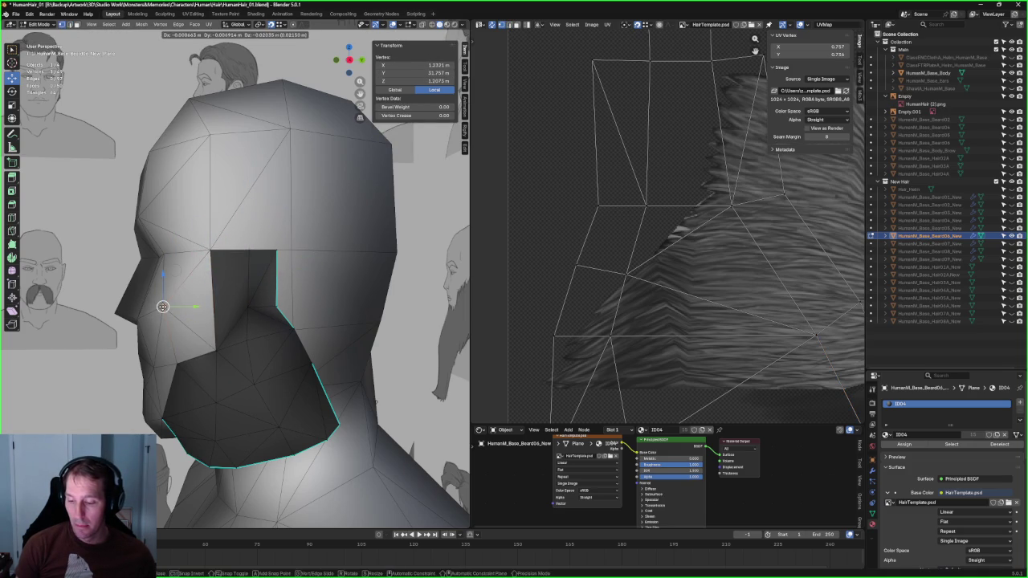
pyautogui.click(163, 306)
# Step: Select another beard vertex through X-ray and open the vertex context menu
pyautogui.hotkey('alt', 'z')
pyautogui.moveTo(223, 345); pyautogui.dragTo(217, 351, button='middle')
pyautogui.click(217, 351)
pyautogui.hotkey('alt', 'z')
pyautogui.rightClick(217, 351)
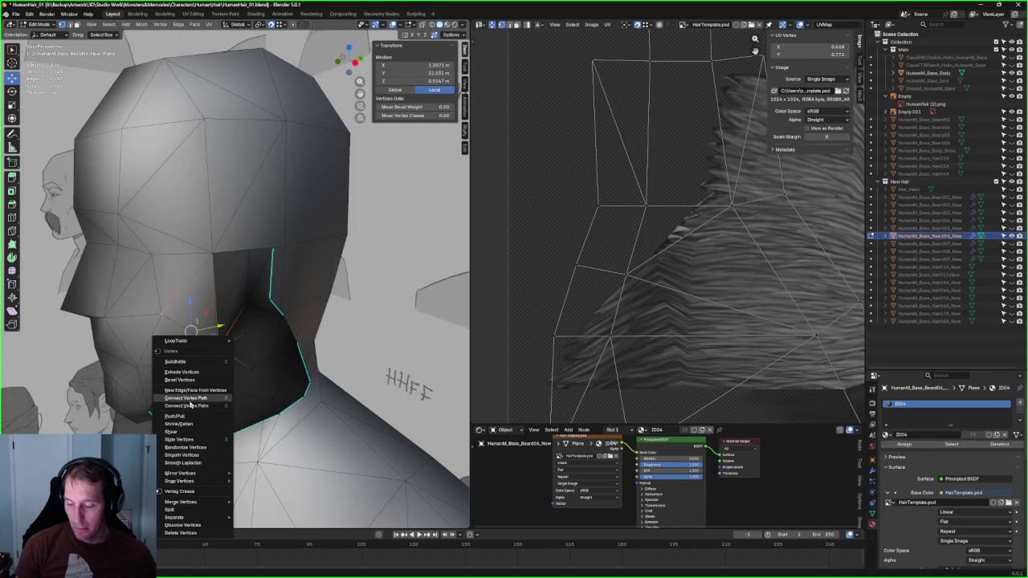
# Step: Connect the selected vertices with an edge, then pick the lower and upper corner vertices in see-through side view
pyautogui.click(194, 400)
pyautogui.moveTo(193, 399); pyautogui.dragTo(204, 288, button='middle')
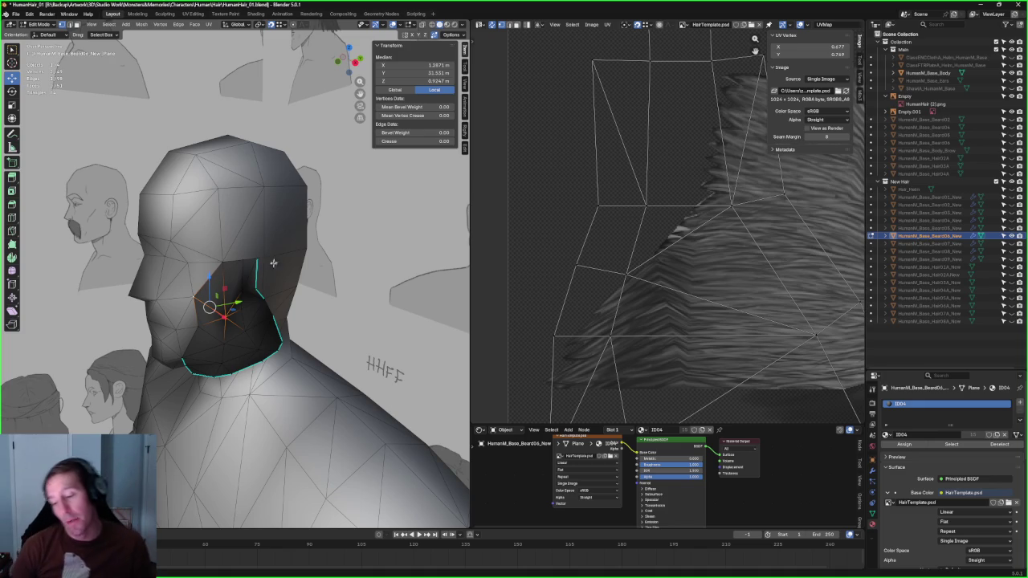
pyautogui.scroll(2, 273, 263)
pyautogui.scroll(2, 273, 263)
pyautogui.press('KP_3')
pyautogui.scroll(3, 268, 253)
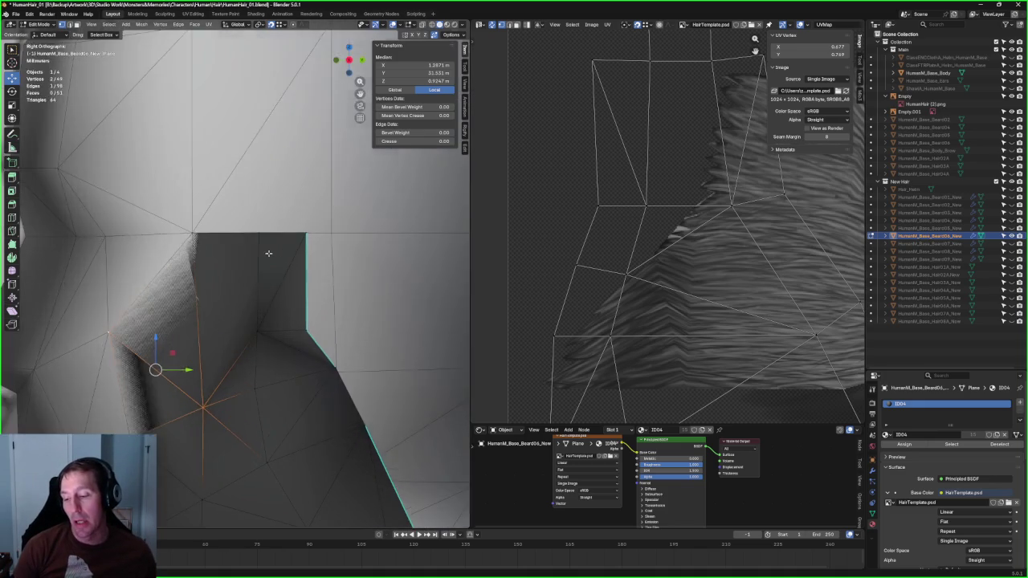
pyautogui.hotkey('alt', 'z')
pyautogui.click(248, 343)
pyautogui.keyDown('shift'); pyautogui.click(186, 237); pyautogui.keyUp('shift')
# Step: Add a new vertex near the sideburn corner and fill a face between the selected vertices
pyautogui.keyDown('ctrl'); pyautogui.rightClick(193, 242); pyautogui.keyUp('ctrl')
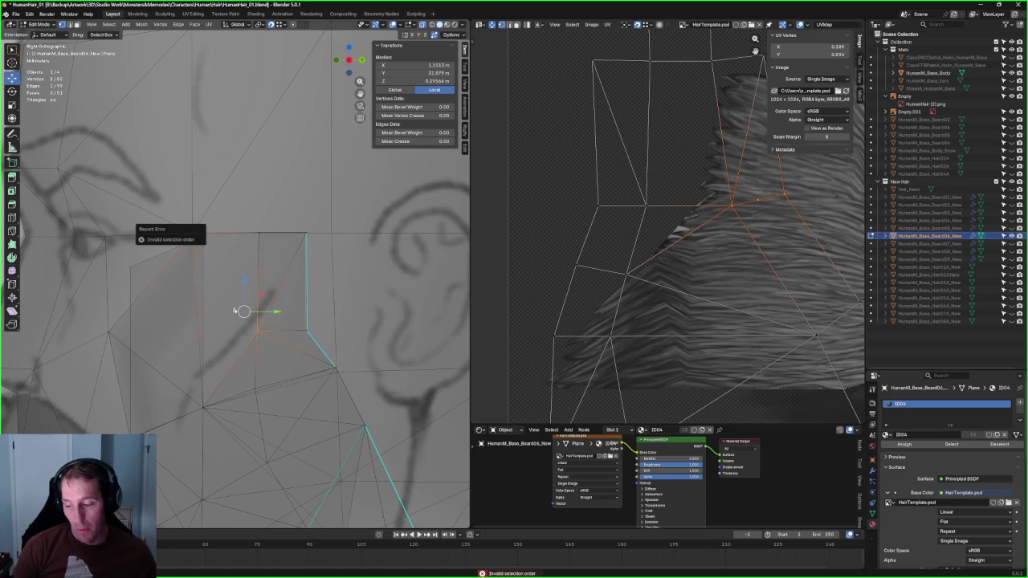
pyautogui.rightClick(252, 333)
pyautogui.press('Escape')
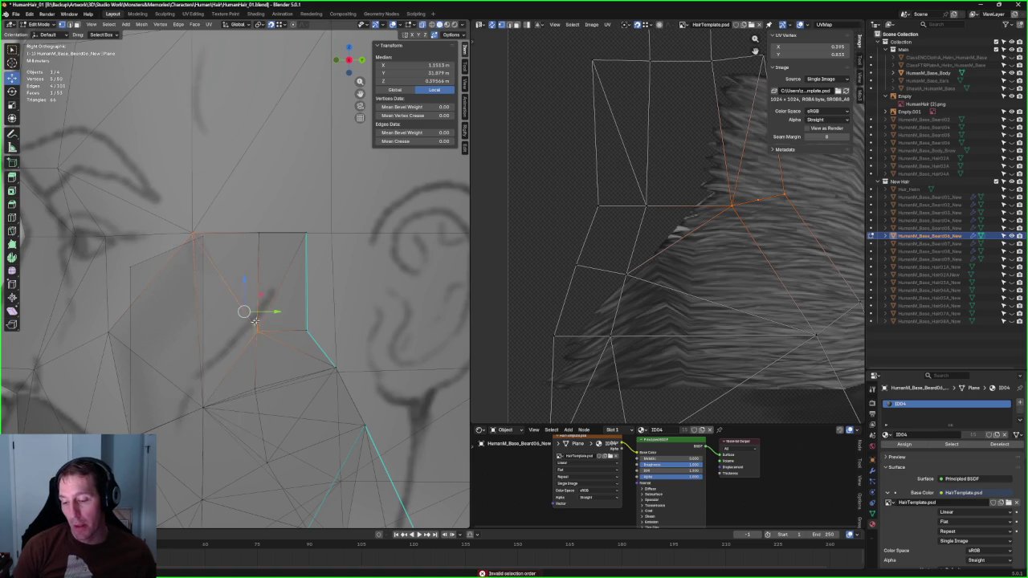
pyautogui.press('f')
pyautogui.hotkey('alt', 'z')
pyautogui.scroll(-4, 265, 215)
pyautogui.scroll(3, 265, 216)
# Step: Select the new corner vertex and line it up for an X-axis slide
pyautogui.click(202, 231)
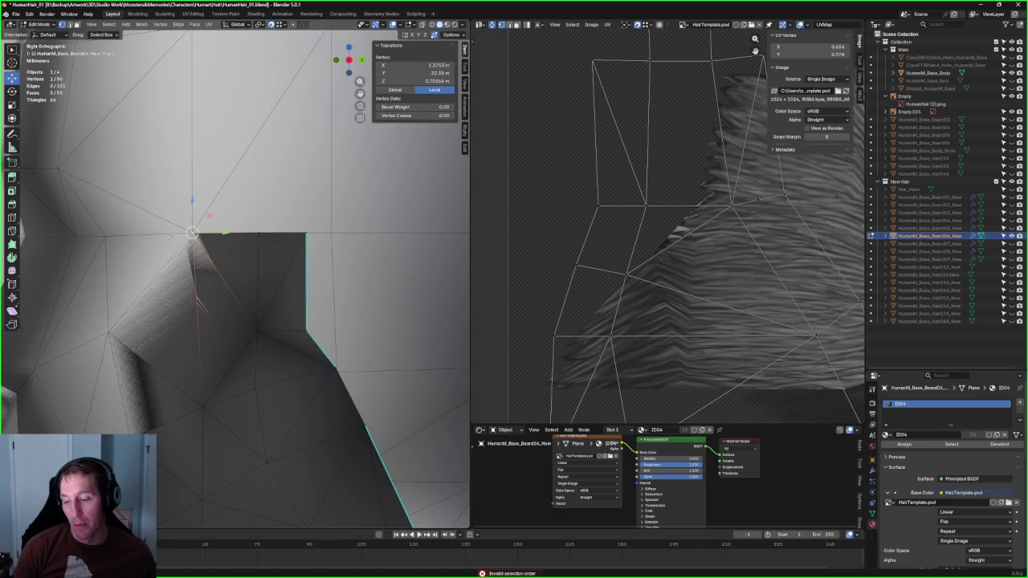
pyautogui.scroll(3, 241, 250)
pyautogui.moveTo(265, 96)
pyautogui.mouseDown(button='middle')
pyautogui.moveTo(248, 142)
pyautogui.moveTo(480, 57)
pyautogui.mouseUp(button='middle')
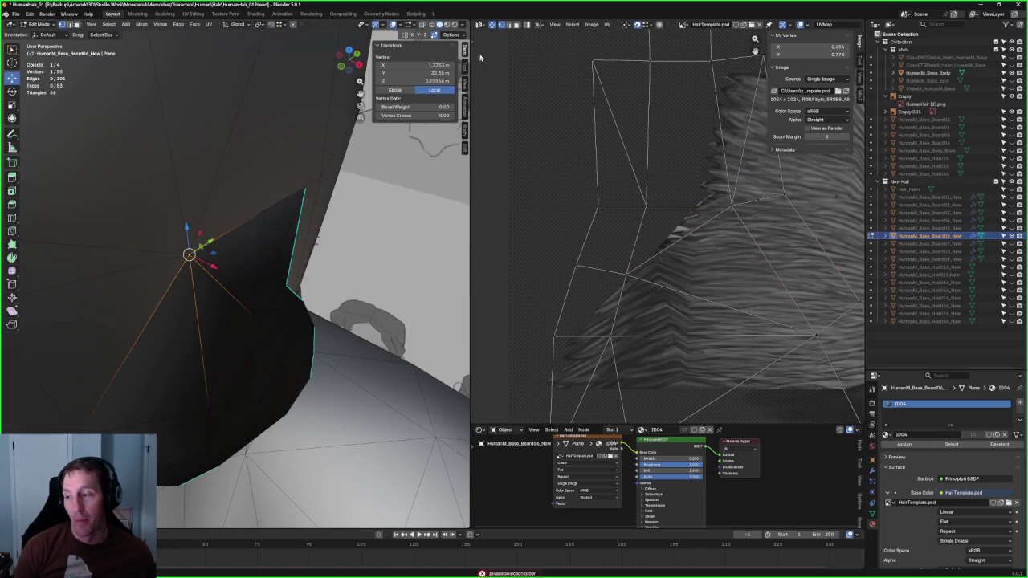
pyautogui.moveTo(218, 278)
pyautogui.mouseDown(button='middle')
pyautogui.moveTo(284, 254)
pyautogui.moveTo(188, 234)
pyautogui.moveTo(271, 276)
pyautogui.mouseUp(button='middle')
pyautogui.press('g')
pyautogui.press('x')
pyautogui.press('Escape')
pyautogui.scroll(3, 265, 266)
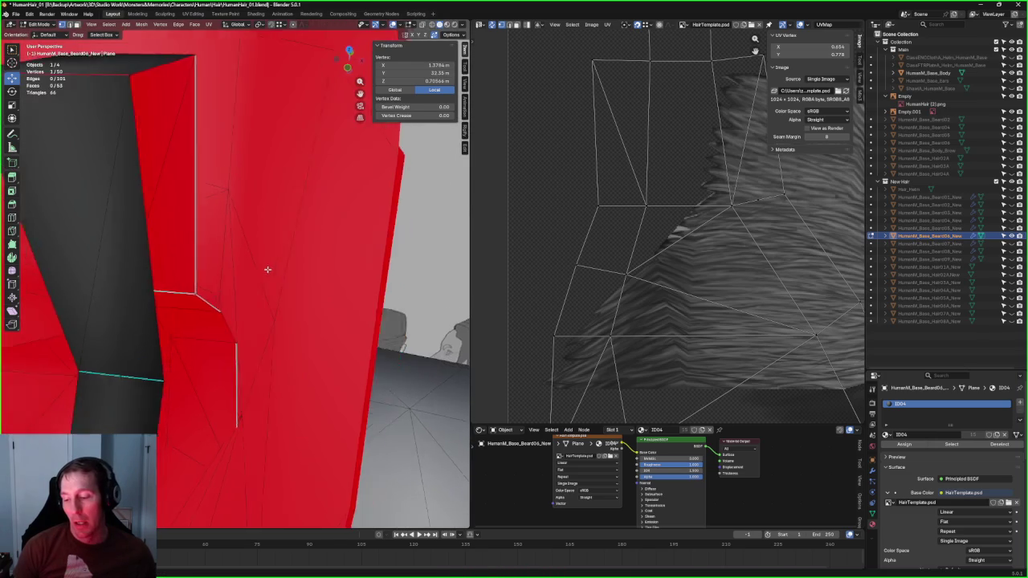
pyautogui.scroll(2, 240, 259)
pyautogui.scroll(-2, 240, 260)
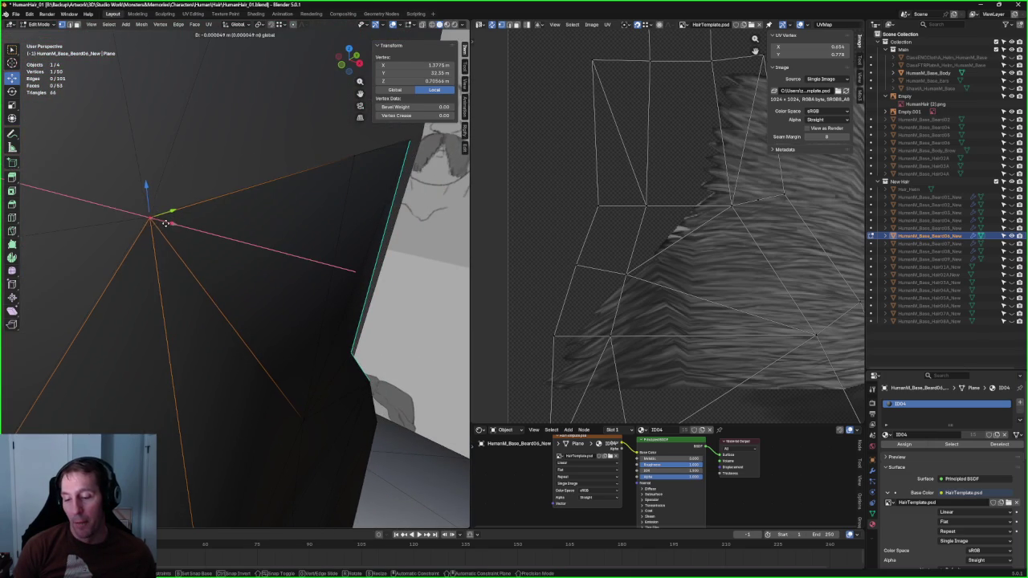
pyautogui.moveTo(157, 228)
pyautogui.mouseDown(button='middle')
pyautogui.moveTo(220, 238)
pyautogui.moveTo(147, 258)
pyautogui.moveTo(216, 254)
pyautogui.moveTo(234, 155)
pyautogui.moveTo(235, 272)
pyautogui.mouseUp(button='middle')
pyautogui.press('`')
# Step: Slide the corner vertex along X into place and select an edge on the beard's top
pyautogui.moveTo(199, 281); pyautogui.dragTo(210, 283)
pyautogui.moveTo(209, 283)
pyautogui.mouseDown(button='middle')
pyautogui.moveTo(243, 310)
pyautogui.moveTo(189, 293)
pyautogui.moveTo(197, 307)
pyautogui.mouseUp(button='middle')
pyautogui.moveTo(197, 308); pyautogui.dragTo(217, 315)
pyautogui.moveTo(217, 316)
pyautogui.mouseDown(button='middle')
pyautogui.moveTo(211, 215)
pyautogui.moveTo(252, 202)
pyautogui.moveTo(223, 229)
pyautogui.moveTo(264, 288)
pyautogui.mouseUp(button='middle')
pyautogui.keyDown('shift'); pyautogui.click(246, 213); pyautogui.keyUp('shift')
pyautogui.keyDown('shift'); pyautogui.click(223, 248); pyautogui.keyUp('shift')
# Step: Extrude the beard's top edge into a new face and frame the extruded vertices
pyautogui.press('e')
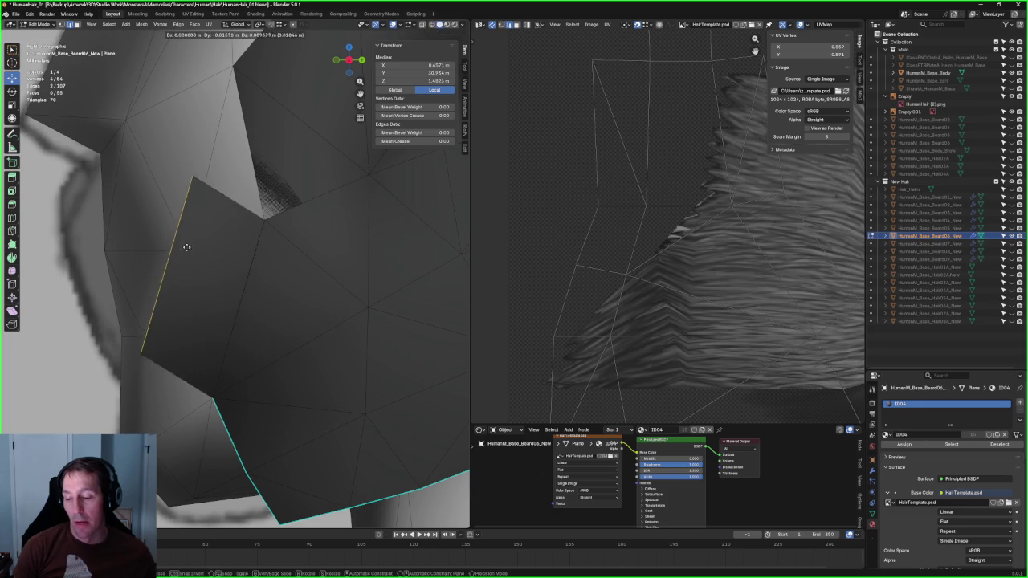
pyautogui.press('Escape')
pyautogui.hotkey('ctrl', 'z')
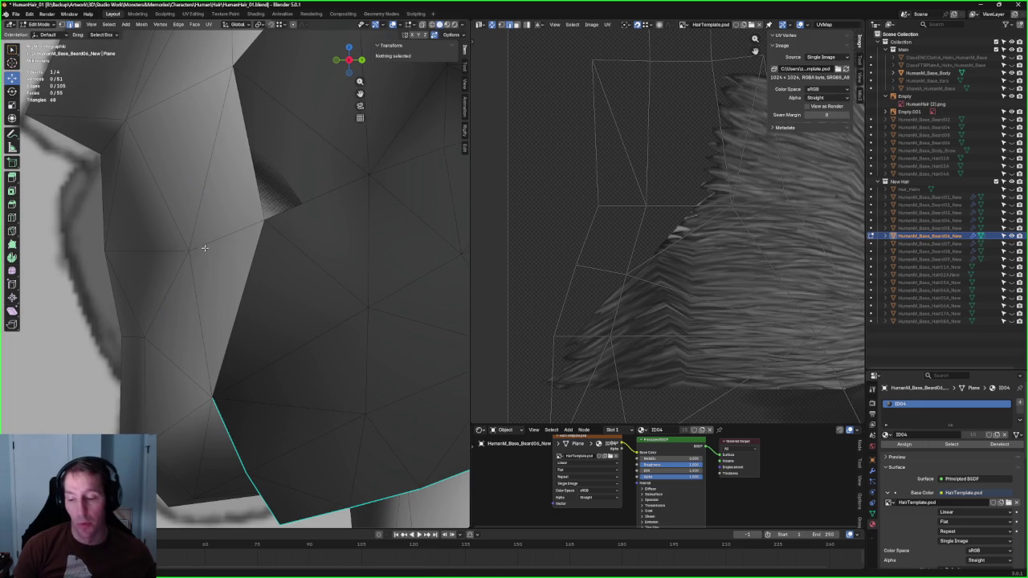
pyautogui.hotkey('ctrl', 'shift', 'z')
pyautogui.scroll(-3, 199, 253)
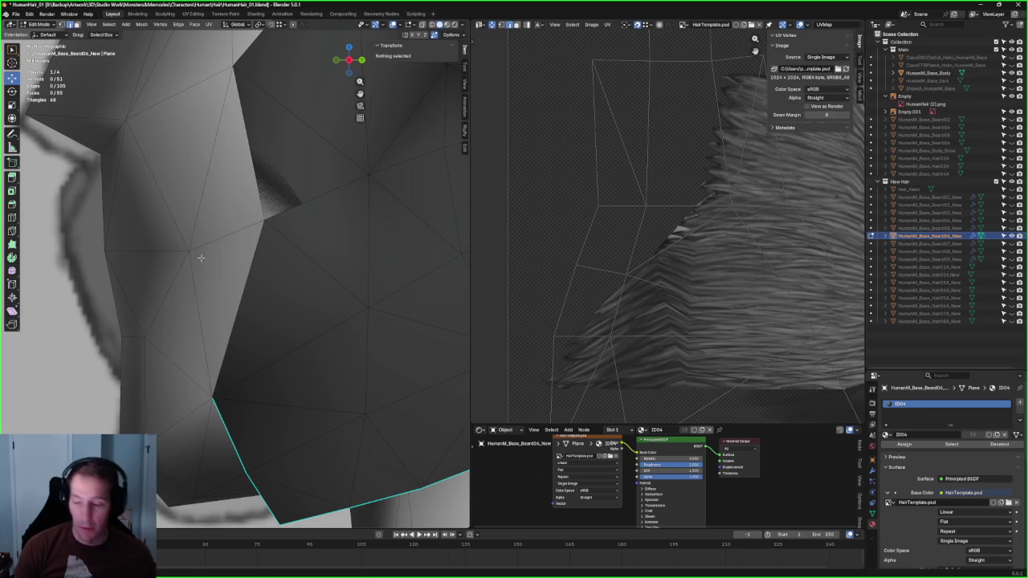
pyautogui.scroll(-4, 201, 257)
pyautogui.scroll(-3, 205, 265)
pyautogui.hotkey('alt', 'z')
pyautogui.hotkey('alt', 'a')
pyautogui.moveTo(207, 269)
pyautogui.mouseDown(button='middle')
pyautogui.moveTo(224, 247)
pyautogui.moveTo(240, 280)
pyautogui.moveTo(262, 279)
pyautogui.mouseUp(button='middle')
pyautogui.hotkey('ctrl', 'z')
pyautogui.press('KP_Decimal')
pyautogui.hotkey('alt', 'z')
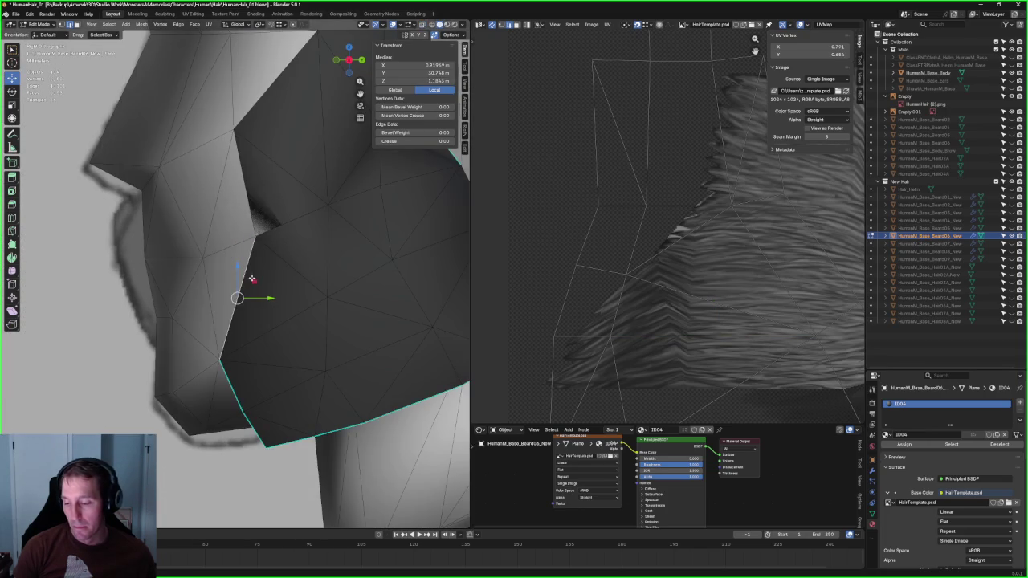
# Step: Move the extruded vertices along the jaw and select the cheek-notch corner vertex
pyautogui.press('g')
pyautogui.click(224, 247)
pyautogui.click(225, 247)
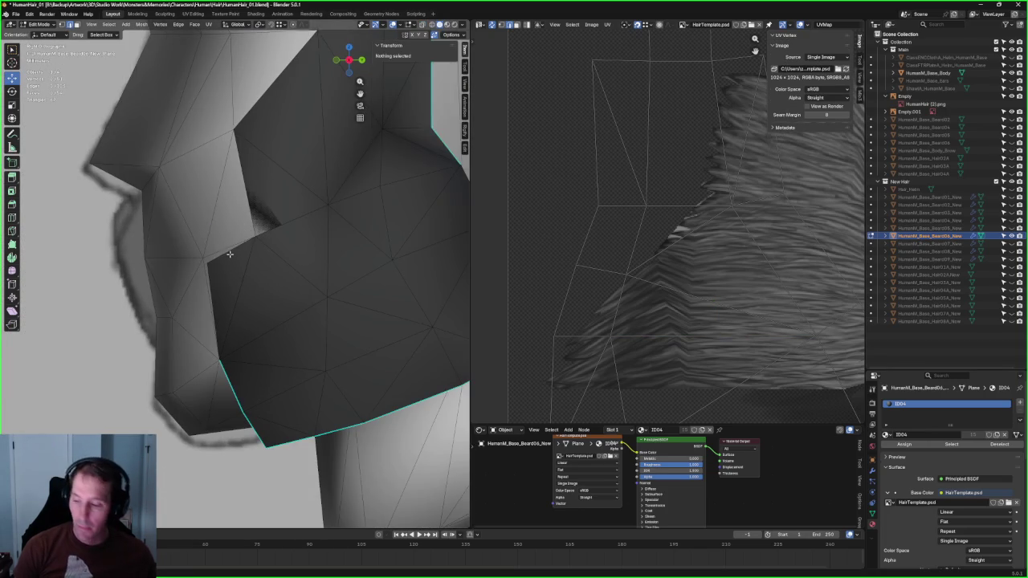
pyautogui.scroll(3, 265, 241)
pyautogui.keyDown('shift'); pyautogui.click(289, 239); pyautogui.keyUp('shift')
pyautogui.moveTo(189, 46)
pyautogui.mouseDown(button='middle')
pyautogui.moveTo(280, 211)
pyautogui.moveTo(294, 273)
pyautogui.mouseUp(button='middle')
pyautogui.hotkey('alt', 'a')
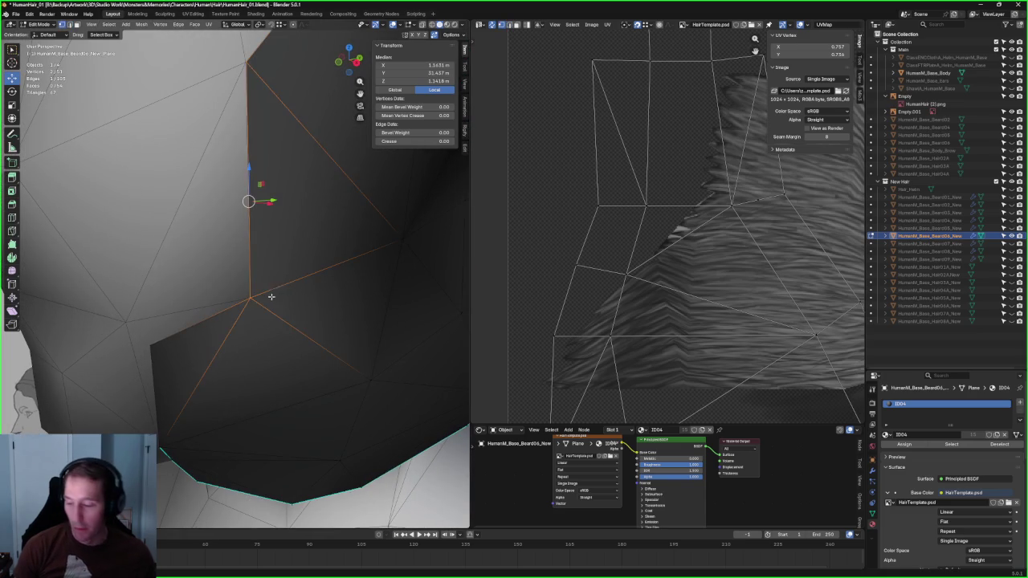
pyautogui.click(252, 296)
pyautogui.moveTo(253, 297)
pyautogui.mouseDown(button='middle')
pyautogui.moveTo(265, 305)
pyautogui.moveTo(248, 314)
pyautogui.moveTo(200, 281)
pyautogui.moveTo(238, 292)
pyautogui.moveTo(321, 287)
pyautogui.moveTo(273, 313)
pyautogui.moveTo(265, 337)
pyautogui.moveTo(320, 297)
pyautogui.moveTo(268, 347)
pyautogui.moveTo(212, 260)
pyautogui.moveTo(238, 368)
pyautogui.moveTo(248, 322)
pyautogui.moveTo(221, 319)
pyautogui.mouseUp(button='middle')
pyautogui.scroll(-3, 201, 289)
pyautogui.hotkey('alt', 'z')
pyautogui.hotkey('alt', 'z')
pyautogui.scroll(5, 211, 260)
# Step: Rip the mesh at the notch vertex and move the ripped tip to close the gap
pyautogui.keyDown('shift'); pyautogui.click(241, 359); pyautogui.keyUp('shift')
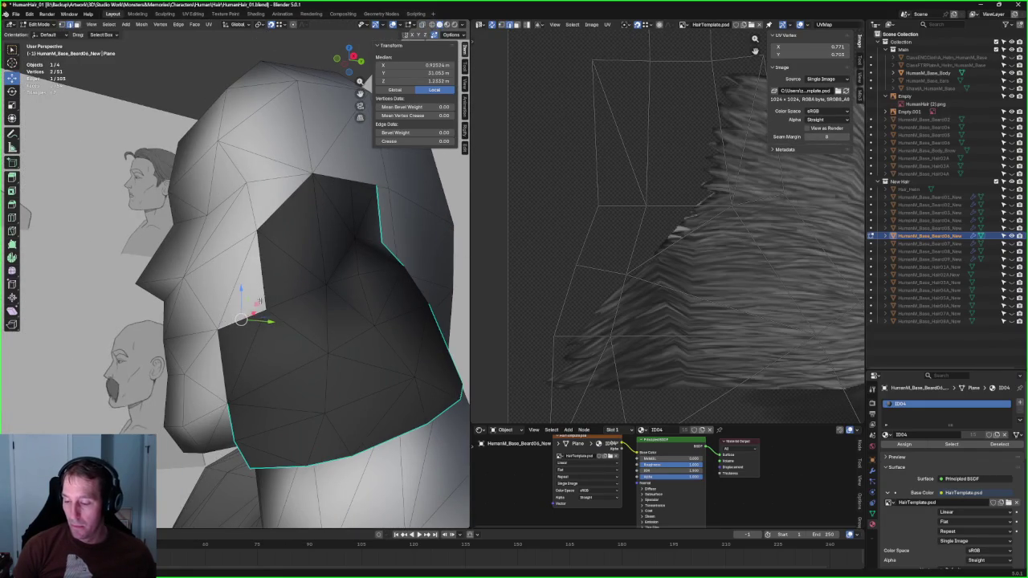
pyautogui.press('v')
pyautogui.click(234, 239)
pyautogui.hotkey('alt', 'a')
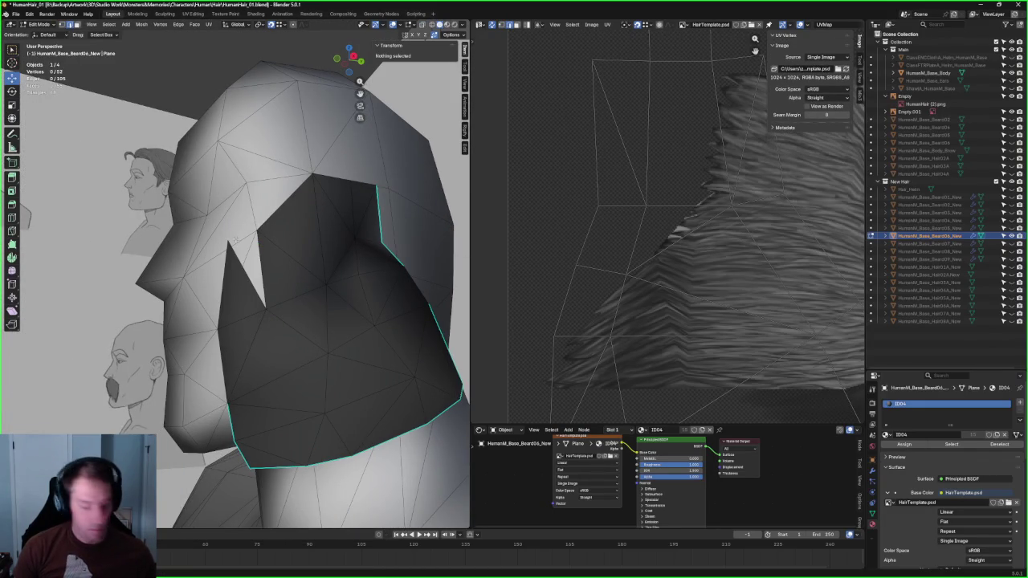
pyautogui.click(229, 239)
pyautogui.press('g')
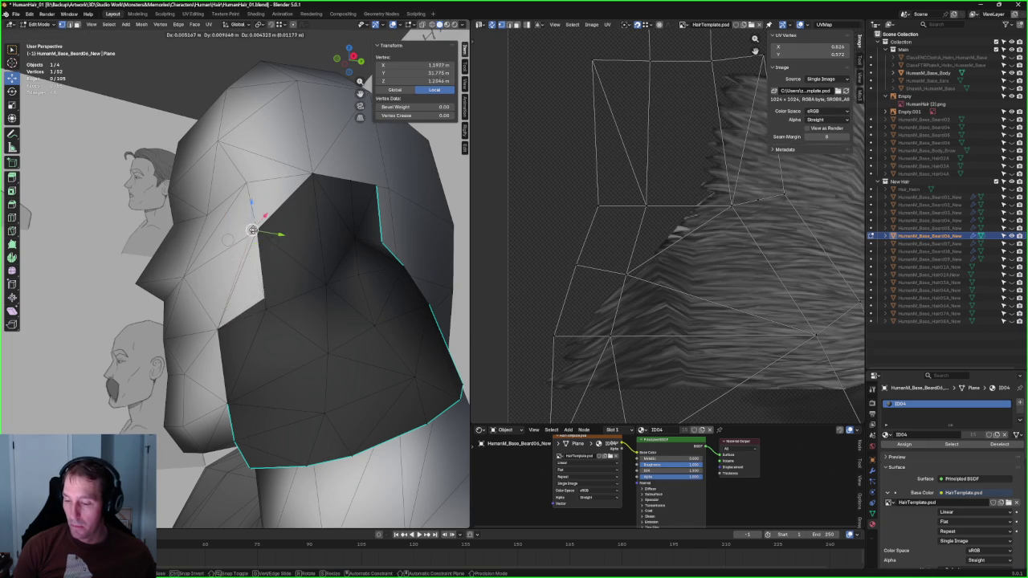
pyautogui.click(256, 230)
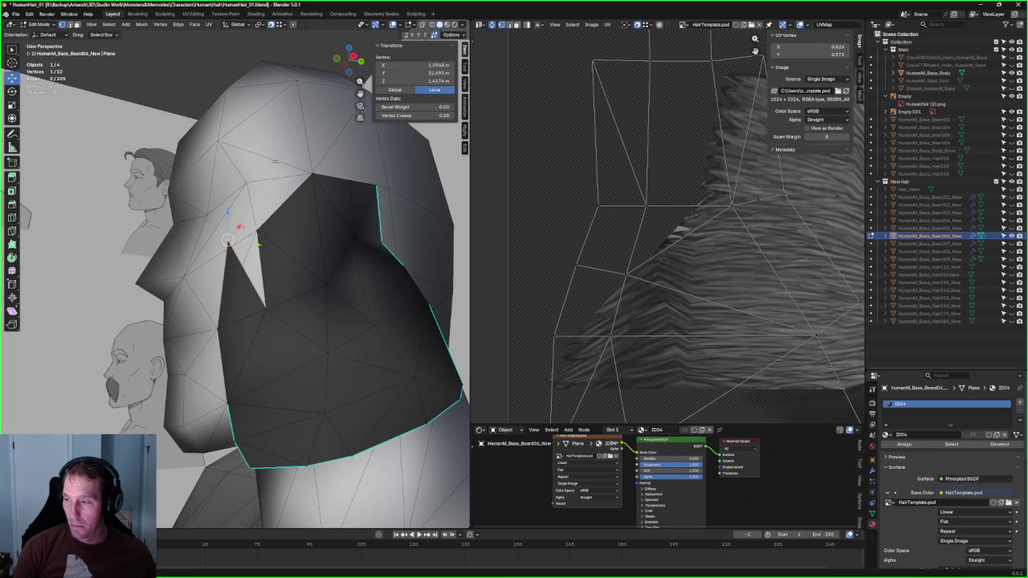
pyautogui.press('g')
pyautogui.click(264, 230)
pyautogui.hotkey('alt', 'a')
pyautogui.scroll(-3, 332, 259)
# Step: Select the whole beard mesh and run Merge by Distance
pyautogui.moveTo(332, 258)
pyautogui.mouseDown(button='middle')
pyautogui.moveTo(259, 306)
pyautogui.moveTo(239, 278)
pyautogui.moveTo(271, 264)
pyautogui.moveTo(333, 271)
pyautogui.moveTo(349, 262)
pyautogui.moveTo(270, 264)
pyautogui.moveTo(287, 282)
pyautogui.moveTo(316, 276)
pyautogui.moveTo(233, 257)
pyautogui.moveTo(289, 241)
pyautogui.moveTo(217, 20)
pyautogui.mouseUp(button='middle')
pyautogui.scroll(3, 259, 305)
pyautogui.scroll(2, 220, 303)
pyautogui.scroll(-3, 220, 302)
pyautogui.scroll(3, 240, 278)
pyautogui.scroll(3, 240, 278)
pyautogui.hotkey('alt', 'z')
pyautogui.press('a')
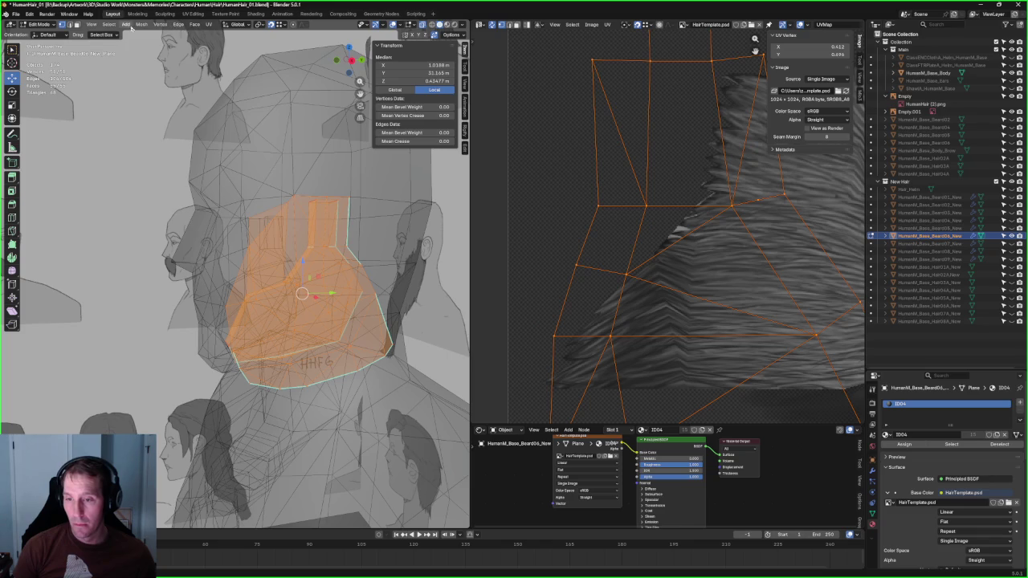
pyautogui.click(142, 24)
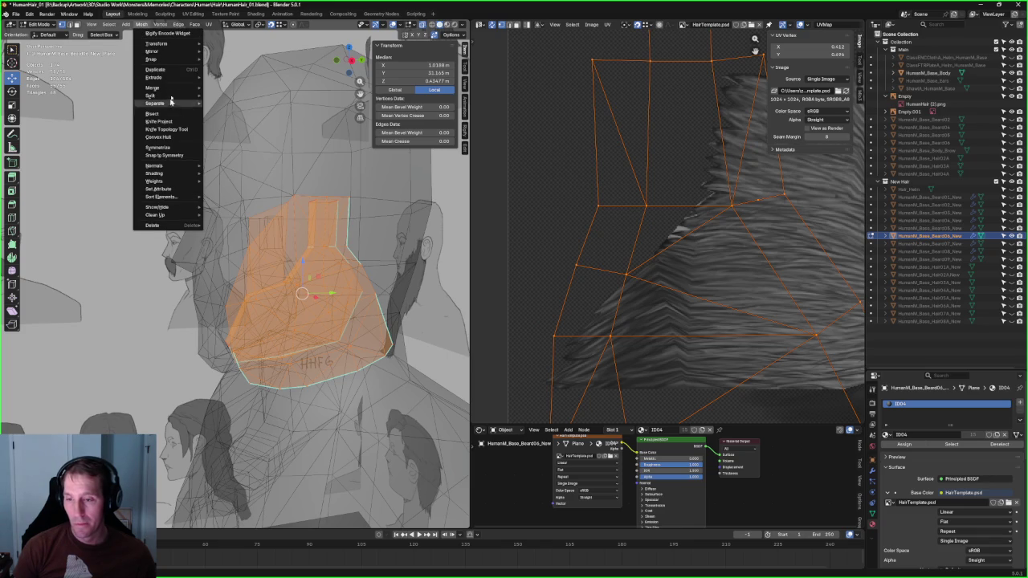
pyautogui.moveTo(152, 87)
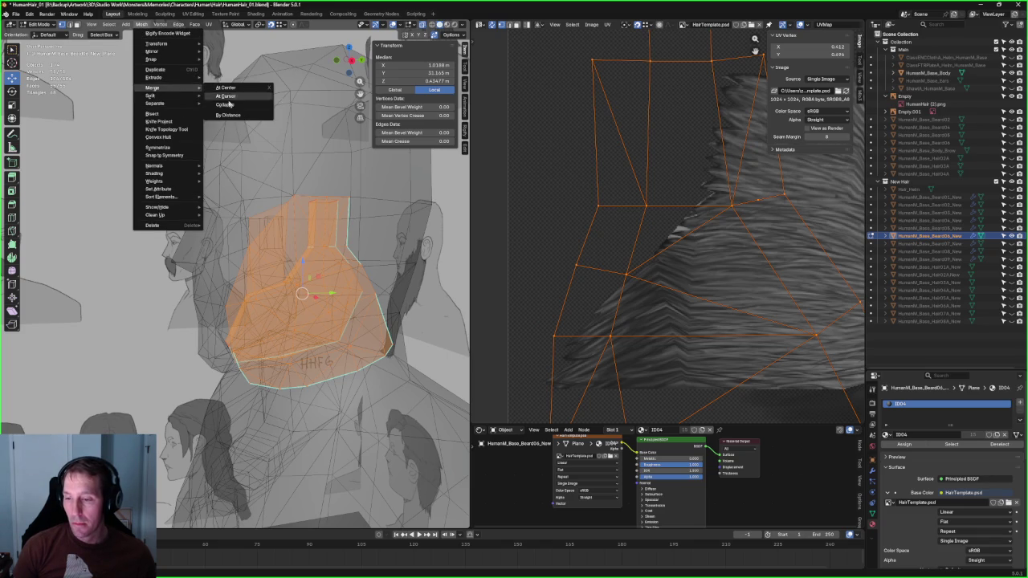
pyautogui.click(228, 115)
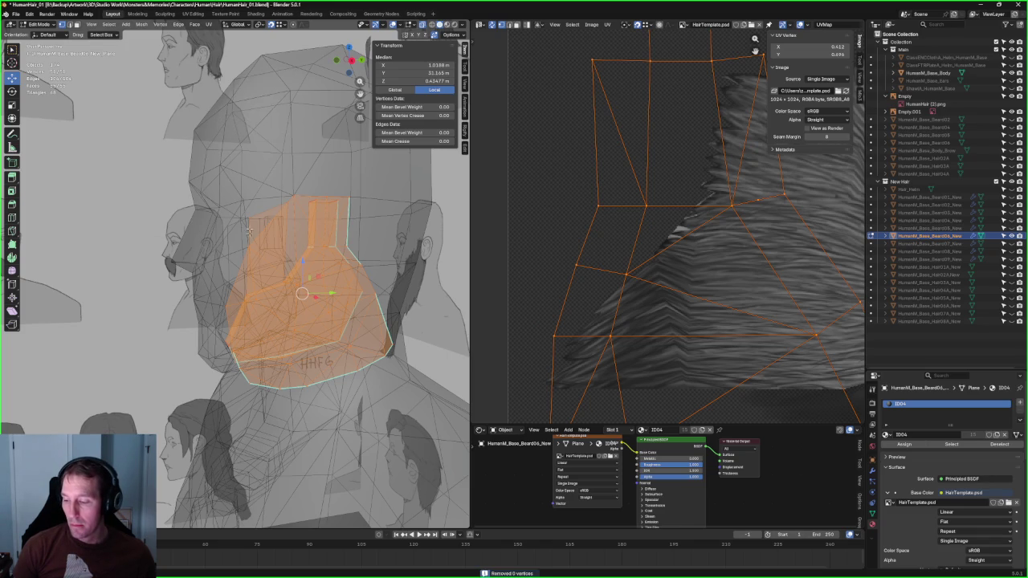
# Step: Deselect everything, check the beard from the front, and hide the head body mesh
pyautogui.click(142, 24)
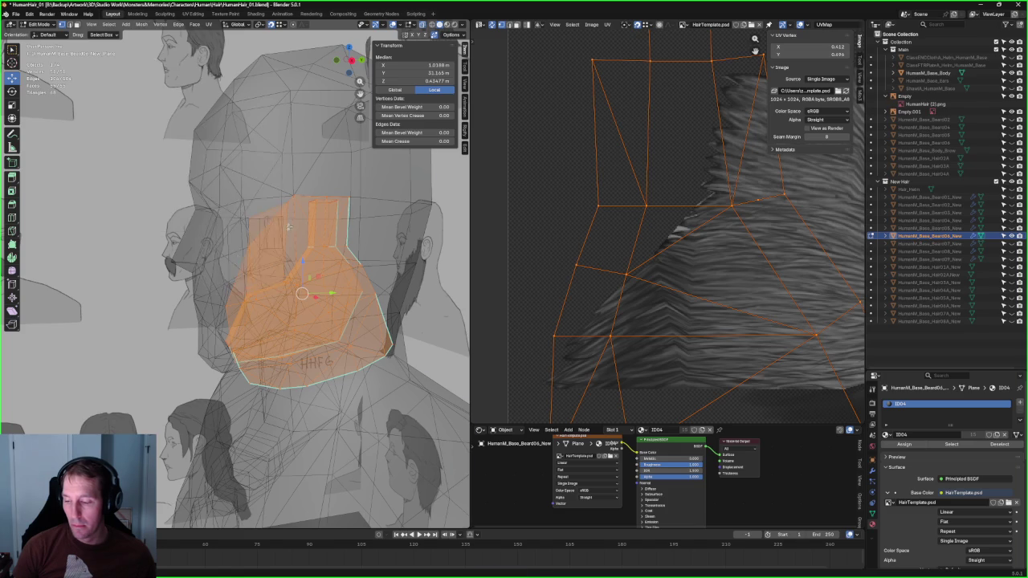
pyautogui.scroll(-4, 184, 341)
pyautogui.scroll(-4, 184, 342)
pyautogui.click(184, 342)
pyautogui.scroll(5, 245, 277)
pyautogui.moveTo(276, 294)
pyautogui.mouseDown(button='middle')
pyautogui.moveTo(360, 245)
pyautogui.moveTo(359, 276)
pyautogui.moveTo(273, 244)
pyautogui.moveTo(260, 225)
pyautogui.moveTo(285, 213)
pyautogui.moveTo(311, 230)
pyautogui.moveTo(295, 282)
pyautogui.mouseUp(button='middle')
pyautogui.scroll(3, 359, 277)
pyautogui.hotkey('alt', 'z')
pyautogui.scroll(-2, 359, 277)
pyautogui.hotkey('alt', 'z')
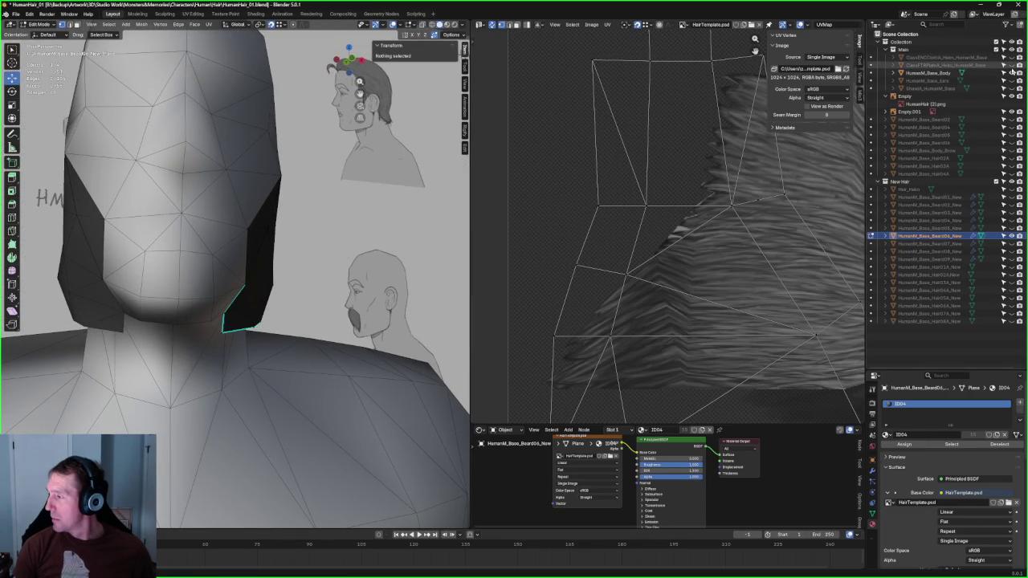
pyautogui.click(1011, 73)
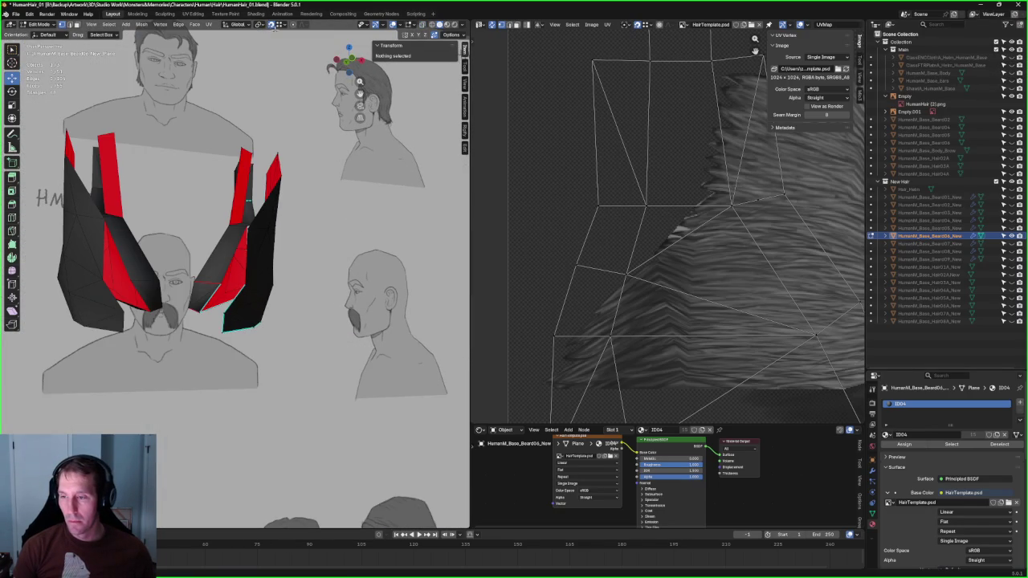
# Step: Delete a stray face from the hair card
pyautogui.moveTo(343, 271); pyautogui.dragTo(361, 296, button='middle')
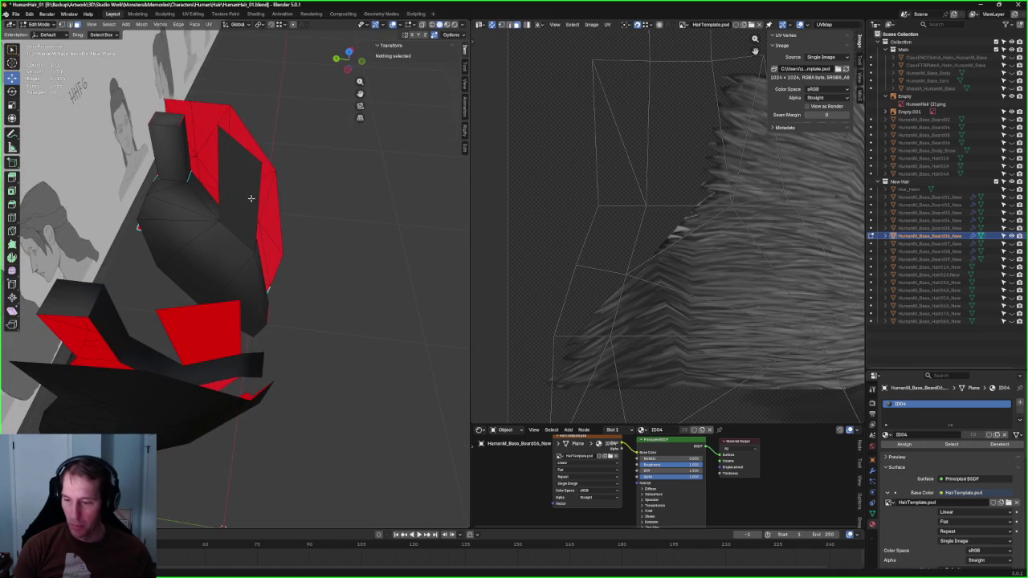
pyautogui.click(250, 198)
pyautogui.press('x')
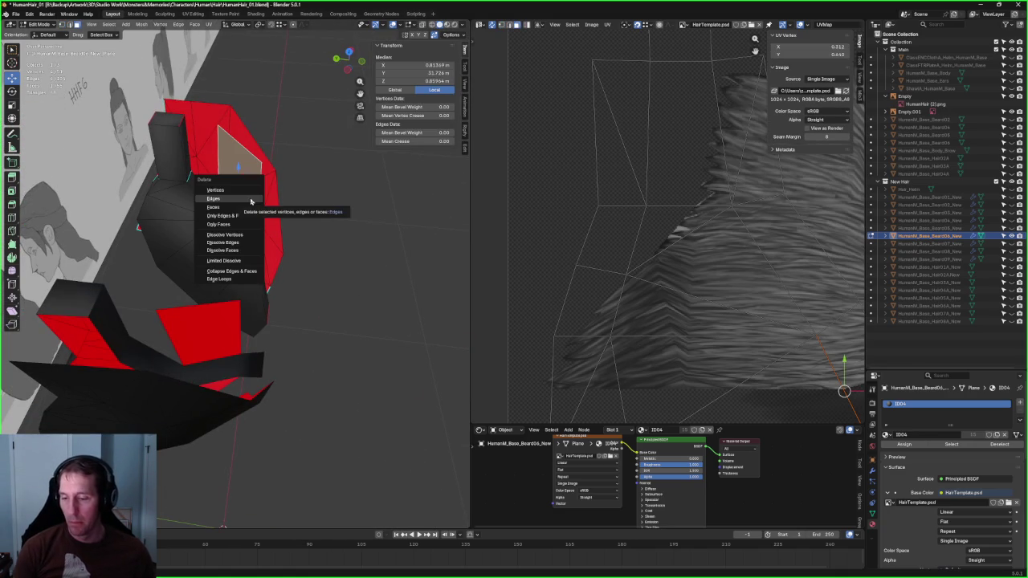
pyautogui.click(240, 199)
# Step: Select the seven-face strip on the black card and delete those faces
pyautogui.moveTo(343, 223)
pyautogui.mouseDown(button='middle')
pyautogui.moveTo(266, 184)
pyautogui.moveTo(300, 199)
pyautogui.moveTo(266, 211)
pyautogui.mouseUp(button='middle')
pyautogui.scroll(3, 246, 206)
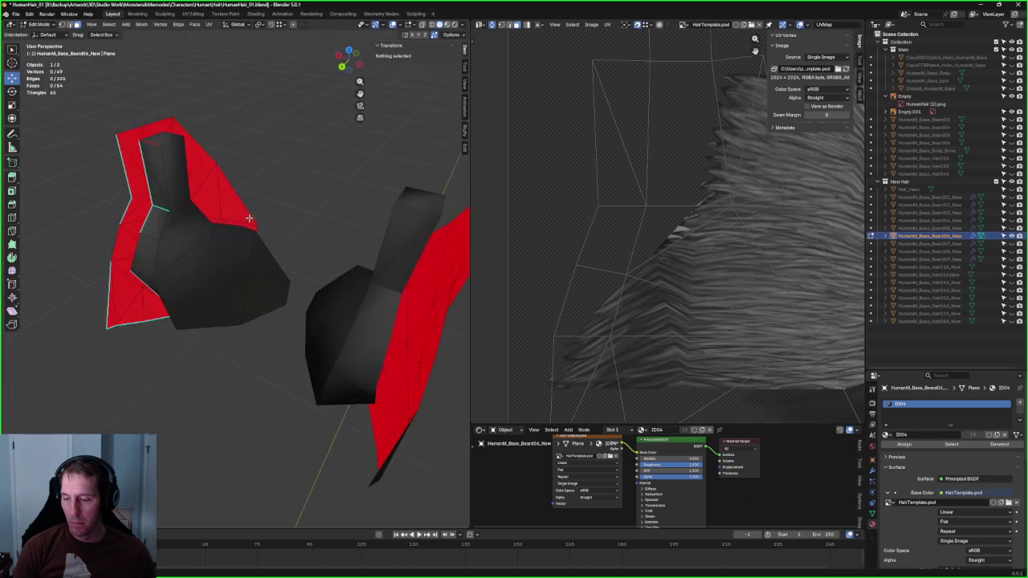
pyautogui.press('KP_1')
pyautogui.moveTo(106, 193); pyautogui.dragTo(185, 124, button='middle')
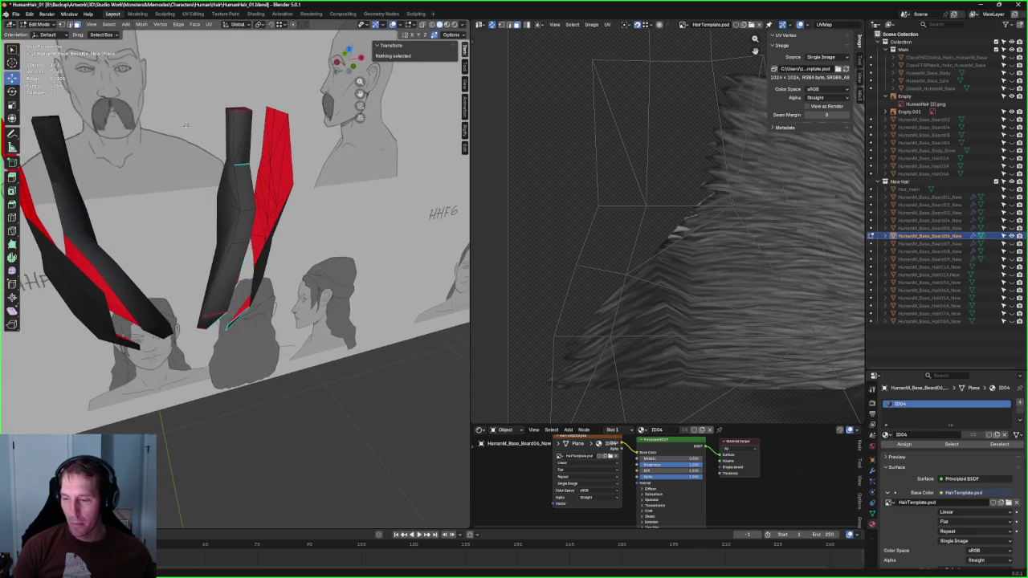
pyautogui.click(238, 143)
pyautogui.keyDown('alt'); pyautogui.click(246, 233); pyautogui.keyUp('alt')
pyautogui.moveTo(245, 233)
pyautogui.mouseDown(button='middle')
pyautogui.moveTo(215, 278)
pyautogui.moveTo(311, 231)
pyautogui.moveTo(403, 269)
pyautogui.moveTo(265, 268)
pyautogui.mouseUp(button='middle')
pyautogui.keyDown('shift'); pyautogui.click(202, 271); pyautogui.keyUp('shift')
pyautogui.press('x')
pyautogui.click(305, 234)
pyautogui.scroll(3, 403, 270)
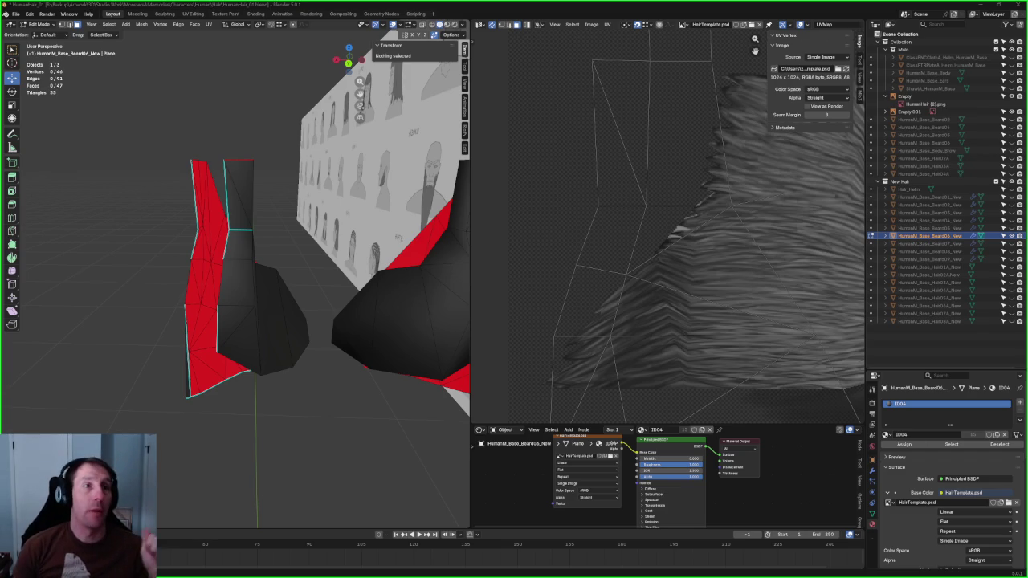
# Step: Switch to the Chrome window showing the Monsters & Memories website
pyautogui.hotkey('alt', 'Tab')
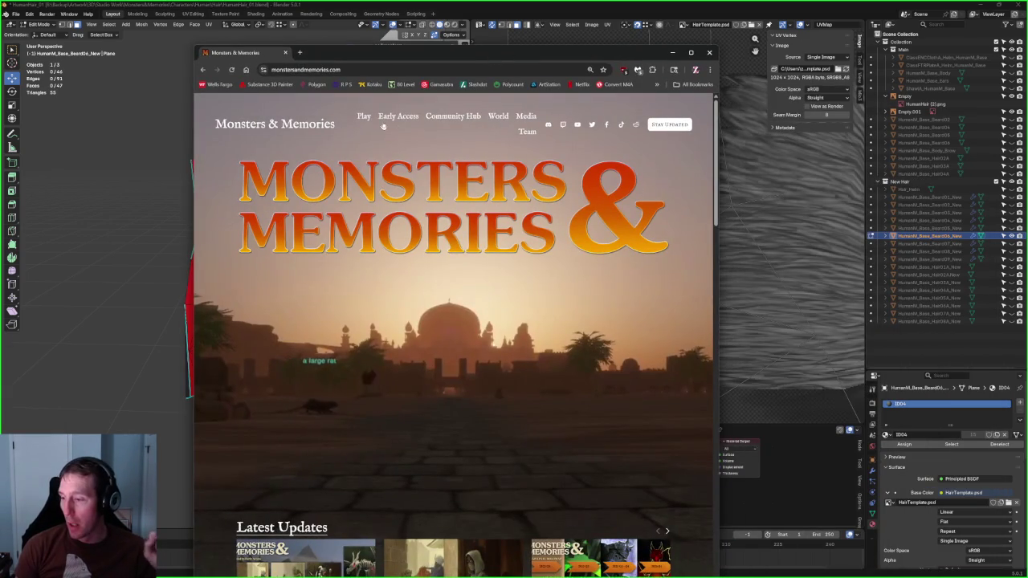
# Step: Open the Community Hub's development updates page and maximise the Chrome window
pyautogui.click(453, 117)
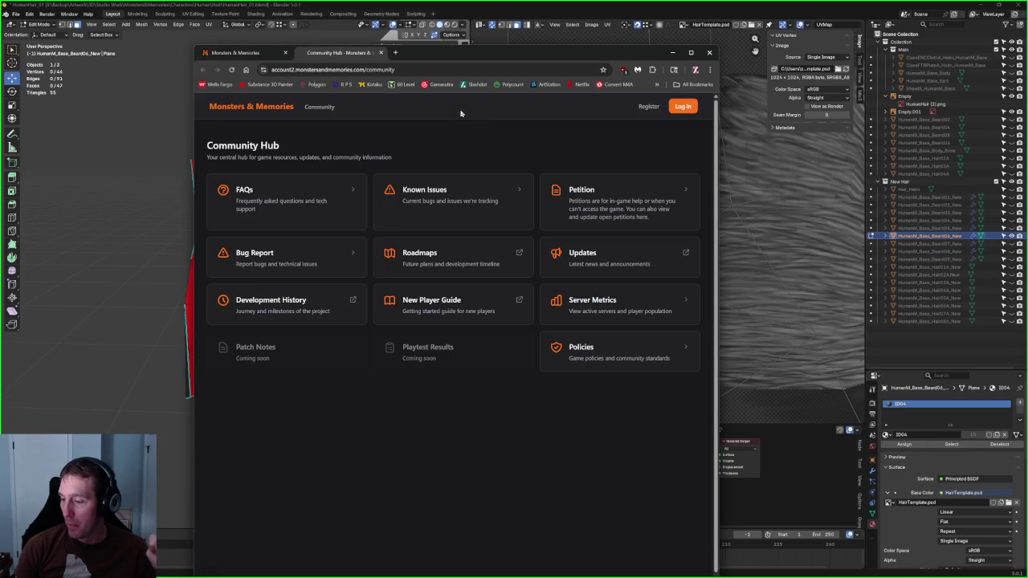
pyautogui.click(607, 257)
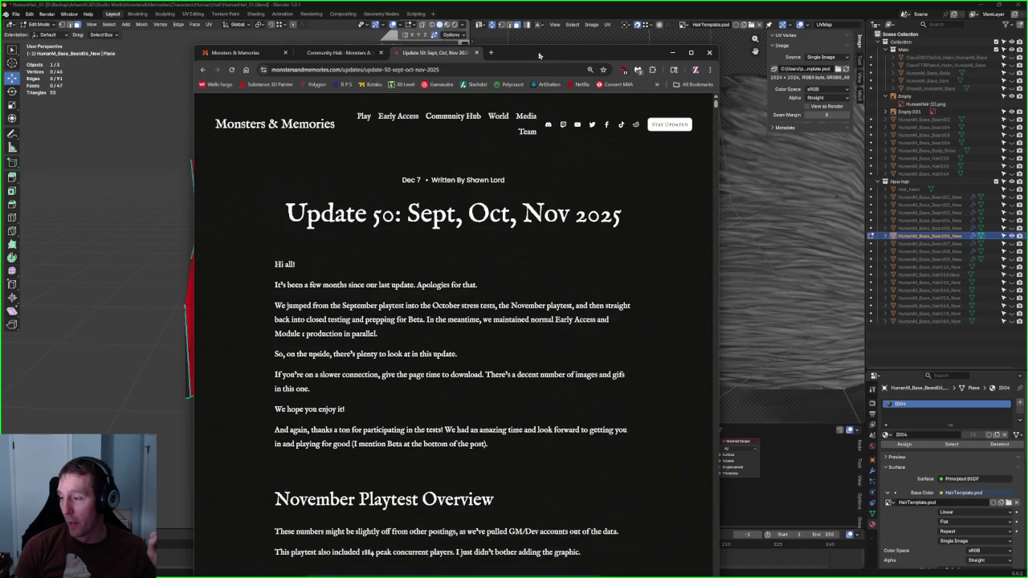
pyautogui.doubleClick(539, 55)
# Step: Scroll the Update 50 page past the spectre renders to the zombie texture sheets and head render
pyautogui.scroll(-15, 578, 303)
pyautogui.scroll(-5, 580, 292)
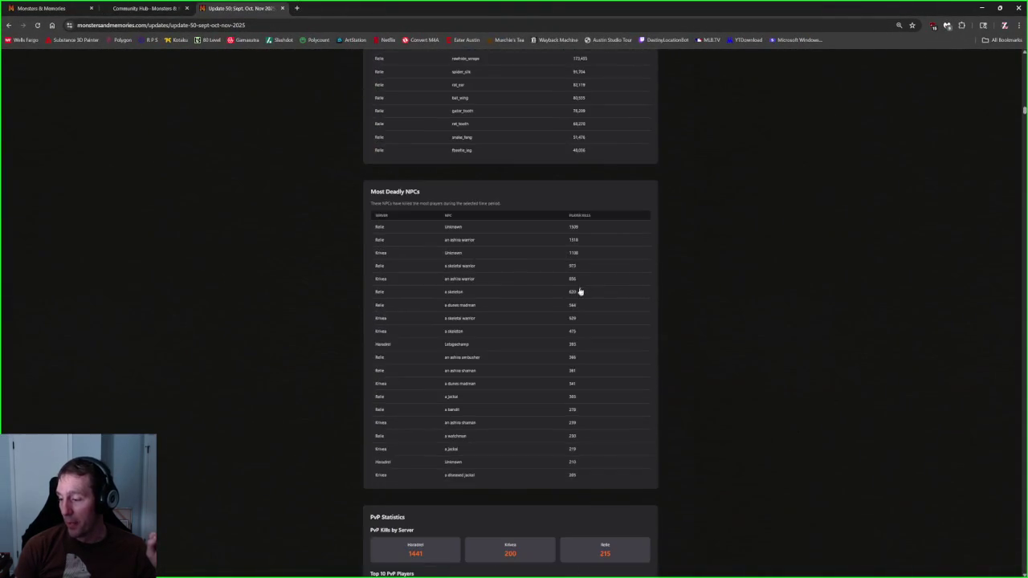
pyautogui.scroll(-5, 580, 292)
pyautogui.scroll(-5, 589, 289)
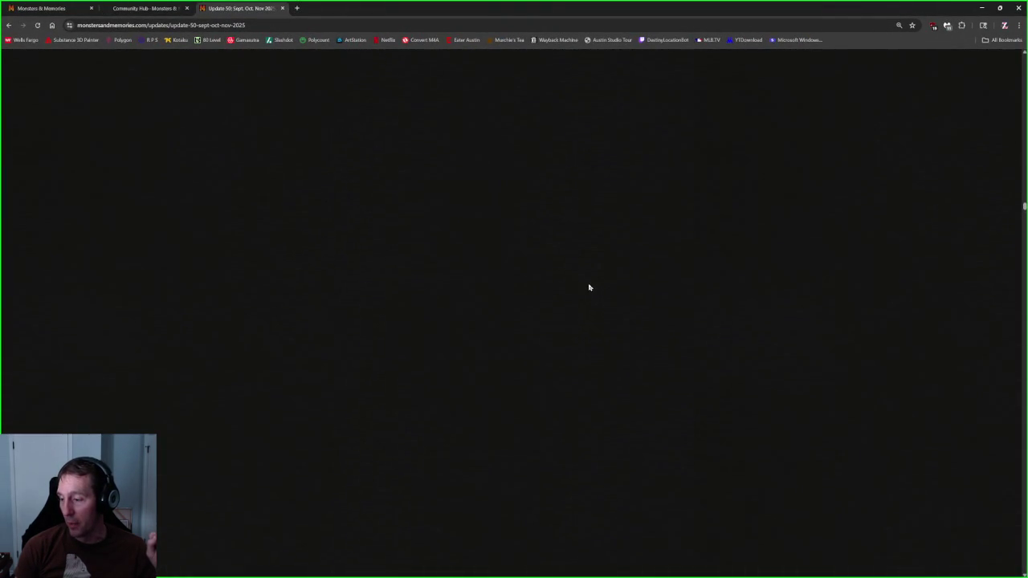
pyautogui.scroll(3, 589, 287)
pyautogui.scroll(5, 587, 288)
pyautogui.scroll(5, 586, 289)
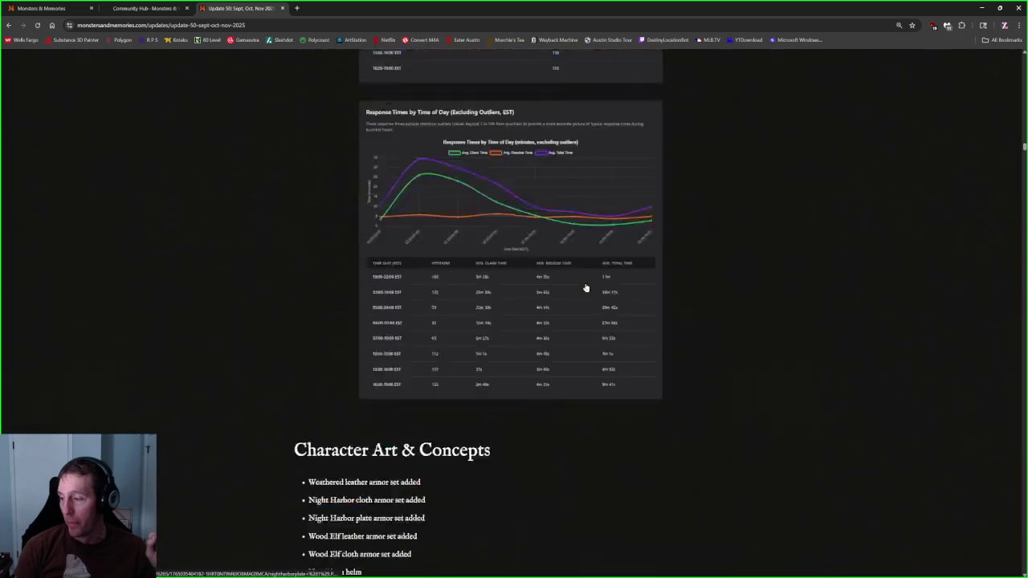
pyautogui.scroll(-5, 585, 288)
pyautogui.scroll(-3, 587, 288)
pyautogui.scroll(2, 587, 287)
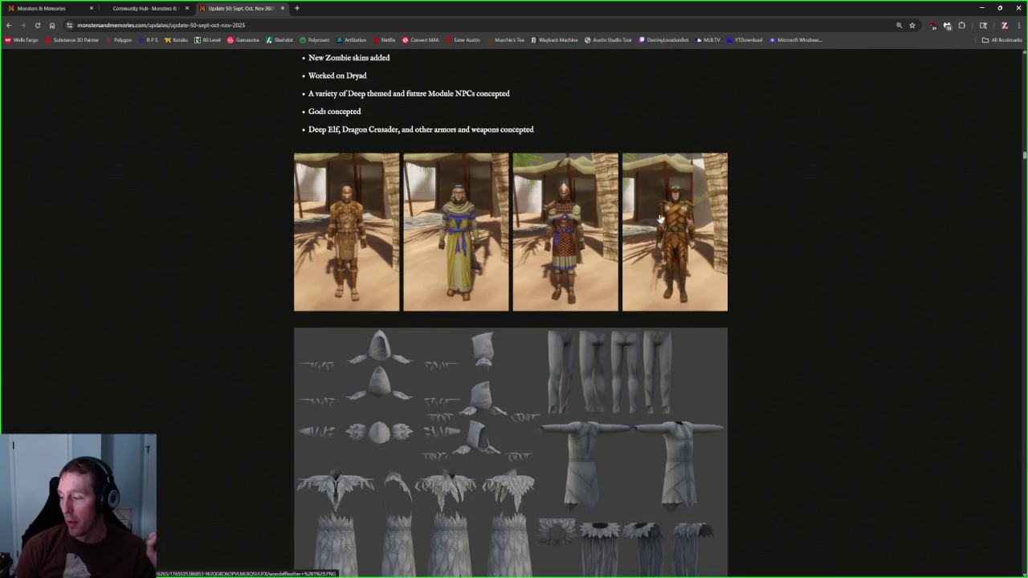
pyautogui.scroll(-2, 658, 228)
pyautogui.scroll(-3, 672, 230)
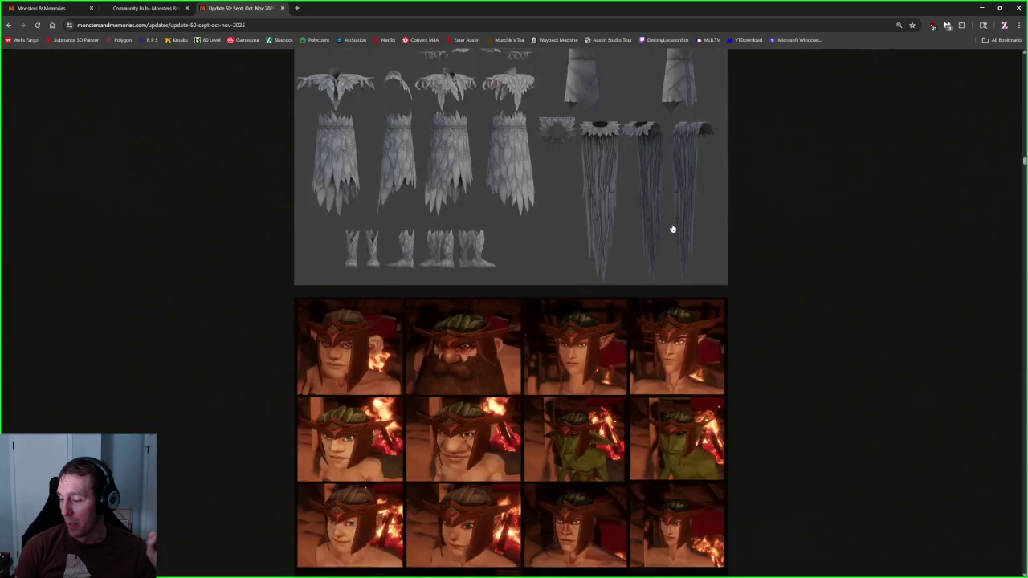
pyautogui.scroll(5, 634, 209)
pyautogui.scroll(-10, 586, 180)
pyautogui.scroll(4, 466, 213)
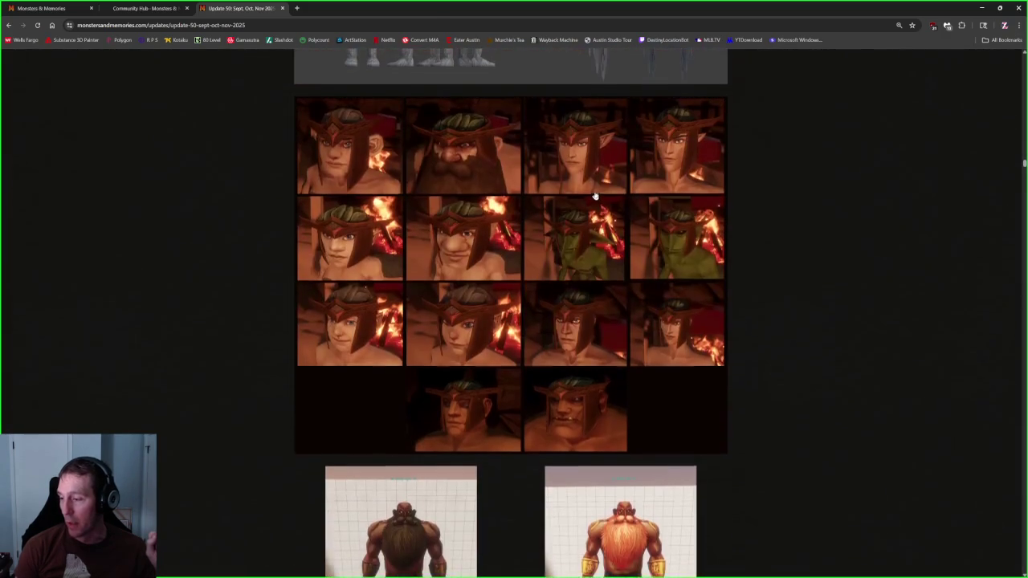
pyautogui.scroll(1, 350, 245)
pyautogui.scroll(2, 466, 241)
pyautogui.scroll(4, 432, 290)
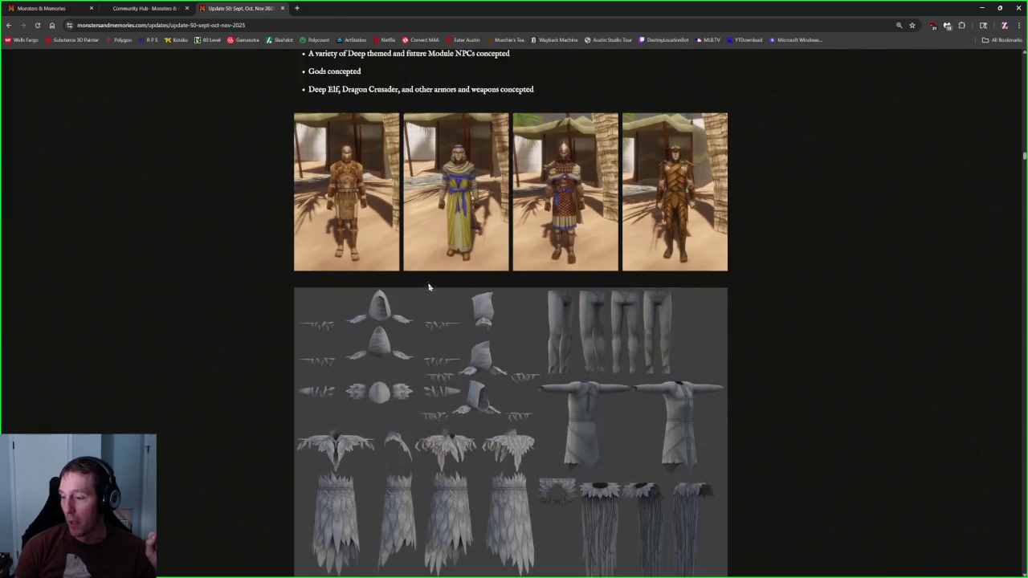
pyautogui.scroll(1, 427, 284)
pyautogui.scroll(-4, 707, 252)
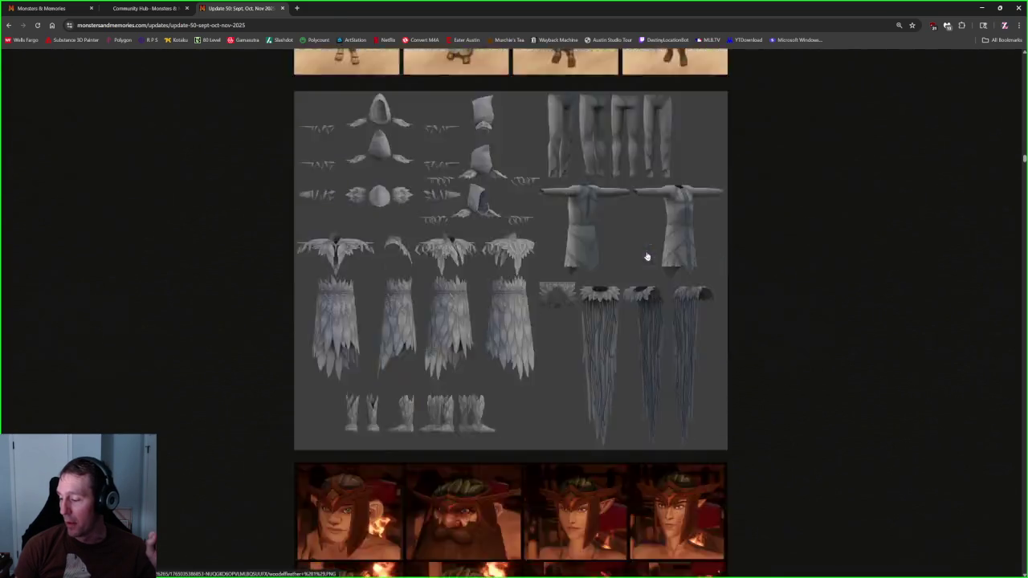
pyautogui.scroll(-5, 675, 253)
pyautogui.scroll(-1, 645, 254)
pyautogui.scroll(-2, 424, 300)
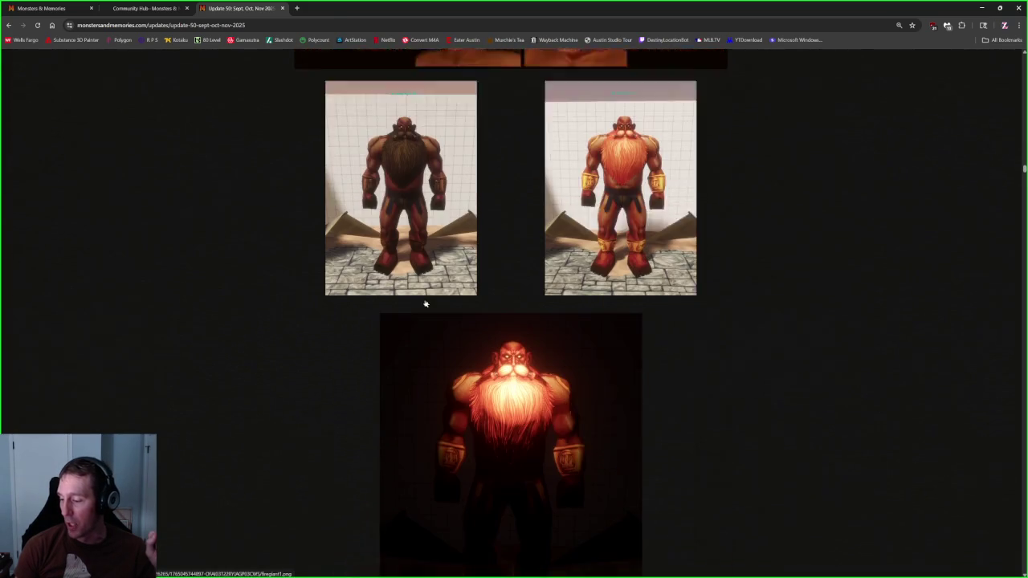
pyautogui.scroll(-1, 429, 298)
pyautogui.scroll(-2, 429, 298)
pyautogui.scroll(-3, 429, 299)
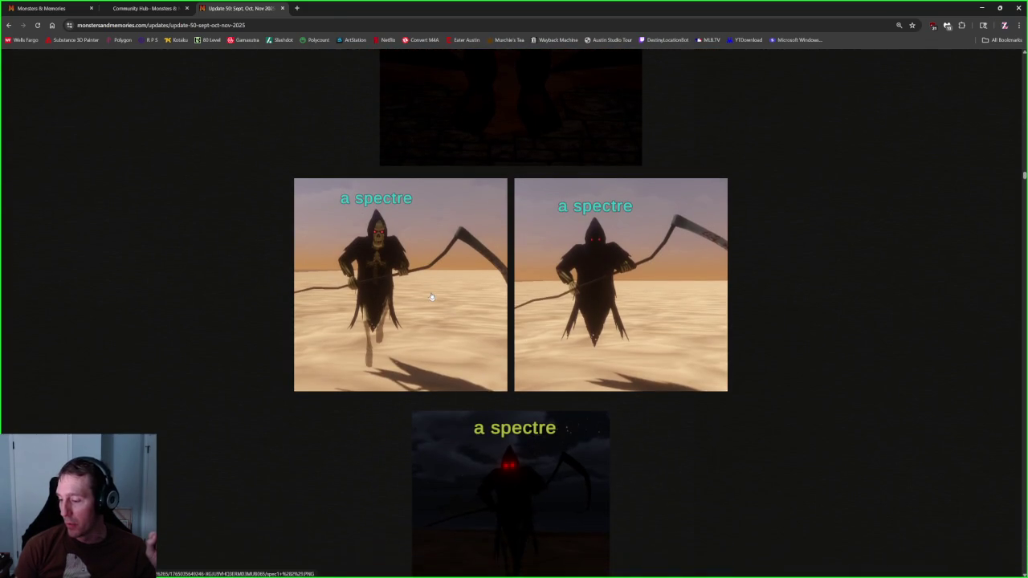
pyautogui.scroll(-4, 534, 353)
pyautogui.scroll(-3, 535, 349)
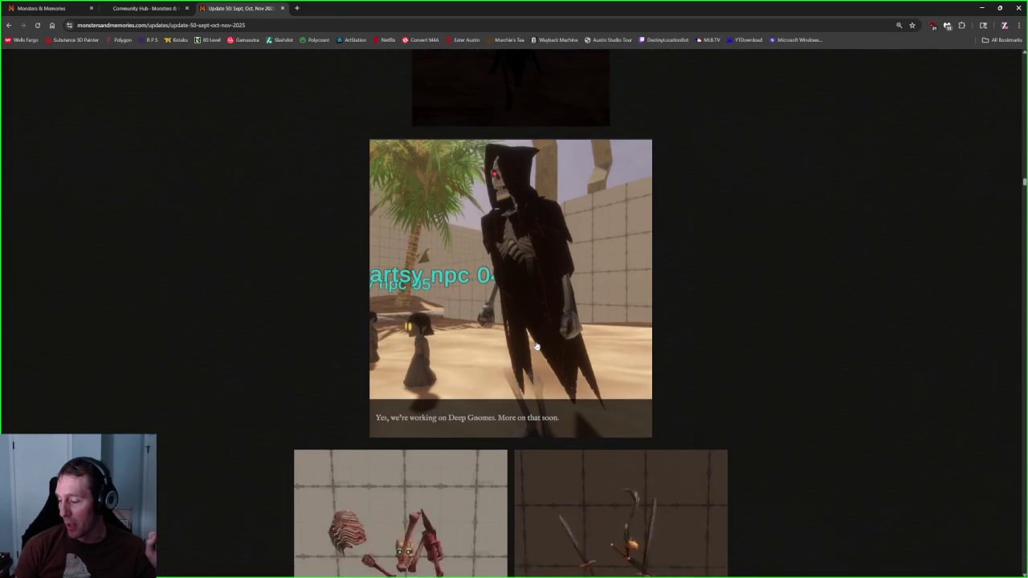
pyautogui.scroll(-2, 536, 345)
pyautogui.scroll(-1, 536, 343)
pyautogui.scroll(-3, 535, 341)
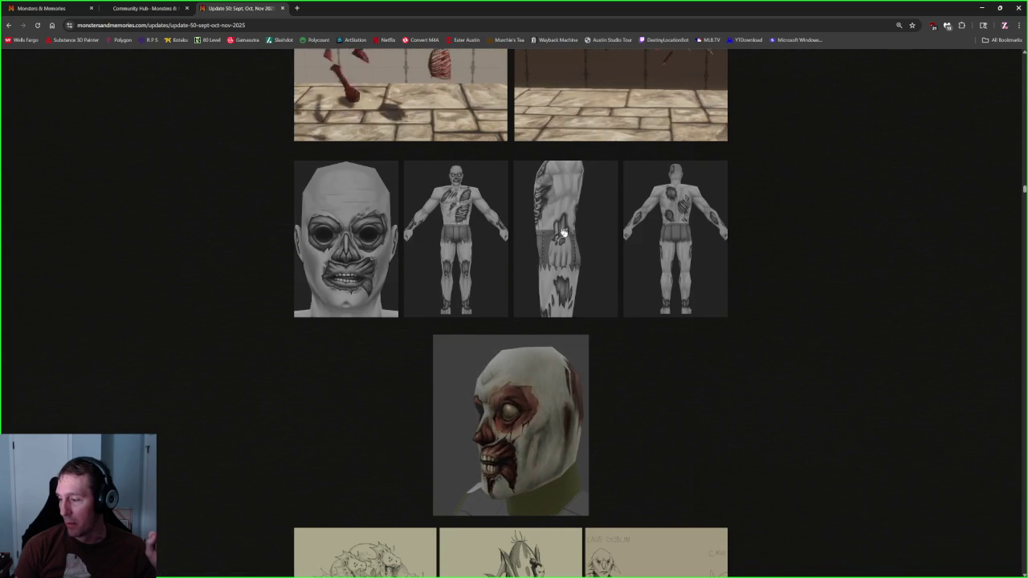
pyautogui.scroll(-4, 427, 336)
# Step: Scroll down to the town concept art and briefly view the red tower render enlarged
pyautogui.scroll(-3, 429, 338)
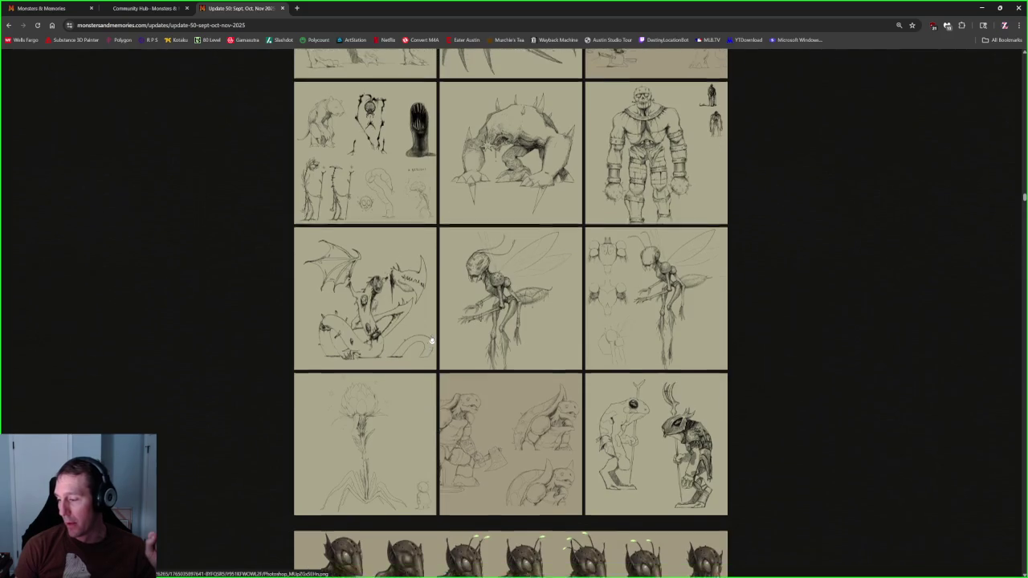
pyautogui.scroll(-3, 431, 341)
pyautogui.scroll(-3, 431, 341)
pyautogui.scroll(-3, 431, 340)
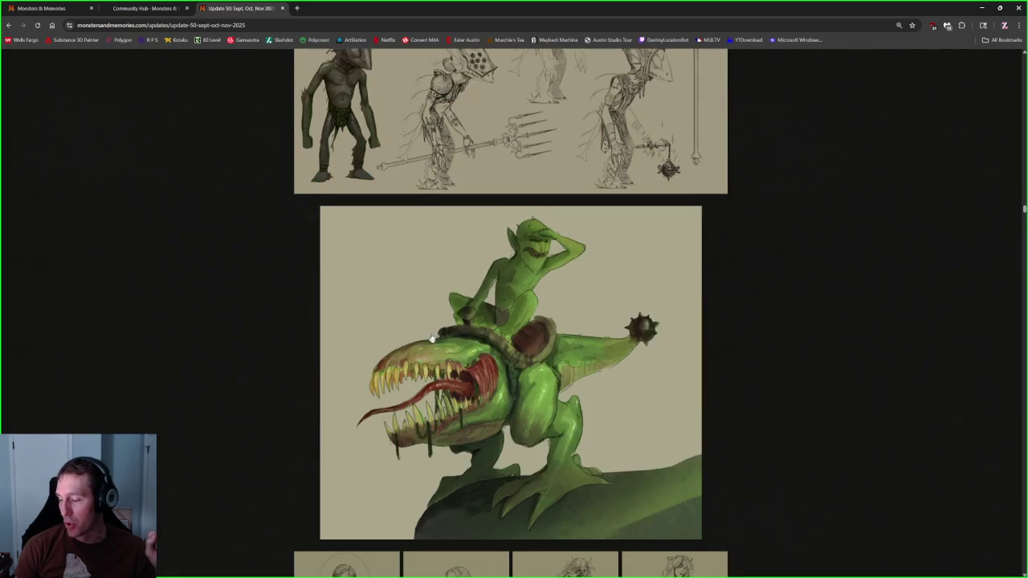
pyautogui.scroll(-5, 432, 338)
pyautogui.scroll(-5, 431, 337)
pyautogui.scroll(-6, 431, 336)
pyautogui.scroll(-2, 432, 337)
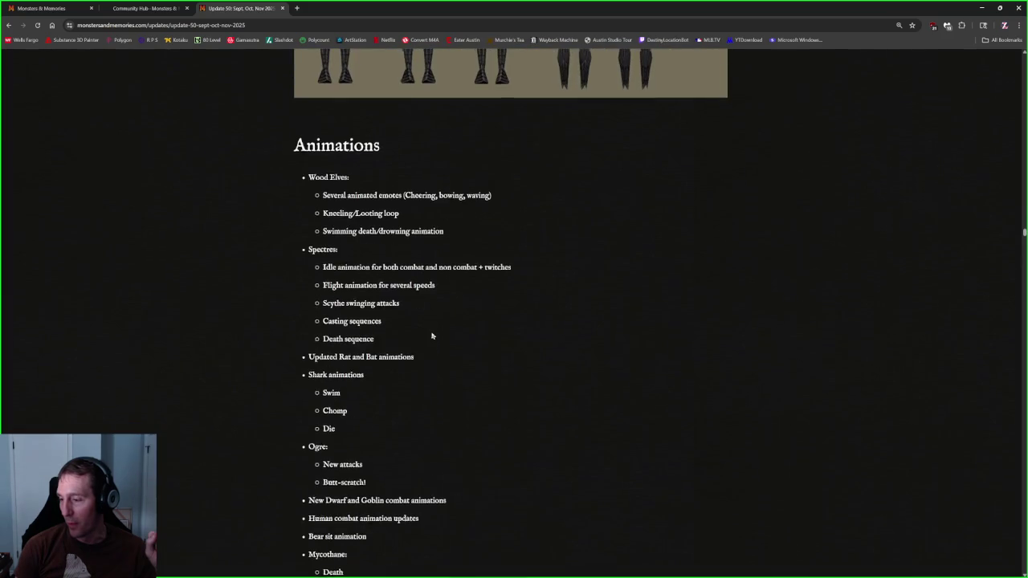
pyautogui.scroll(3, 431, 336)
pyautogui.scroll(5, 432, 331)
pyautogui.scroll(2, 433, 330)
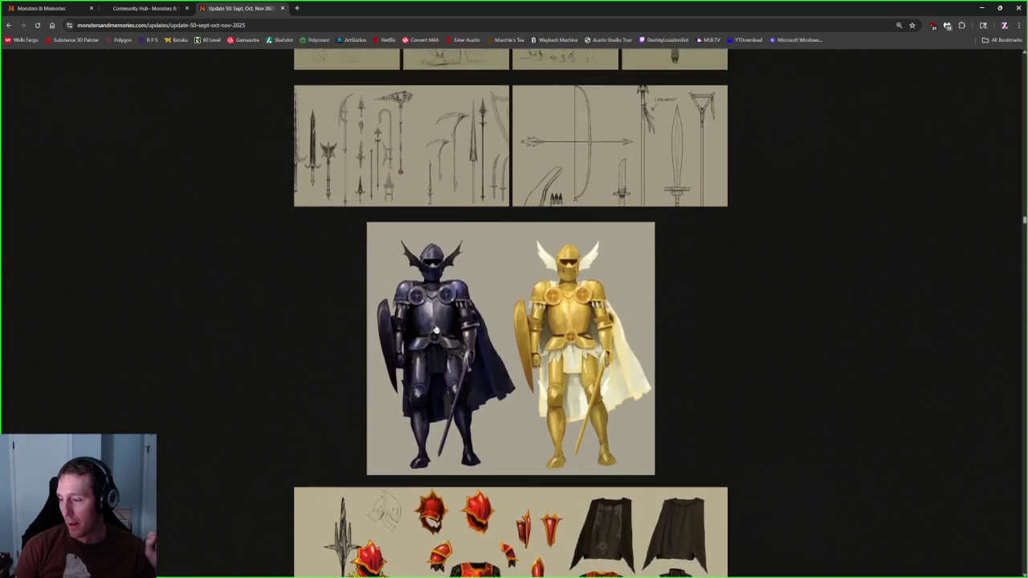
pyautogui.scroll(-15, 438, 327)
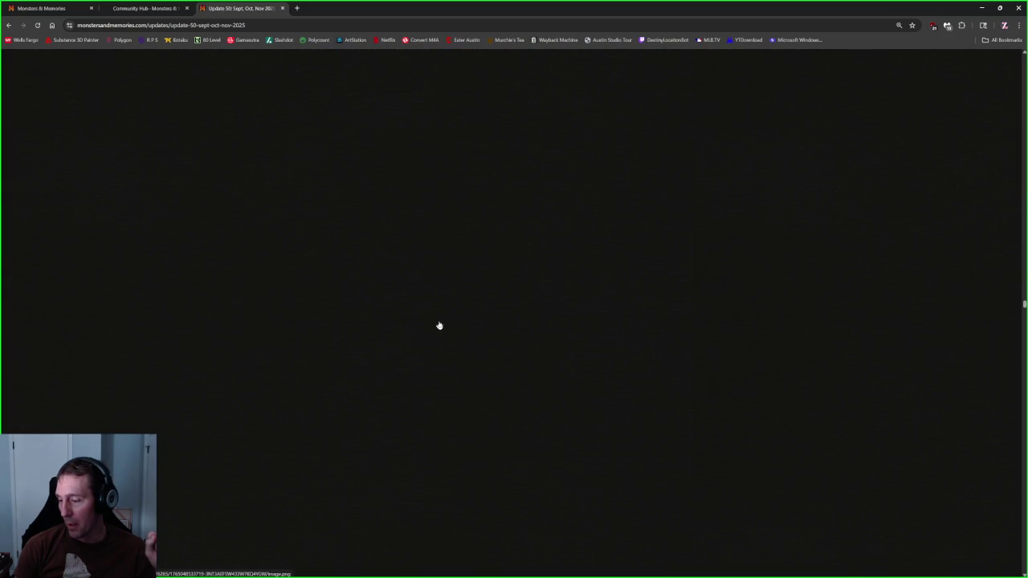
pyautogui.scroll(2, 439, 325)
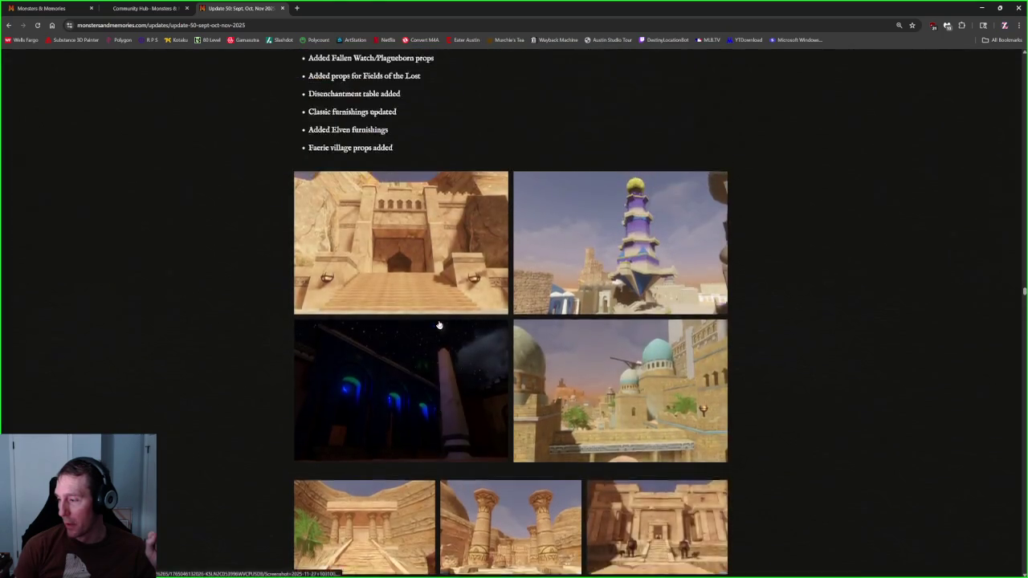
pyautogui.scroll(2, 440, 324)
pyautogui.scroll(-4, 440, 325)
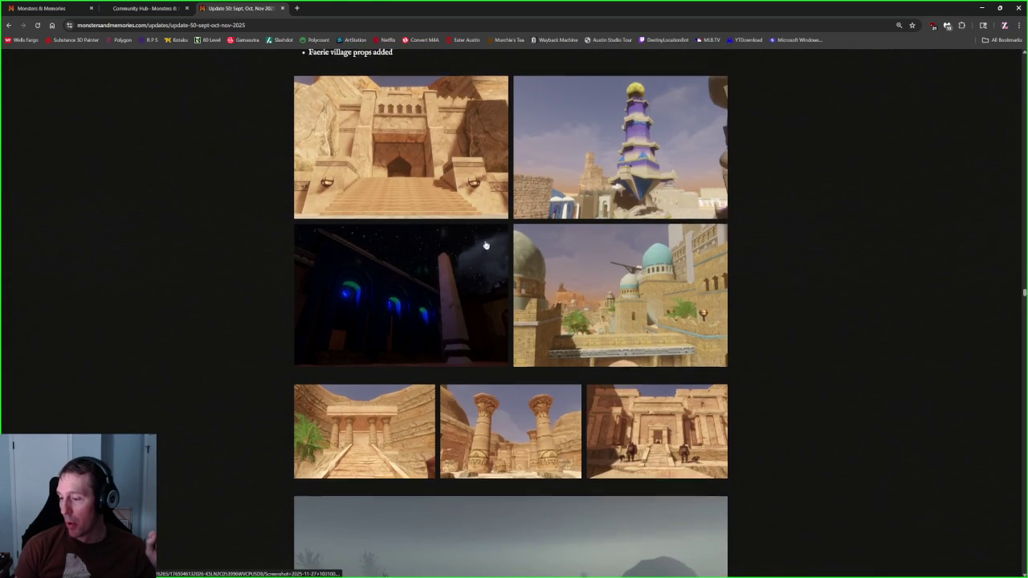
pyautogui.scroll(2, 474, 266)
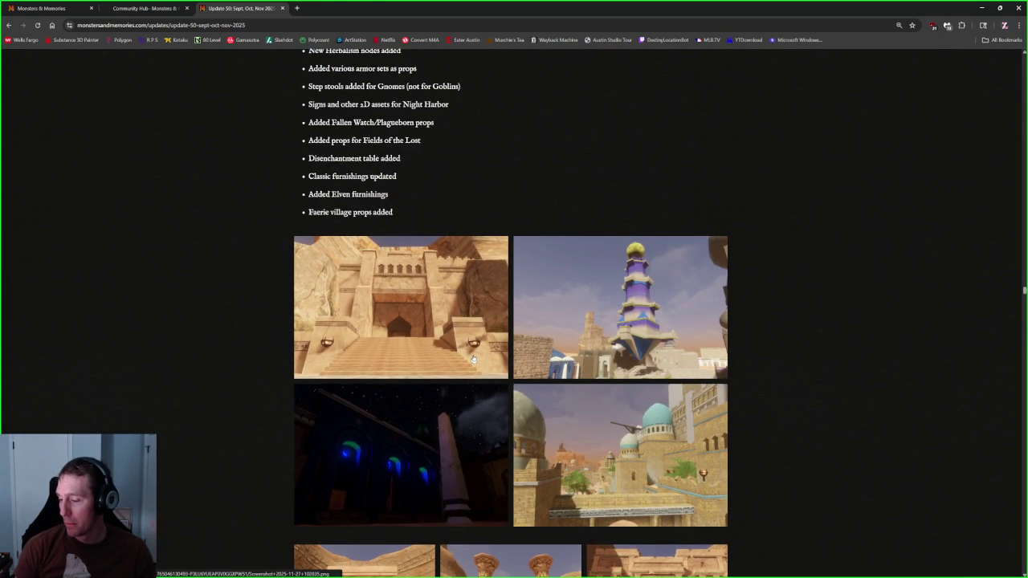
pyautogui.scroll(-2, 558, 240)
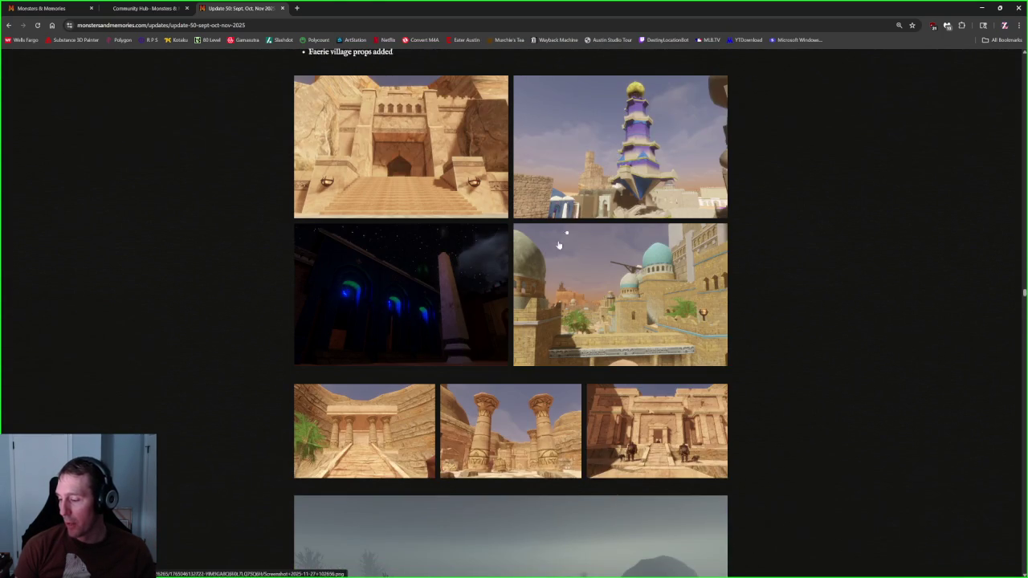
pyautogui.scroll(-2, 667, 286)
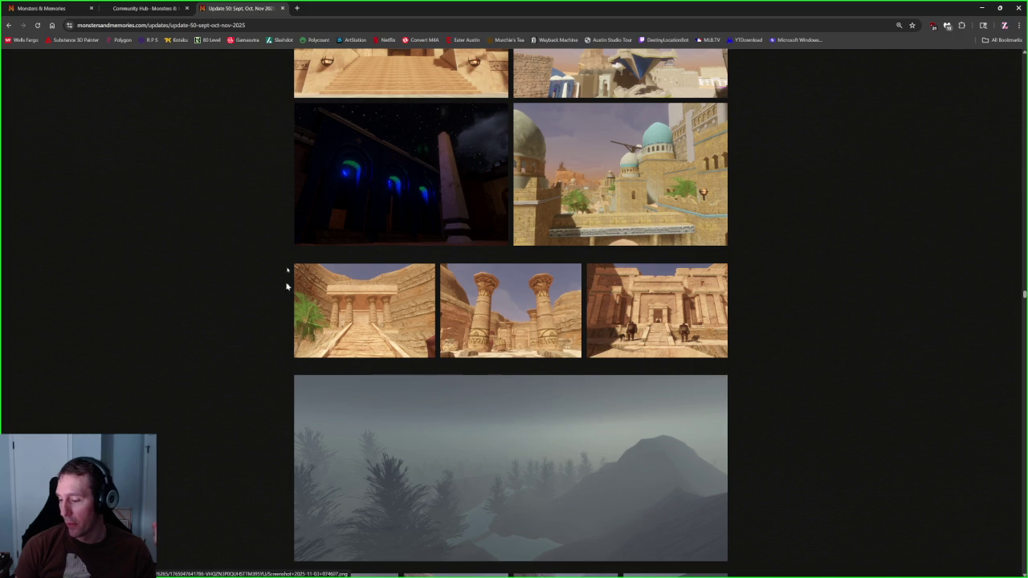
pyautogui.scroll(1, 458, 382)
pyautogui.scroll(-3, 522, 378)
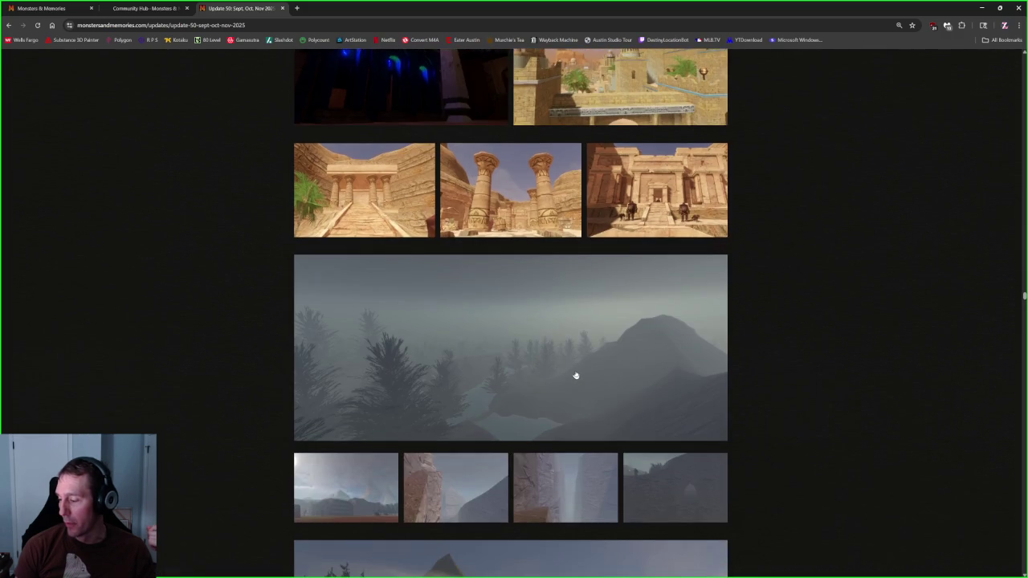
pyautogui.scroll(-3, 575, 375)
pyautogui.scroll(-3, 575, 375)
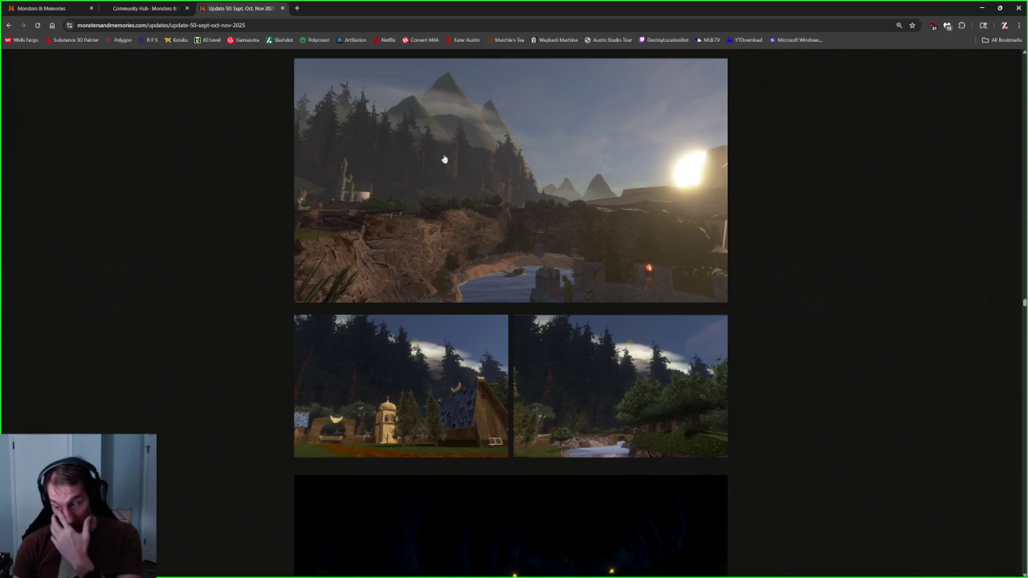
pyautogui.scroll(-2, 442, 249)
pyautogui.scroll(2, 450, 257)
pyautogui.scroll(-3, 462, 269)
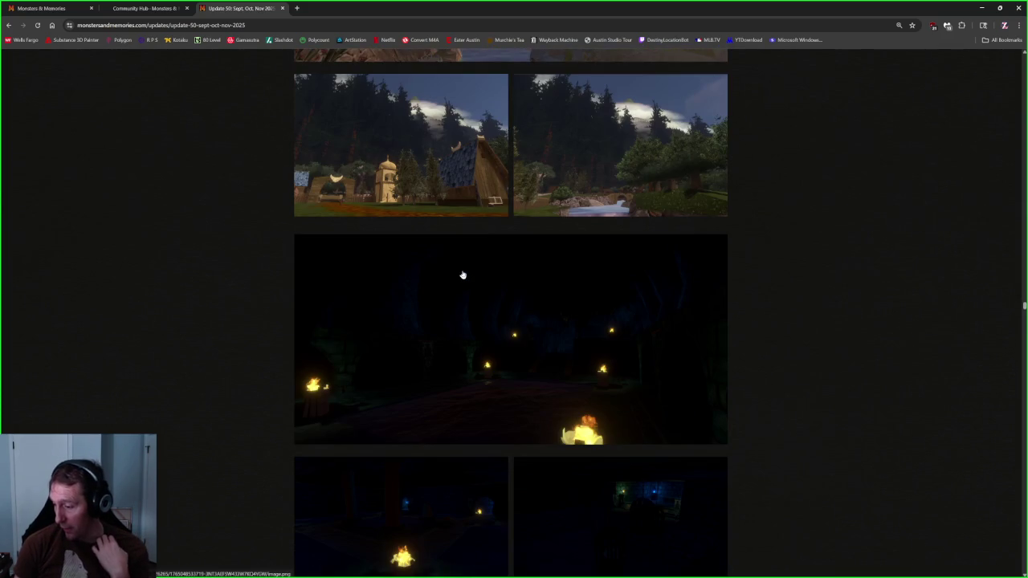
pyautogui.scroll(-3, 464, 272)
pyautogui.scroll(-3, 465, 270)
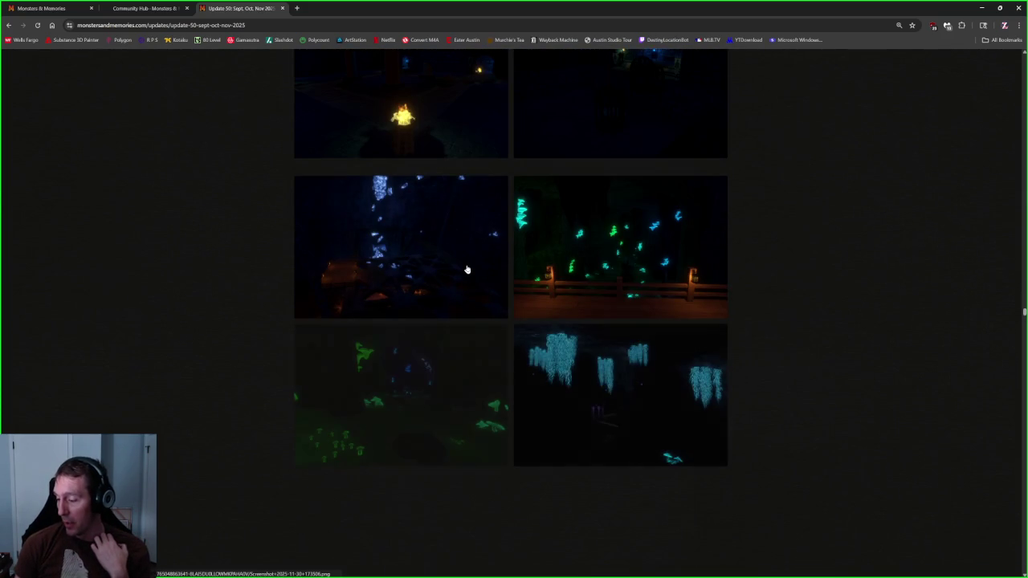
pyautogui.scroll(-2, 468, 268)
pyautogui.scroll(-2, 468, 268)
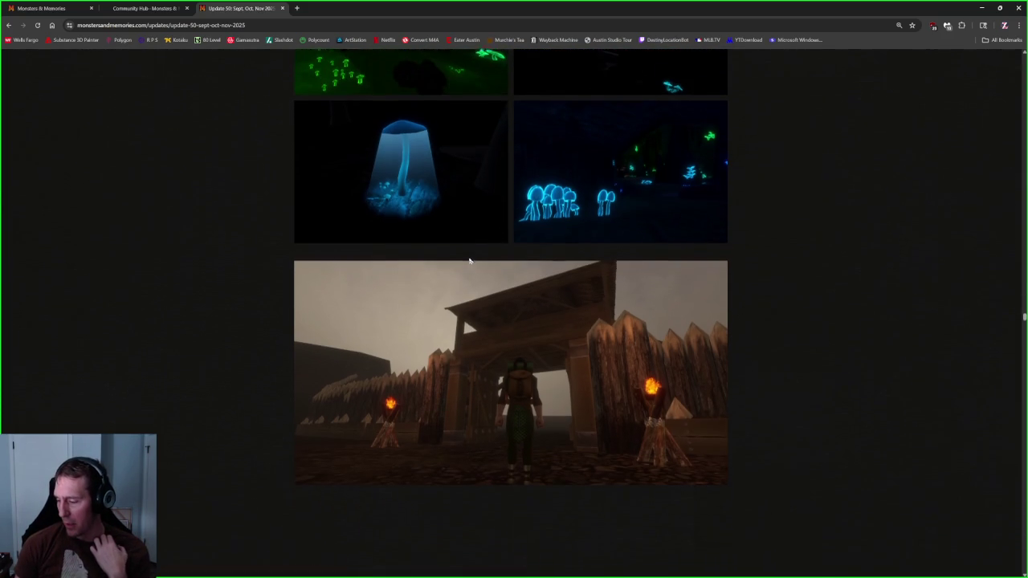
pyautogui.scroll(-1, 468, 268)
pyautogui.scroll(-1, 560, 386)
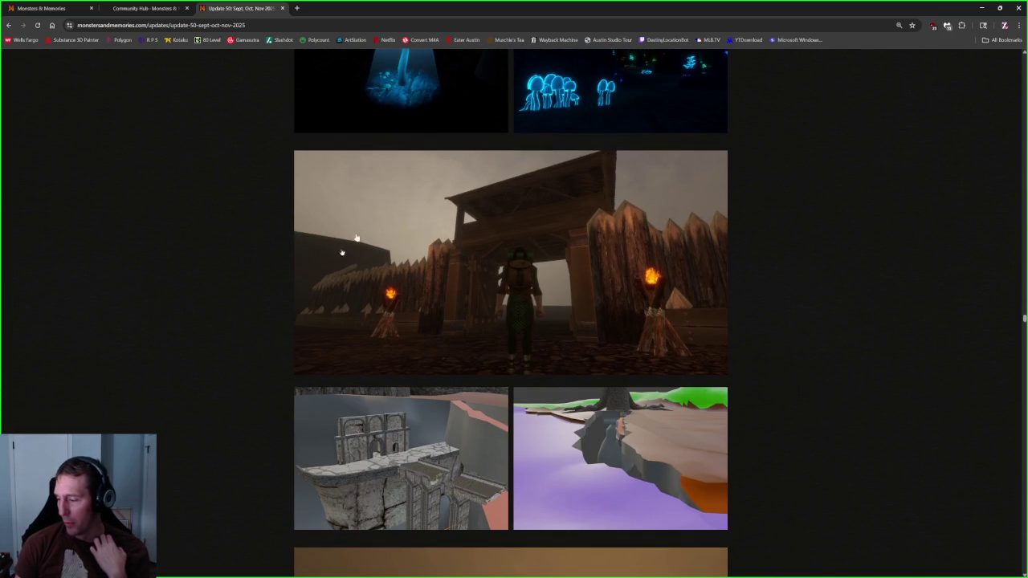
pyautogui.scroll(-1, 515, 347)
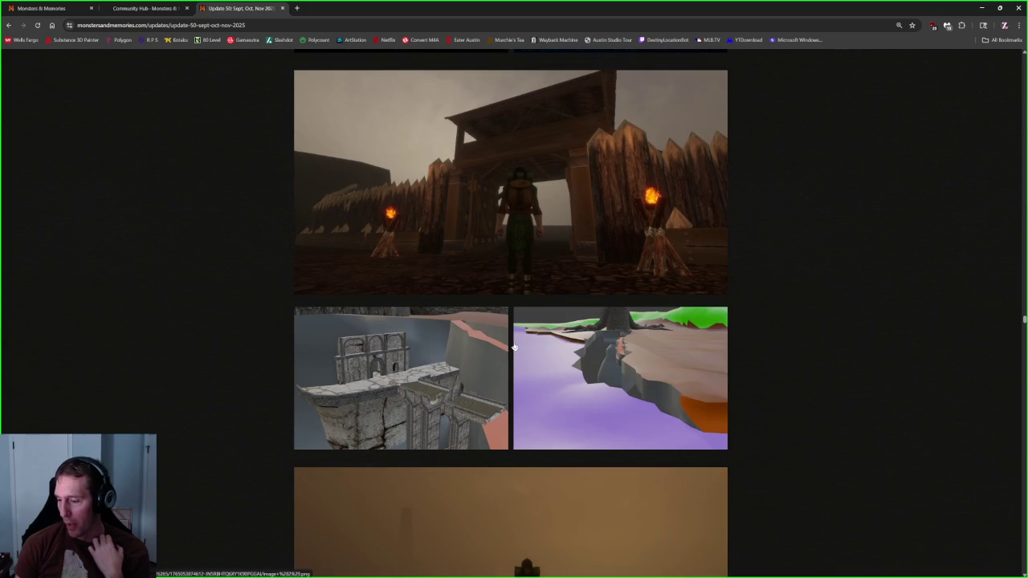
pyautogui.scroll(-1, 461, 402)
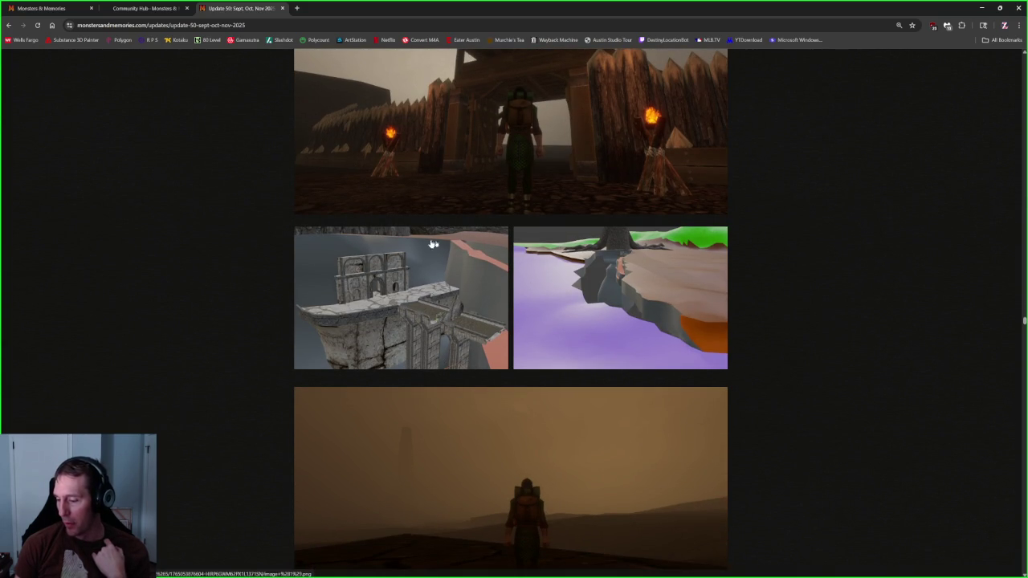
pyautogui.scroll(-2, 493, 291)
pyautogui.scroll(3, 495, 294)
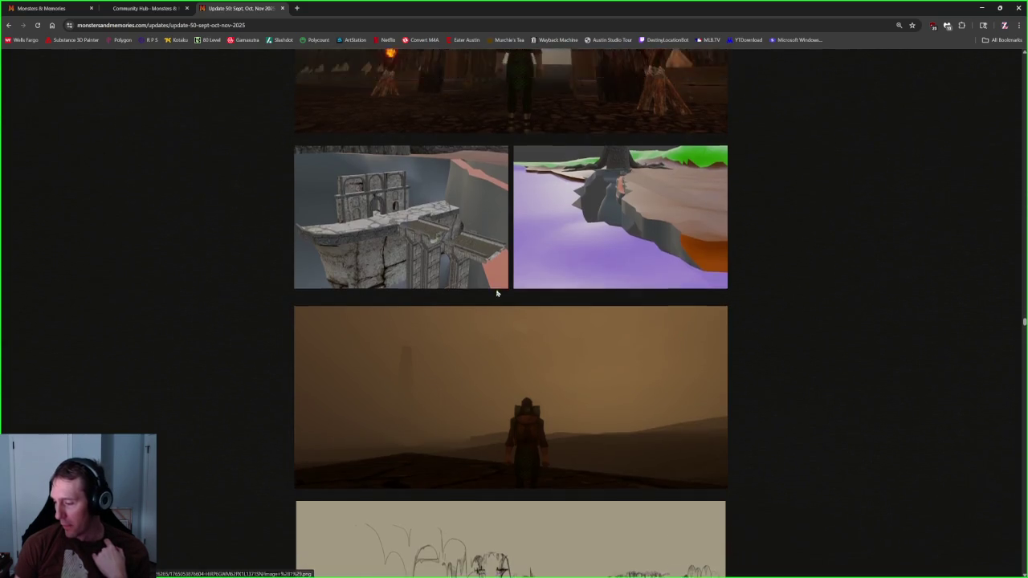
pyautogui.scroll(-3, 495, 294)
pyautogui.scroll(-1, 497, 294)
pyautogui.scroll(-1, 498, 295)
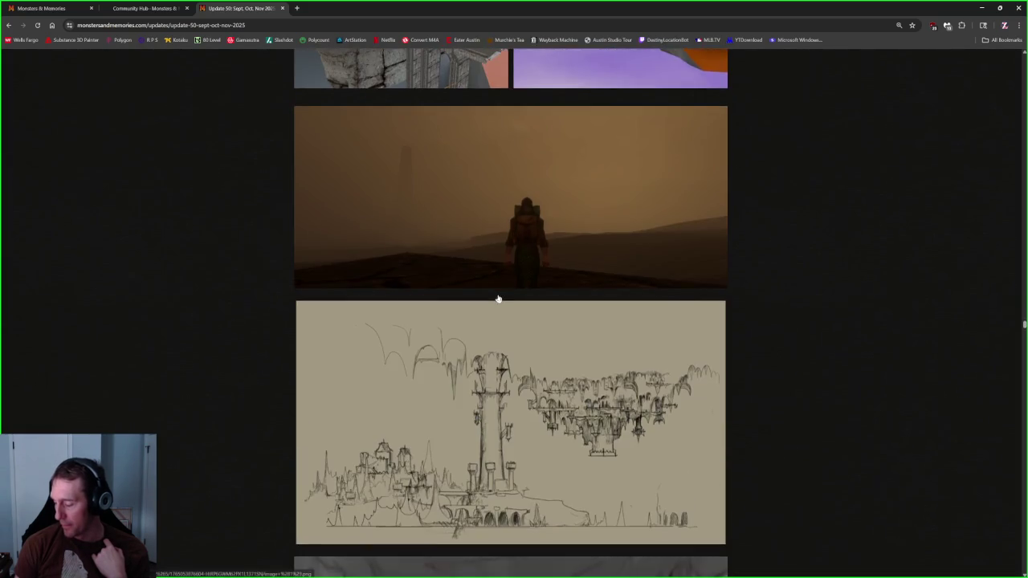
pyautogui.scroll(-3, 498, 295)
pyautogui.scroll(-3, 500, 296)
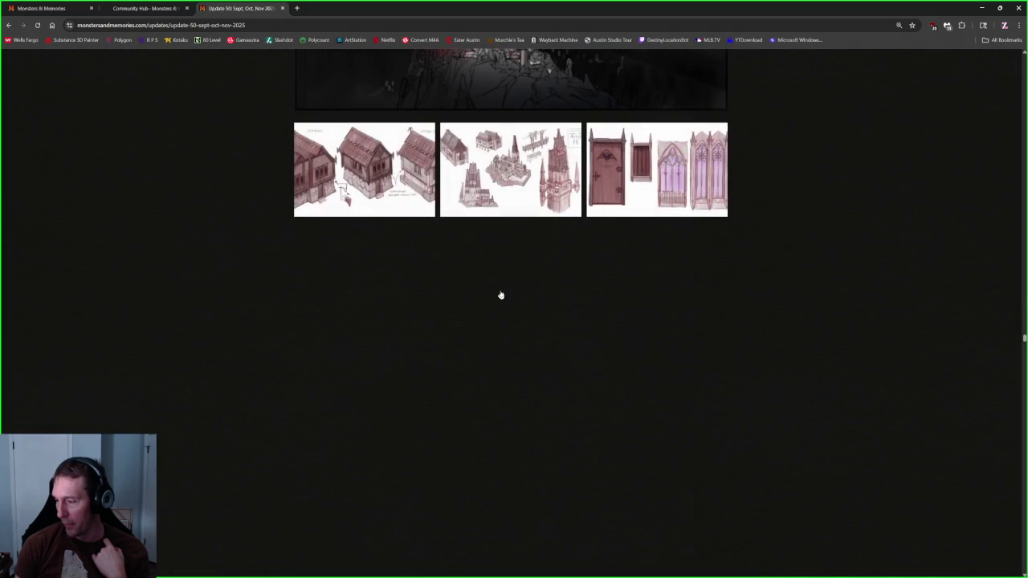
pyautogui.scroll(3, 501, 296)
pyautogui.scroll(-2, 499, 294)
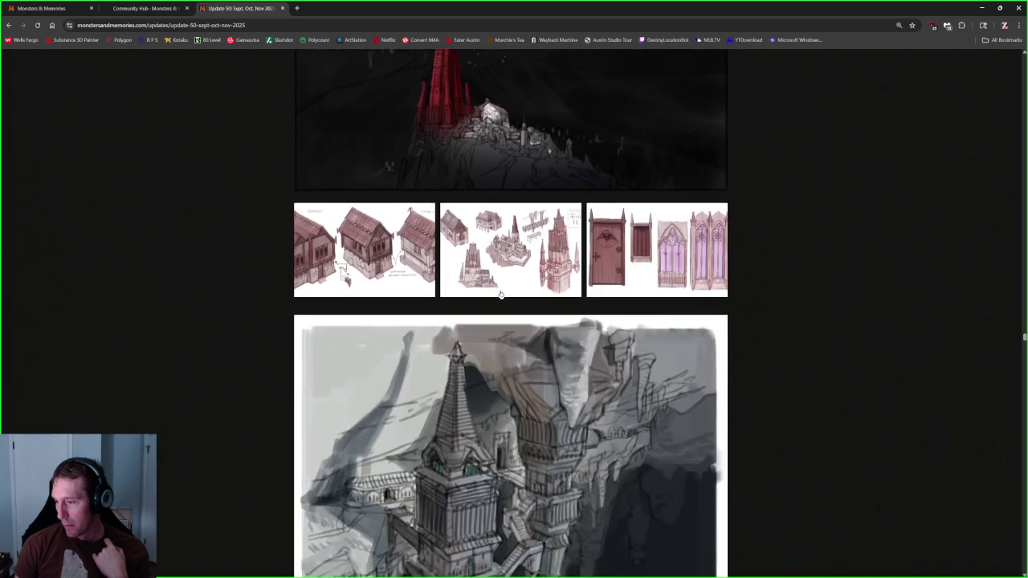
pyautogui.scroll(3, 498, 293)
pyautogui.click(459, 231)
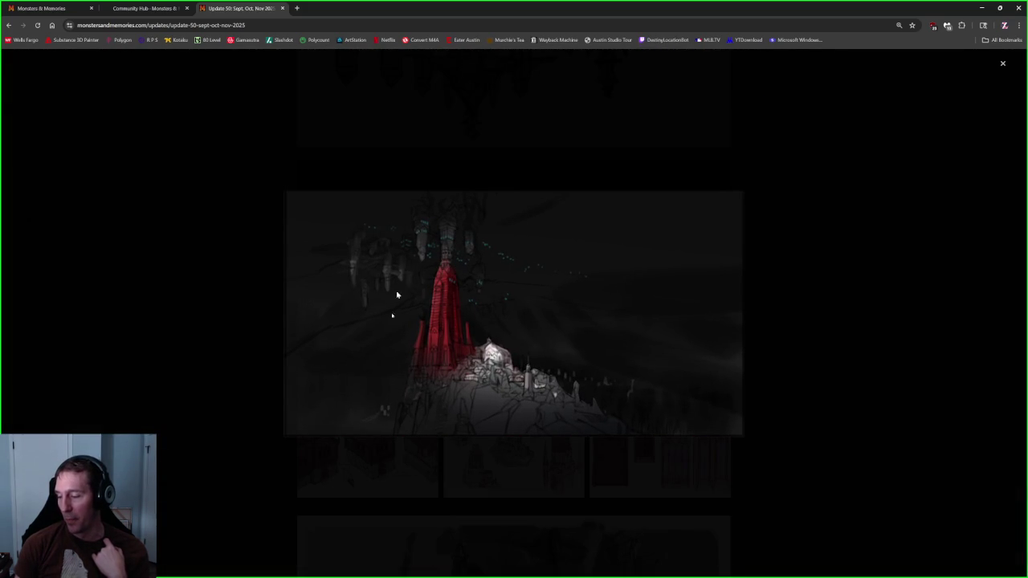
pyautogui.click(361, 149)
# Step: View the houses, cathedral-and-towers, and doors-and-windows sketches full-size, then close the viewer
pyautogui.scroll(3, 382, 263)
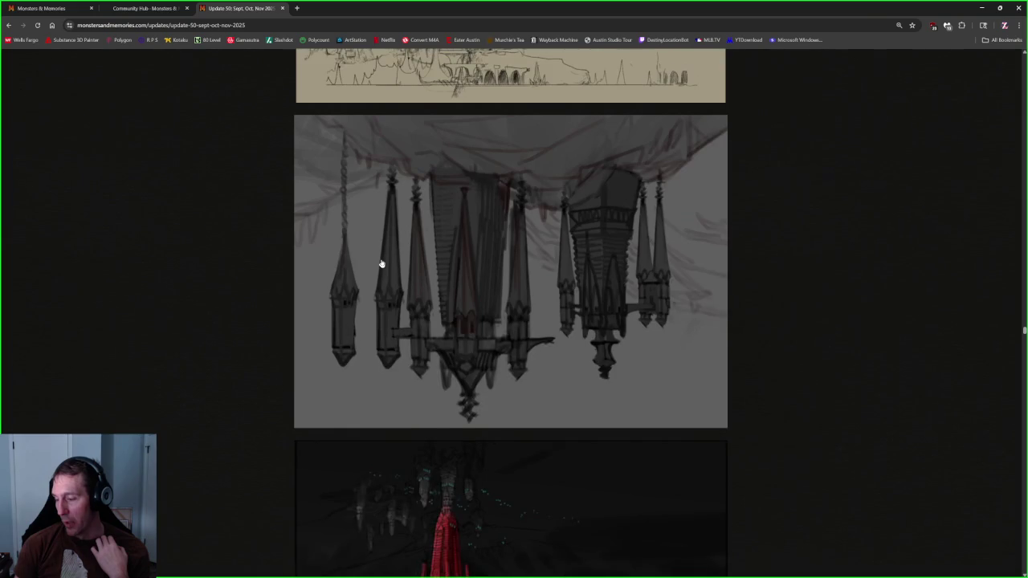
pyautogui.scroll(3, 382, 263)
pyautogui.scroll(-5, 382, 263)
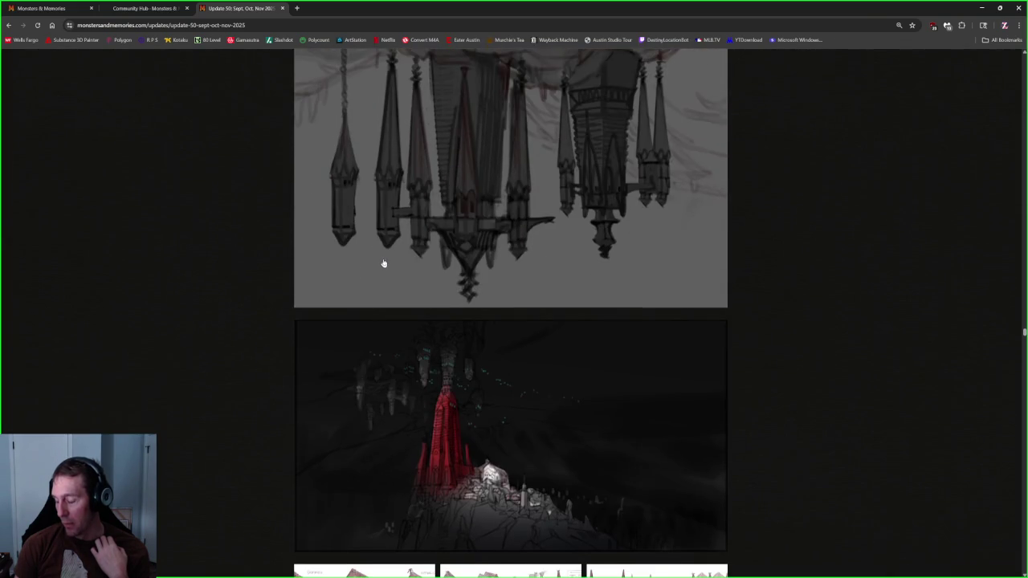
pyautogui.scroll(-2, 394, 277)
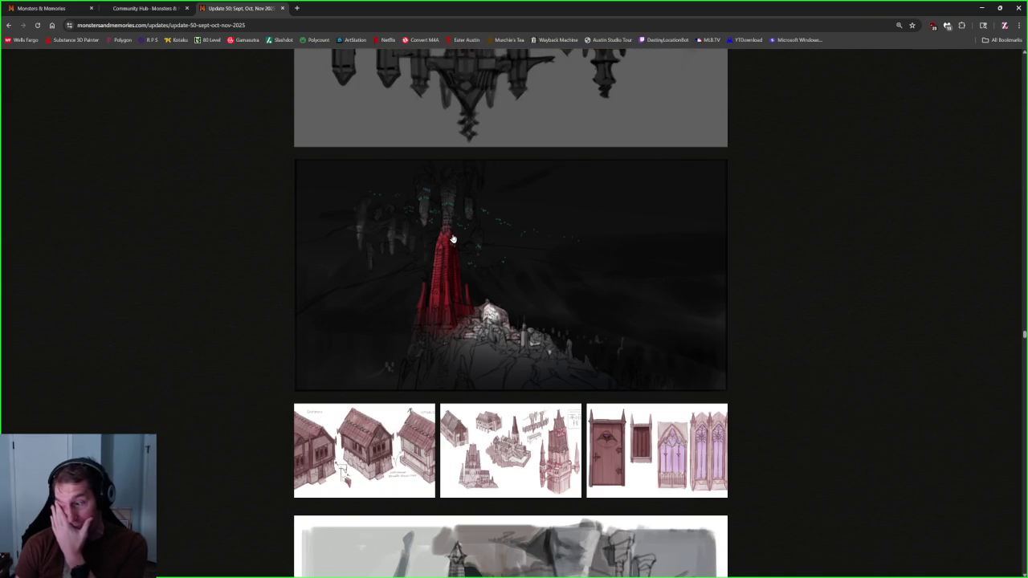
pyautogui.scroll(-2, 457, 257)
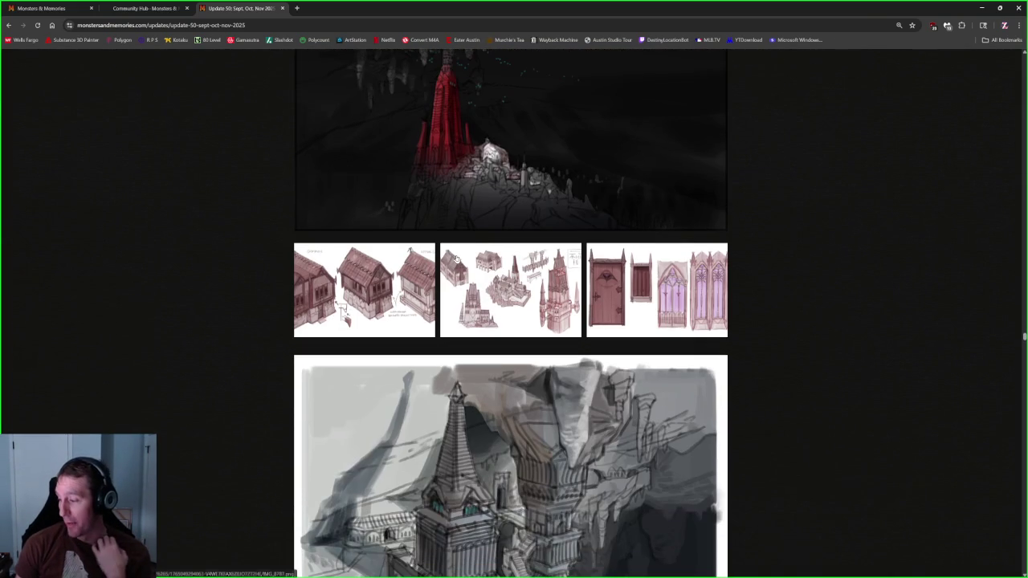
pyautogui.scroll(-2, 457, 258)
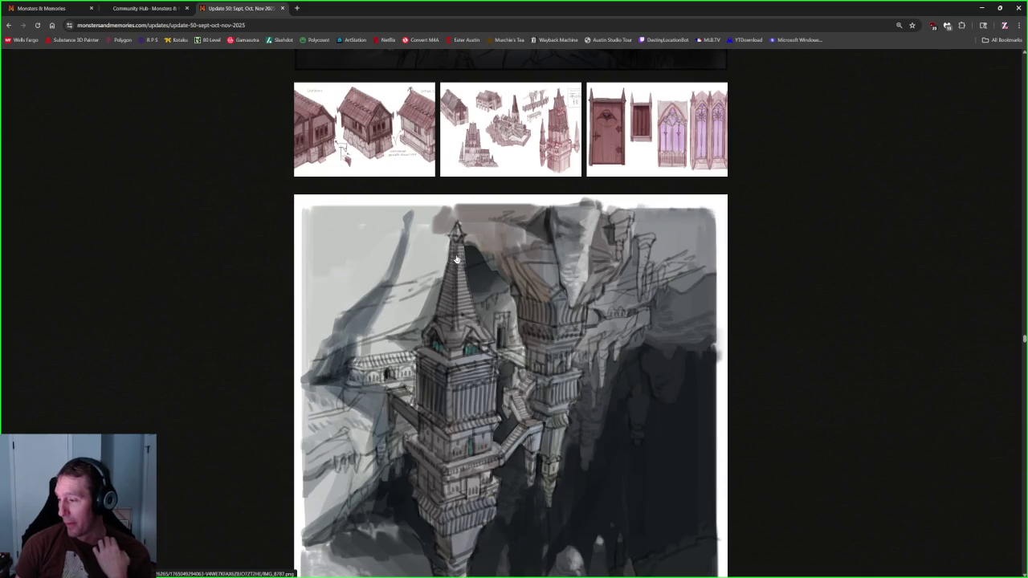
pyautogui.scroll(-3, 494, 338)
pyautogui.scroll(-2, 493, 385)
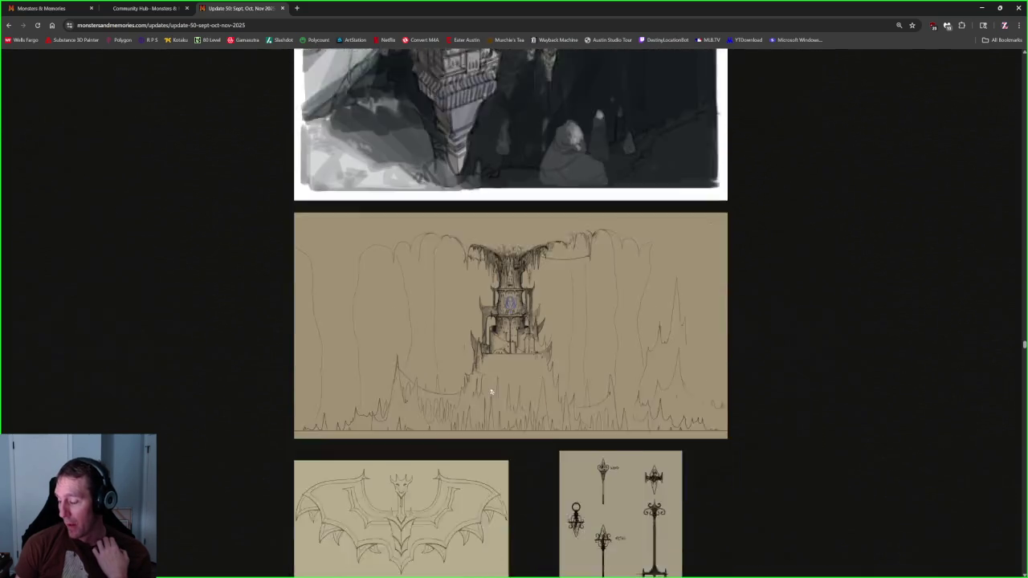
pyautogui.scroll(3, 494, 382)
pyautogui.scroll(3, 494, 382)
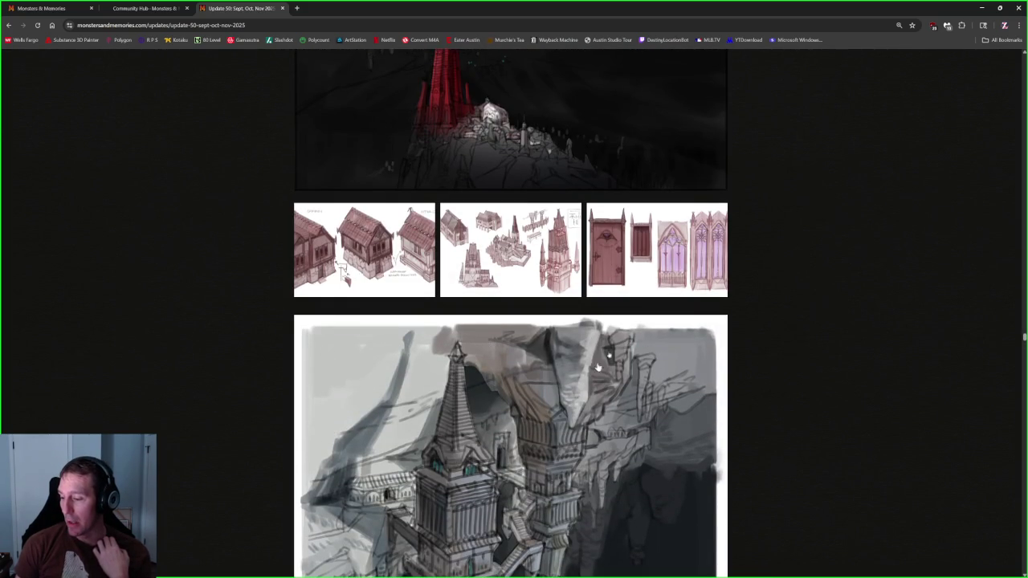
pyautogui.scroll(2, 418, 313)
pyautogui.click(360, 411)
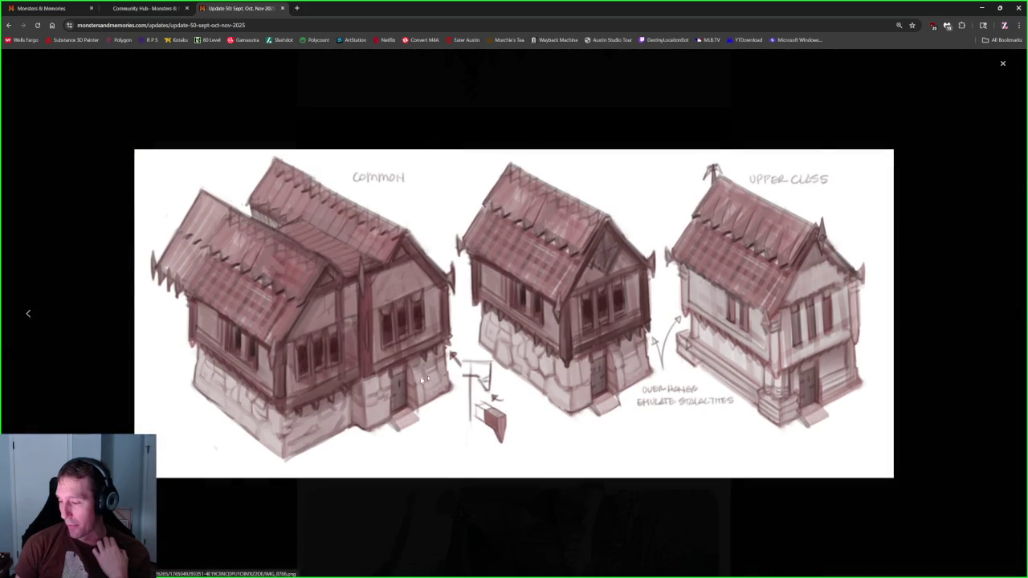
pyautogui.click(1001, 316)
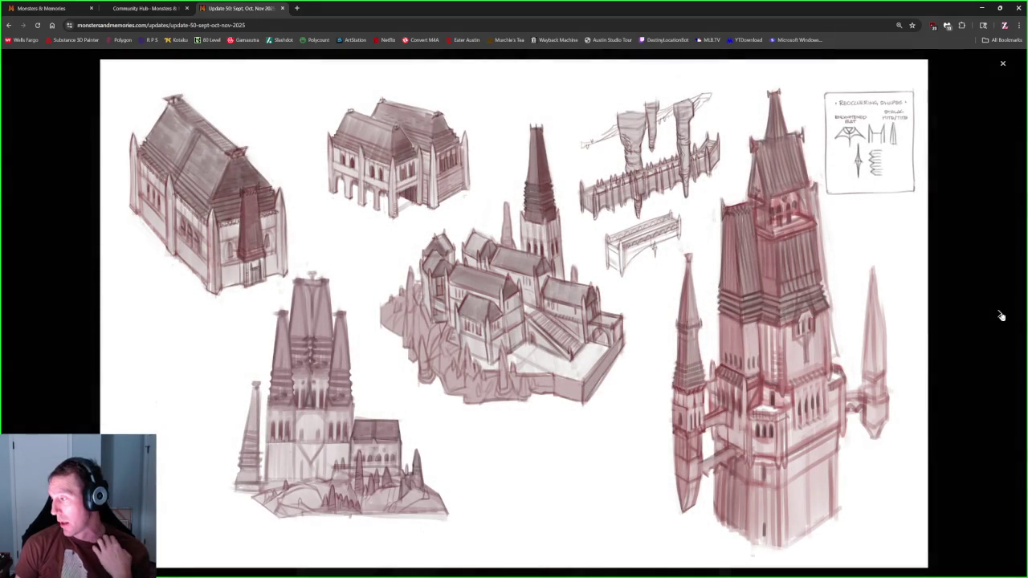
pyautogui.click(1000, 316)
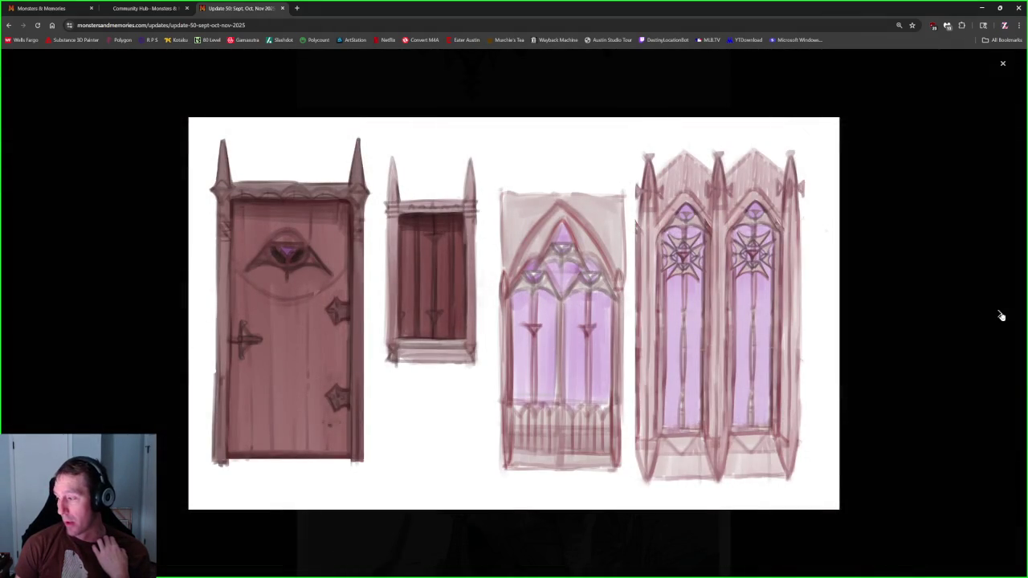
pyautogui.click(1001, 316)
pyautogui.click(1003, 65)
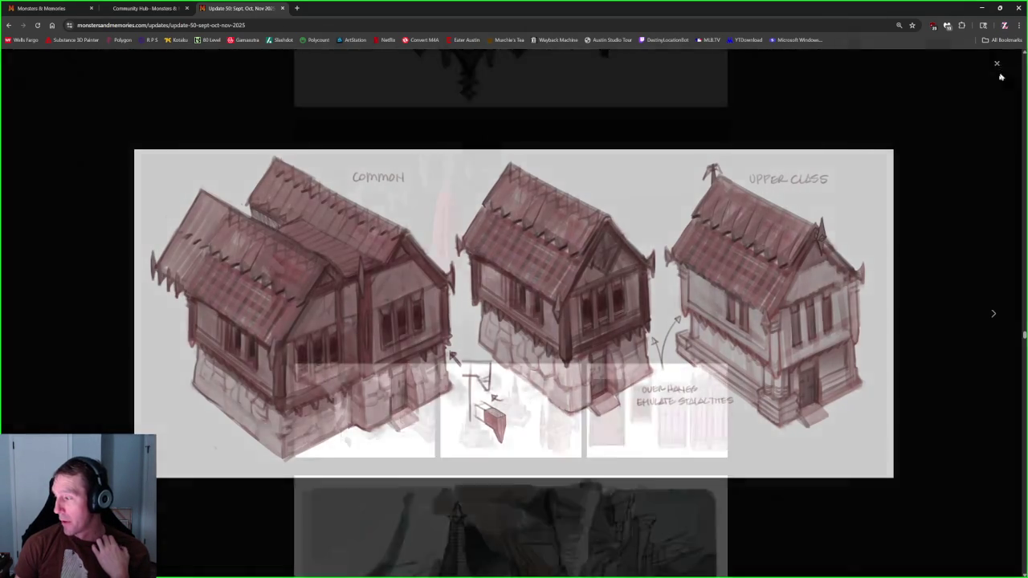
# Step: Scroll past the Audio & Music and Community Hub sections to the character-creation screenshot and Tech heading
pyautogui.scroll(-2, 498, 322)
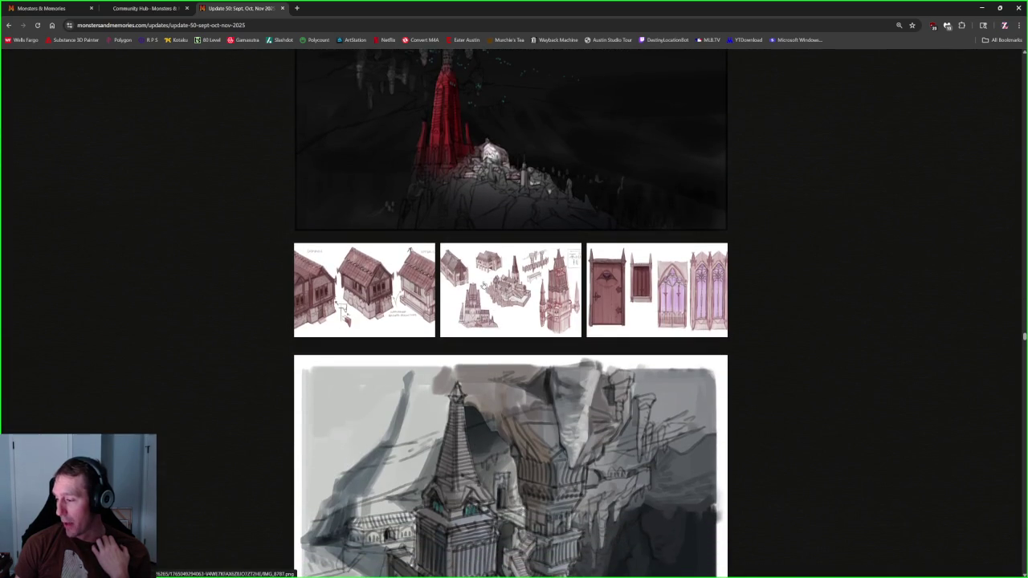
pyautogui.scroll(-2, 497, 297)
pyautogui.scroll(-2, 482, 301)
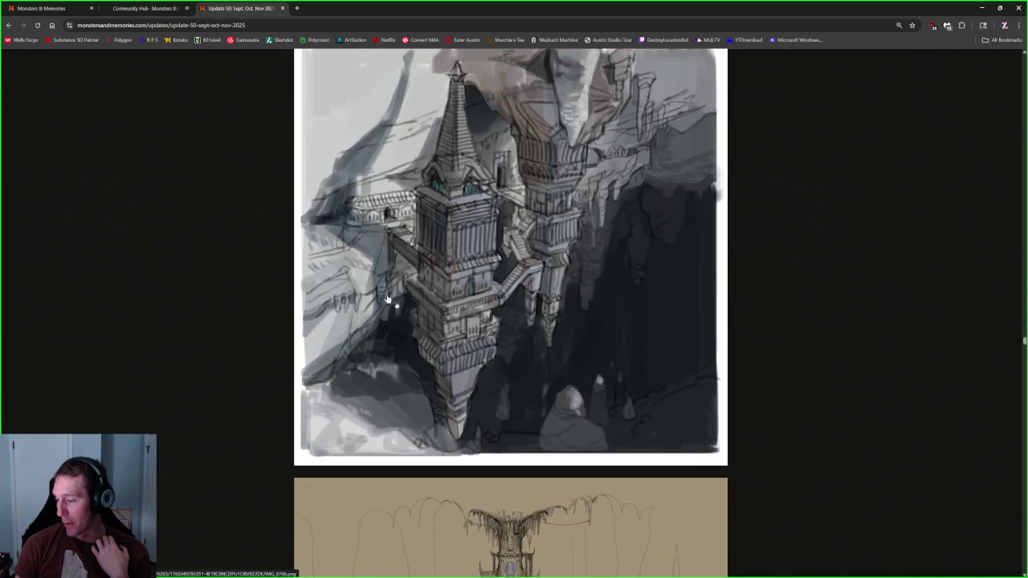
pyautogui.scroll(-2, 467, 304)
pyautogui.scroll(-3, 468, 304)
pyautogui.scroll(-2, 468, 304)
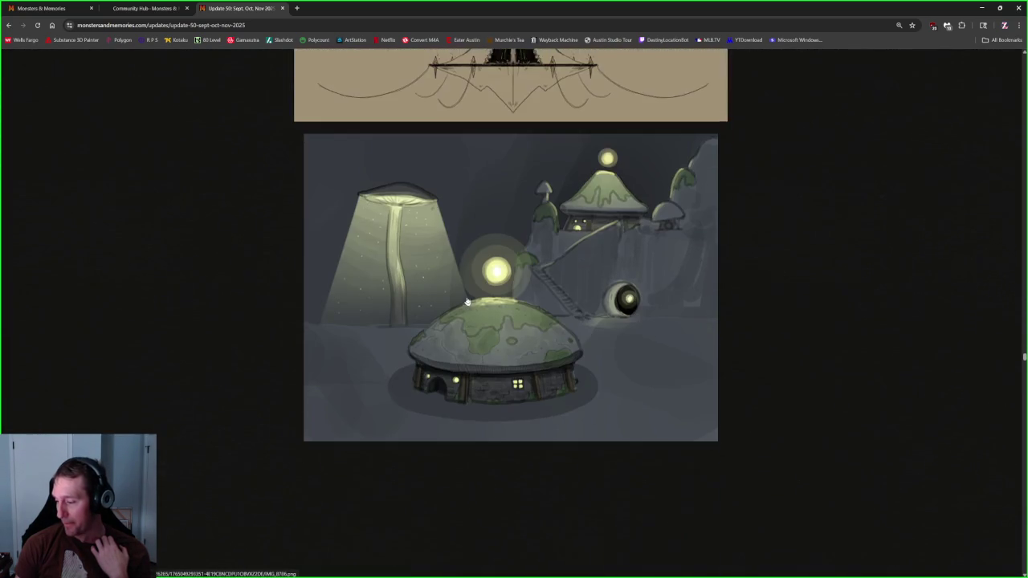
pyautogui.scroll(-3, 466, 301)
pyautogui.scroll(-3, 469, 301)
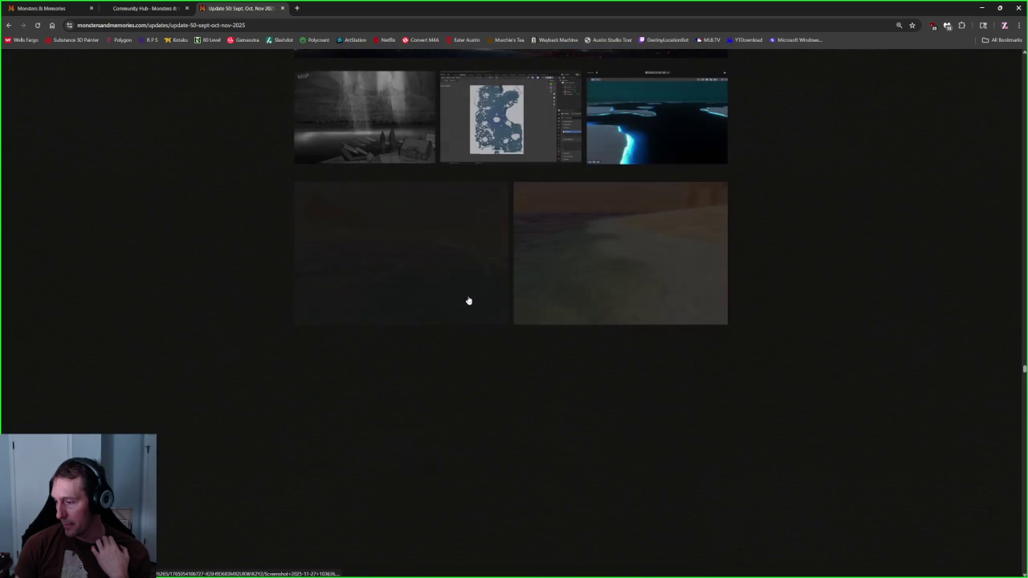
pyautogui.scroll(3, 480, 312)
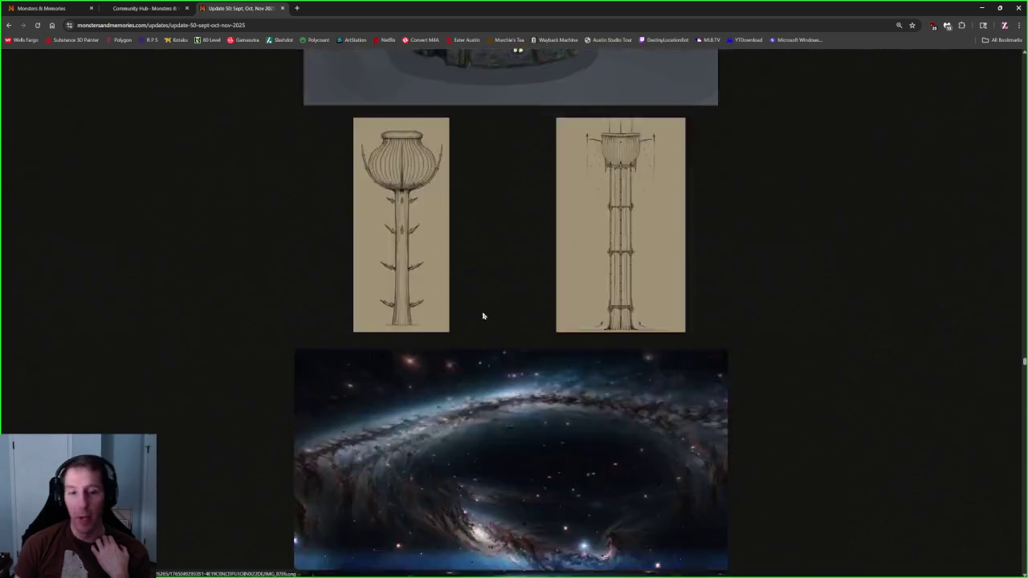
pyautogui.scroll(3, 482, 315)
pyautogui.scroll(2, 483, 315)
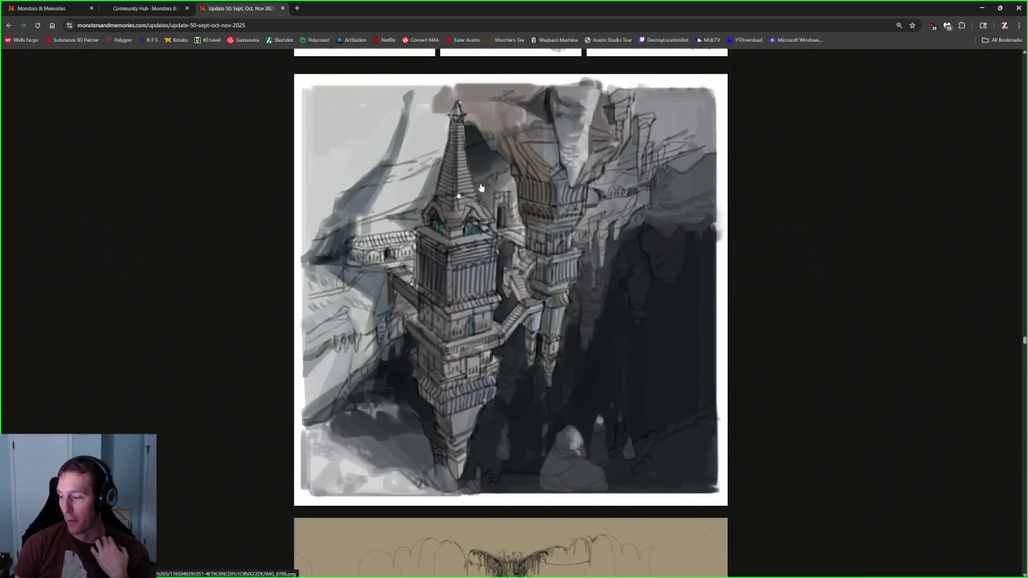
pyautogui.scroll(5, 493, 316)
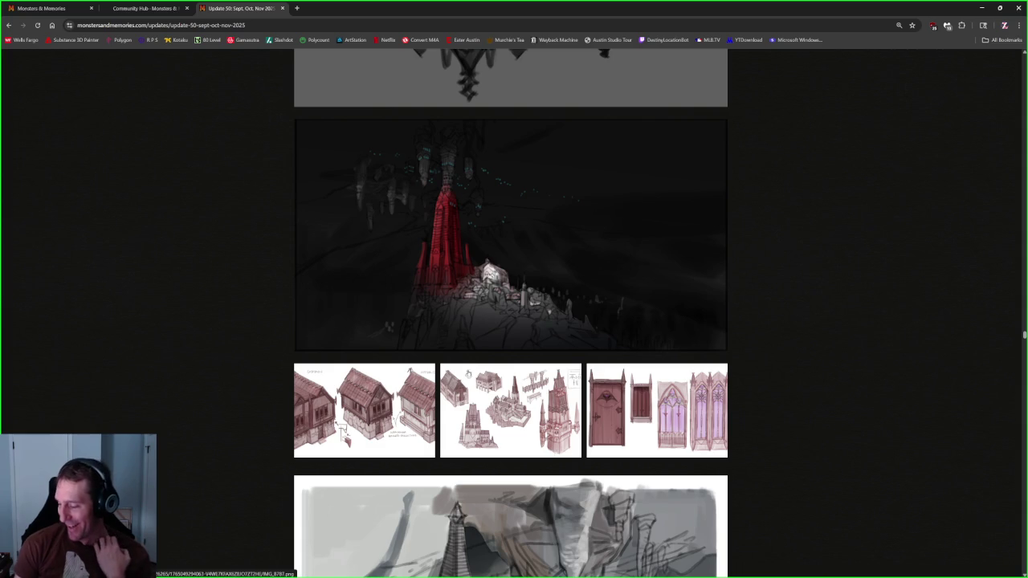
pyautogui.scroll(-3, 474, 366)
pyautogui.scroll(-2, 458, 371)
pyautogui.scroll(-8, 431, 381)
pyautogui.scroll(-5, 430, 380)
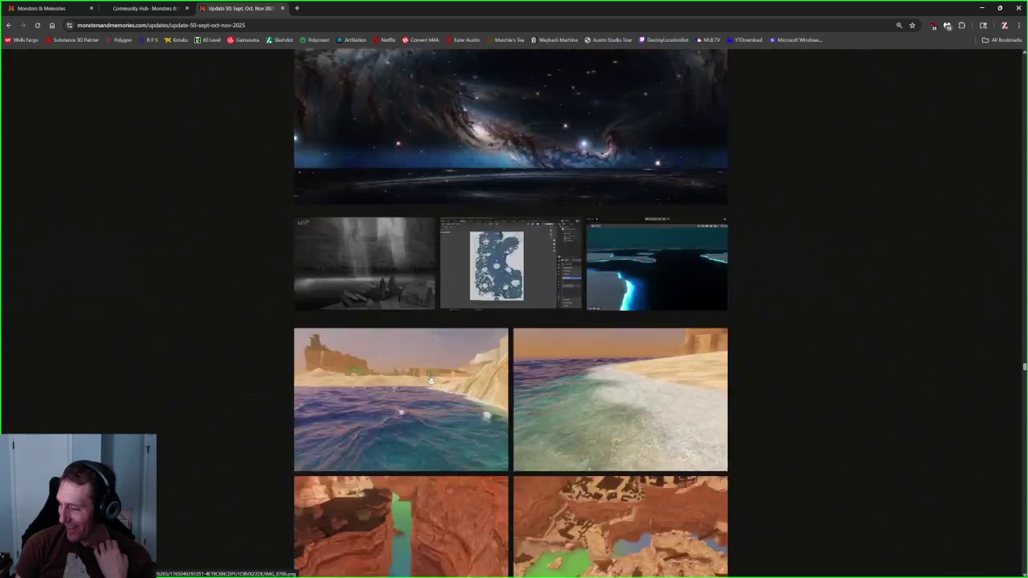
pyautogui.scroll(-5, 430, 381)
pyautogui.scroll(-8, 431, 381)
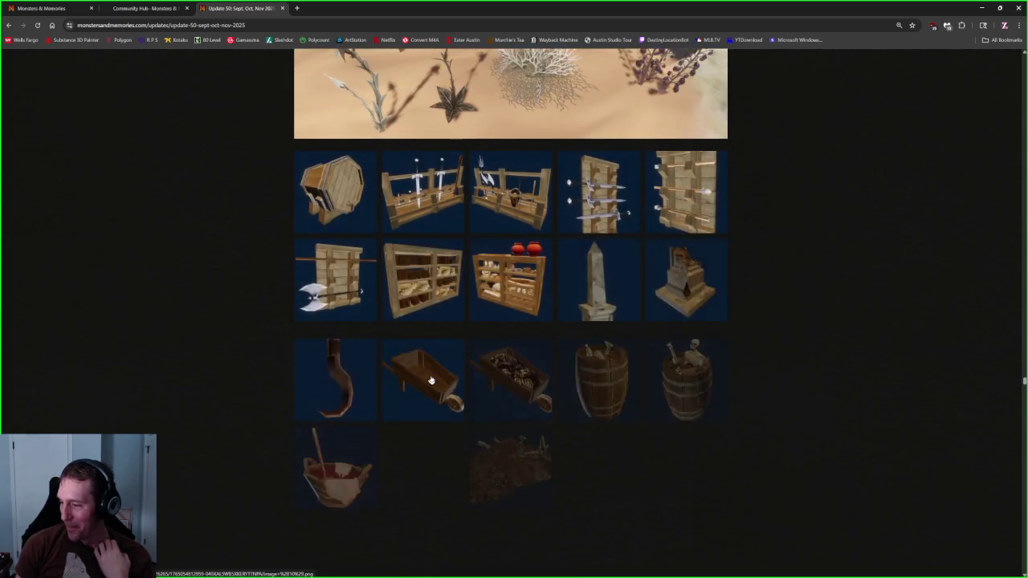
pyautogui.scroll(-5, 430, 381)
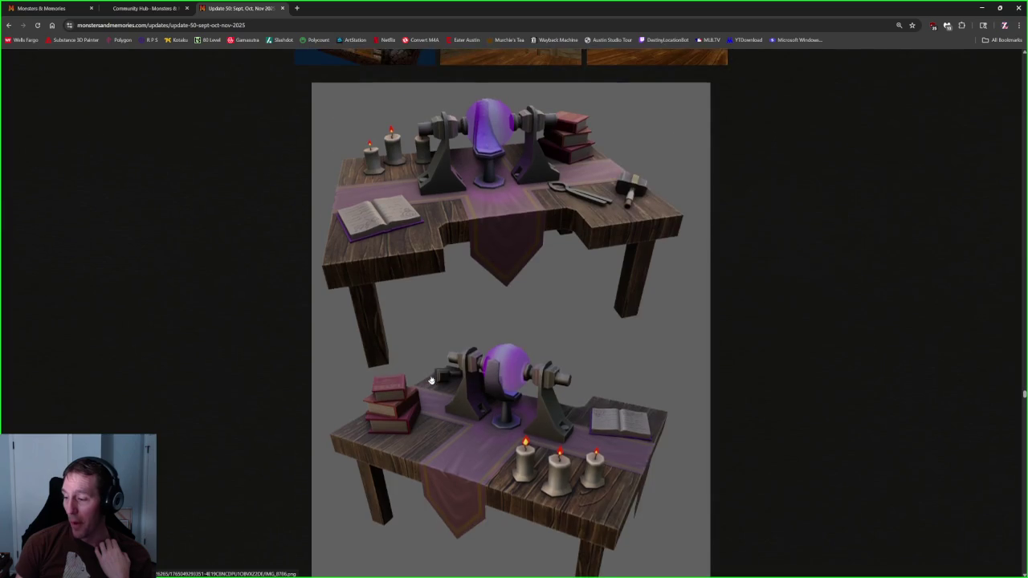
pyautogui.scroll(1, 411, 374)
pyautogui.scroll(3, 415, 372)
pyautogui.scroll(-10, 415, 372)
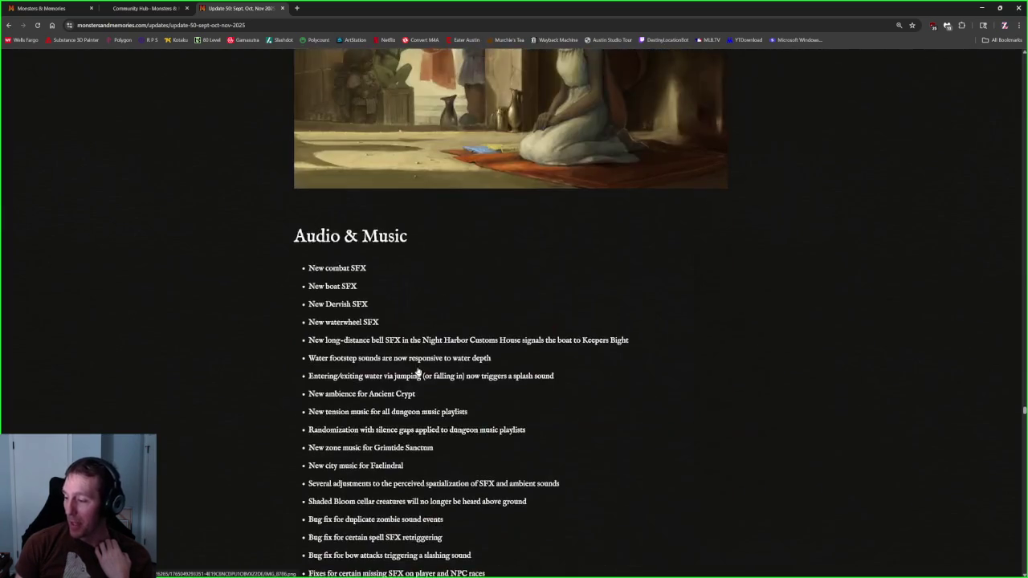
pyautogui.scroll(2, 417, 372)
pyautogui.scroll(-10, 419, 373)
pyautogui.scroll(-5, 419, 373)
pyautogui.scroll(-5, 418, 374)
pyautogui.scroll(-5, 418, 374)
pyautogui.scroll(-5, 417, 375)
pyautogui.scroll(3, 418, 375)
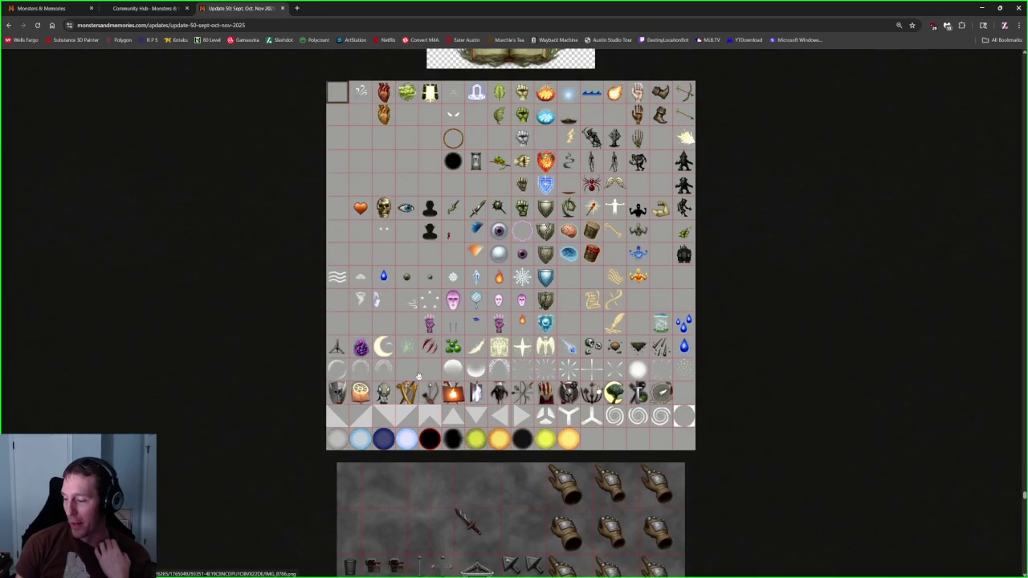
pyautogui.scroll(2, 415, 368)
pyautogui.scroll(-5, 415, 367)
pyautogui.scroll(-3, 415, 368)
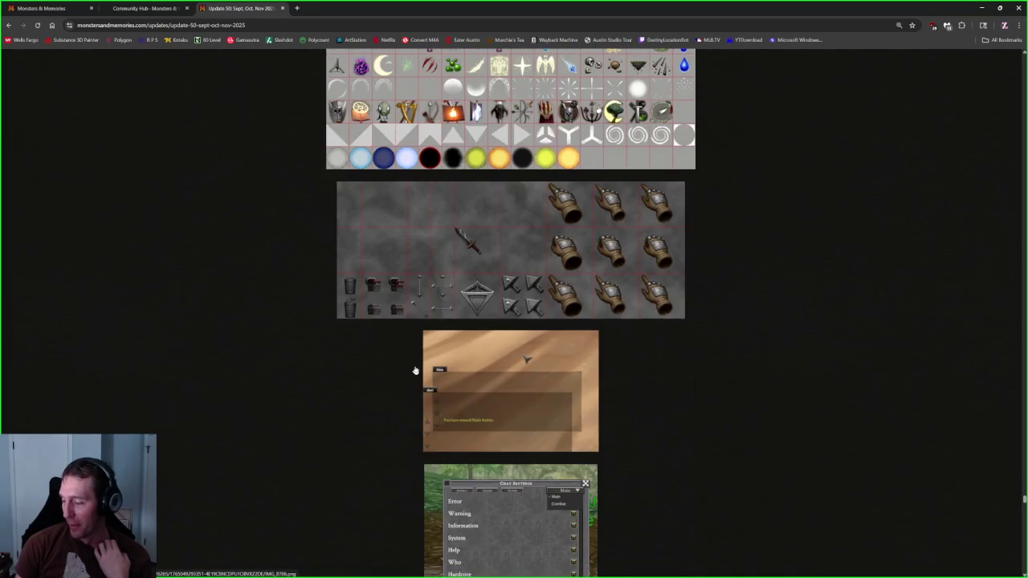
pyautogui.scroll(-3, 416, 370)
pyautogui.scroll(-1, 416, 369)
pyautogui.scroll(-2, 416, 368)
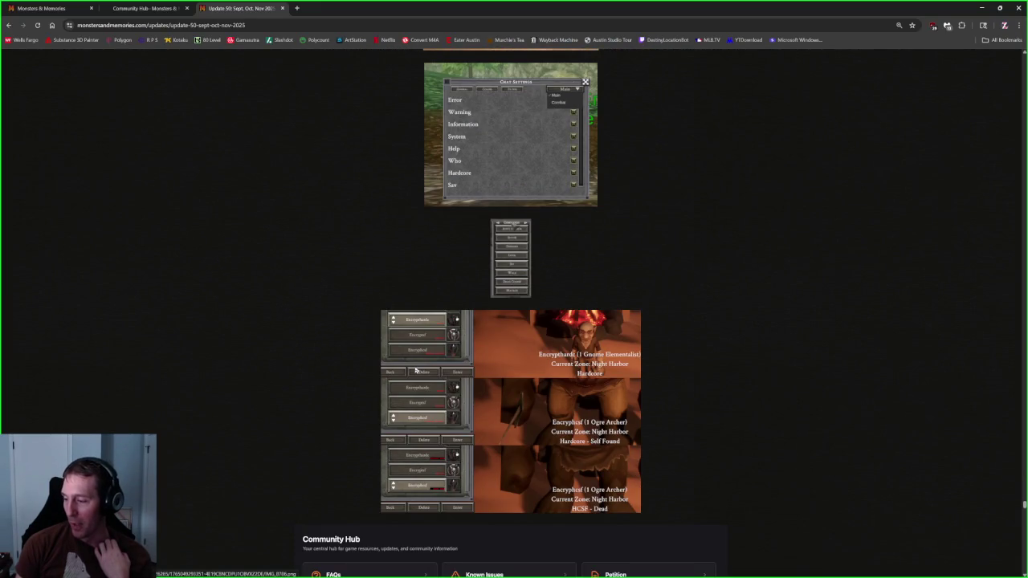
pyautogui.scroll(-1, 417, 368)
pyautogui.scroll(-2, 410, 374)
pyautogui.scroll(-5, 409, 377)
pyautogui.scroll(-10, 412, 384)
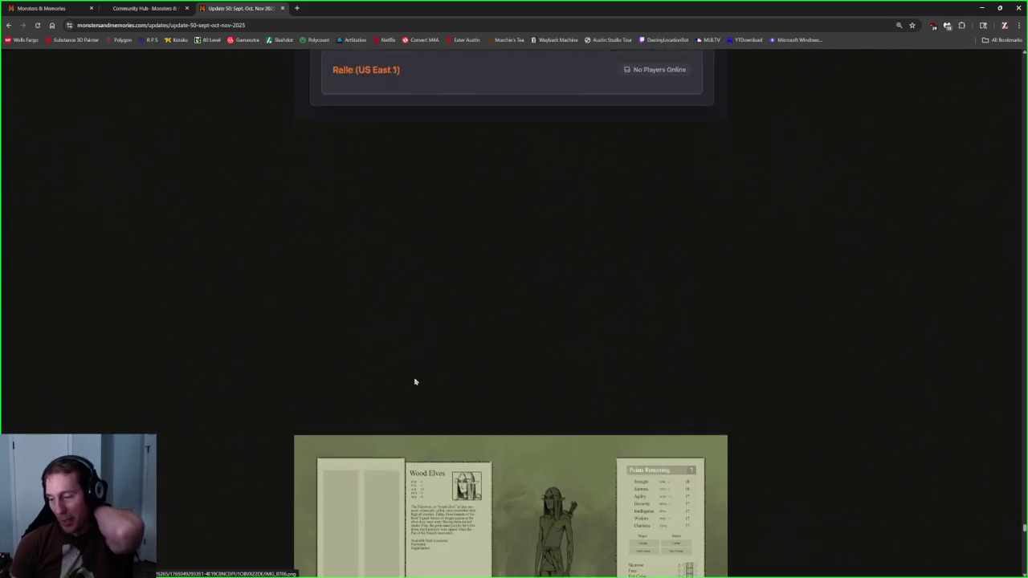
pyautogui.scroll(-3, 414, 382)
pyautogui.scroll(-1, 415, 382)
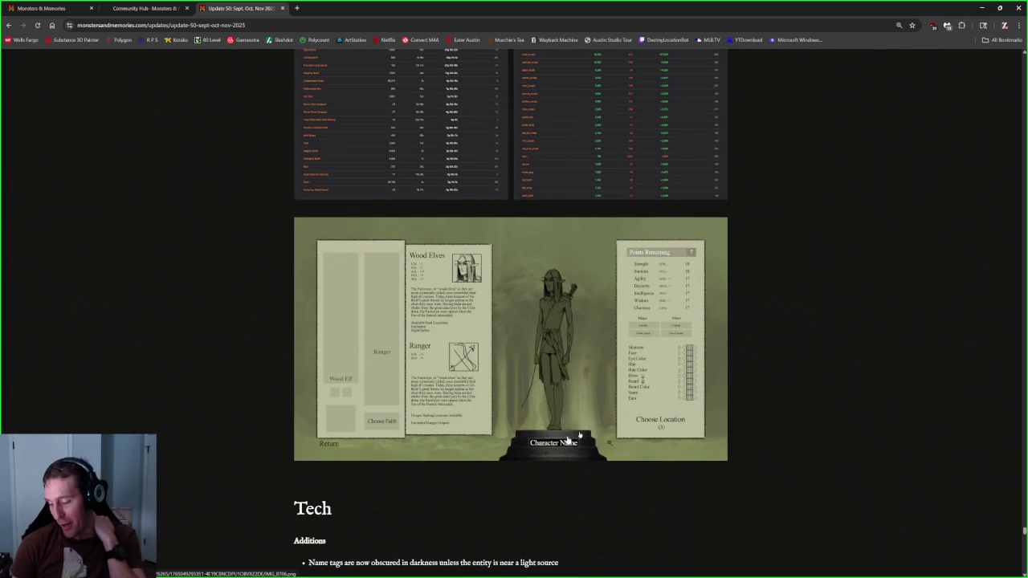
pyautogui.scroll(-2, 555, 370)
pyautogui.scroll(-2, 554, 369)
pyautogui.scroll(-2, 310, 308)
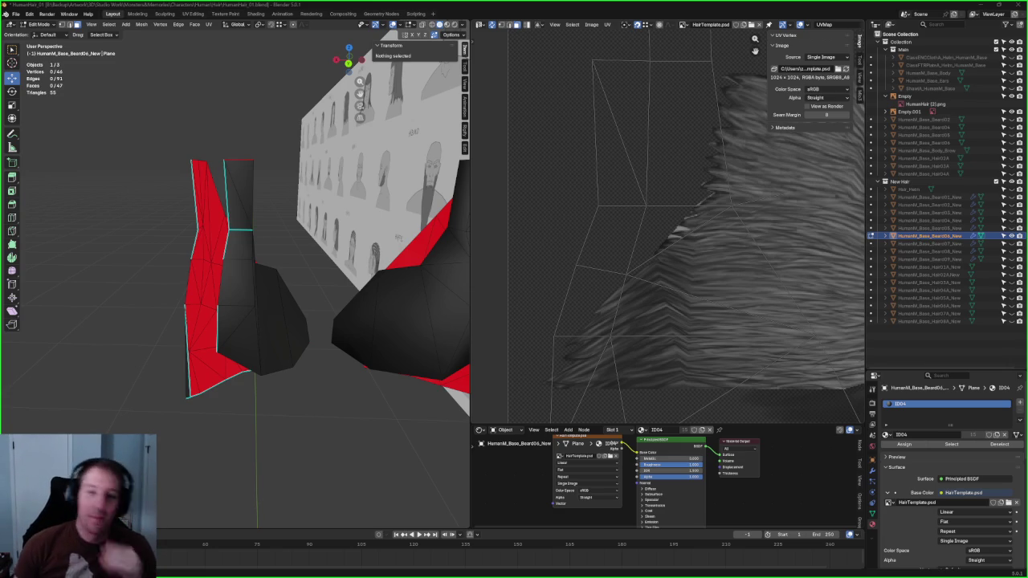
# Step: Clear Sharp on one edge of the red beard strip, then deselect everything
pyautogui.moveTo(288, 220)
pyautogui.mouseDown(button='middle')
pyautogui.moveTo(292, 230)
pyautogui.moveTo(264, 234)
pyautogui.moveTo(301, 231)
pyautogui.moveTo(172, 266)
pyautogui.moveTo(165, 245)
pyautogui.moveTo(119, 263)
pyautogui.mouseUp(button='middle')
pyautogui.click(120, 262)
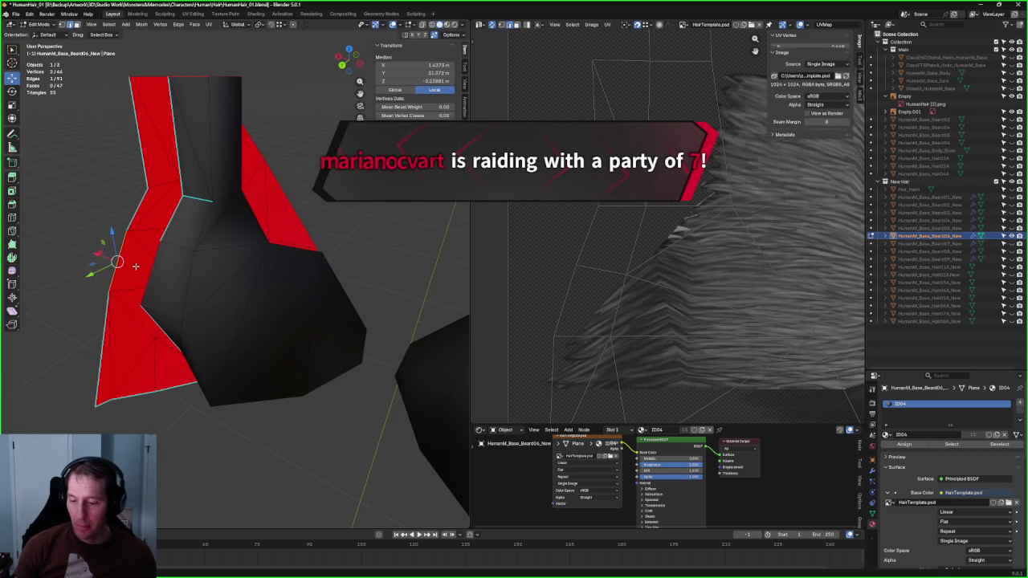
pyautogui.rightClick(118, 264)
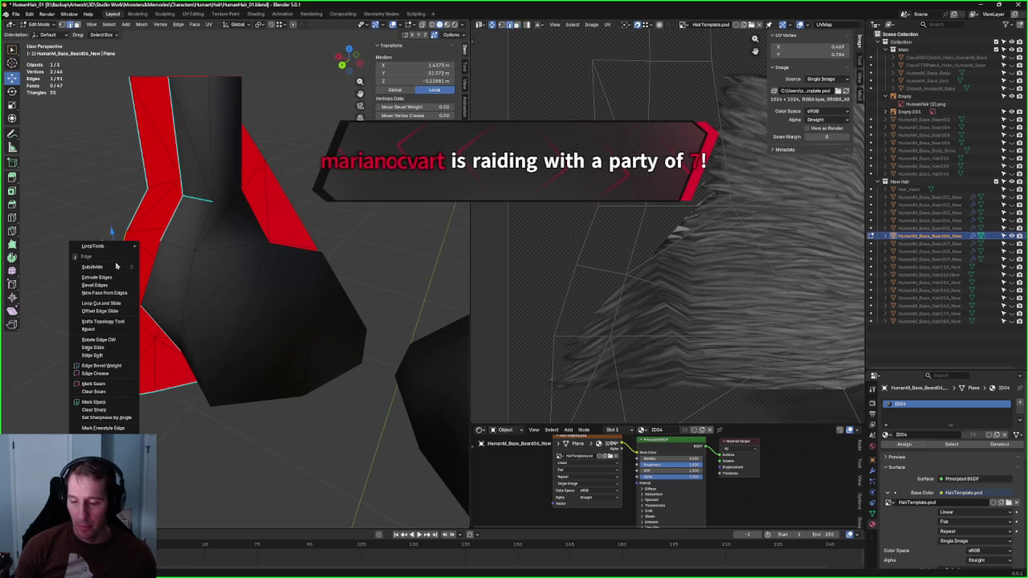
pyautogui.click(108, 410)
pyautogui.click(264, 436)
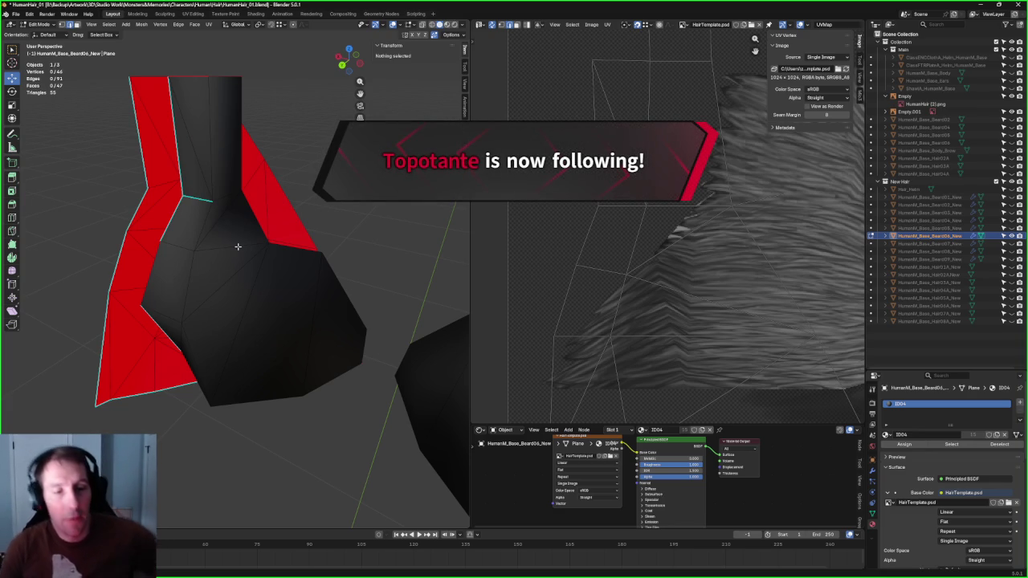
pyautogui.moveTo(236, 258)
pyautogui.mouseDown(button='middle')
pyautogui.moveTo(231, 231)
pyautogui.moveTo(168, 239)
pyautogui.moveTo(386, 222)
pyautogui.moveTo(307, 245)
pyautogui.moveTo(316, 281)
pyautogui.moveTo(213, 218)
pyautogui.moveTo(218, 235)
pyautogui.mouseUp(button='middle')
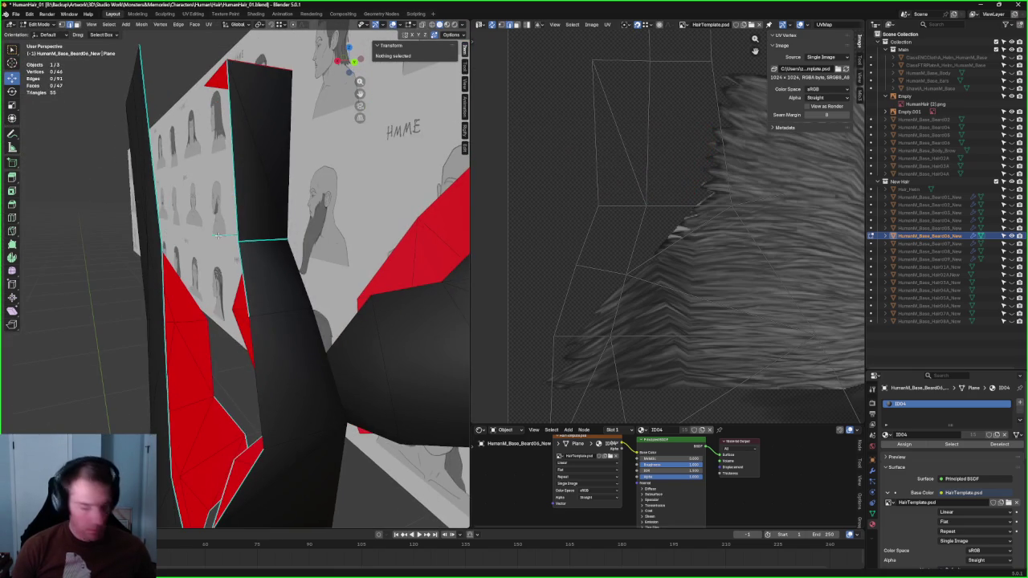
# Step: Delete the unwanted edges from the beard strip
pyautogui.click(216, 234)
pyautogui.press('x')
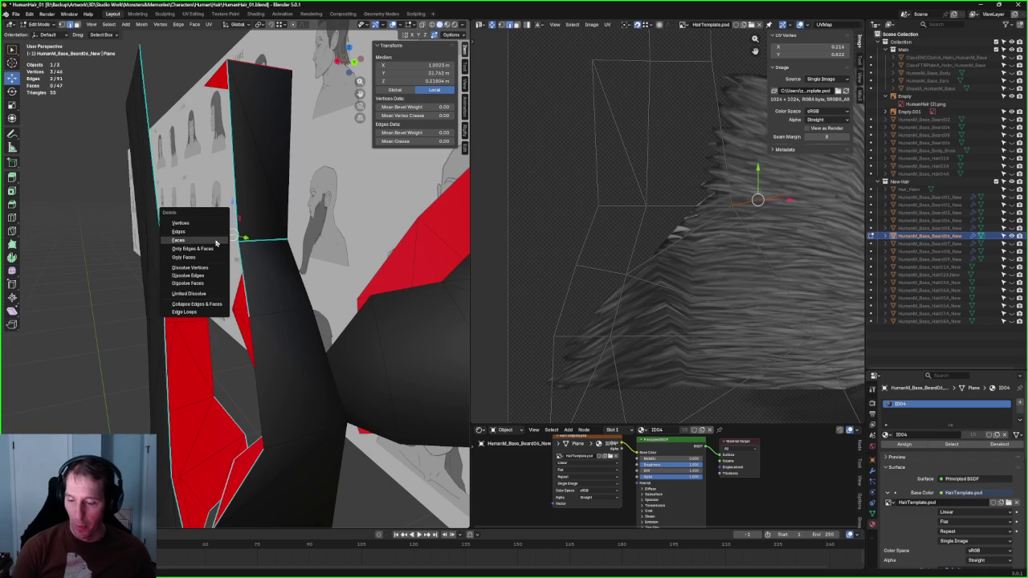
pyautogui.click(212, 240)
pyautogui.moveTo(212, 240)
pyautogui.mouseDown(button='middle')
pyautogui.moveTo(259, 265)
pyautogui.moveTo(201, 269)
pyautogui.moveTo(78, 317)
pyautogui.moveTo(89, 303)
pyautogui.moveTo(255, 320)
pyautogui.mouseUp(button='middle')
pyautogui.click(198, 267)
pyautogui.press('x')
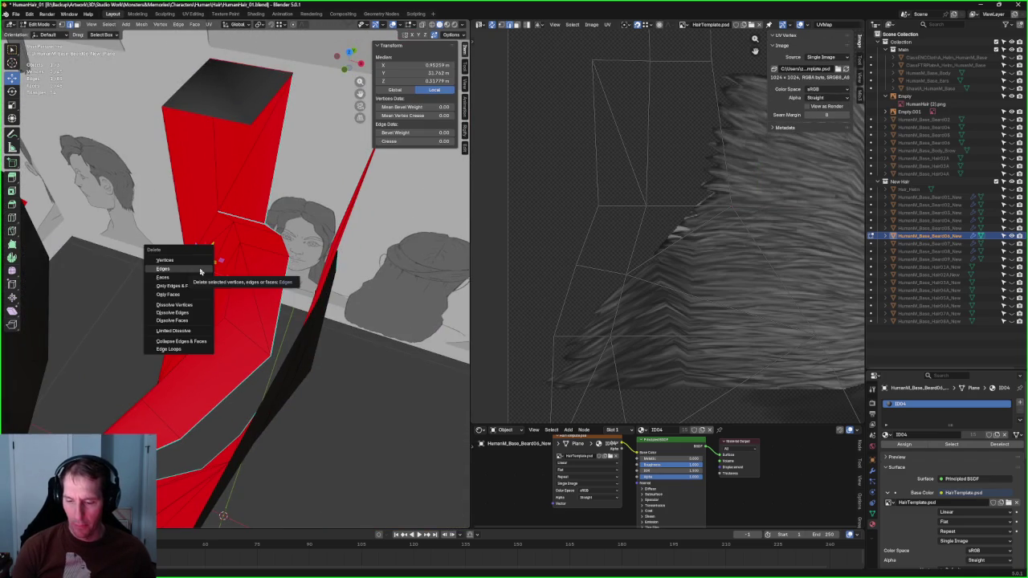
pyautogui.click(200, 271)
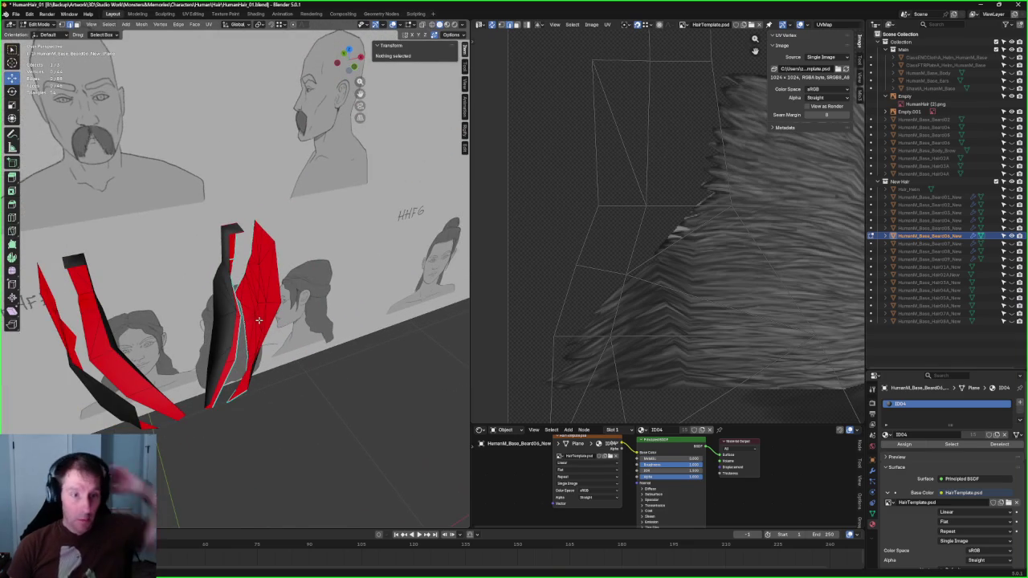
# Step: In Front view, make the helmet and the base body visible in the Outliner
pyautogui.press('KP_1')
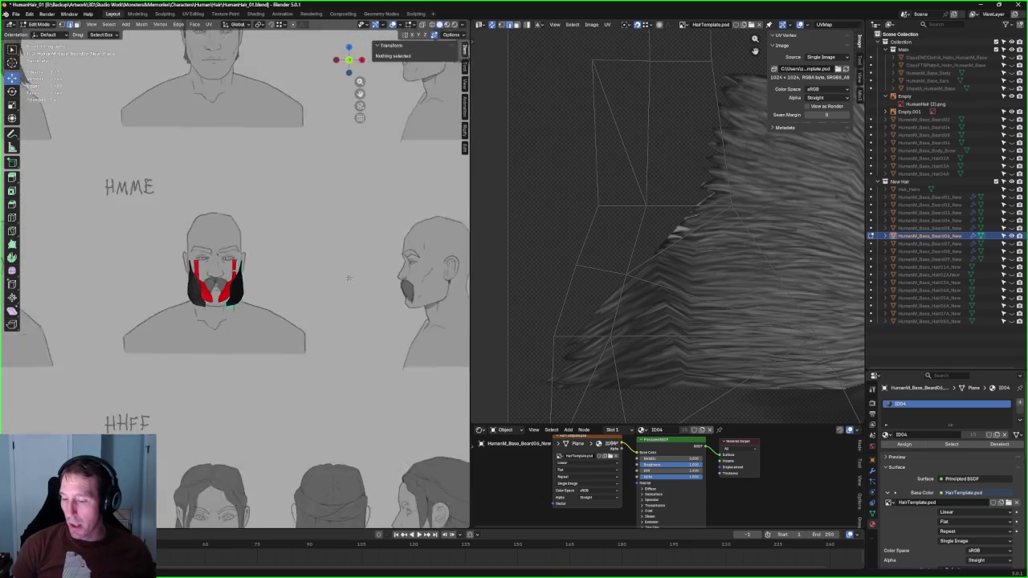
pyautogui.scroll(-2, 337, 301)
pyautogui.scroll(-1, 337, 301)
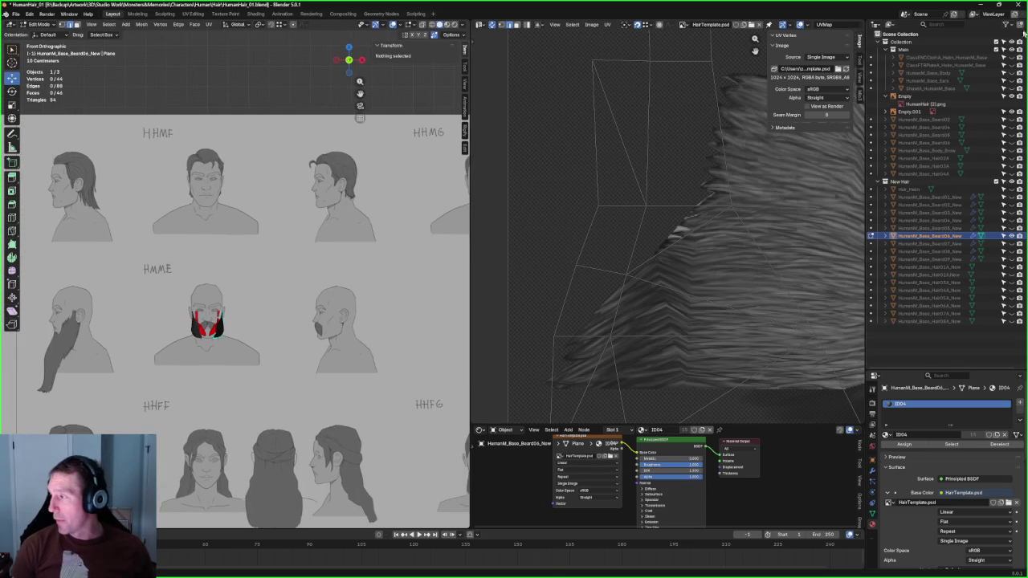
pyautogui.click(1011, 66)
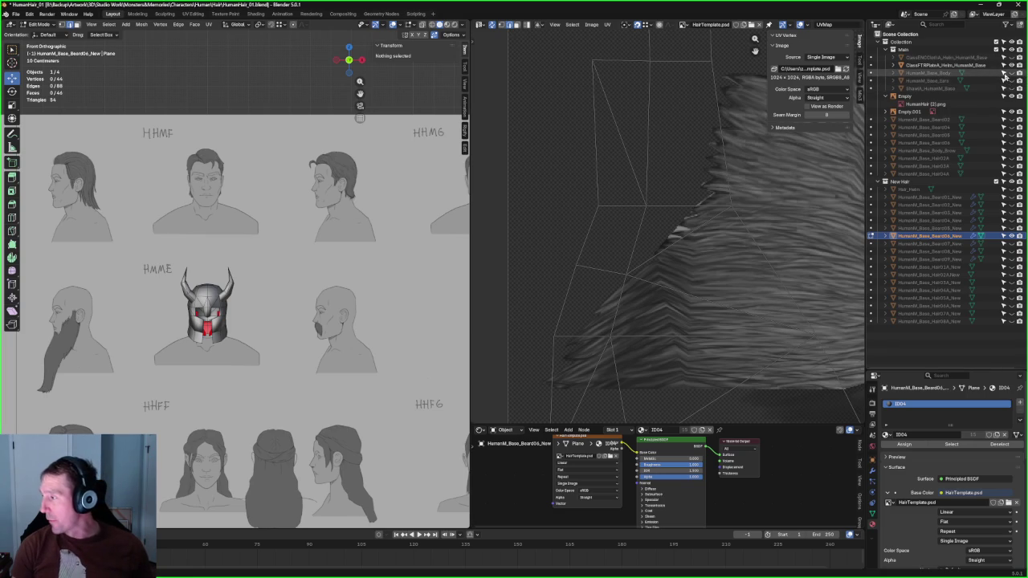
pyautogui.click(1011, 73)
pyautogui.scroll(4, 322, 311)
pyautogui.scroll(-2, 322, 311)
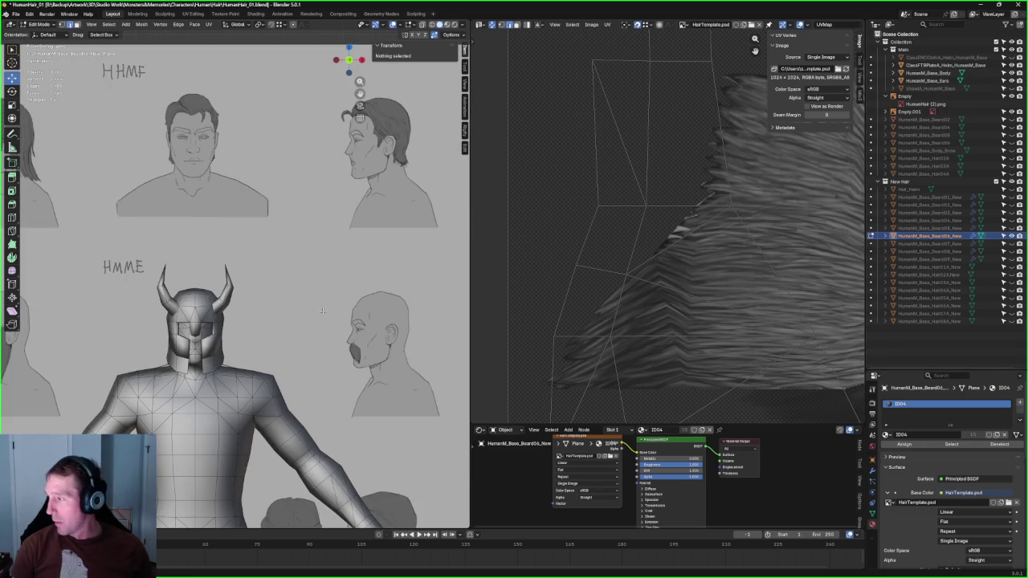
pyautogui.scroll(2, 261, 306)
pyautogui.moveTo(260, 306); pyautogui.dragTo(252, 325, button='middle')
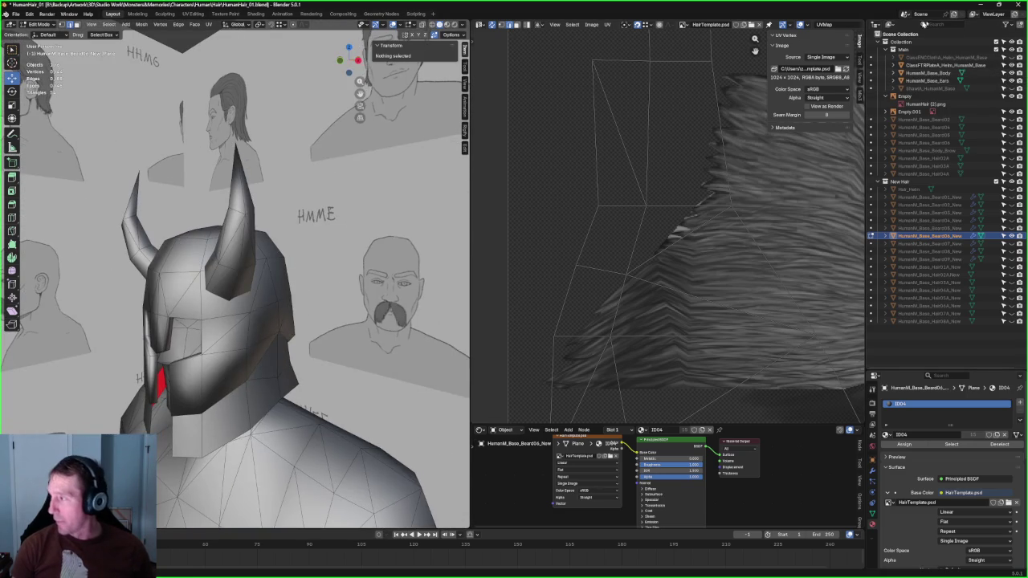
pyautogui.click(1003, 65)
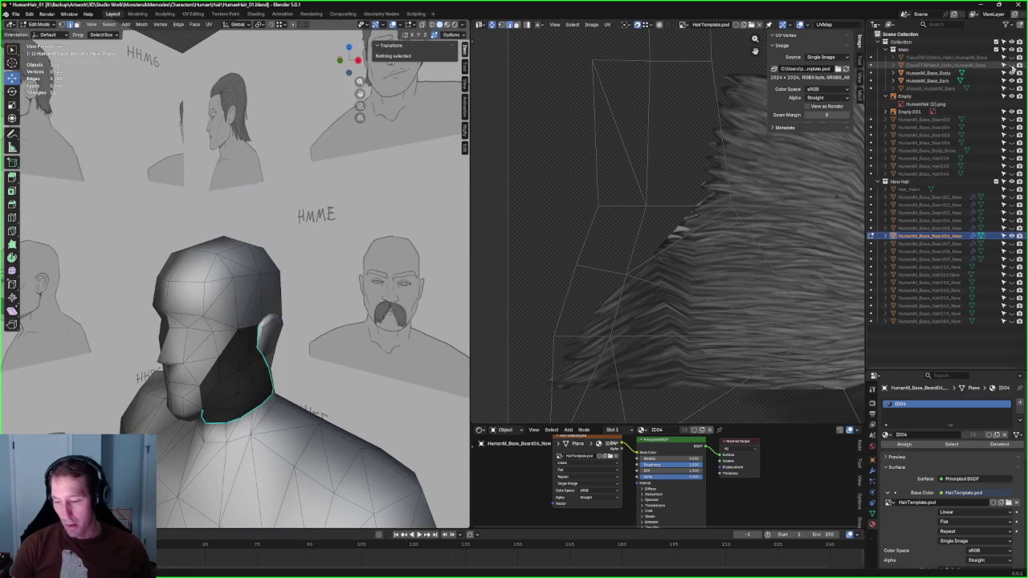
pyautogui.click(1003, 65)
pyautogui.moveTo(350, 215); pyautogui.dragTo(367, 129, button='middle')
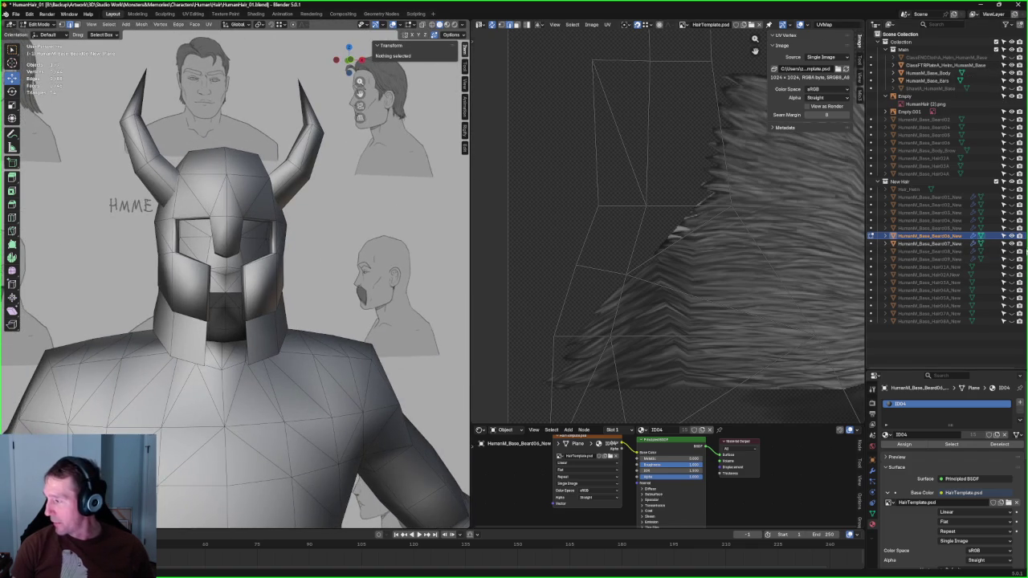
# Step: Preview HumanM_Base_Beard08 and Beard09, then hide Beard06 and Beard09
pyautogui.click(1011, 251)
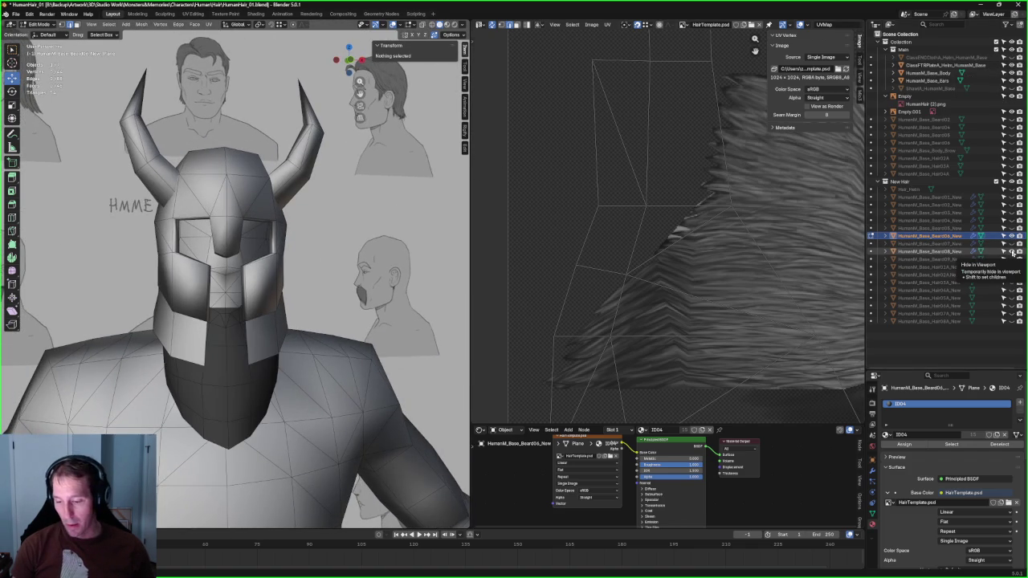
pyautogui.click(1011, 258)
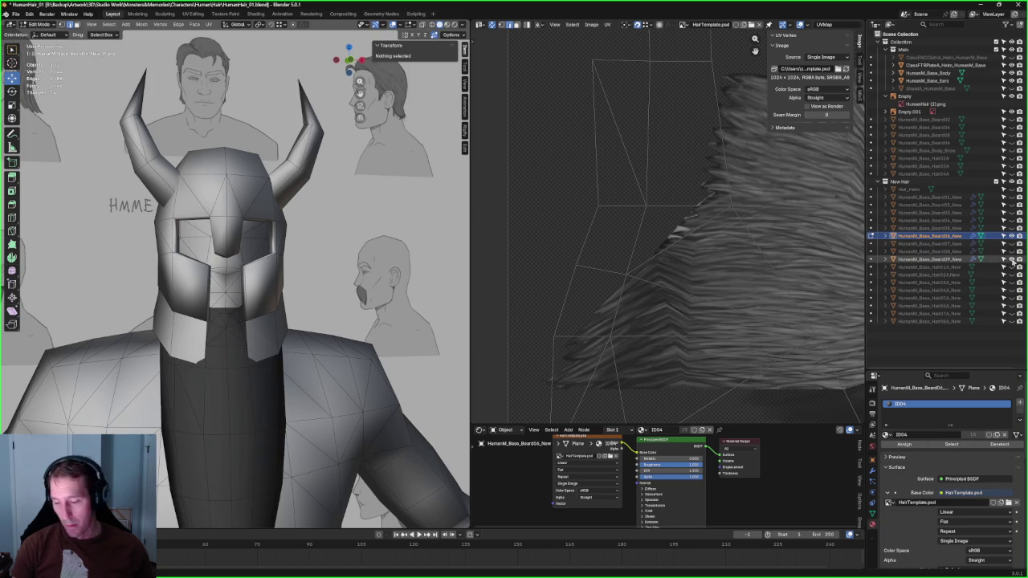
pyautogui.scroll(-3, 296, 284)
pyautogui.moveTo(249, 289)
pyautogui.mouseDown(button='middle')
pyautogui.moveTo(297, 284)
pyautogui.moveTo(265, 241)
pyautogui.mouseUp(button='middle')
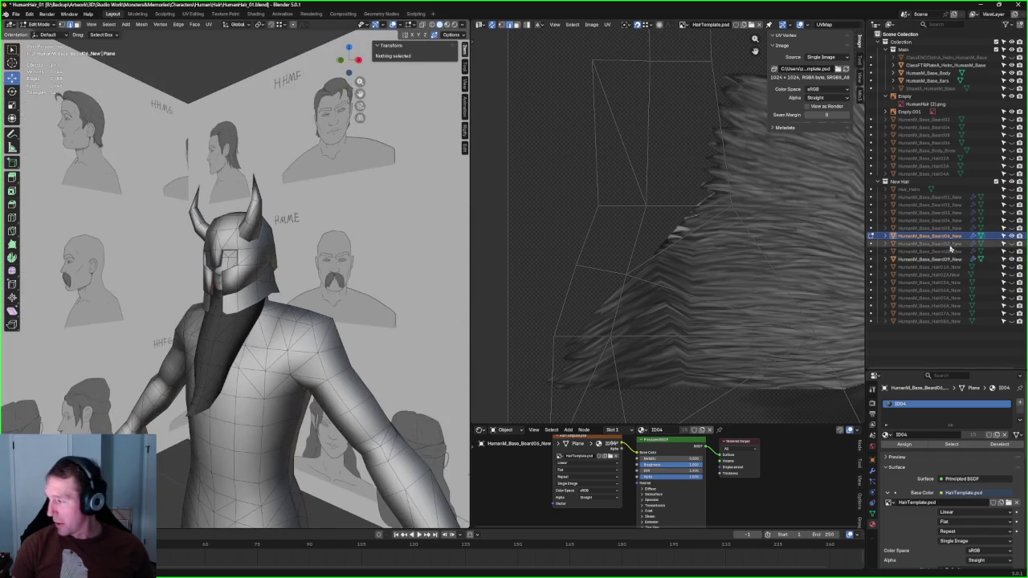
pyautogui.click(1010, 244)
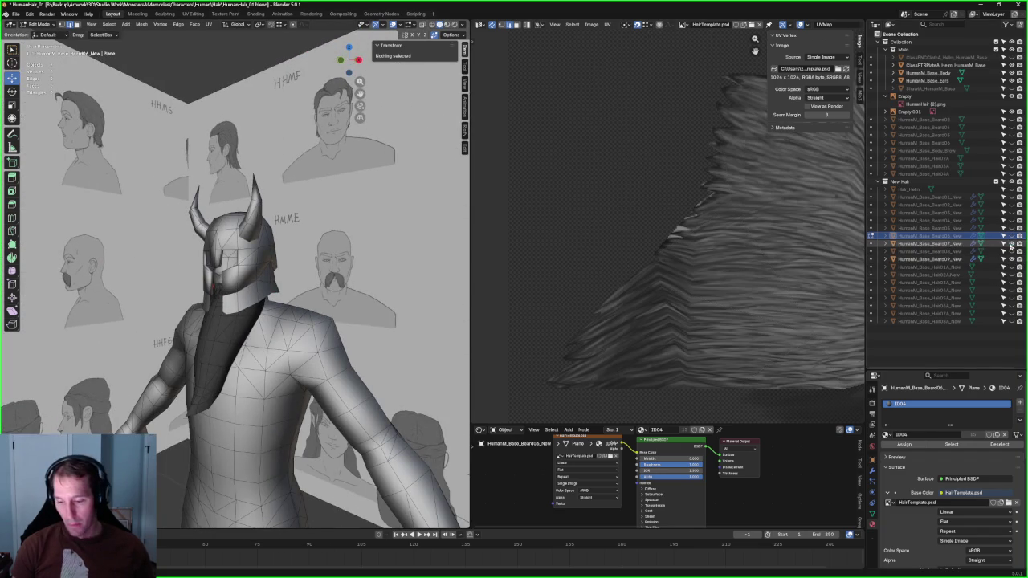
pyautogui.click(1011, 259)
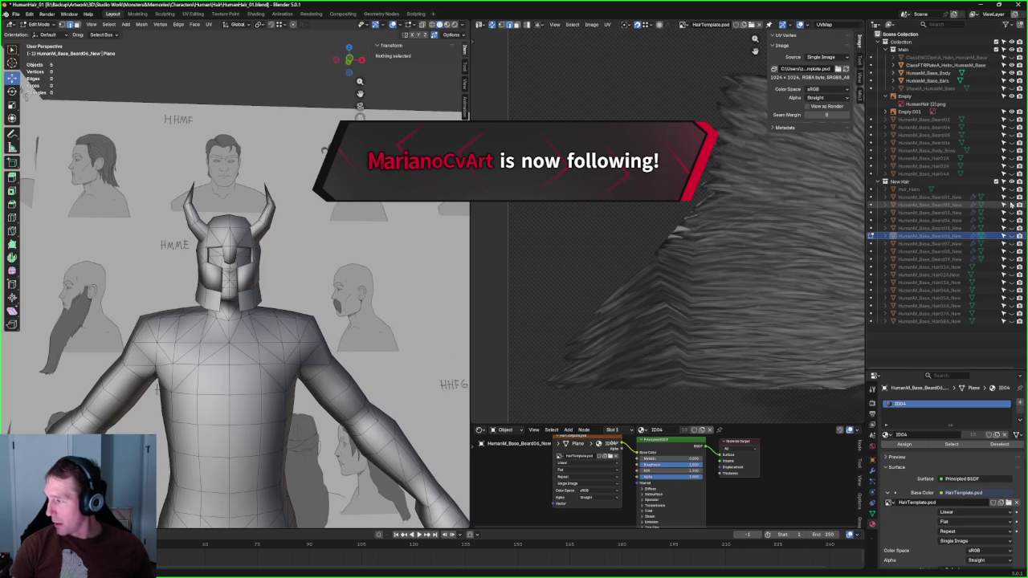
# Step: Hide the helmet to reveal the mustached head and snap to a straight view
pyautogui.scroll(2, 233, 273)
pyautogui.scroll(2, 233, 273)
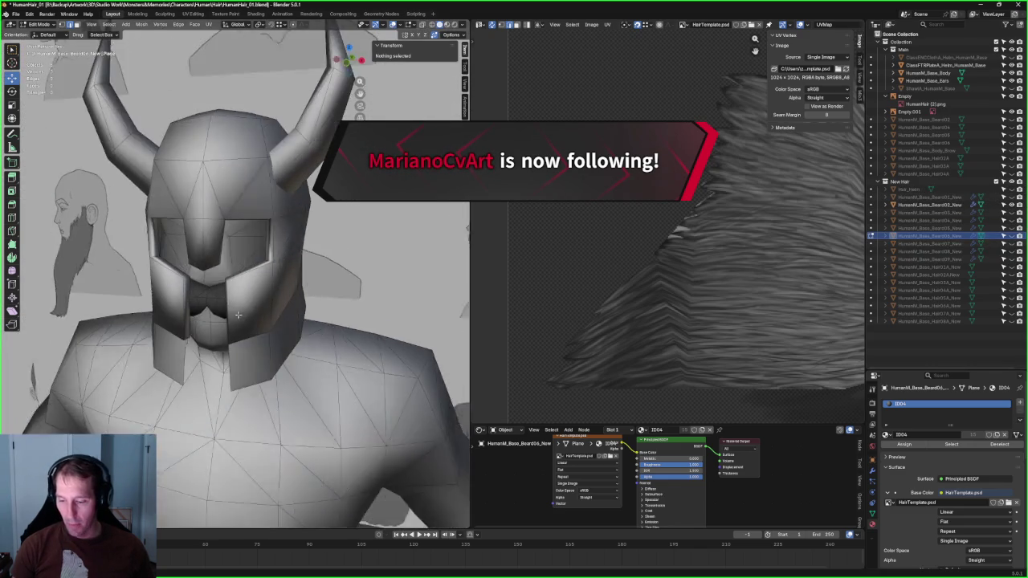
pyautogui.scroll(1, 233, 273)
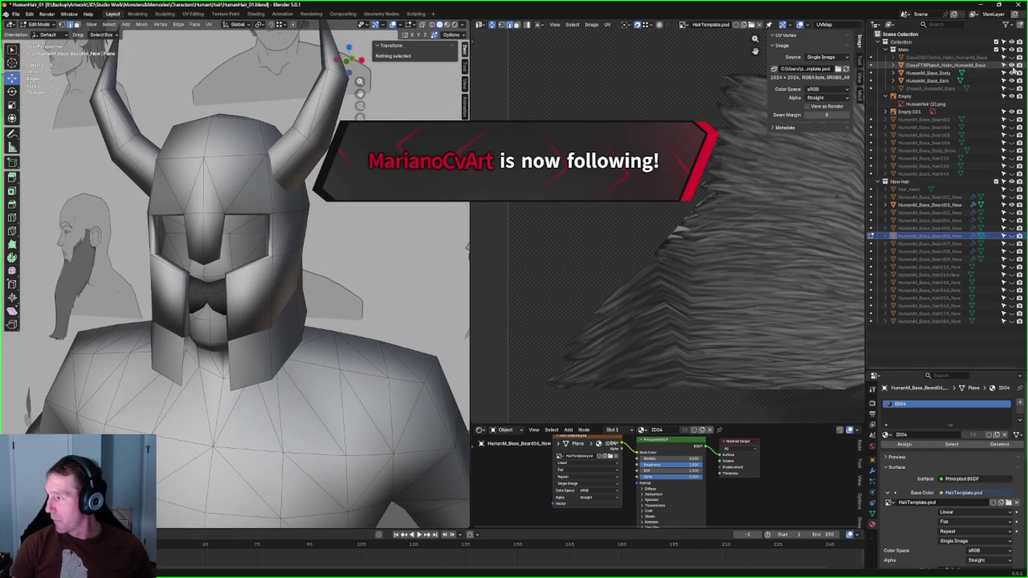
pyautogui.click(1011, 65)
pyautogui.scroll(-2, 299, 249)
pyautogui.moveTo(300, 249); pyautogui.dragTo(321, 218, button='middle')
pyautogui.press('`')
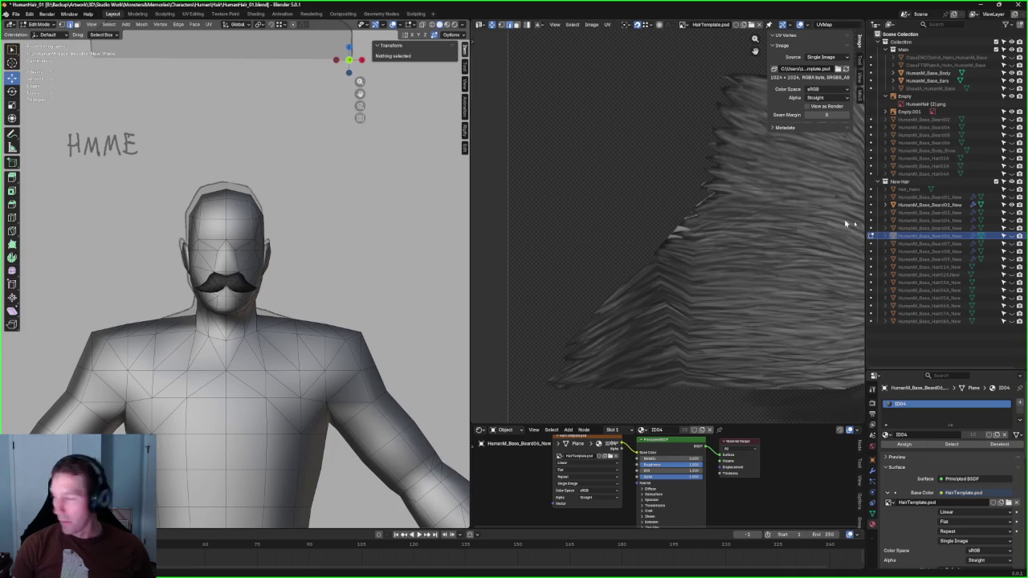
pyautogui.click(1011, 276)
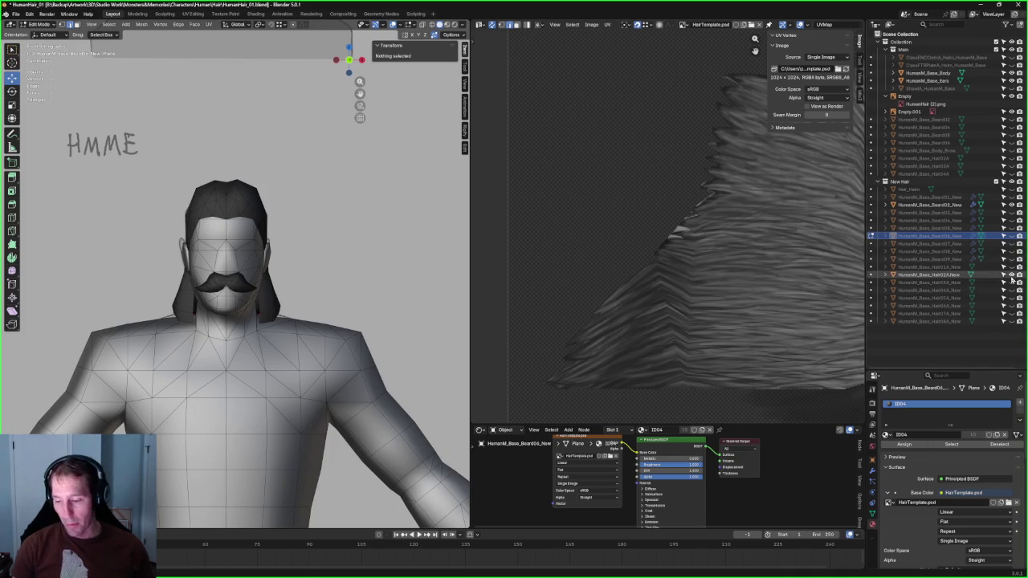
pyautogui.click(1011, 276)
pyautogui.click(1011, 283)
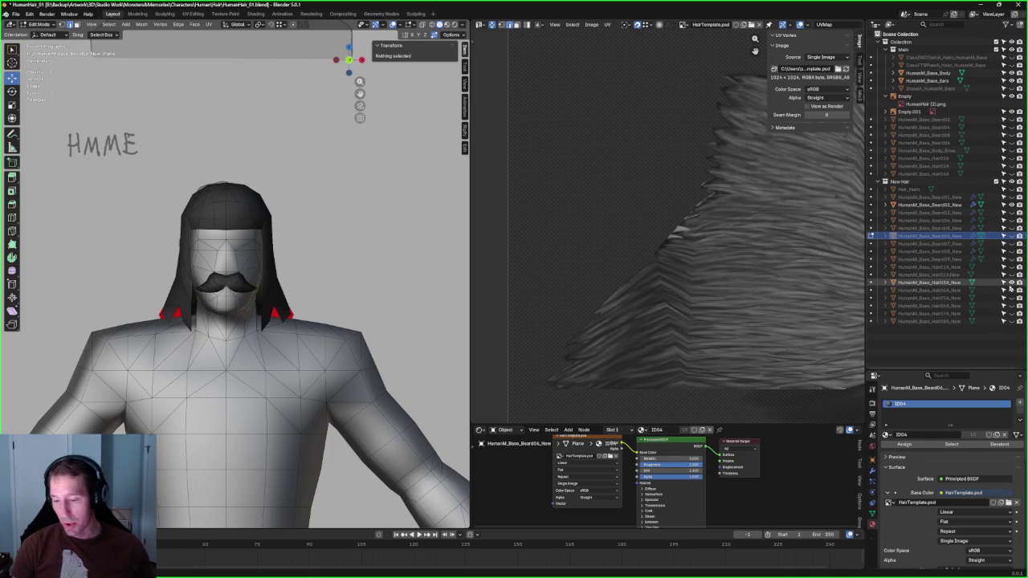
pyautogui.click(1011, 282)
pyautogui.click(1011, 298)
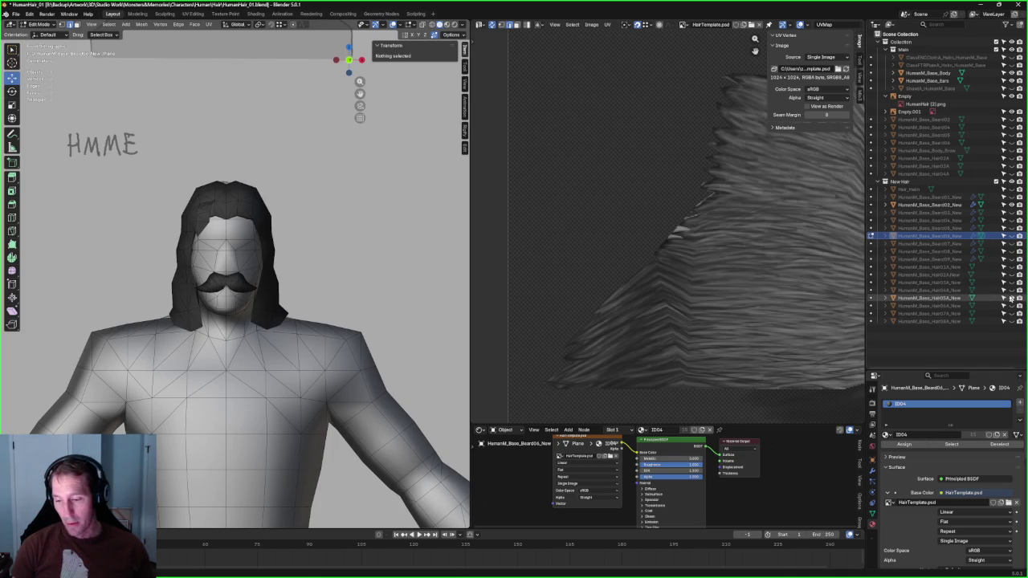
pyautogui.click(1011, 298)
pyautogui.click(1011, 306)
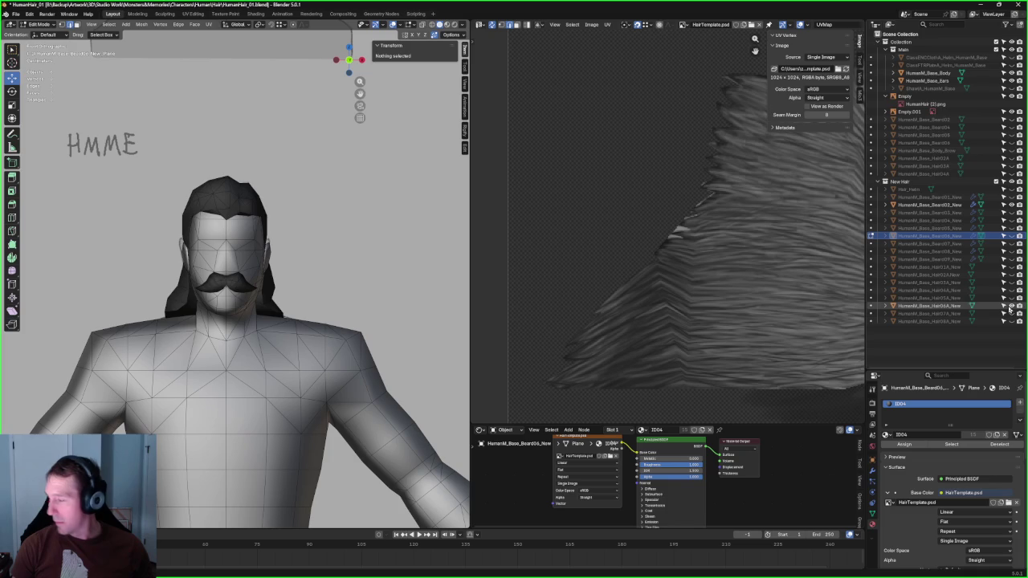
pyautogui.moveTo(337, 257); pyautogui.dragTo(291, 252, button='middle')
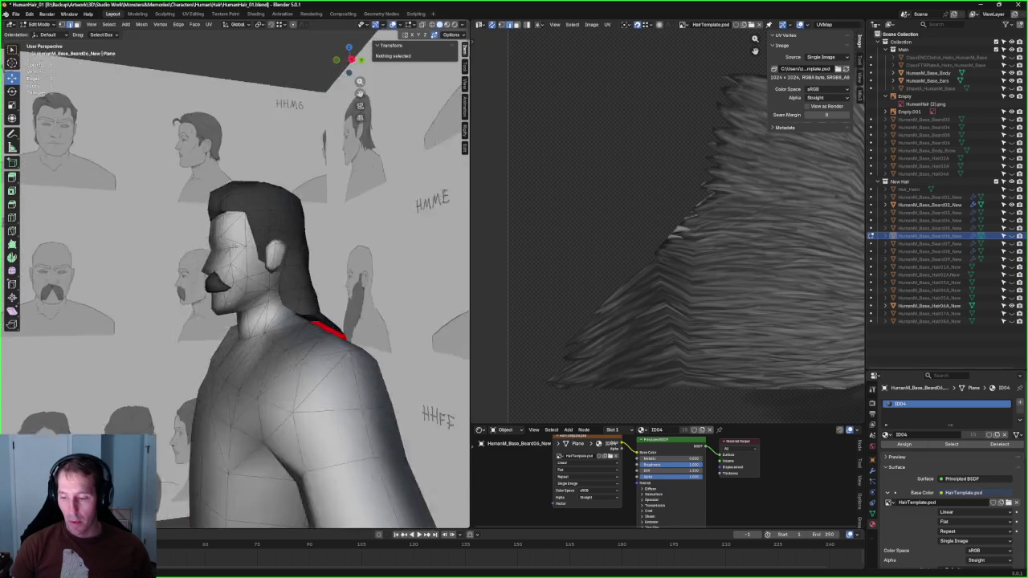
pyautogui.moveTo(291, 253)
pyautogui.mouseDown(button='middle')
pyautogui.moveTo(259, 239)
pyautogui.moveTo(310, 239)
pyautogui.moveTo(236, 300)
pyautogui.moveTo(252, 283)
pyautogui.moveTo(289, 281)
pyautogui.mouseUp(button='middle')
pyautogui.scroll(-3, 251, 284)
pyautogui.scroll(3, 251, 283)
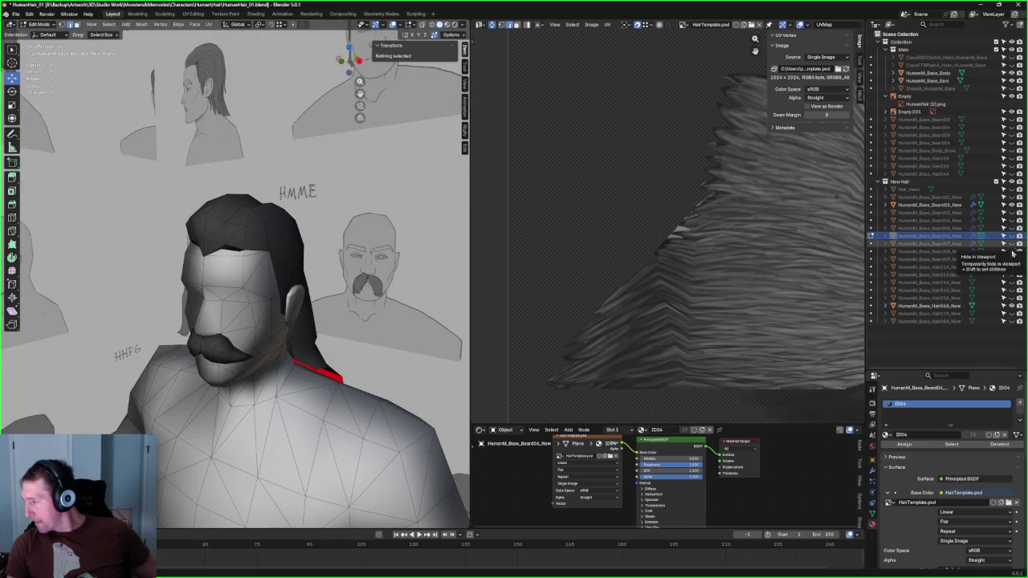
pyautogui.click(873, 305)
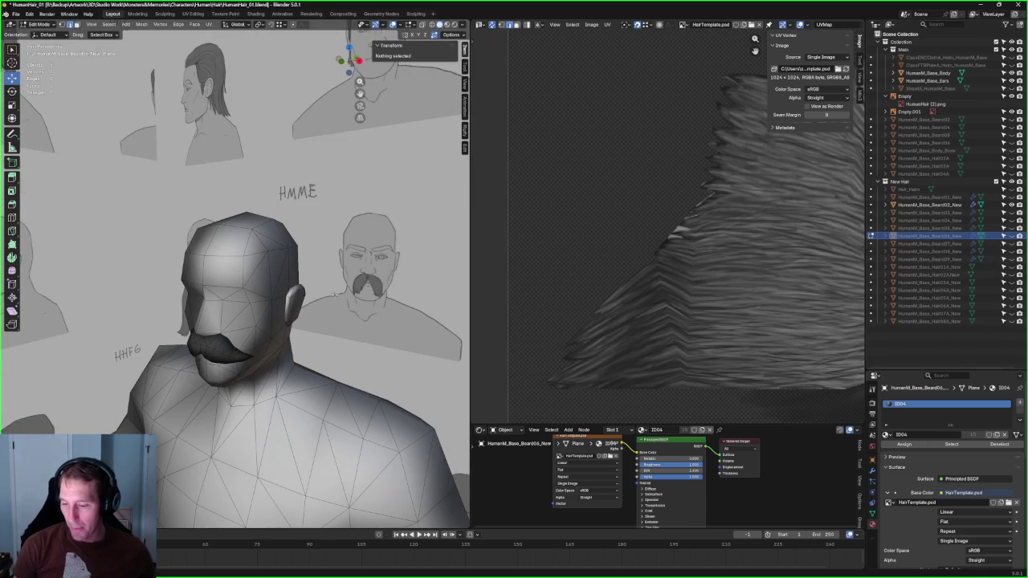
pyautogui.moveTo(334, 294); pyautogui.dragTo(365, 298, button='middle')
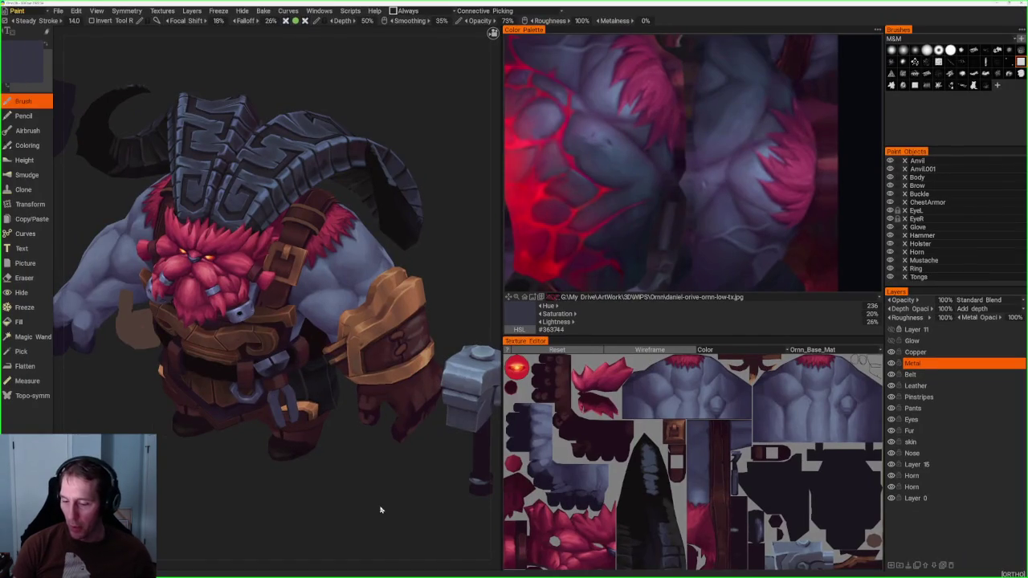
pyautogui.moveTo(380, 509)
pyautogui.mouseDown()
pyautogui.moveTo(351, 470)
pyautogui.moveTo(386, 517)
pyautogui.moveTo(188, 497)
pyautogui.moveTo(247, 484)
pyautogui.moveTo(174, 491)
pyautogui.moveTo(193, 351)
pyautogui.moveTo(193, 392)
pyautogui.moveTo(404, 424)
pyautogui.moveTo(349, 394)
pyautogui.mouseUp()
pyautogui.moveTo(444, 368)
pyautogui.mouseDown()
pyautogui.moveTo(441, 391)
pyautogui.moveTo(423, 332)
pyautogui.moveTo(449, 427)
pyautogui.moveTo(438, 331)
pyautogui.moveTo(483, 341)
pyautogui.mouseUp()
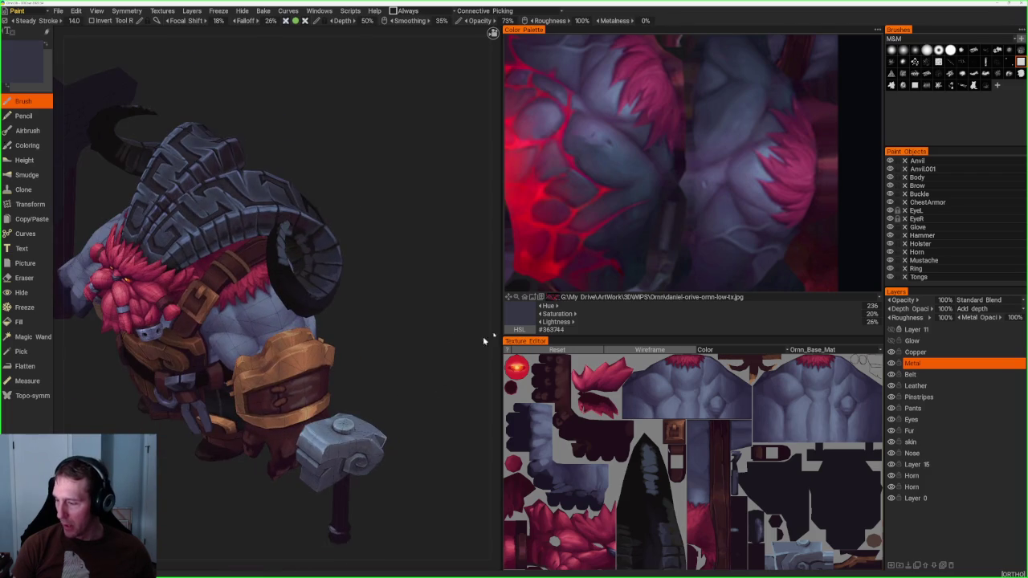
pyautogui.scroll(1, 667, 417)
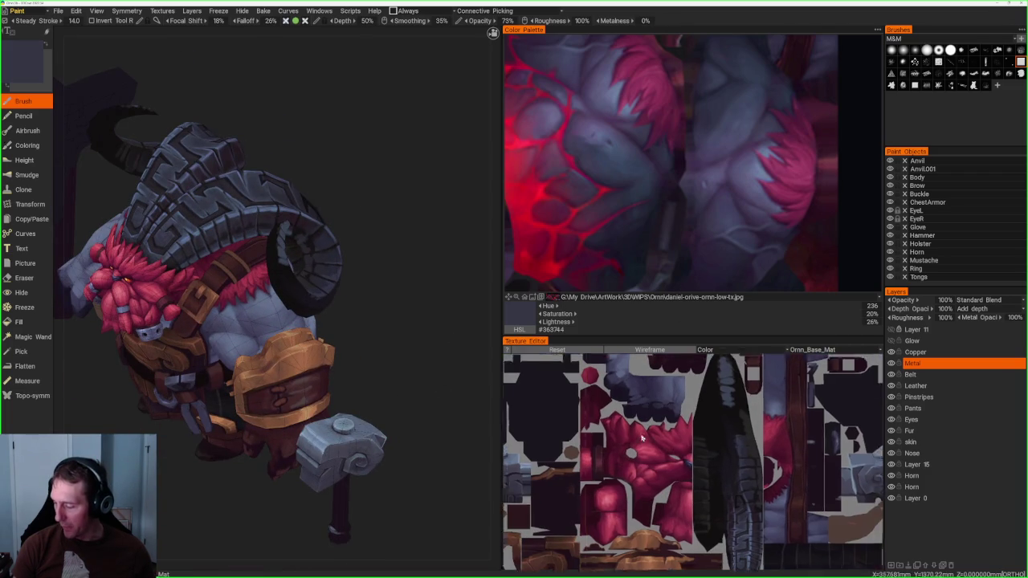
pyautogui.scroll(2, 666, 418)
pyautogui.moveTo(225, 500); pyautogui.dragTo(258, 462)
pyautogui.scroll(3, 257, 462)
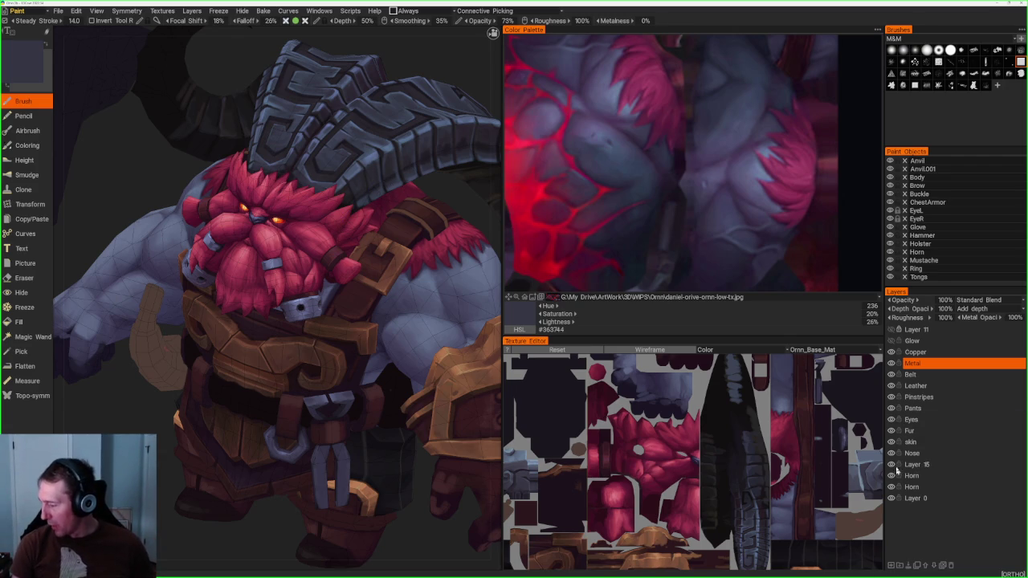
pyautogui.doubleClick(891, 466)
pyautogui.doubleClick(892, 466)
pyautogui.click(892, 466)
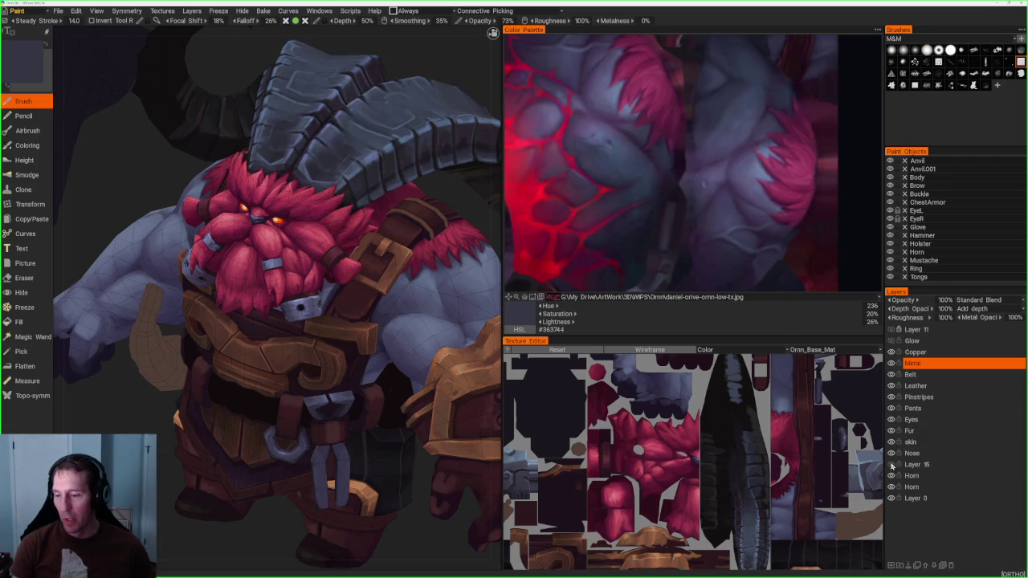
pyautogui.click(891, 466)
pyautogui.moveTo(345, 144)
pyautogui.mouseDown()
pyautogui.moveTo(402, 111)
pyautogui.moveTo(265, 120)
pyautogui.mouseUp()
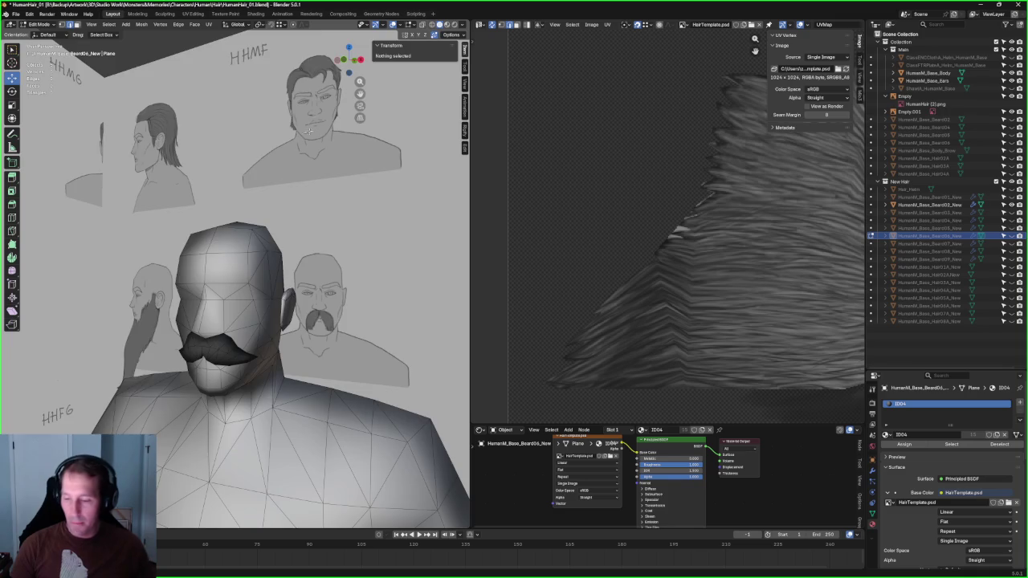
# Step: Frame the selected Beard06 mesh and hide HumanM_Base_Body so only the beards remain
pyautogui.scroll(-3, 308, 131)
pyautogui.scroll(-3, 273, 212)
pyautogui.scroll(4, 274, 211)
pyautogui.moveTo(274, 211)
pyautogui.mouseDown(button='middle')
pyautogui.moveTo(308, 206)
pyautogui.moveTo(285, 207)
pyautogui.moveTo(285, 257)
pyautogui.mouseUp(button='middle')
pyautogui.scroll(-2, 308, 205)
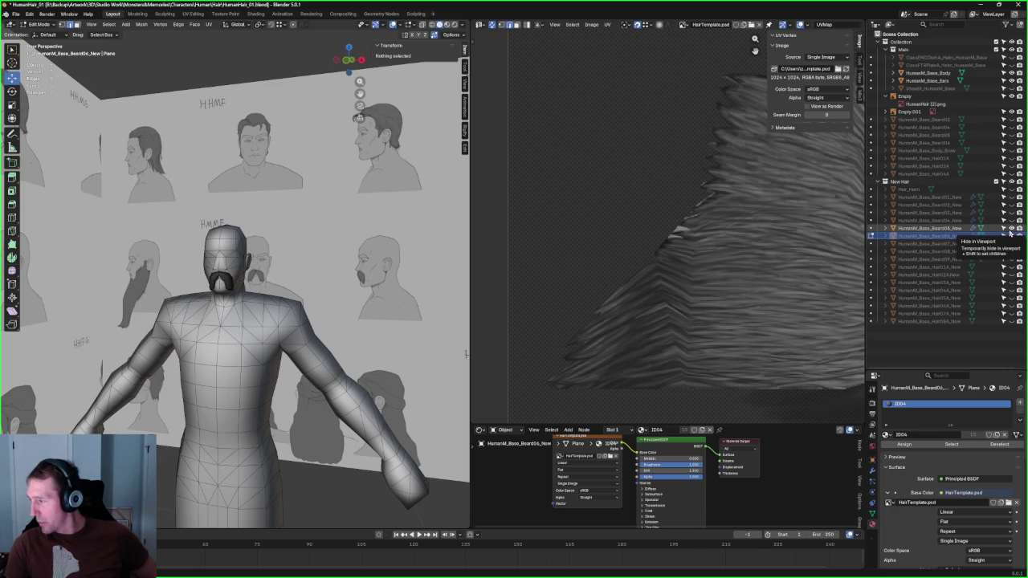
pyautogui.press('KP_Decimal')
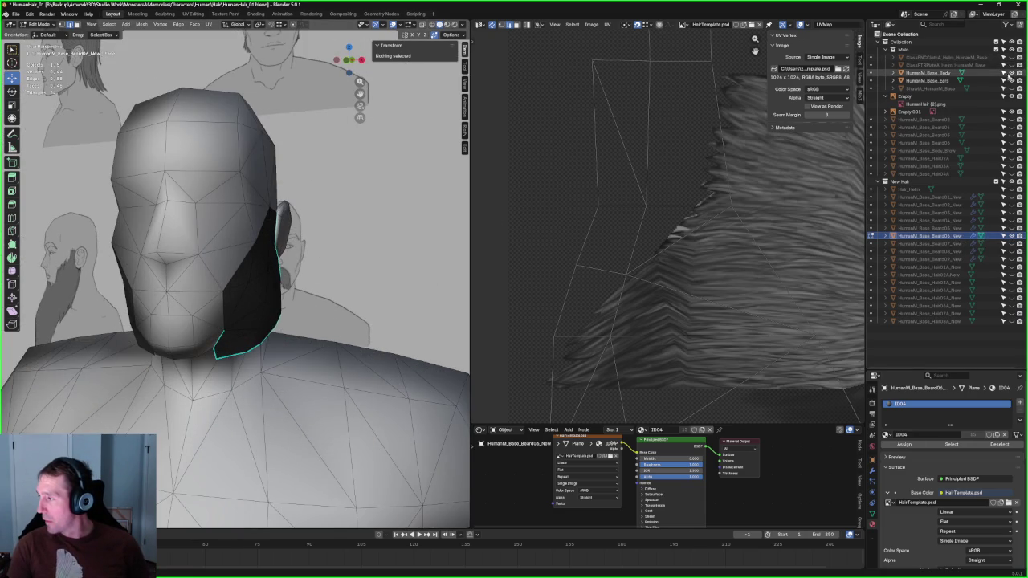
pyautogui.click(1003, 73)
pyautogui.moveTo(241, 241)
pyautogui.mouseDown(button='middle')
pyautogui.moveTo(219, 232)
pyautogui.moveTo(307, 292)
pyautogui.moveTo(265, 249)
pyautogui.mouseUp(button='middle')
# Step: Select vertices on the beard card's lower edge and hide the ears object
pyautogui.click(292, 197)
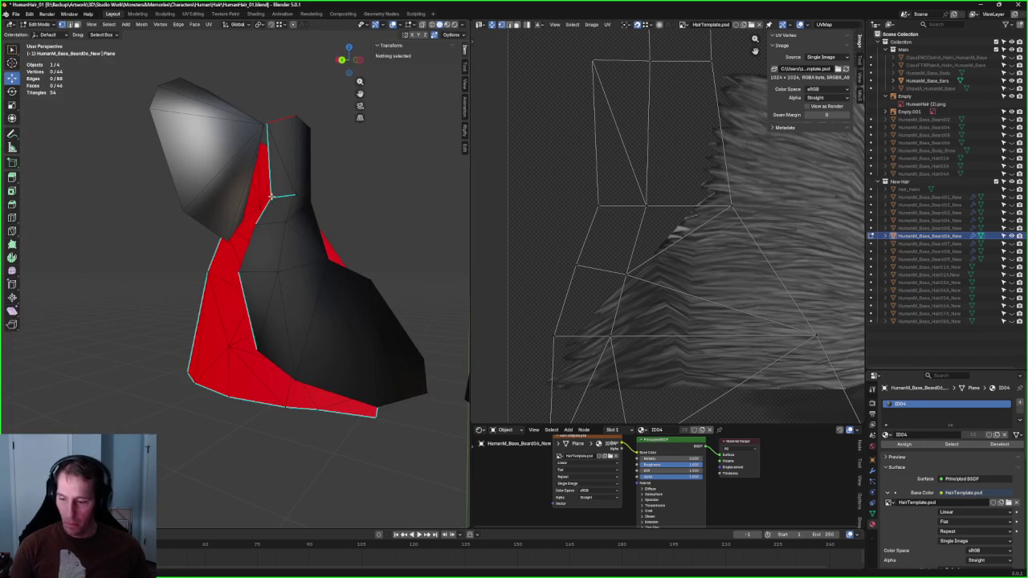
pyautogui.click(271, 195)
pyautogui.moveTo(400, 27); pyautogui.dragTo(302, 53, button='middle')
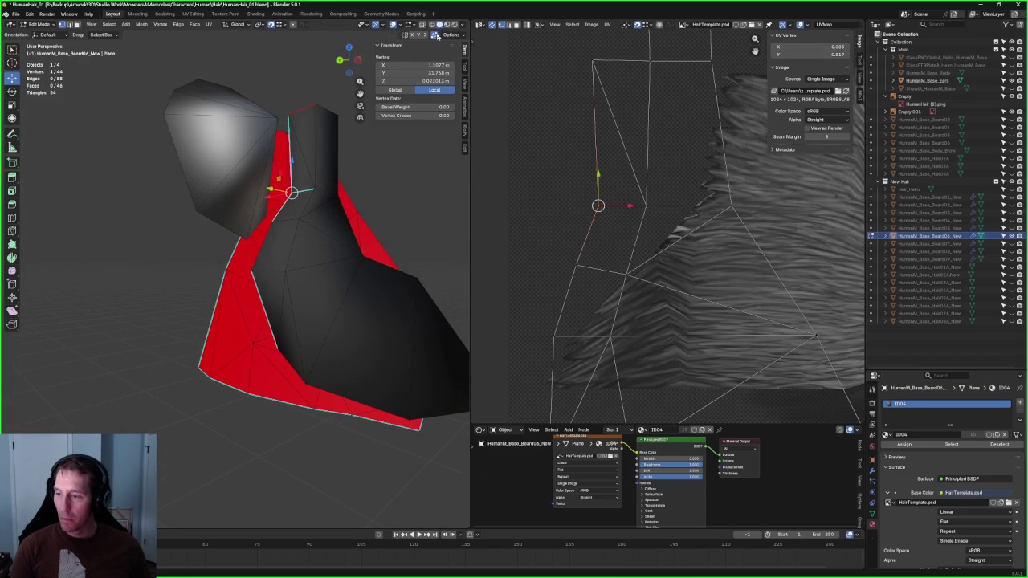
pyautogui.scroll(3, 312, 227)
pyautogui.click(291, 202)
pyautogui.scroll(-3, 293, 209)
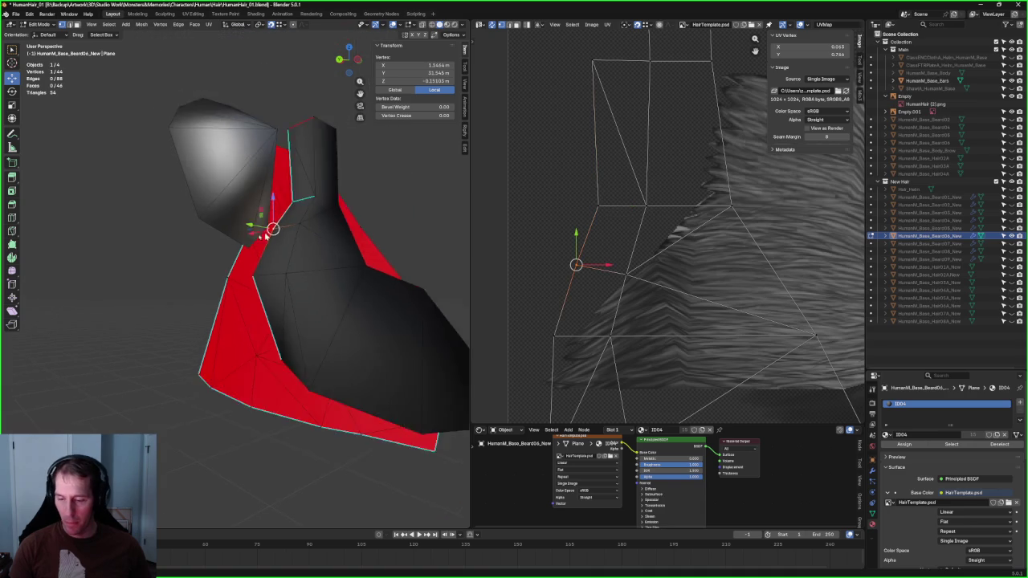
pyautogui.moveTo(297, 217); pyautogui.dragTo(304, 224, button='middle')
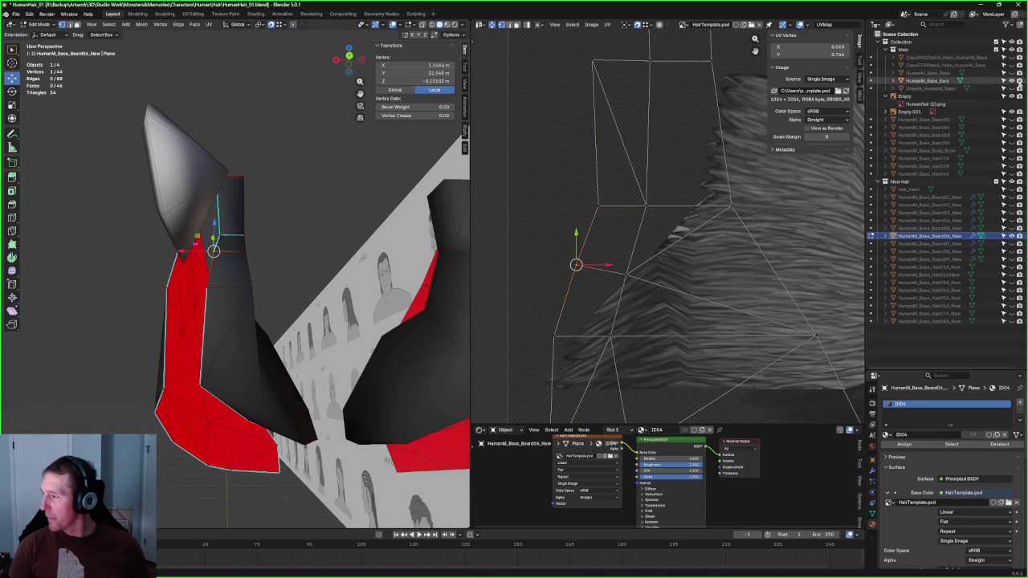
pyautogui.click(1010, 81)
# Step: Move the selected lower-edge vertex outward and up along the beard edge
pyautogui.moveTo(265, 241)
pyautogui.mouseDown(button='middle')
pyautogui.moveTo(241, 216)
pyautogui.moveTo(254, 183)
pyautogui.mouseUp(button='middle')
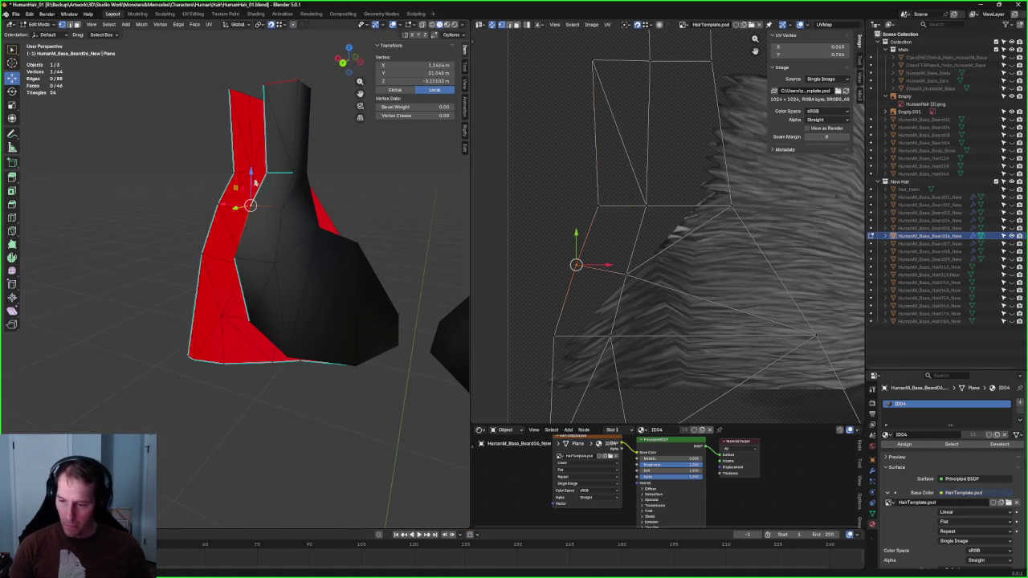
pyautogui.moveTo(266, 174)
pyautogui.mouseDown()
pyautogui.moveTo(232, 172)
pyautogui.moveTo(241, 94)
pyautogui.mouseUp()
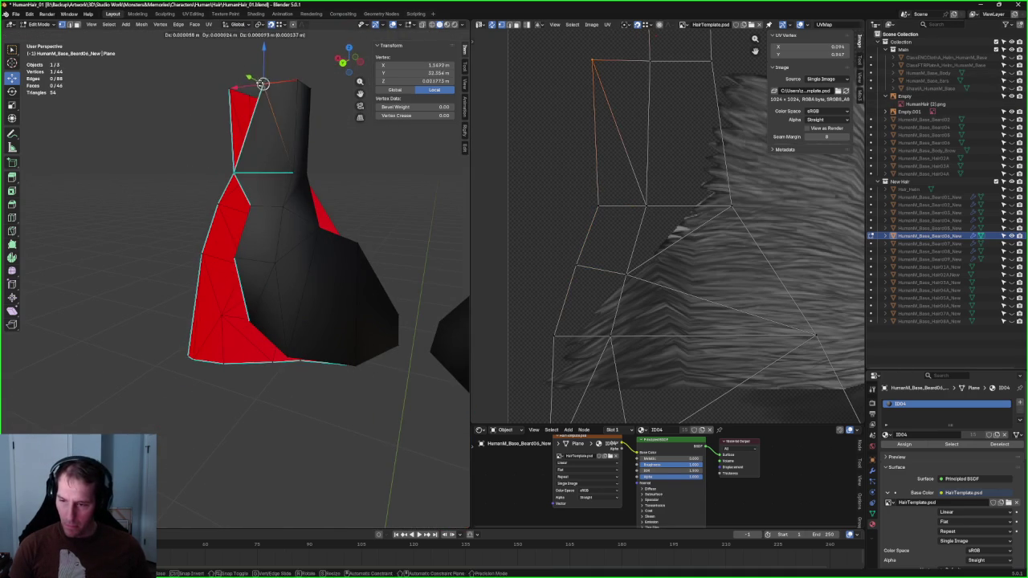
pyautogui.moveTo(241, 94)
pyautogui.mouseDown(button='middle')
pyautogui.moveTo(241, 201)
pyautogui.moveTo(188, 223)
pyautogui.mouseUp(button='middle')
pyautogui.press('KP_Decimal')
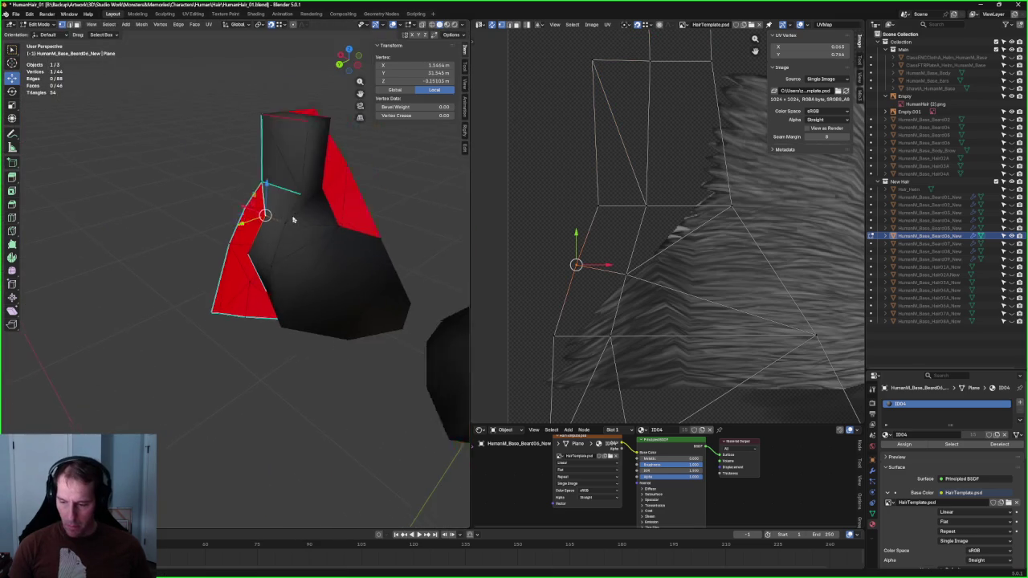
pyautogui.moveTo(294, 243); pyautogui.dragTo(264, 232)
pyautogui.moveTo(264, 232); pyautogui.dragTo(227, 290, button='middle')
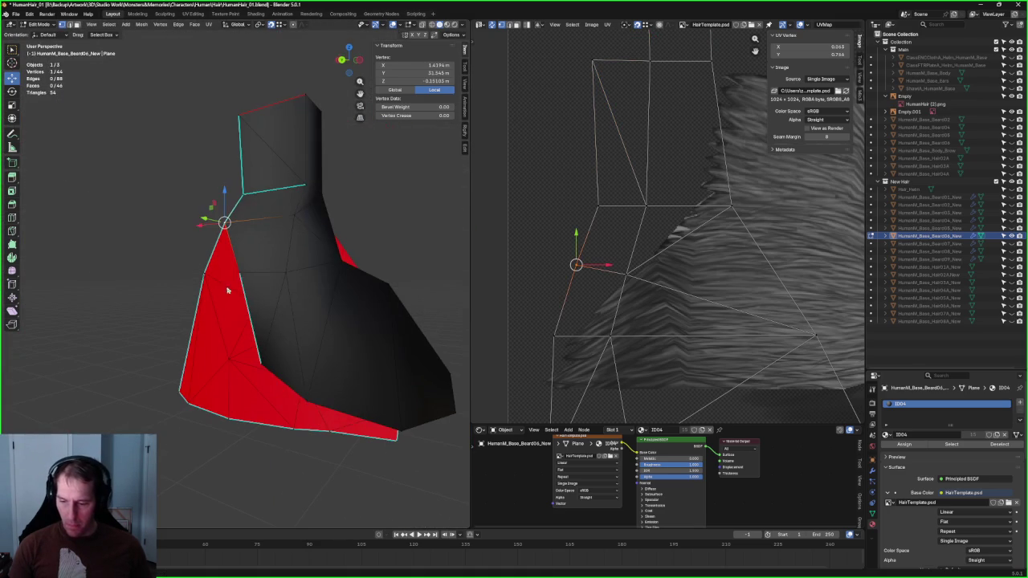
pyautogui.moveTo(239, 273); pyautogui.dragTo(202, 270)
pyautogui.moveTo(202, 271); pyautogui.dragTo(312, 151, button='middle')
pyautogui.moveTo(294, 236)
pyautogui.mouseDown()
pyautogui.moveTo(258, 231)
pyautogui.moveTo(257, 246)
pyautogui.mouseUp()
pyautogui.moveTo(257, 246)
pyautogui.mouseDown(button='middle')
pyautogui.moveTo(402, 232)
pyautogui.moveTo(328, 234)
pyautogui.mouseUp(button='middle')
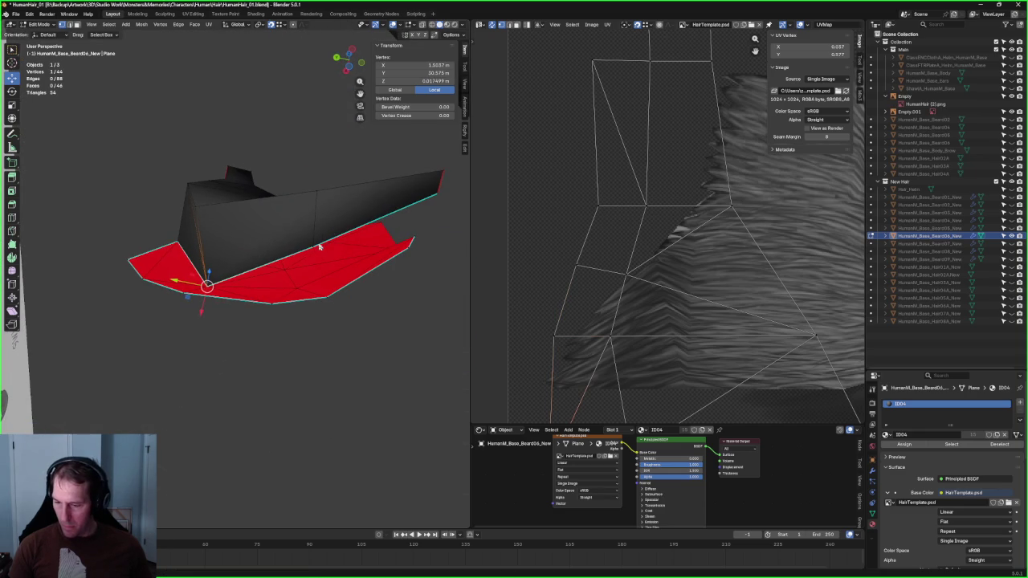
pyautogui.moveTo(313, 249); pyautogui.dragTo(271, 271)
# Step: Pull the mesh corner vertex into place, push another vertex outward, and enable X-ray
pyautogui.moveTo(372, 243)
pyautogui.mouseDown(button='middle')
pyautogui.moveTo(310, 297)
pyautogui.moveTo(365, 224)
pyautogui.mouseUp(button='middle')
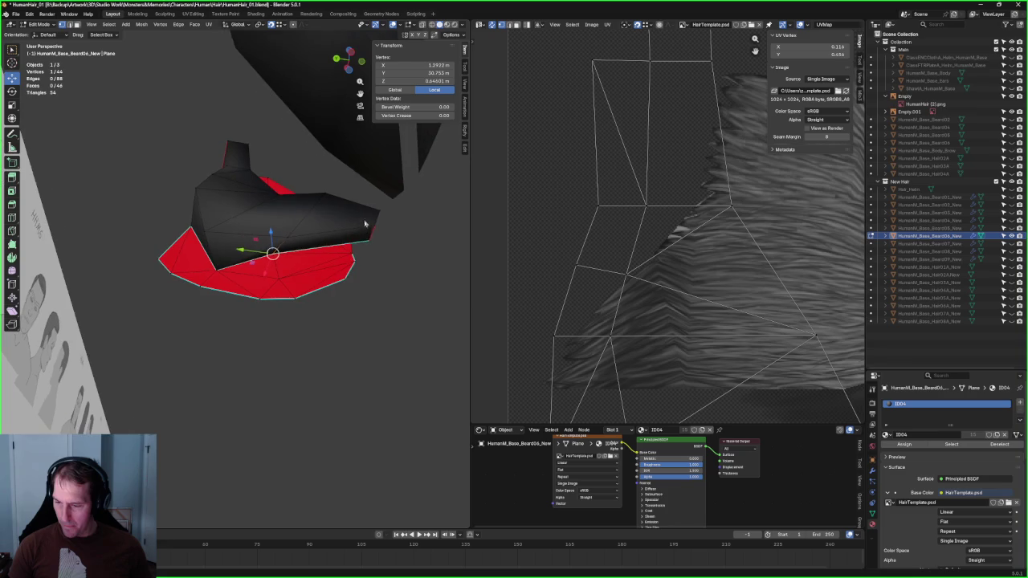
pyautogui.moveTo(371, 241); pyautogui.dragTo(351, 252)
pyautogui.click(351, 252)
pyautogui.moveTo(351, 252)
pyautogui.mouseDown(button='middle')
pyautogui.moveTo(355, 292)
pyautogui.moveTo(285, 286)
pyautogui.moveTo(289, 320)
pyautogui.moveTo(308, 300)
pyautogui.mouseUp(button='middle')
pyautogui.press('g')
pyautogui.click(259, 289)
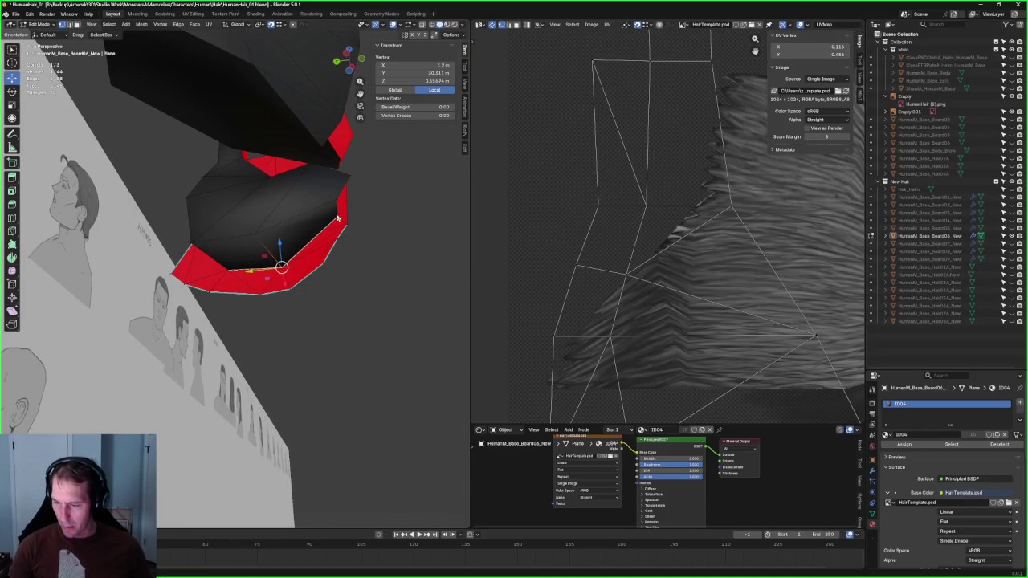
pyautogui.moveTo(338, 217); pyautogui.dragTo(340, 232)
pyautogui.moveTo(340, 232)
pyautogui.mouseDown(button='middle')
pyautogui.moveTo(322, 269)
pyautogui.moveTo(241, 232)
pyautogui.moveTo(253, 221)
pyautogui.moveTo(276, 228)
pyautogui.moveTo(282, 194)
pyautogui.moveTo(227, 237)
pyautogui.moveTo(287, 268)
pyautogui.mouseUp(button='middle')
pyautogui.scroll(4, 233, 220)
pyautogui.scroll(3, 278, 230)
pyautogui.scroll(-5, 277, 188)
pyautogui.hotkey('alt', 'z')
pyautogui.hotkey('alt', 'z')
# Step: Connect the strip-tip vertices with a new edge and move them into place
pyautogui.keyDown('shift'); pyautogui.click(287, 267); pyautogui.keyUp('shift')
pyautogui.moveTo(222, 252); pyautogui.dragTo(225, 253)
pyautogui.rightClick(227, 254)
pyautogui.click(220, 299)
pyautogui.moveTo(219, 299)
pyautogui.mouseDown(button='middle')
pyautogui.moveTo(293, 271)
pyautogui.moveTo(249, 239)
pyautogui.moveTo(239, 261)
pyautogui.mouseUp(button='middle')
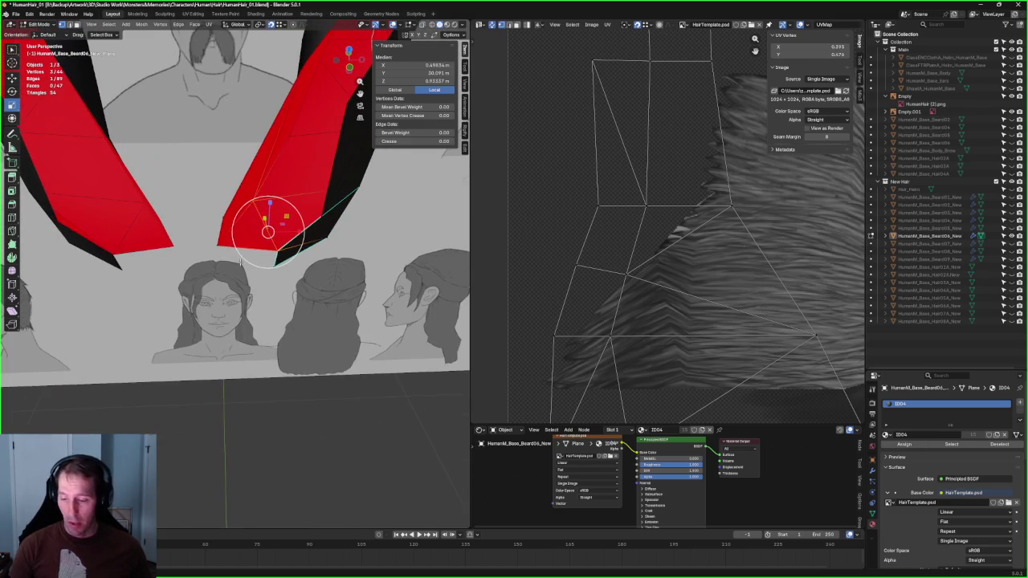
pyautogui.moveTo(273, 239); pyautogui.dragTo(257, 246)
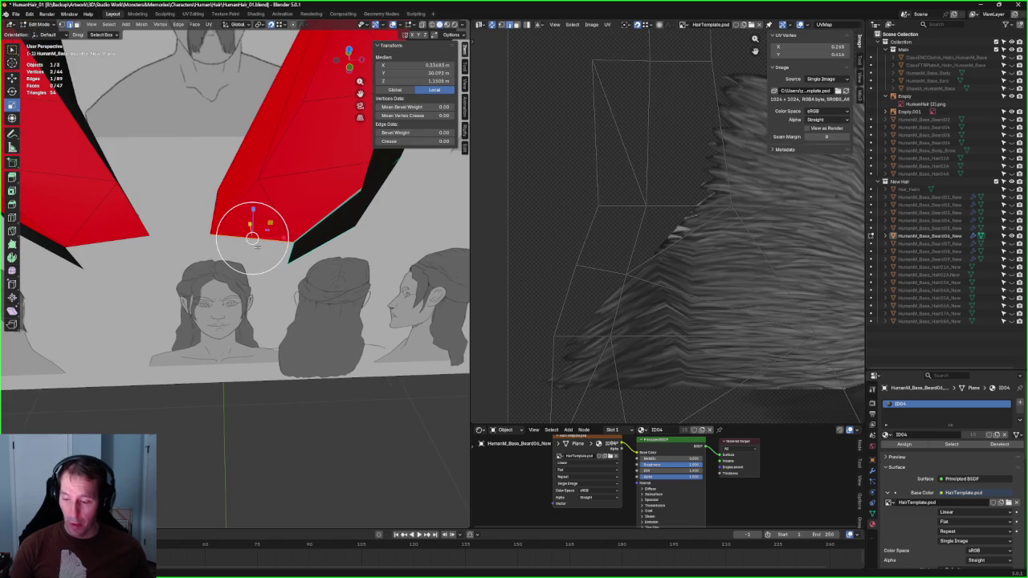
pyautogui.hotkey('alt', 'a')
# Step: Select a strip-tip vertex and move it along X in the front view
pyautogui.moveTo(127, 222)
pyautogui.mouseDown(button='middle')
pyautogui.moveTo(319, 176)
pyautogui.moveTo(249, 241)
pyautogui.mouseUp(button='middle')
pyautogui.click(242, 249)
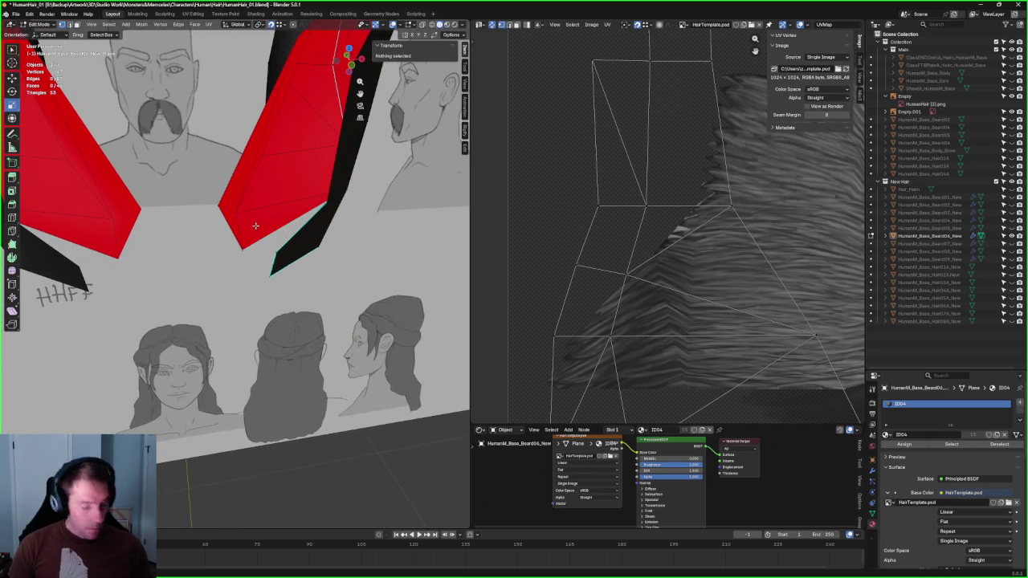
pyautogui.press('Escape')
pyautogui.hotkey('shift', 'space')
pyautogui.press('g')
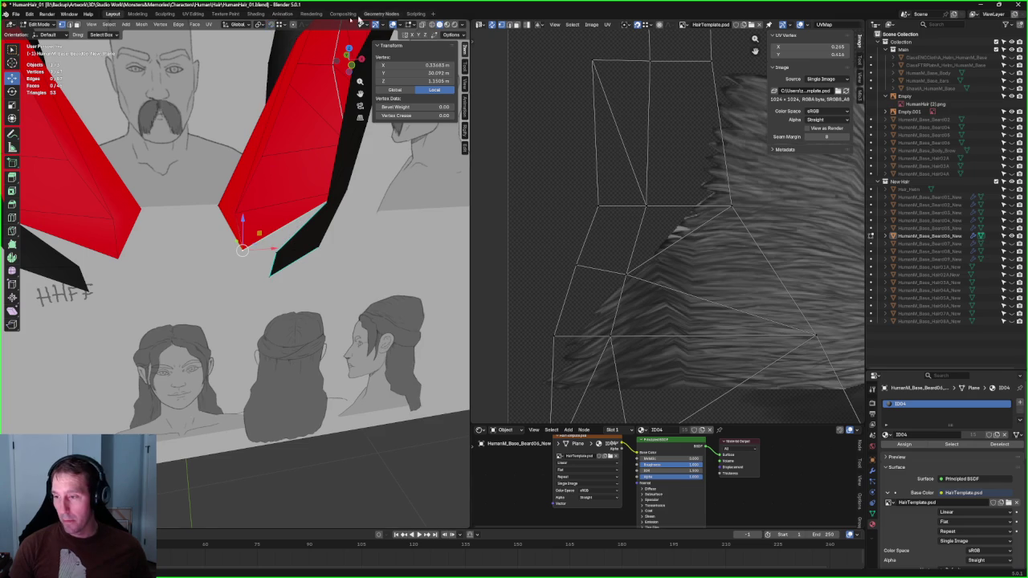
pyautogui.moveTo(276, 239)
pyautogui.mouseDown(button='middle')
pyautogui.moveTo(268, 268)
pyautogui.moveTo(245, 217)
pyautogui.moveTo(245, 238)
pyautogui.moveTo(276, 245)
pyautogui.moveTo(301, 178)
pyautogui.mouseUp(button='middle')
pyautogui.press('KP_1')
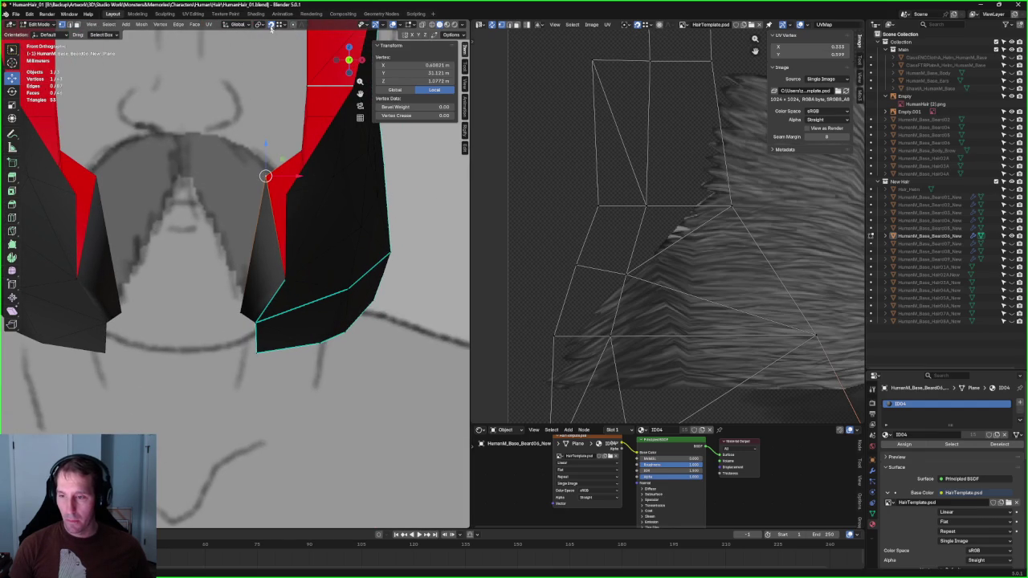
pyautogui.press('g')
pyautogui.press('x')
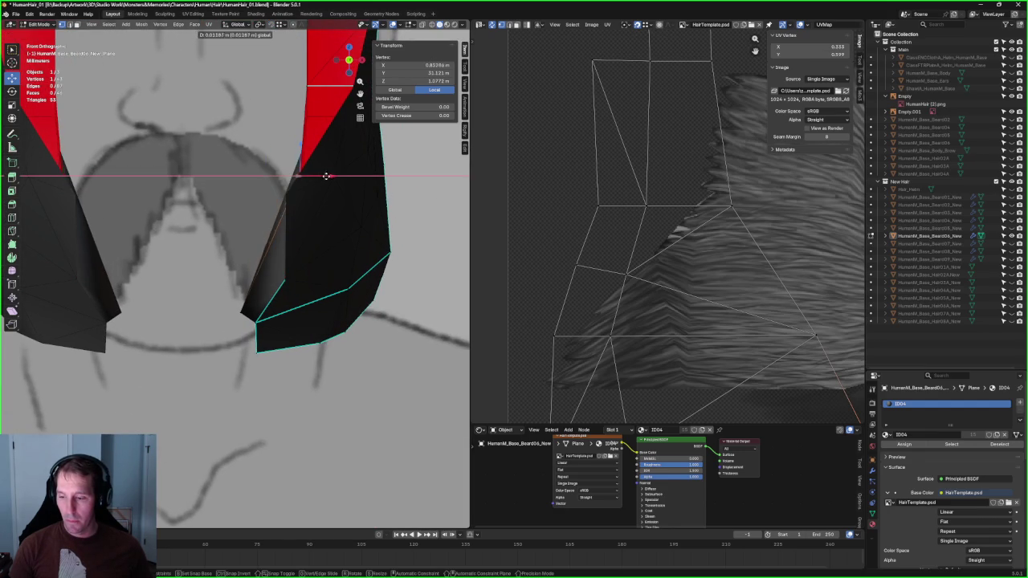
pyautogui.click(324, 176)
# Step: Adjust the tip vertex vertically to follow the front reference sketch
pyautogui.scroll(-3, 325, 175)
pyautogui.moveTo(324, 175)
pyautogui.mouseDown(button='middle')
pyautogui.moveTo(385, 225)
pyautogui.moveTo(234, 221)
pyautogui.mouseUp(button='middle')
pyautogui.moveTo(241, 195); pyautogui.dragTo(241, 194)
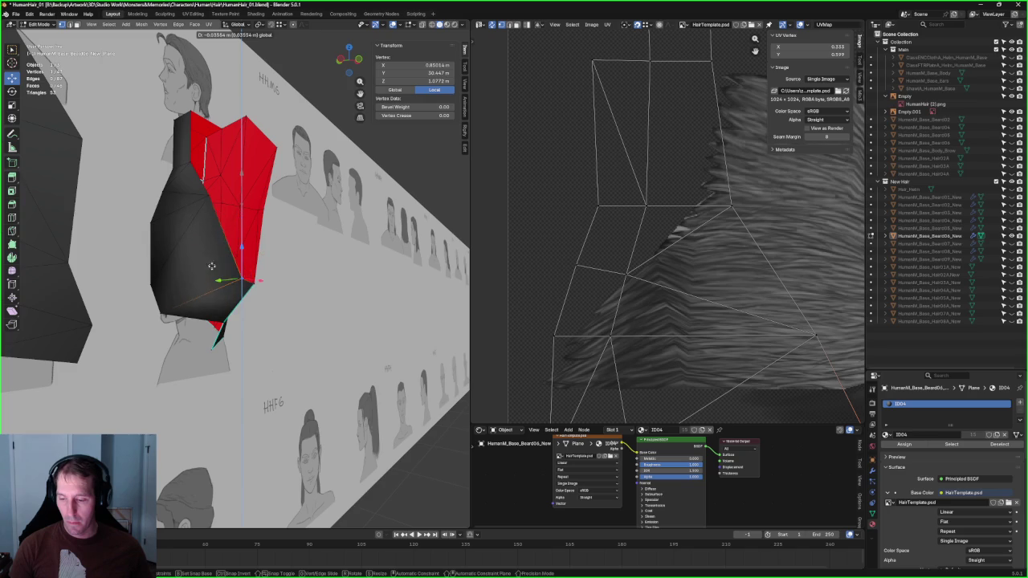
pyautogui.moveTo(219, 244); pyautogui.dragTo(219, 244)
pyautogui.scroll(4, 222, 328)
pyautogui.scroll(-4, 232, 324)
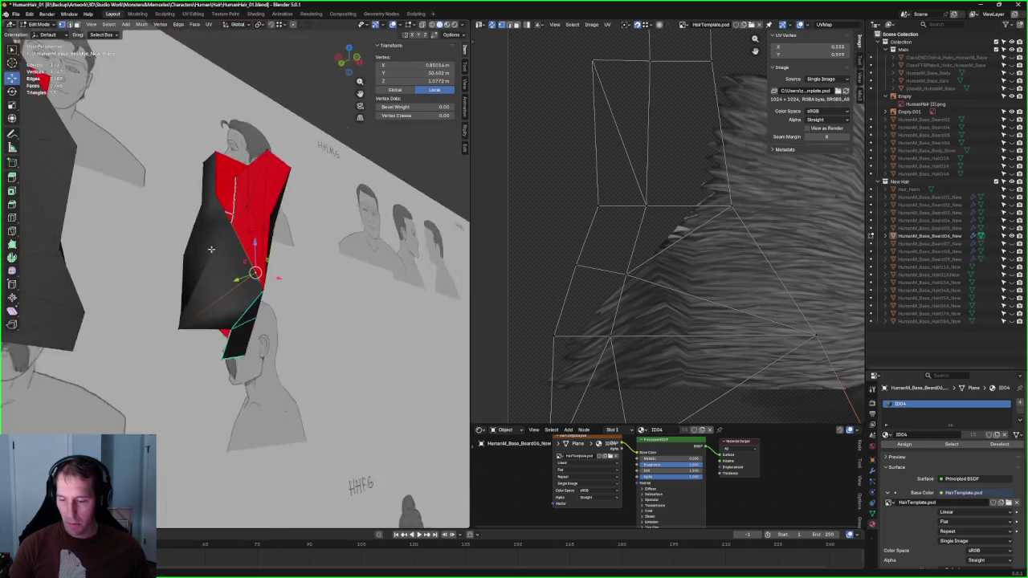
pyautogui.moveTo(232, 324); pyautogui.dragTo(202, 243, button='middle')
pyautogui.press('KP_1')
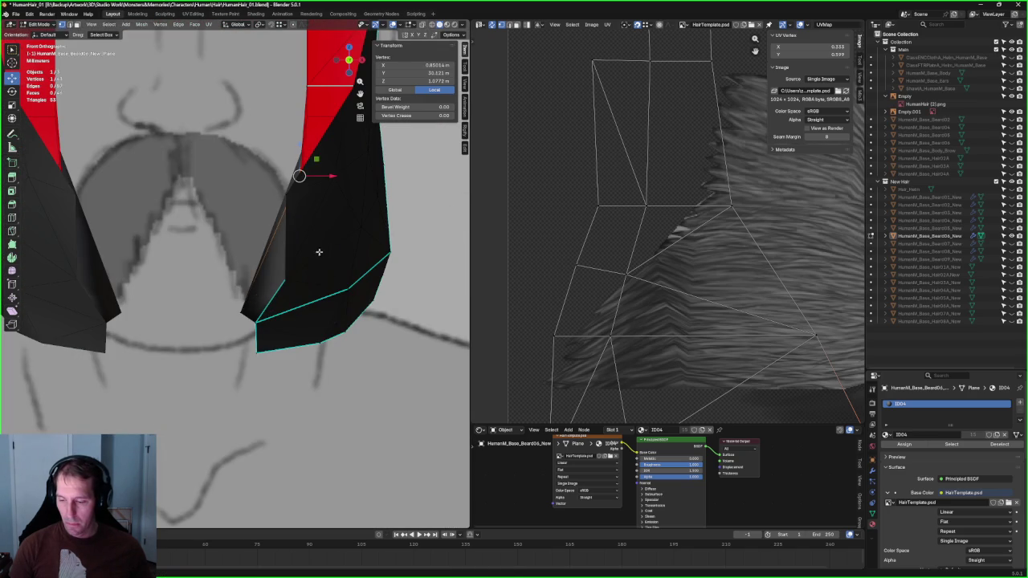
pyautogui.scroll(-3, 321, 241)
pyautogui.moveTo(320, 241)
pyautogui.mouseDown(button='middle')
pyautogui.moveTo(245, 199)
pyautogui.moveTo(229, 206)
pyautogui.mouseUp(button='middle')
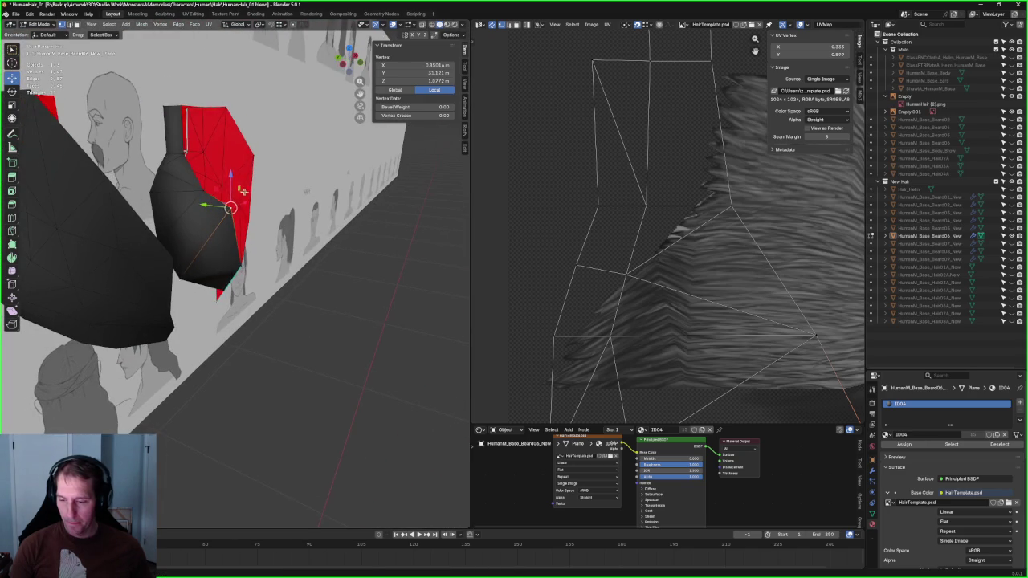
pyautogui.moveTo(229, 182); pyautogui.dragTo(229, 181)
pyautogui.click(217, 206)
pyautogui.moveTo(217, 205)
pyautogui.mouseDown(button='middle')
pyautogui.moveTo(246, 218)
pyautogui.moveTo(263, 160)
pyautogui.moveTo(305, 367)
pyautogui.moveTo(274, 353)
pyautogui.moveTo(253, 324)
pyautogui.mouseUp(button='middle')
pyautogui.scroll(3, 305, 367)
# Step: Connect another selected vertex pair with a new edge
pyautogui.hotkey('alt', 'z')
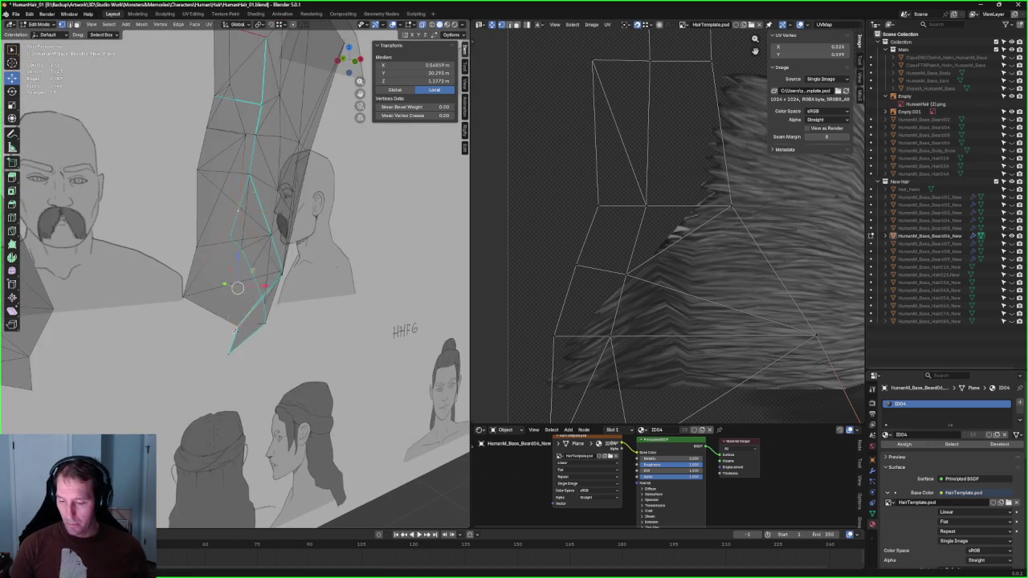
pyautogui.hotkey('alt', 'z')
pyautogui.rightClick(234, 330)
pyautogui.click(226, 330)
pyautogui.scroll(-4, 296, 316)
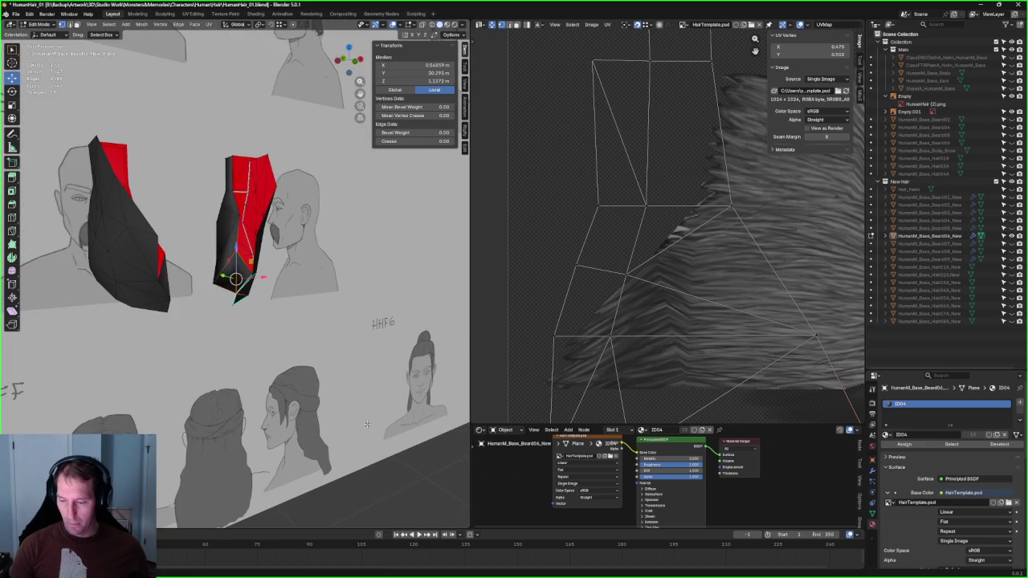
pyautogui.moveTo(420, 450); pyautogui.dragTo(338, 305, button='middle')
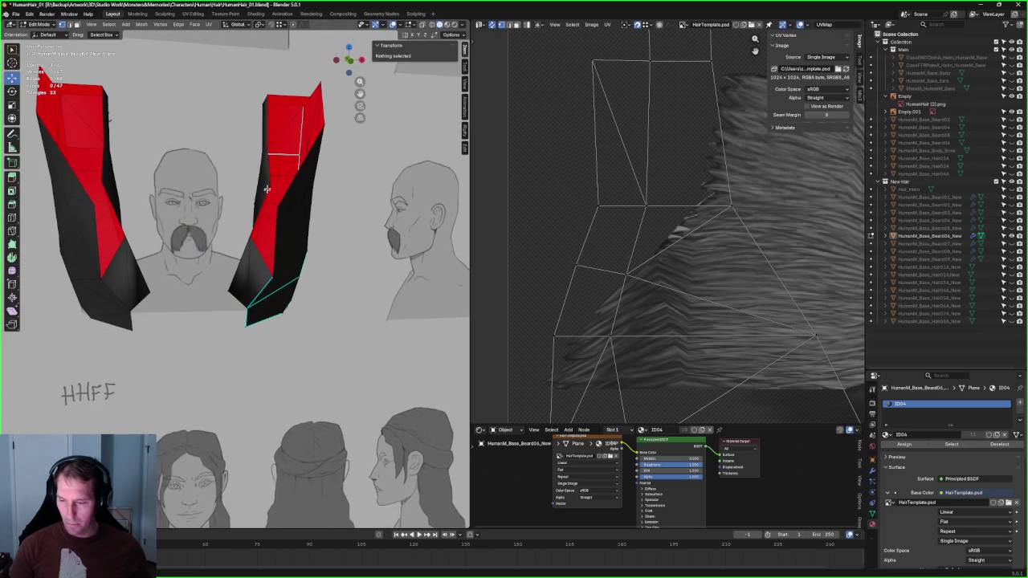
pyautogui.click(272, 183)
pyautogui.moveTo(272, 184); pyautogui.dragTo(249, 184)
pyautogui.moveTo(201, 208)
pyautogui.mouseDown(button='middle')
pyautogui.moveTo(93, 202)
pyautogui.moveTo(1024, 117)
pyautogui.mouseUp(button='middle')
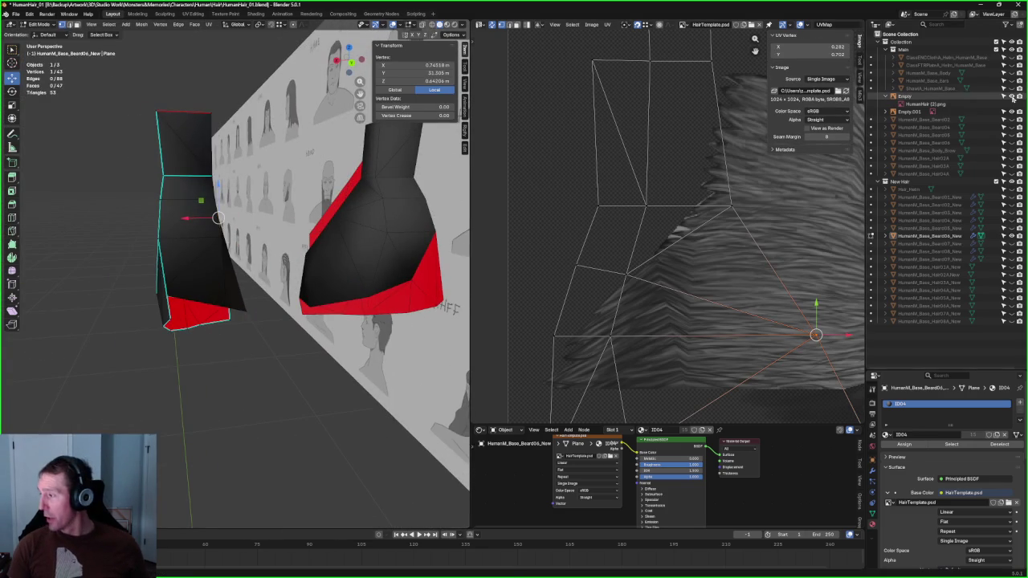
pyautogui.moveTo(161, 367); pyautogui.dragTo(155, 347, button='middle')
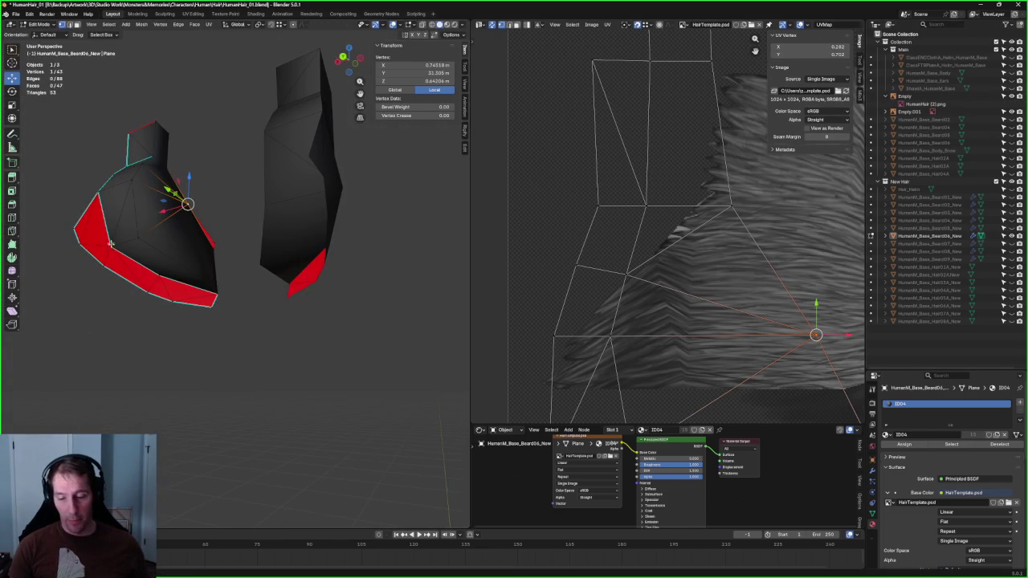
pyautogui.moveTo(179, 290); pyautogui.dragTo(166, 261, button='middle')
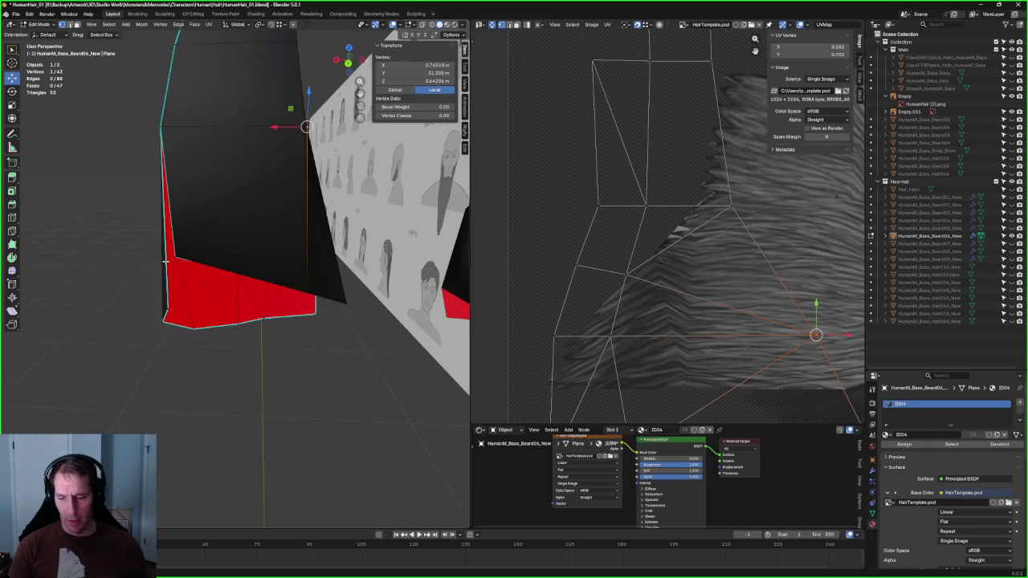
pyautogui.moveTo(279, 300); pyautogui.dragTo(260, 258, button='middle')
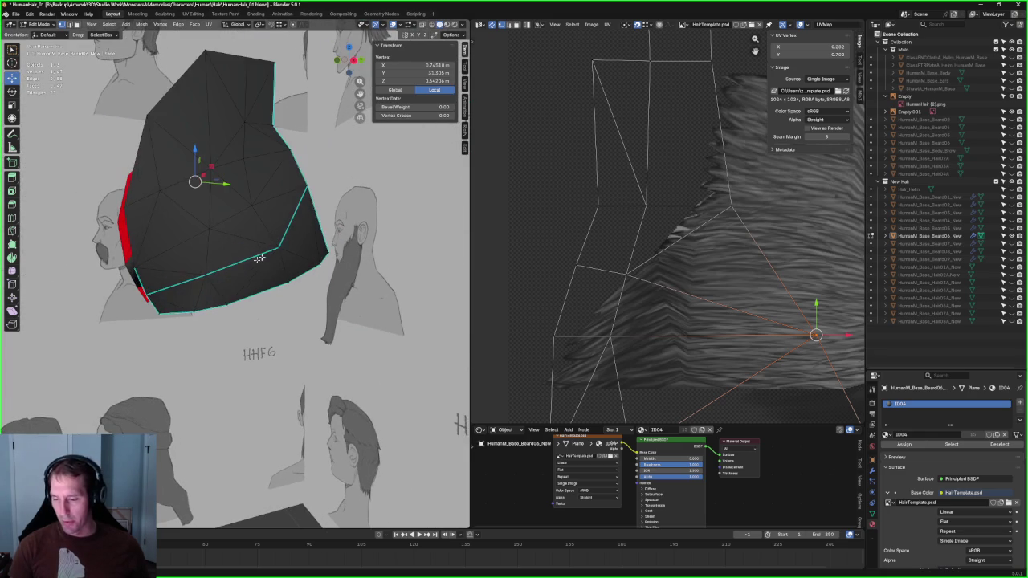
pyautogui.moveTo(157, 287); pyautogui.dragTo(193, 257, button='middle')
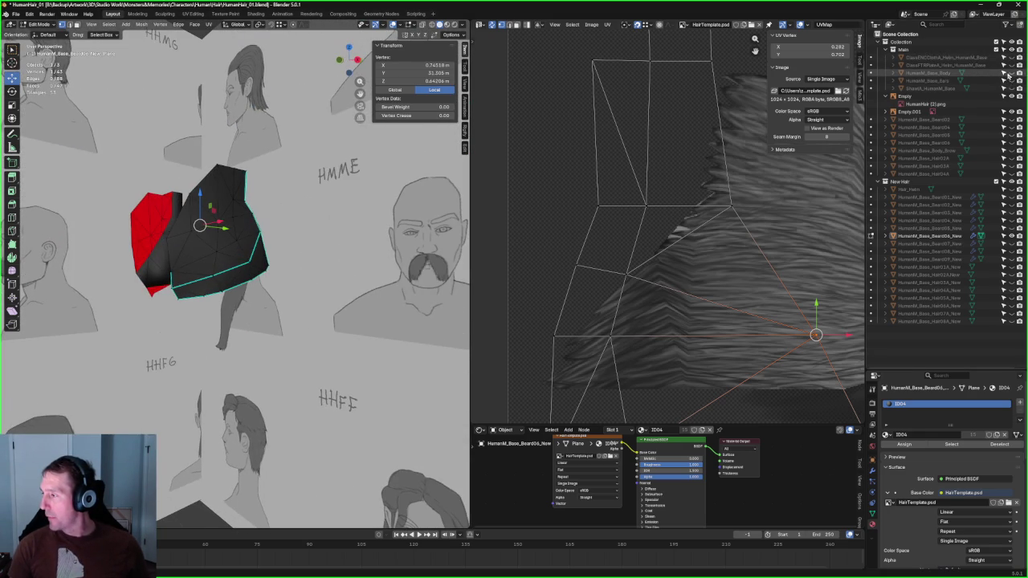
pyautogui.click(1011, 73)
pyautogui.moveTo(305, 257); pyautogui.dragTo(319, 238, button='middle')
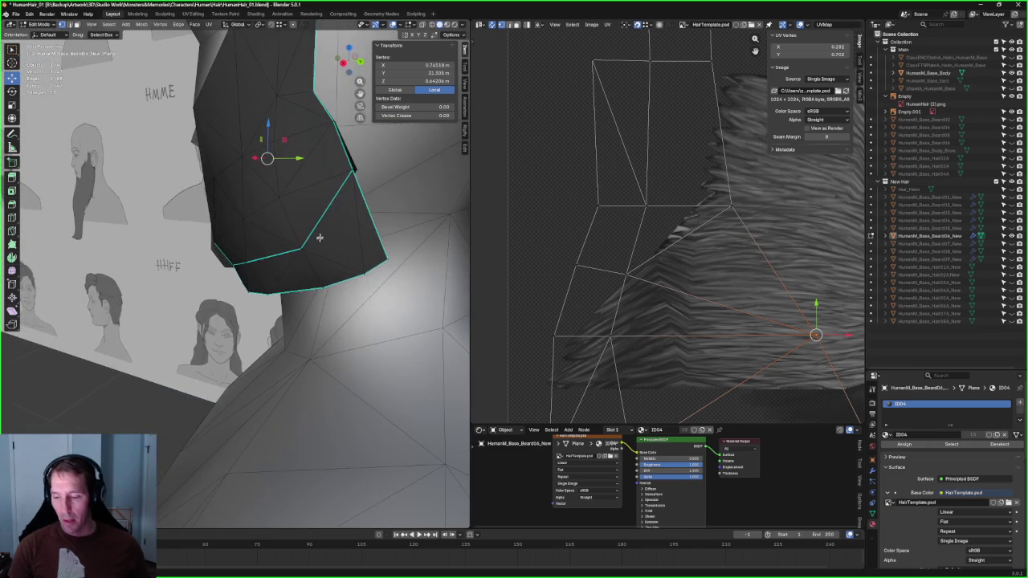
pyautogui.moveTo(269, 301); pyautogui.dragTo(272, 195, button='middle')
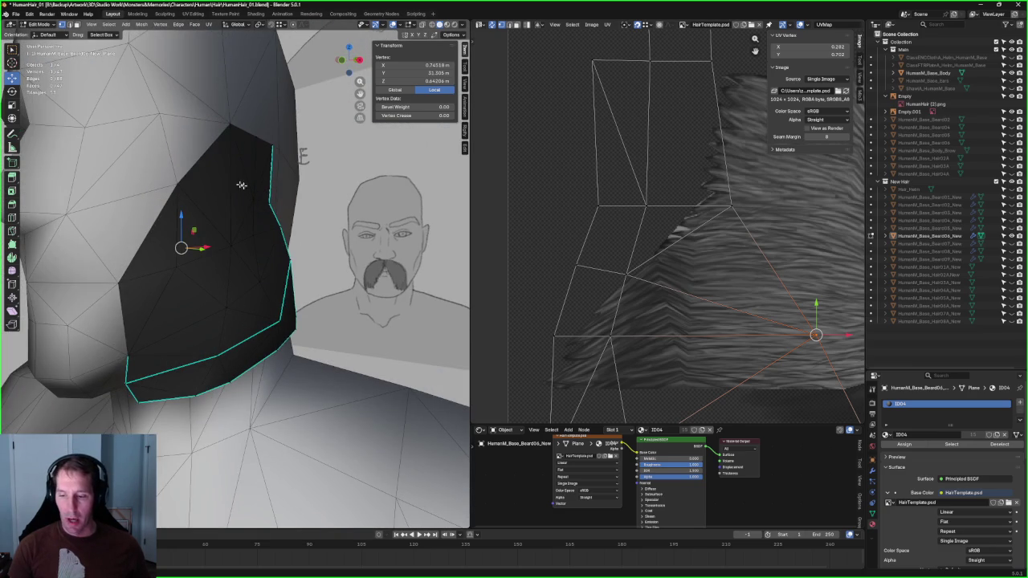
pyautogui.moveTo(122, 340); pyautogui.dragTo(212, 282, button='middle')
pyautogui.moveTo(288, 341)
pyautogui.mouseDown(button='middle')
pyautogui.moveTo(259, 279)
pyautogui.moveTo(214, 289)
pyautogui.moveTo(328, 287)
pyautogui.mouseUp(button='middle')
pyautogui.hotkey('alt', 'z')
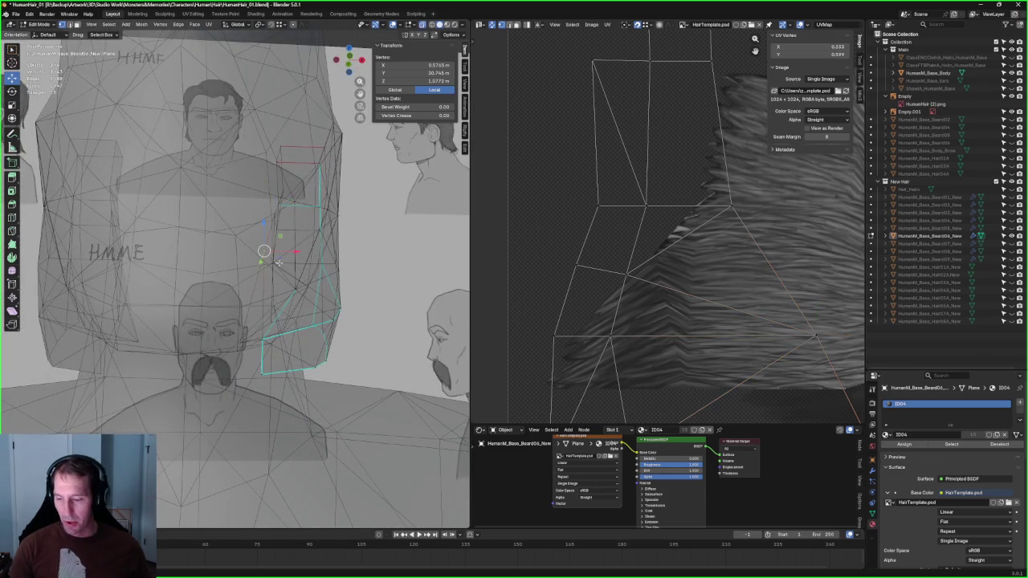
# Step: In front view, move the selected jaw-edge vertex below the mustache into place
pyautogui.press('KP_1')
pyautogui.scroll(5, 277, 263)
pyautogui.press('g')
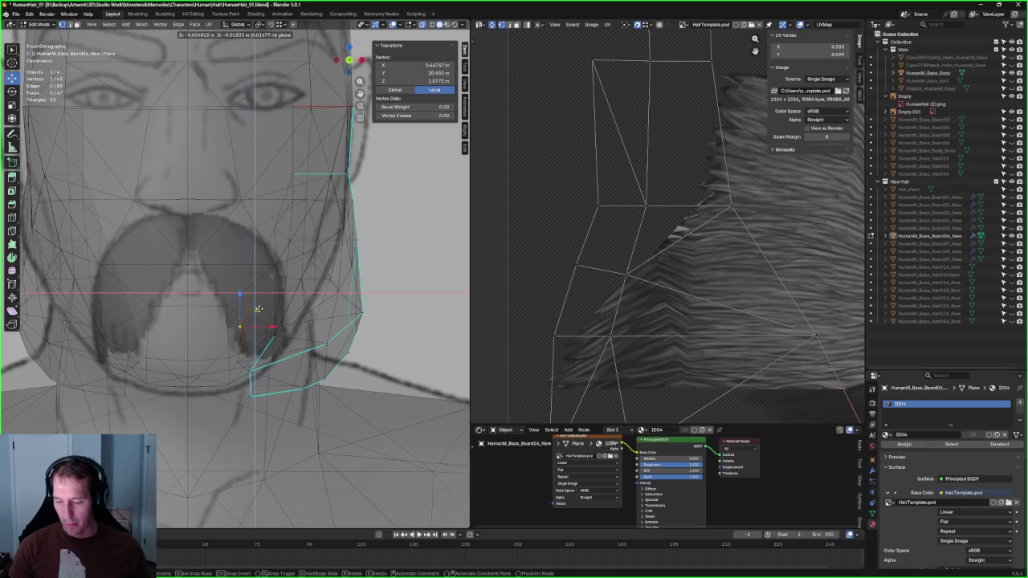
pyautogui.click(258, 309)
pyautogui.hotkey('alt', 'z')
pyautogui.scroll(-3, 259, 309)
pyautogui.moveTo(258, 310)
pyautogui.mouseDown(button='middle')
pyautogui.moveTo(305, 297)
pyautogui.moveTo(241, 281)
pyautogui.mouseUp(button='middle')
# Step: In X-ray side view, move the jaw vertex with Shift+X tighter against the jawline
pyautogui.press('KP_3')
pyautogui.hotkey('alt', 'z')
pyautogui.scroll(2, 228, 273)
pyautogui.scroll(2, 227, 274)
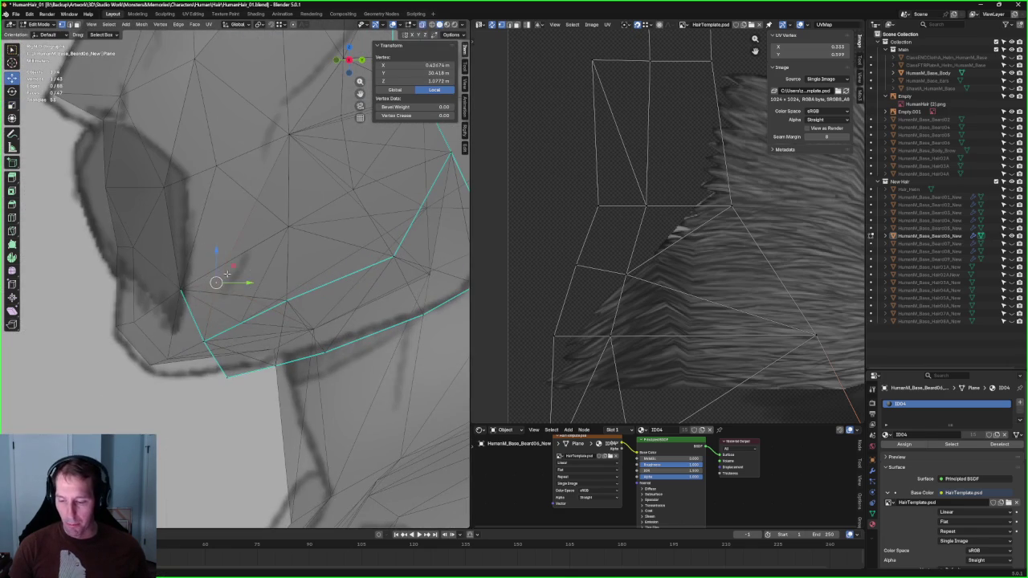
pyautogui.press('g')
pyautogui.hotkey('shift', 'x')
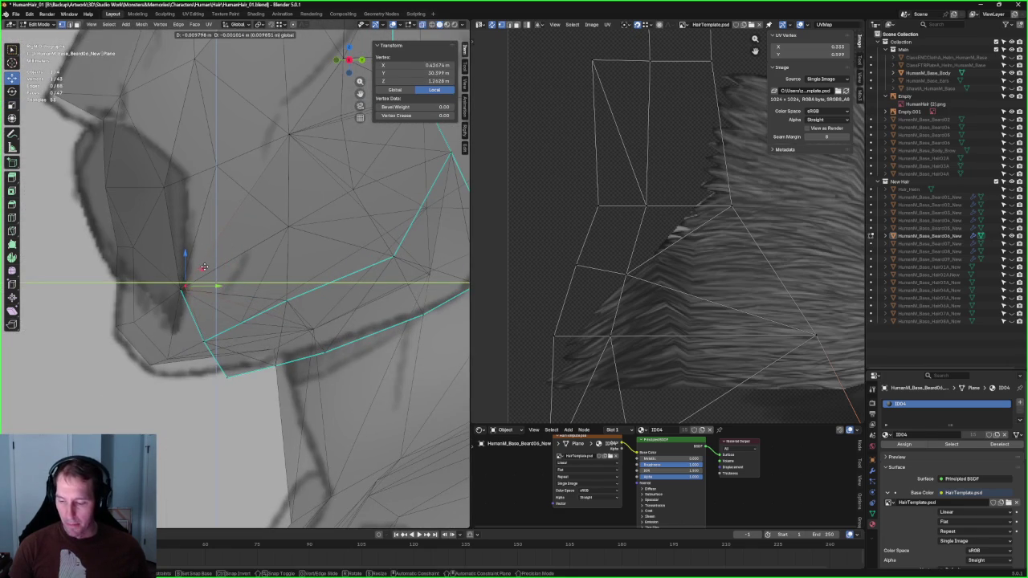
pyautogui.click(202, 269)
pyautogui.scroll(-3, 203, 269)
pyautogui.moveTo(202, 269)
pyautogui.mouseDown(button='middle')
pyautogui.moveTo(382, 284)
pyautogui.moveTo(388, 217)
pyautogui.moveTo(238, 279)
pyautogui.mouseUp(button='middle')
pyautogui.hotkey('alt', 'z')
pyautogui.scroll(3, 238, 280)
pyautogui.scroll(-1, 239, 282)
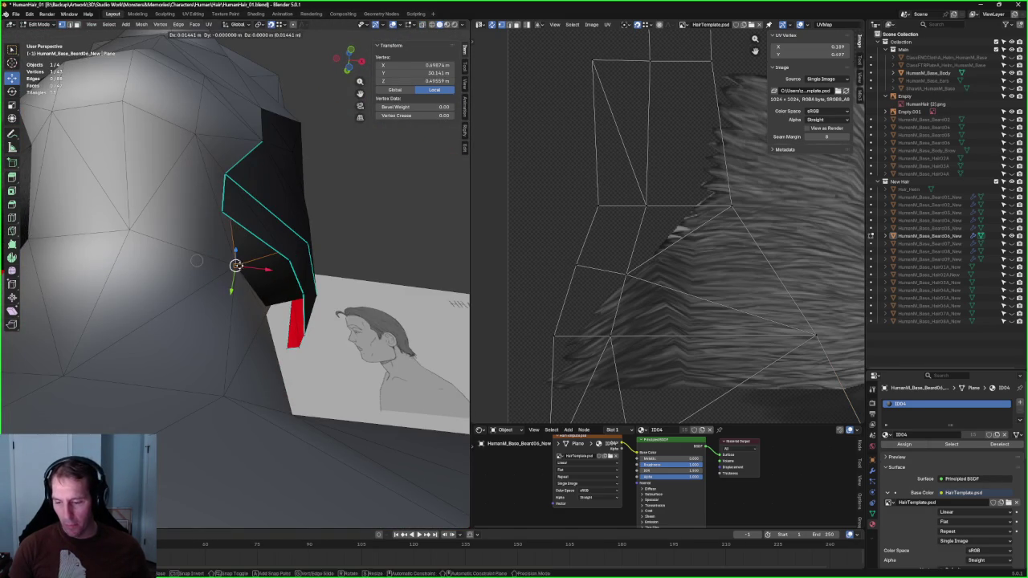
# Step: Select the vertex at the beard card's lower tip in see-through view
pyautogui.moveTo(346, 291); pyautogui.dragTo(306, 290, button='middle')
pyautogui.hotkey('alt', 'a')
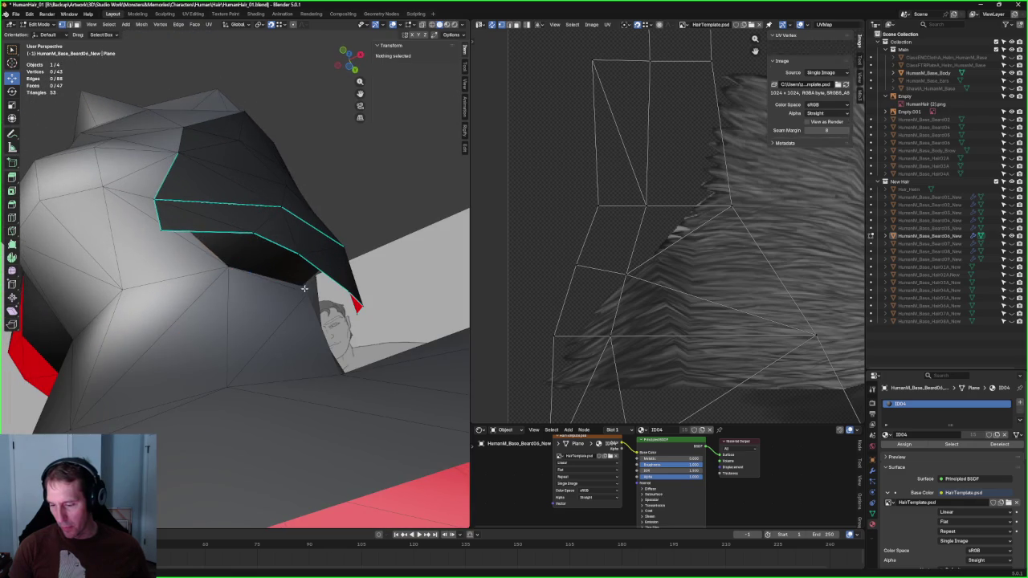
pyautogui.hotkey('alt', 'z')
pyautogui.click(283, 304)
pyautogui.hotkey('alt', 'z')
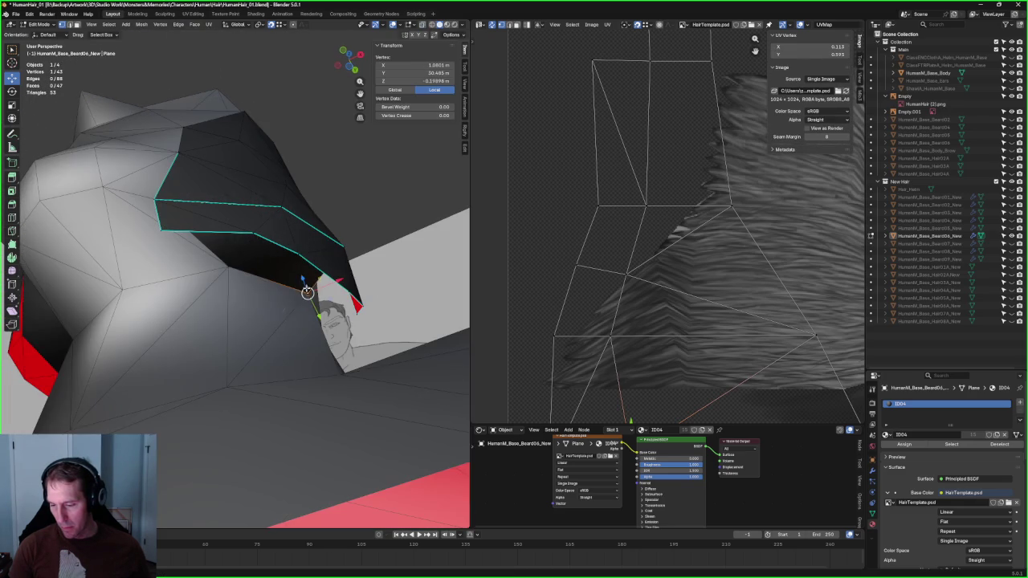
pyautogui.scroll(3, 306, 292)
pyautogui.moveTo(307, 291)
pyautogui.mouseDown(button='middle')
pyautogui.moveTo(262, 234)
pyautogui.moveTo(224, 211)
pyautogui.mouseUp(button='middle')
# Step: Reposition a vertex on the beard card's lower edge
pyautogui.hotkey('alt', 'z')
pyautogui.moveTo(249, 208); pyautogui.dragTo(241, 203, button='middle')
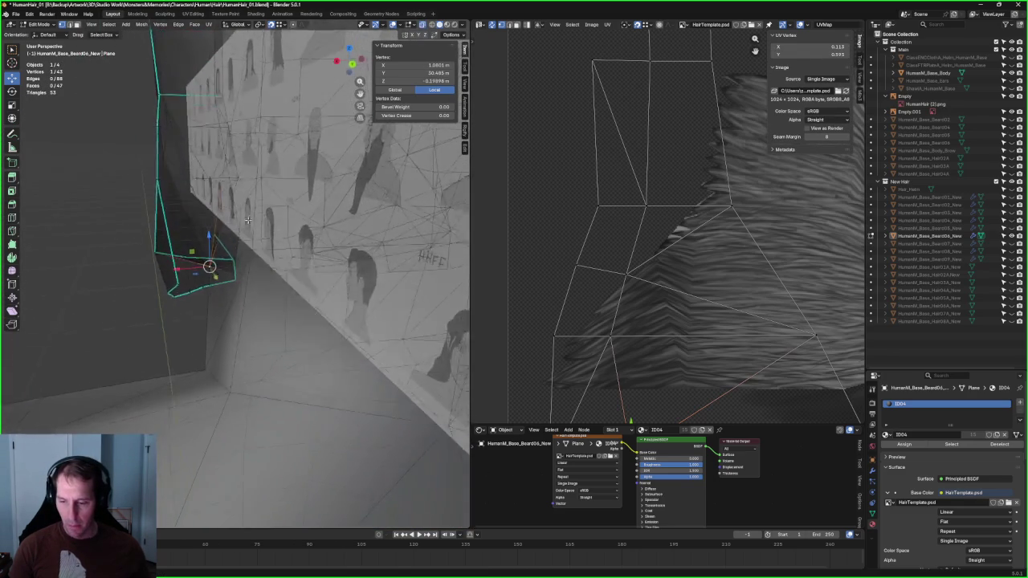
pyautogui.scroll(3, 241, 203)
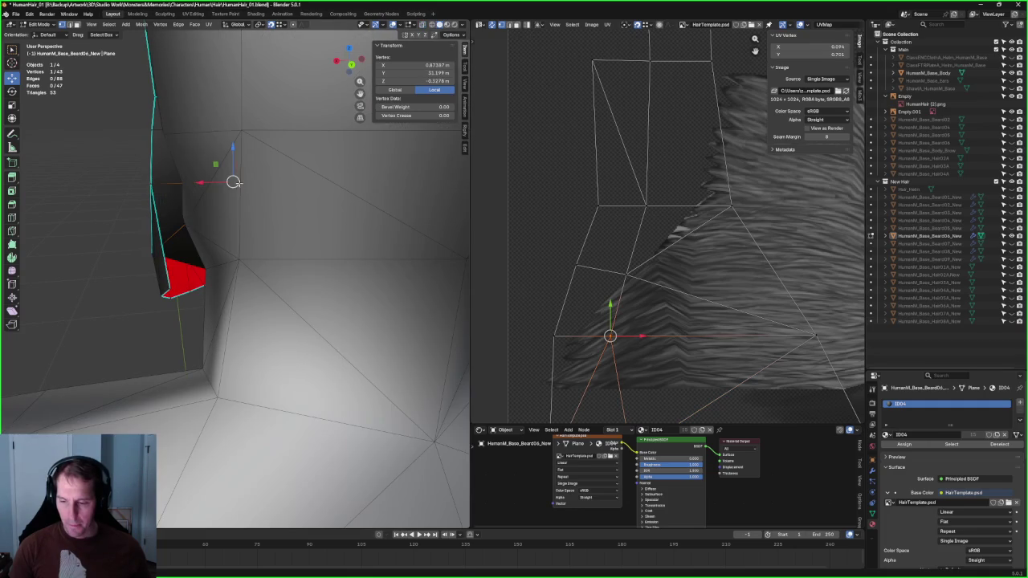
pyautogui.press('g')
pyautogui.click(207, 261)
pyautogui.moveTo(255, 260)
pyautogui.mouseDown(button='middle')
pyautogui.moveTo(242, 267)
pyautogui.moveTo(294, 257)
pyautogui.mouseUp(button='middle')
pyautogui.scroll(-5, 242, 268)
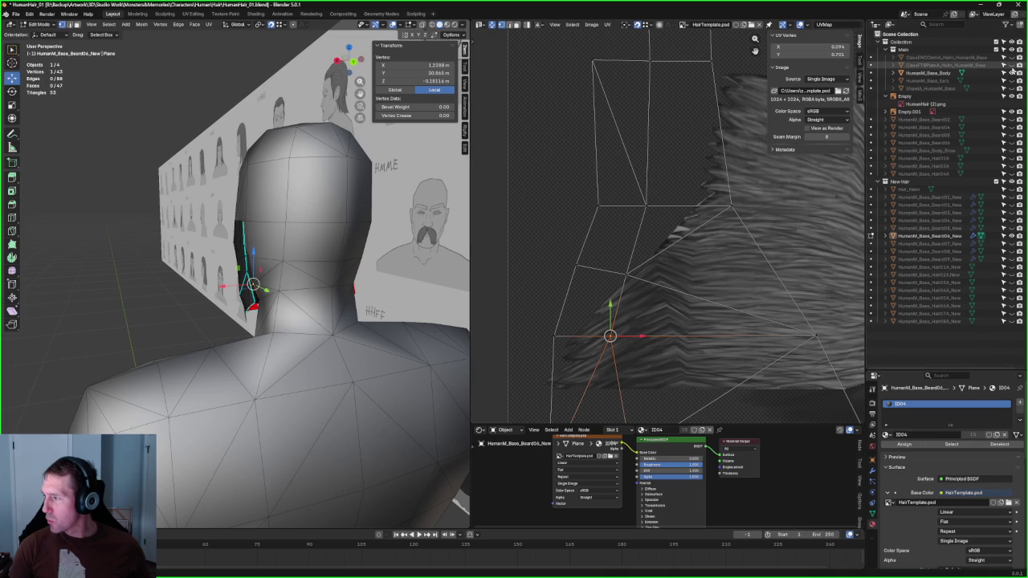
# Step: Hide HumanM_Base_Body, frame the card, and slide a vertex from X 1.2288 to 1.0725 m
pyautogui.click(1010, 72)
pyautogui.press('KP_Decimal')
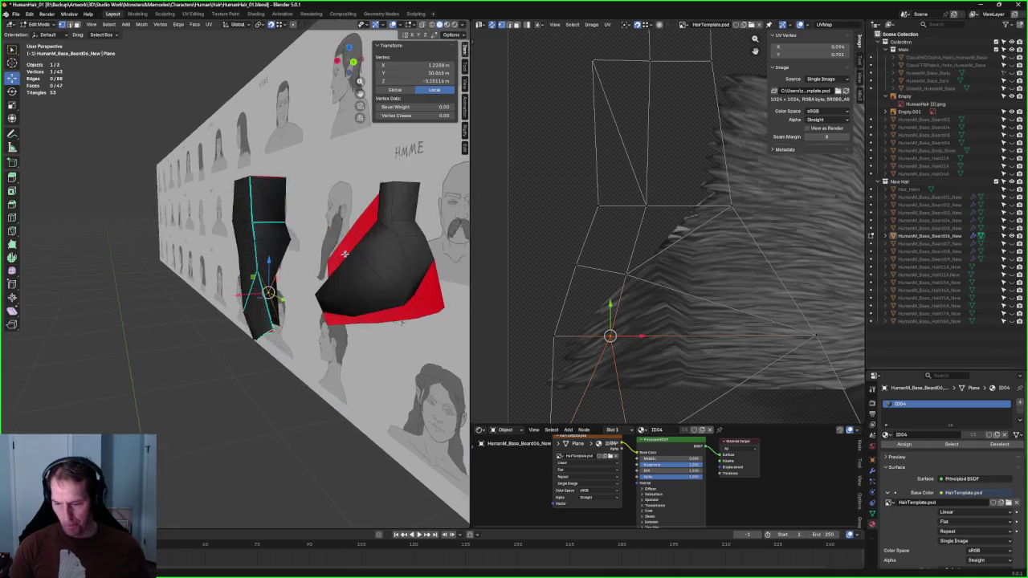
pyautogui.moveTo(257, 251); pyautogui.dragTo(248, 253, button='middle')
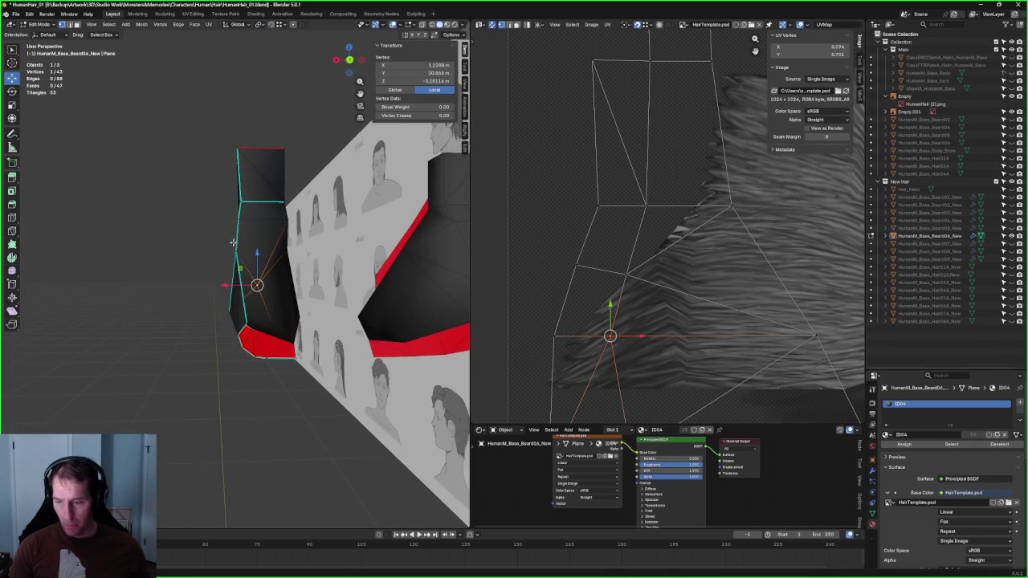
pyautogui.moveTo(223, 289); pyautogui.dragTo(238, 284)
pyautogui.click(241, 282)
pyautogui.moveTo(241, 283)
pyautogui.mouseDown(button='middle')
pyautogui.moveTo(302, 249)
pyautogui.moveTo(263, 229)
pyautogui.moveTo(241, 248)
pyautogui.moveTo(229, 243)
pyautogui.mouseUp(button='middle')
# Step: Move the selected chin vertex up along Z, then adjust it along Y
pyautogui.press('g')
pyautogui.press('z')
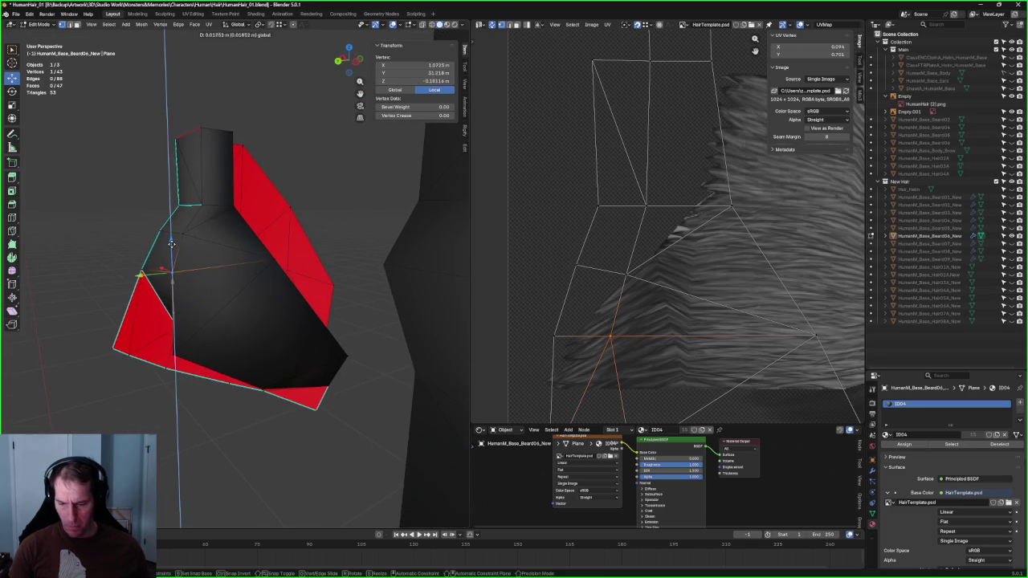
pyautogui.click(172, 265)
pyautogui.press('g')
pyautogui.press('y')
pyautogui.click(156, 278)
pyautogui.moveTo(156, 277); pyautogui.dragTo(207, 257, button='middle')
# Step: Dissolve the edge between two neighbouring vertices, then undo the dissolve
pyautogui.keyDown('shift'); pyautogui.click(207, 257); pyautogui.keyUp('shift')
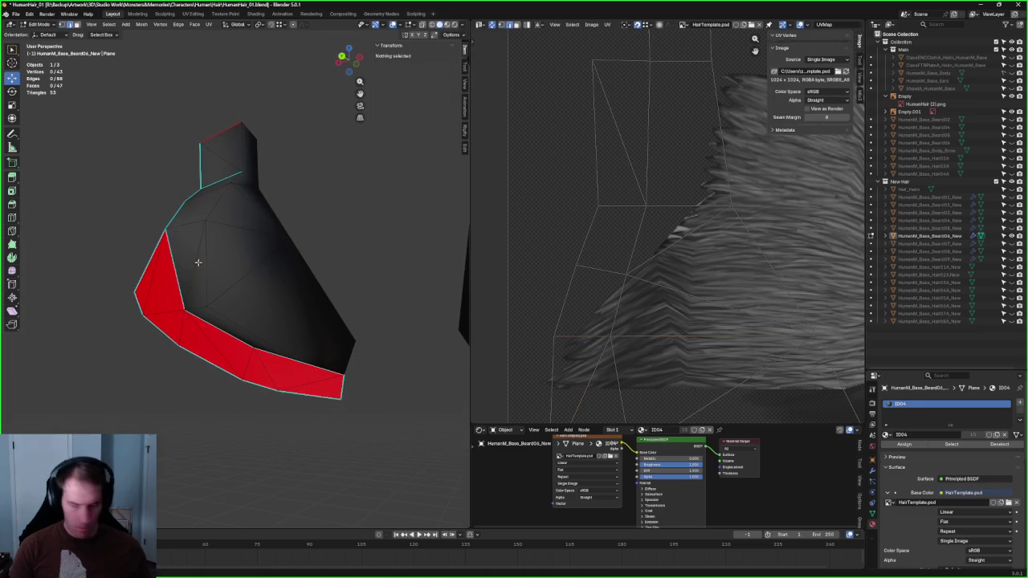
pyautogui.hotkey('ctrl', 'x')
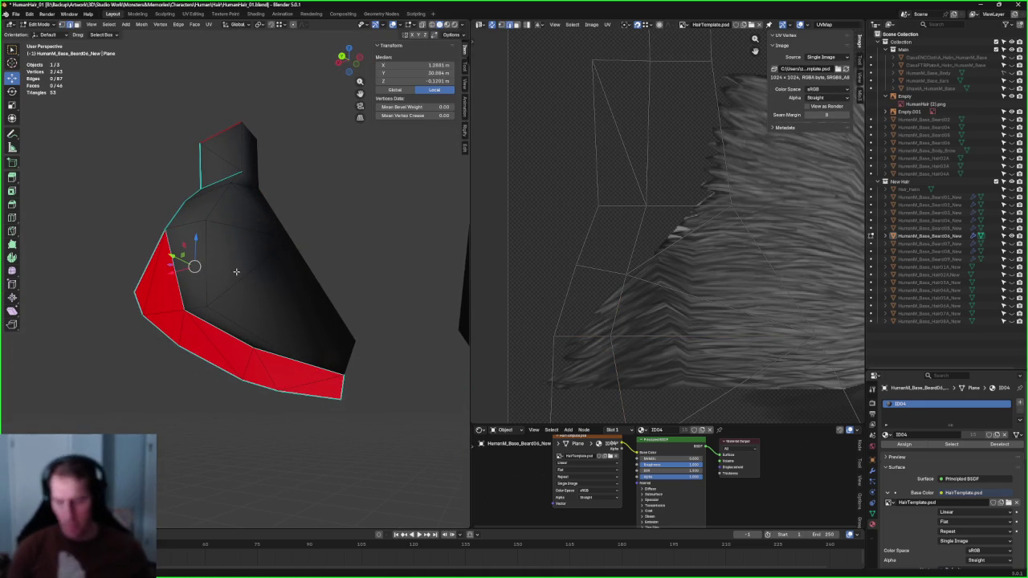
pyautogui.hotkey('alt', 'z')
pyautogui.click(206, 306)
pyautogui.hotkey('alt', 'z')
pyautogui.hotkey('alt', 'z')
pyautogui.hotkey('ctrl', 'alt', 'z')
pyautogui.click(121, 291)
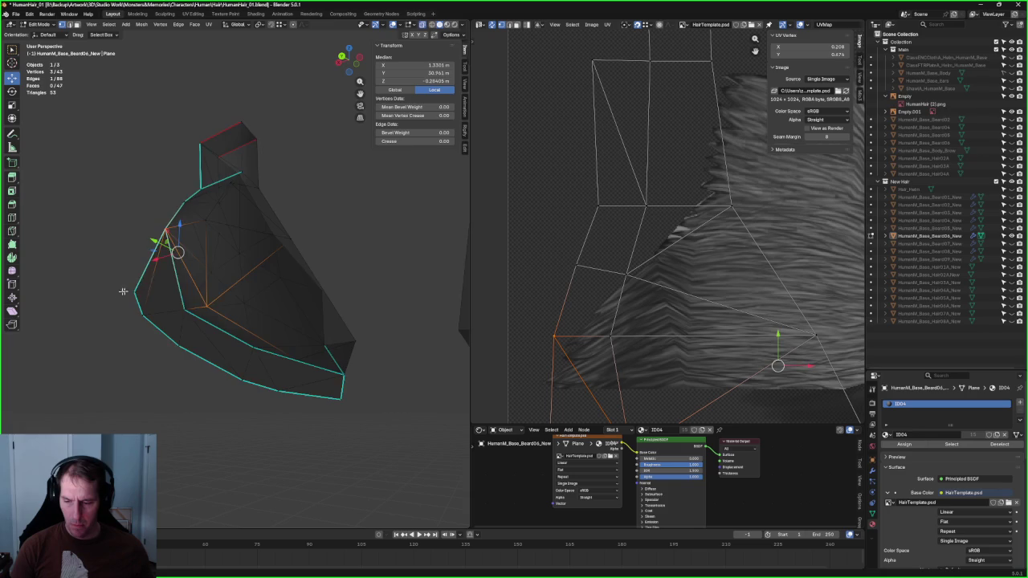
pyautogui.scroll(-3, 140, 294)
pyautogui.moveTo(139, 294)
pyautogui.mouseDown(button='middle')
pyautogui.moveTo(216, 284)
pyautogui.moveTo(262, 262)
pyautogui.mouseUp(button='middle')
pyautogui.hotkey('alt', 'a')
pyautogui.scroll(3, 274, 262)
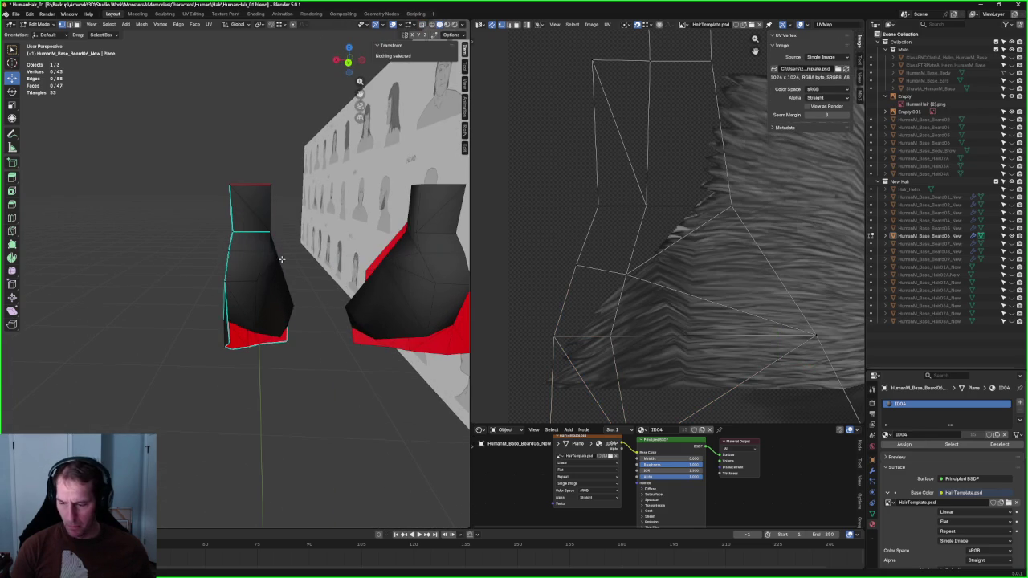
# Step: Shift the card's waist vertex sideways along X
pyautogui.click(271, 251)
pyautogui.press('g')
pyautogui.press('x')
pyautogui.click(244, 252)
pyautogui.moveTo(244, 252)
pyautogui.mouseDown(button='middle')
pyautogui.moveTo(179, 260)
pyautogui.moveTo(197, 243)
pyautogui.mouseUp(button='middle')
pyautogui.scroll(3, 197, 243)
pyautogui.scroll(2, 197, 243)
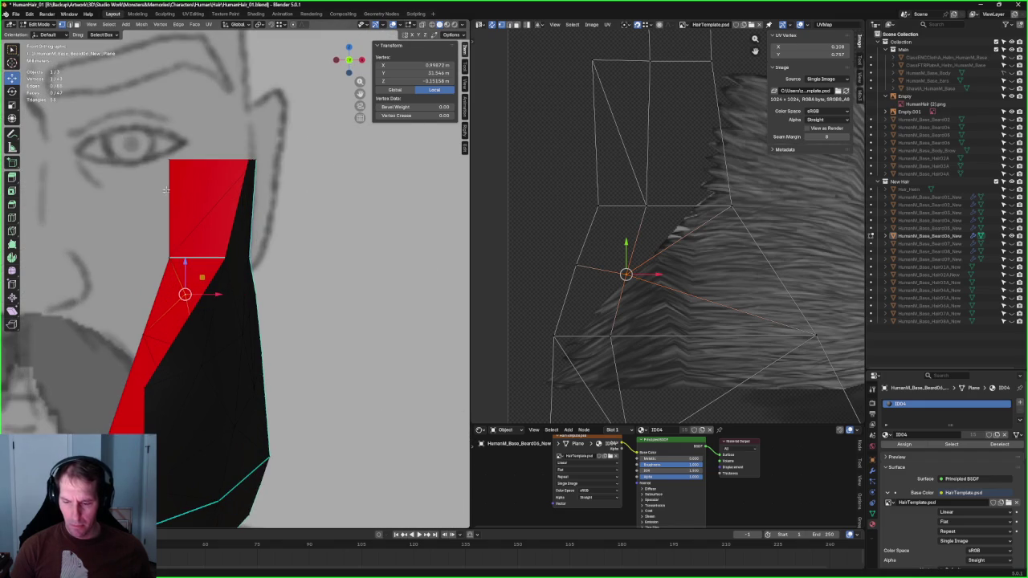
# Step: Box-select the beard card's top vertices in X-ray and shift them along X
pyautogui.moveTo(191, 265); pyautogui.dragTo(192, 267)
pyautogui.hotkey('alt', 'z')
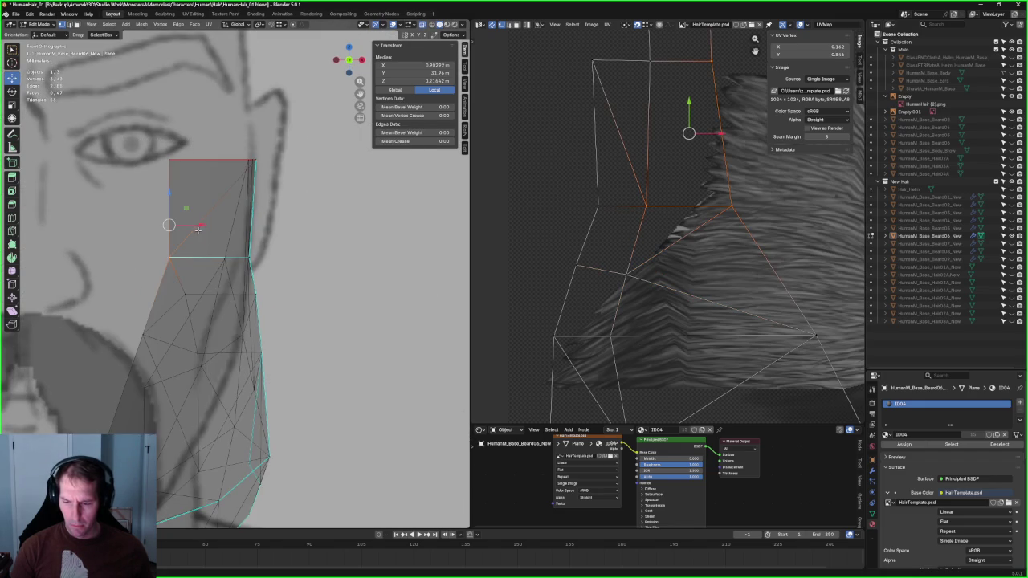
pyautogui.press('g')
pyautogui.press('x')
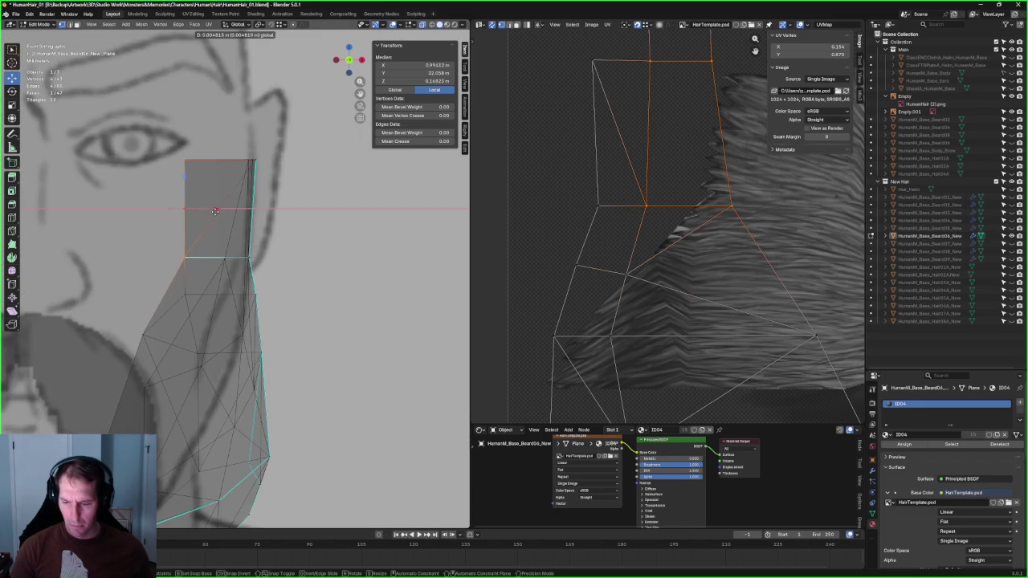
pyautogui.click(216, 210)
# Step: Narrow the top section's vertices along X and shift them right to median X 1.0558 m
pyautogui.moveTo(188, 298); pyautogui.dragTo(188, 296)
pyautogui.press('s')
pyautogui.press('x')
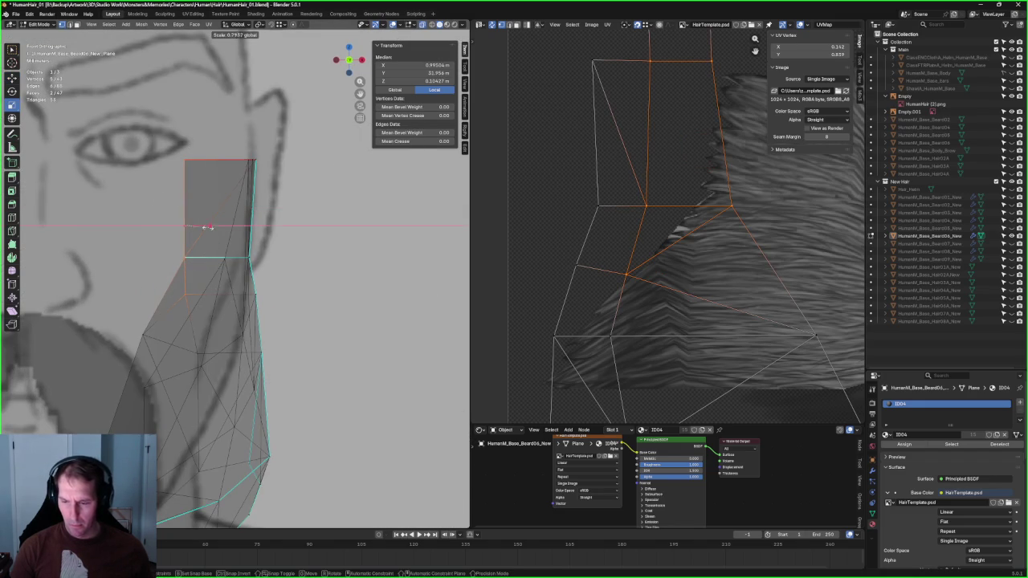
pyautogui.click(201, 229)
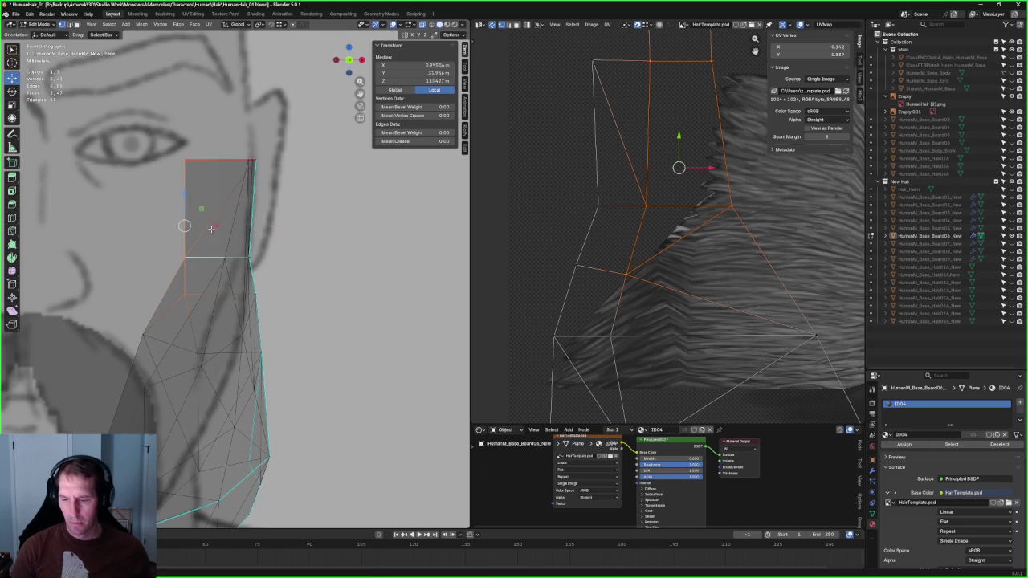
pyautogui.press('g')
pyautogui.press('x')
pyautogui.click(222, 229)
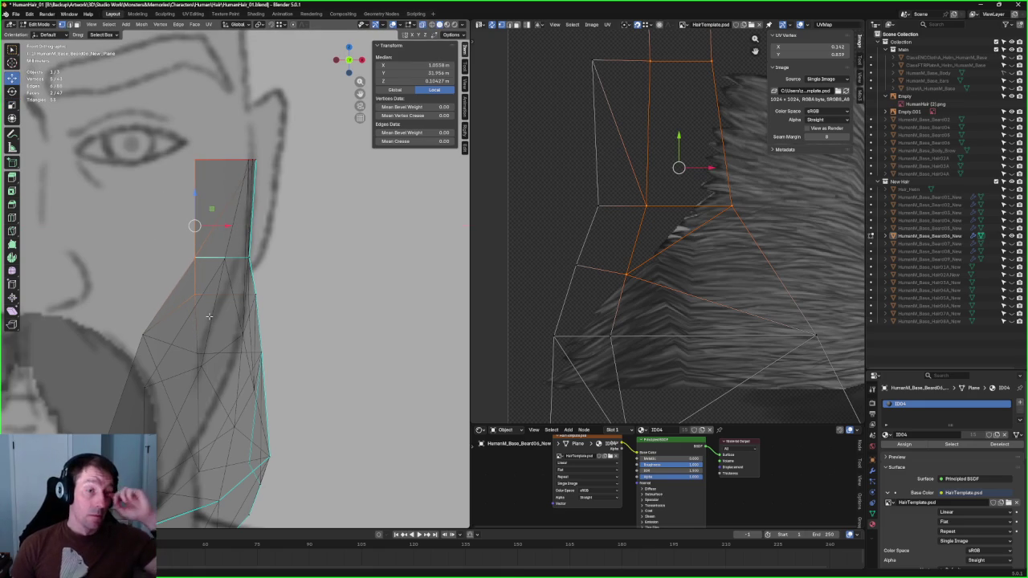
pyautogui.scroll(-2, 209, 317)
pyautogui.hotkey('alt', 'z')
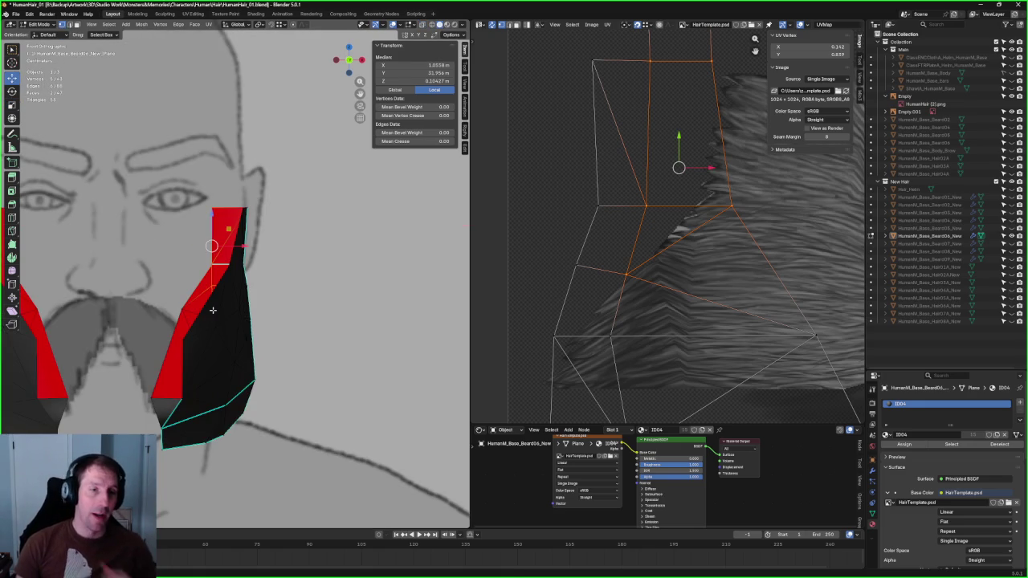
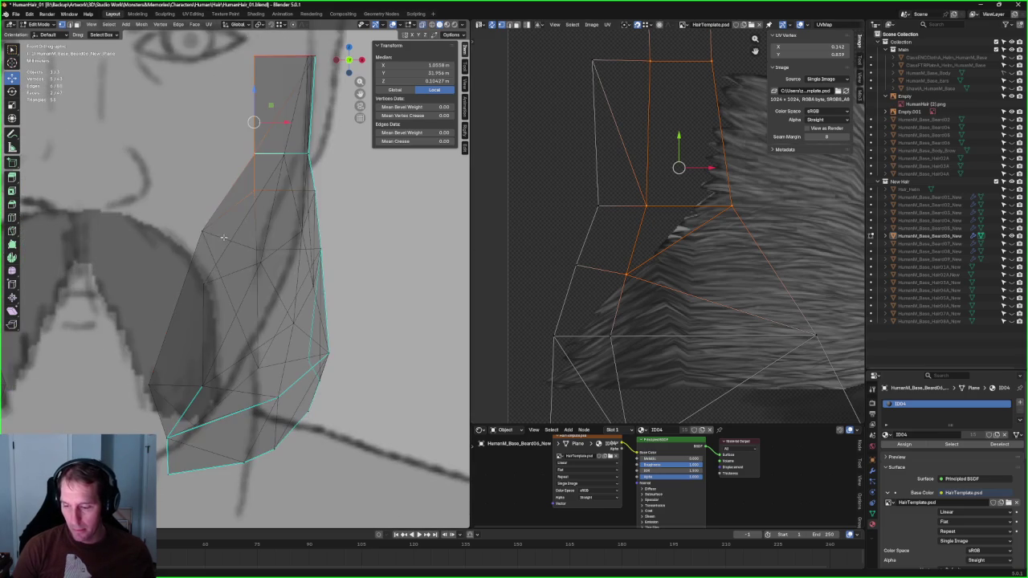
# Step: Select the inner corner vertex of the right beard strip and move it sideways along X
pyautogui.click(816, 335)
pyautogui.press('g')
pyautogui.press('g')
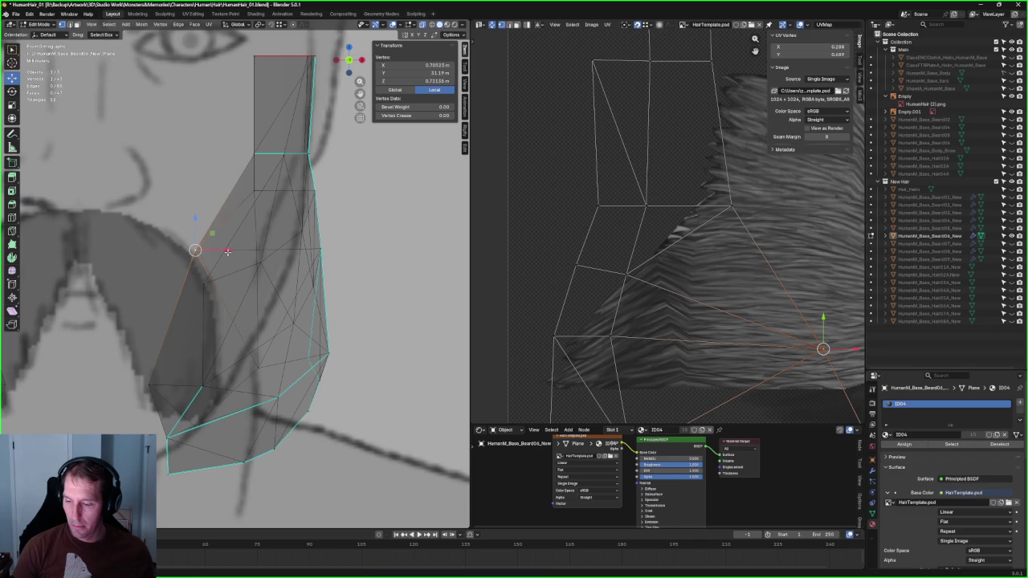
pyautogui.press('Escape')
pyautogui.press('g')
pyautogui.press('x')
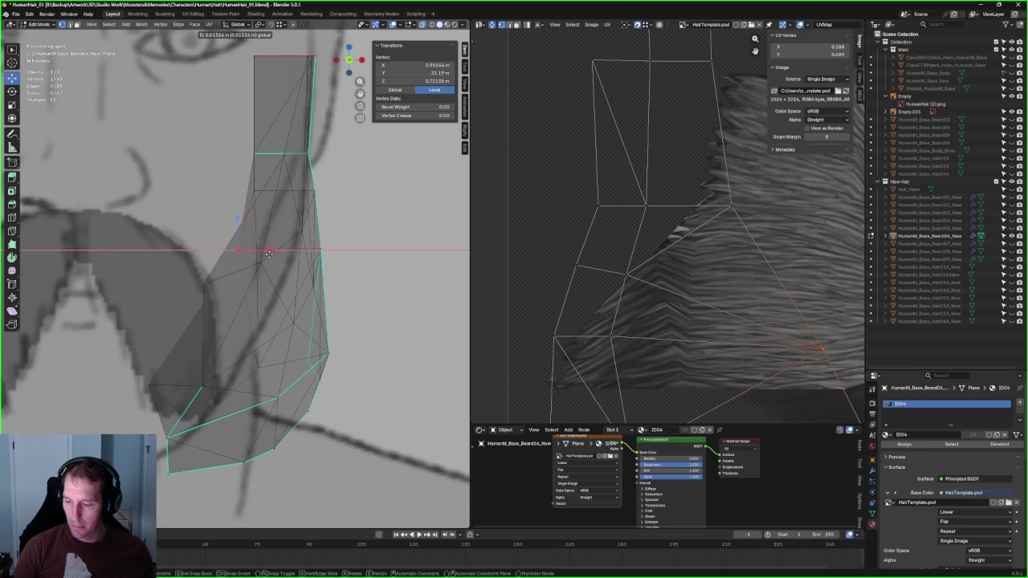
pyautogui.click(259, 253)
# Step: Check the shape with X-ray toggled, then nudge the vertex further along X
pyautogui.scroll(-5, 241, 289)
pyautogui.hotkey('alt', 'z')
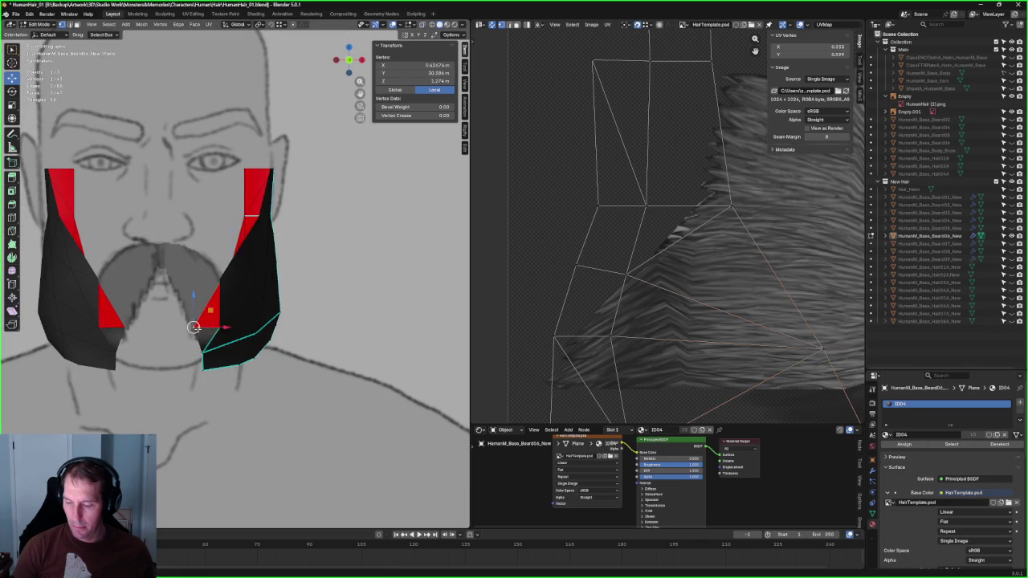
pyautogui.scroll(1, 194, 327)
pyautogui.hotkey('alt', 'z')
pyautogui.press('g')
pyautogui.press('x')
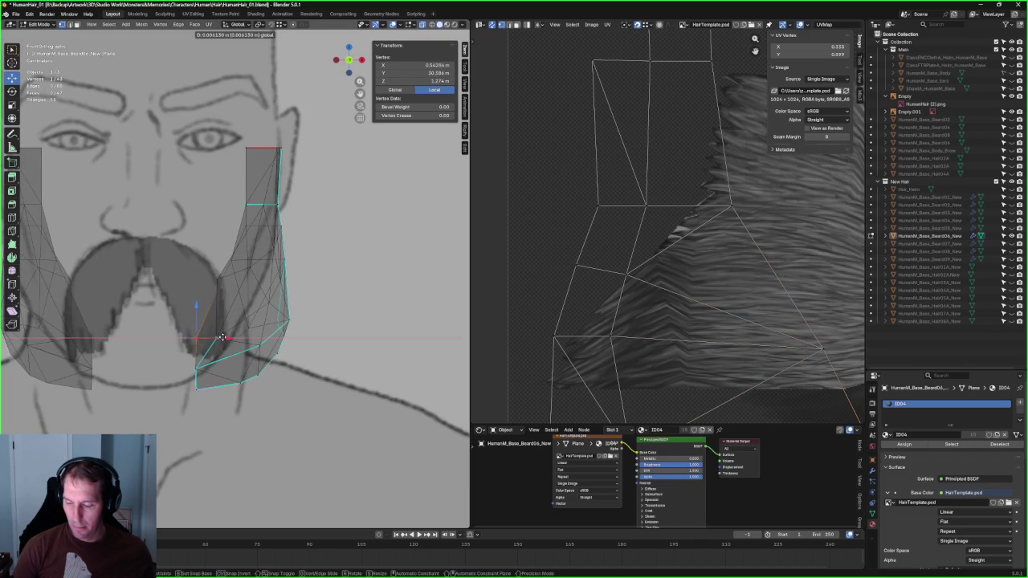
pyautogui.click(223, 338)
# Step: Turn off X-ray, orbit around the beard pieces to inspect them, and clear the selection
pyautogui.hotkey('alt', 'z')
pyautogui.scroll(-5, 217, 339)
pyautogui.moveTo(217, 340)
pyautogui.mouseDown(button='middle')
pyautogui.moveTo(269, 347)
pyautogui.moveTo(252, 309)
pyautogui.moveTo(265, 337)
pyautogui.moveTo(352, 321)
pyautogui.mouseUp(button='middle')
pyautogui.scroll(4, 269, 347)
pyautogui.scroll(3, 265, 337)
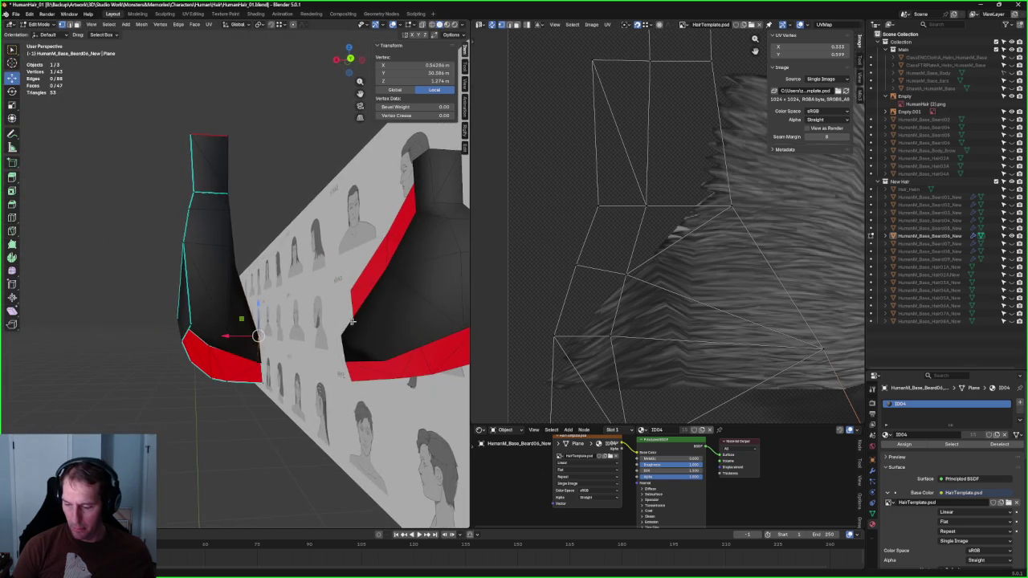
pyautogui.moveTo(258, 301)
pyautogui.mouseDown(button='middle')
pyautogui.moveTo(227, 263)
pyautogui.moveTo(306, 225)
pyautogui.moveTo(282, 288)
pyautogui.mouseUp(button='middle')
pyautogui.scroll(4, 306, 224)
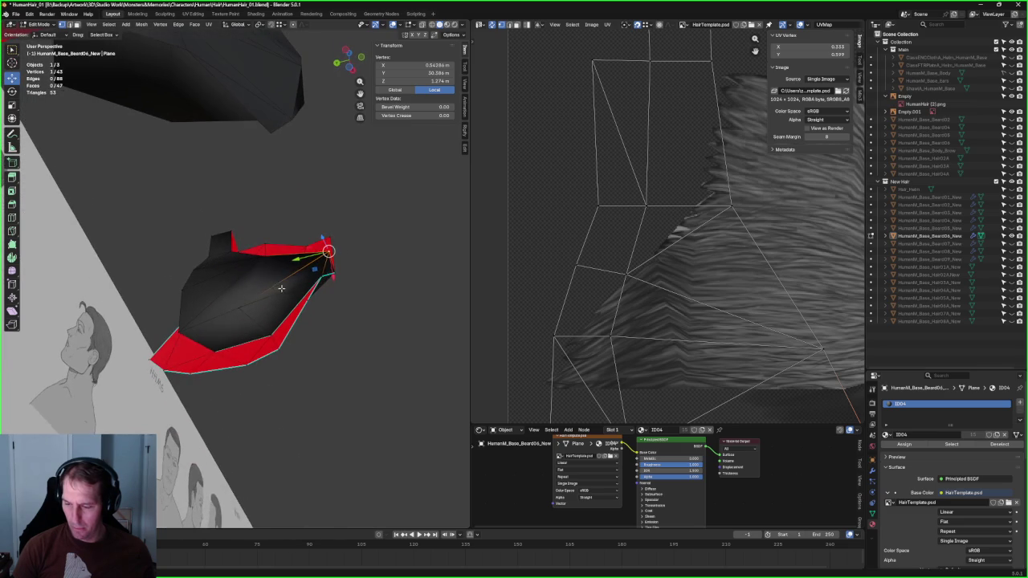
pyautogui.click(361, 309)
pyautogui.moveTo(356, 294)
pyautogui.mouseDown(button='middle')
pyautogui.moveTo(296, 281)
pyautogui.moveTo(265, 290)
pyautogui.mouseUp(button='middle')
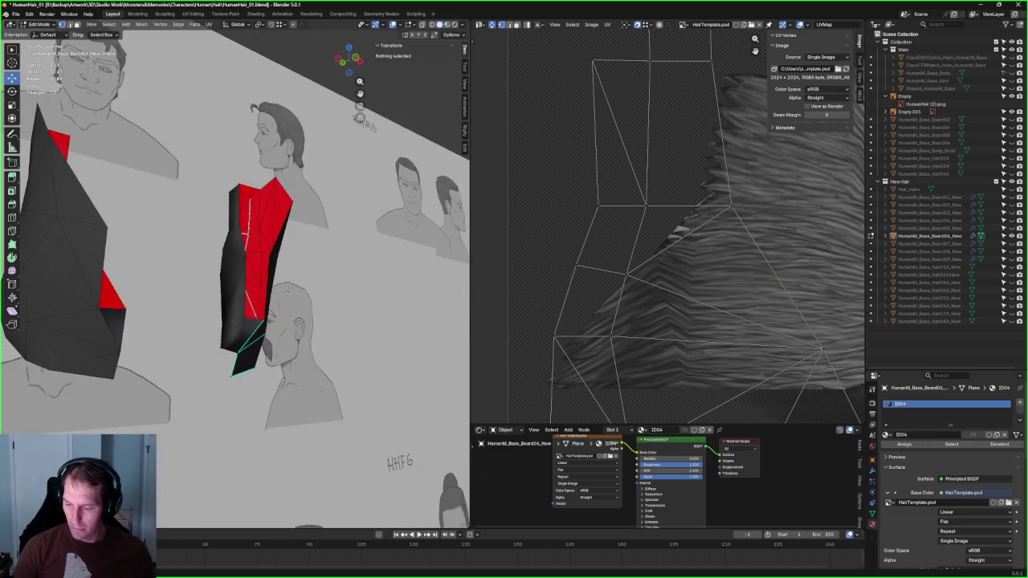
# Step: In front orthographic view, move the inner vertex of the right beard strip along X
pyautogui.press('KP_1')
pyautogui.scroll(2, 251, 291)
pyautogui.scroll(2, 250, 291)
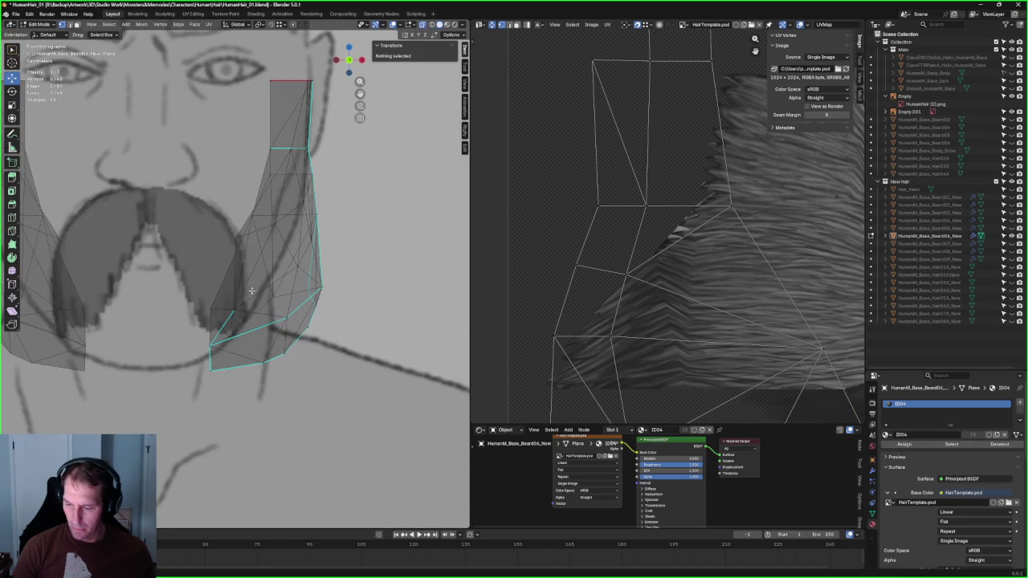
pyautogui.hotkey('alt', 'z')
pyautogui.hotkey('alt', 'z')
pyautogui.click(254, 216)
pyautogui.hotkey('alt', 'z')
pyautogui.hotkey('alt', 'z')
pyautogui.press('g')
pyautogui.press('x')
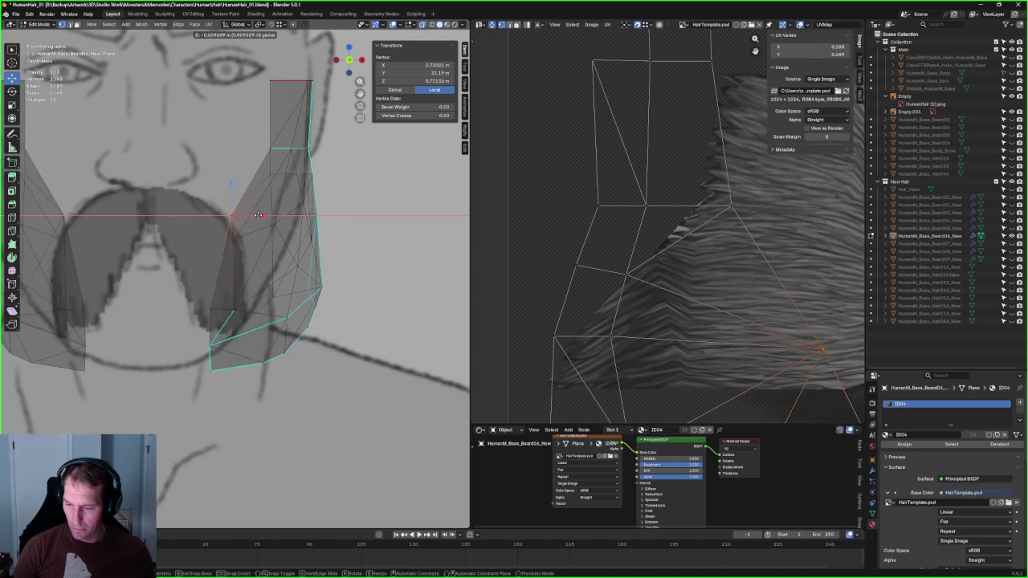
pyautogui.click(257, 216)
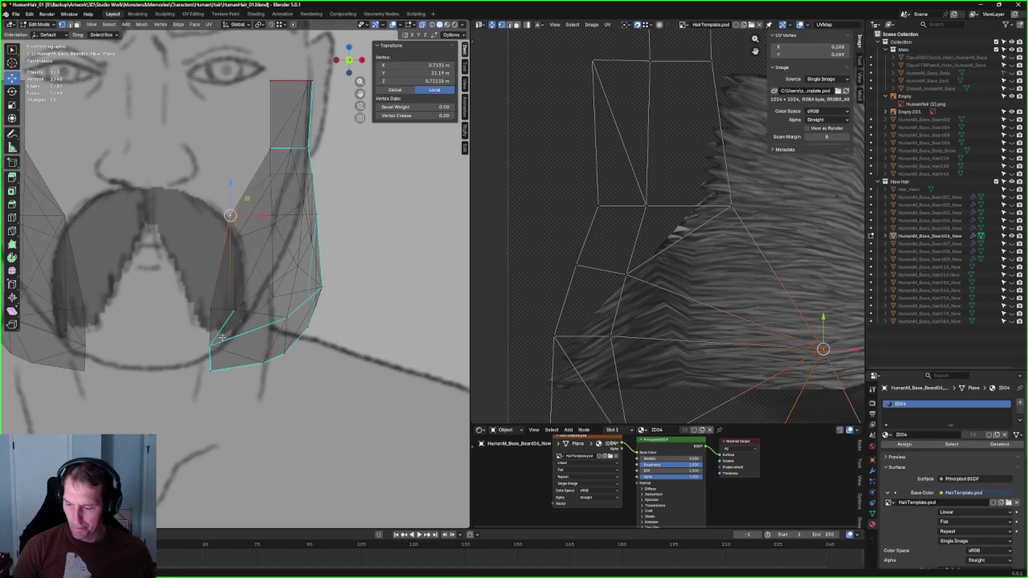
# Step: Add the lower vertex and scale the inner edge narrower along X, then clear the selection
pyautogui.keyDown('shift'); pyautogui.click(226, 338); pyautogui.keyUp('shift')
pyautogui.hotkey('shift', 'space')
pyautogui.press('s')
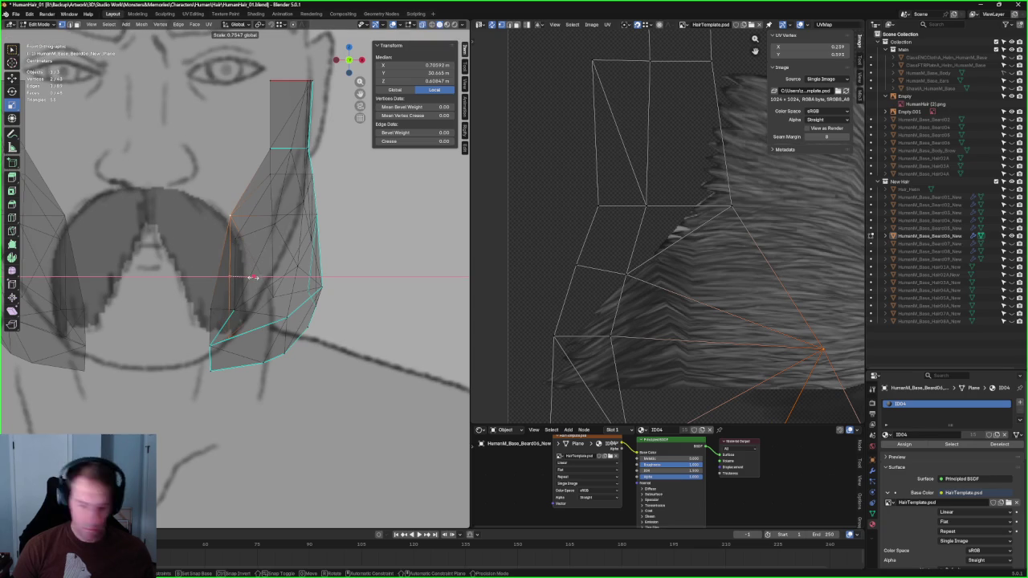
pyautogui.hotkey('alt', 'z')
pyautogui.scroll(-4, 345, 315)
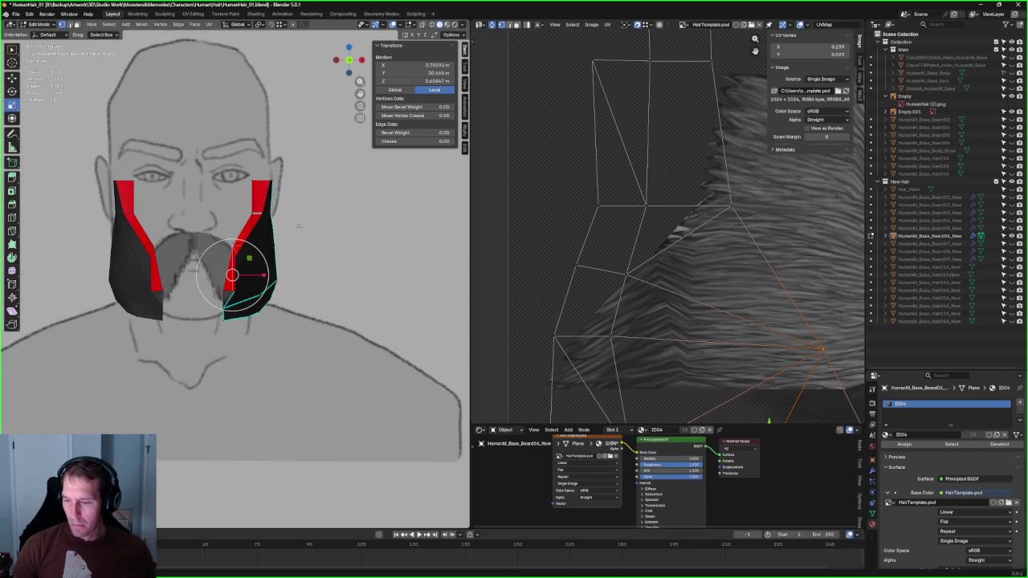
pyautogui.hotkey('alt', 'a')
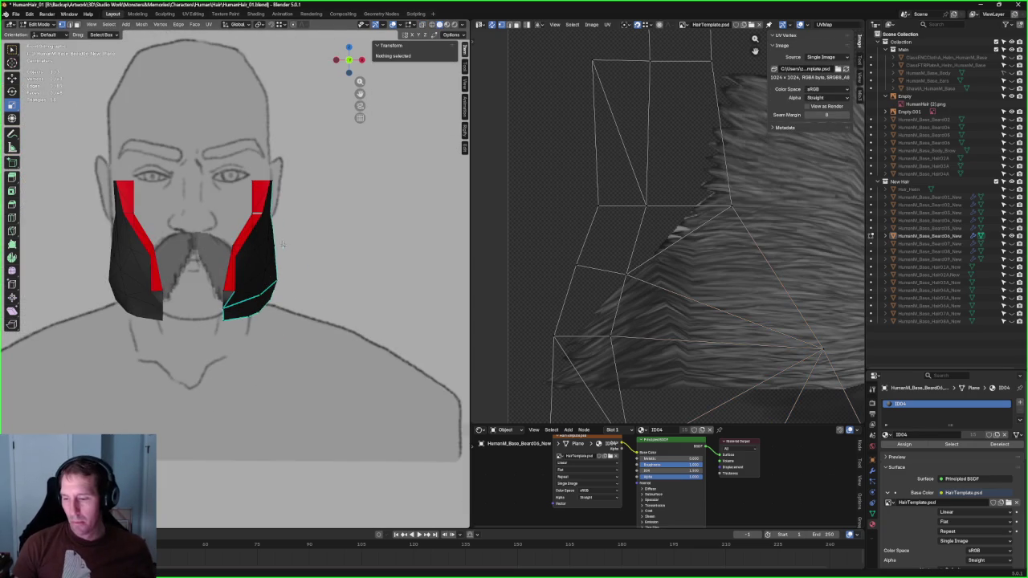
pyautogui.scroll(2, 307, 247)
pyautogui.scroll(3, 273, 261)
pyautogui.hotkey('alt', 'z')
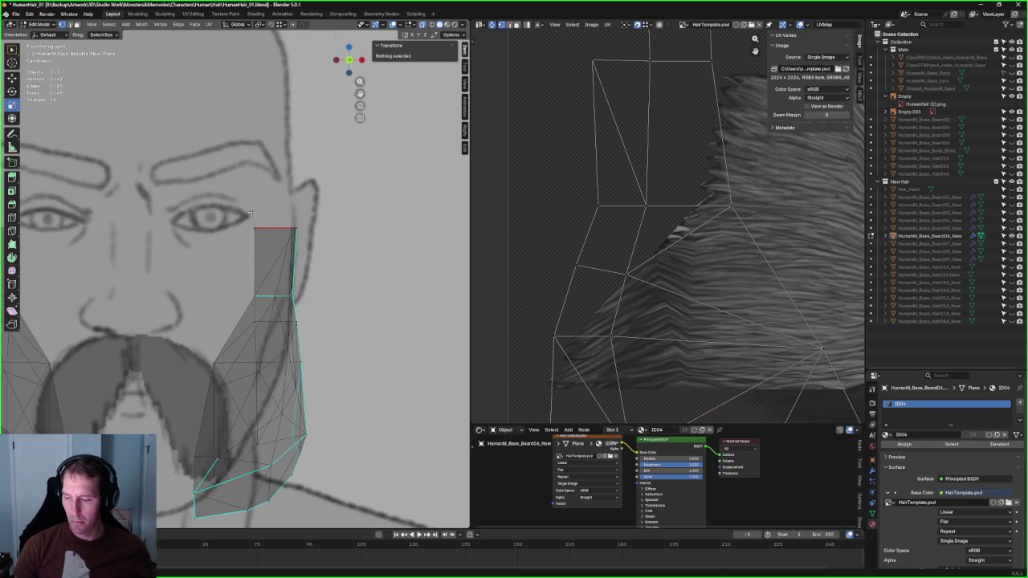
# Step: Box-select the strip's top vertices and shift that section slightly right along X
pyautogui.moveTo(265, 334); pyautogui.dragTo(265, 333)
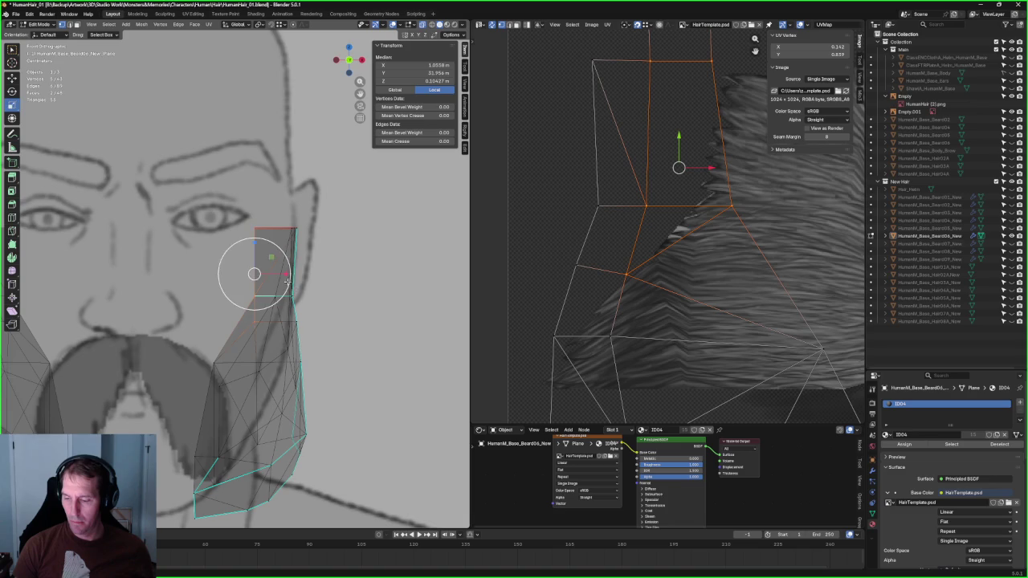
pyautogui.moveTo(287, 275); pyautogui.dragTo(298, 294)
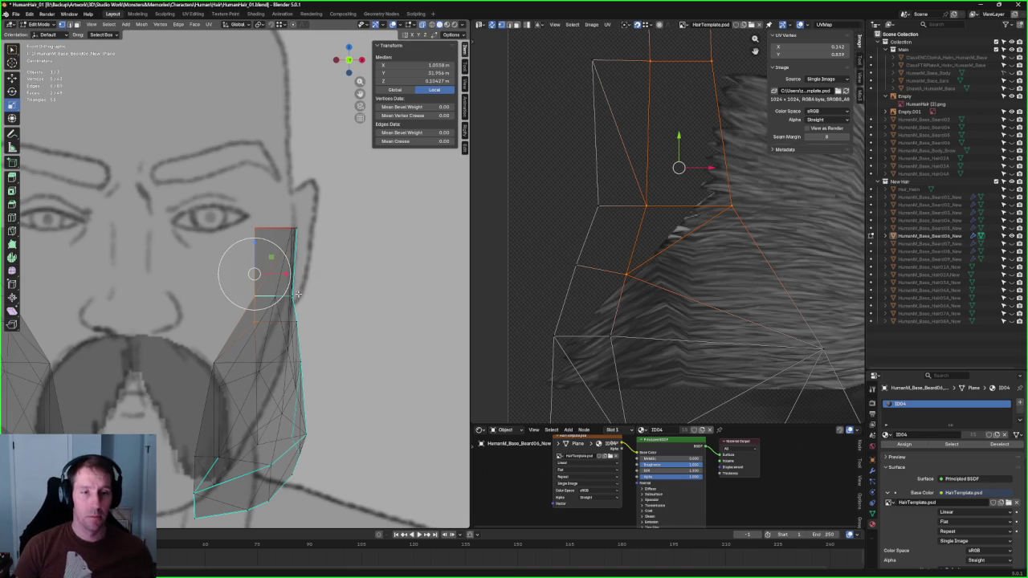
pyautogui.scroll(2, 310, 275)
pyautogui.moveTo(289, 267)
pyautogui.mouseDown()
pyautogui.moveTo(280, 296)
pyautogui.moveTo(293, 295)
pyautogui.mouseUp()
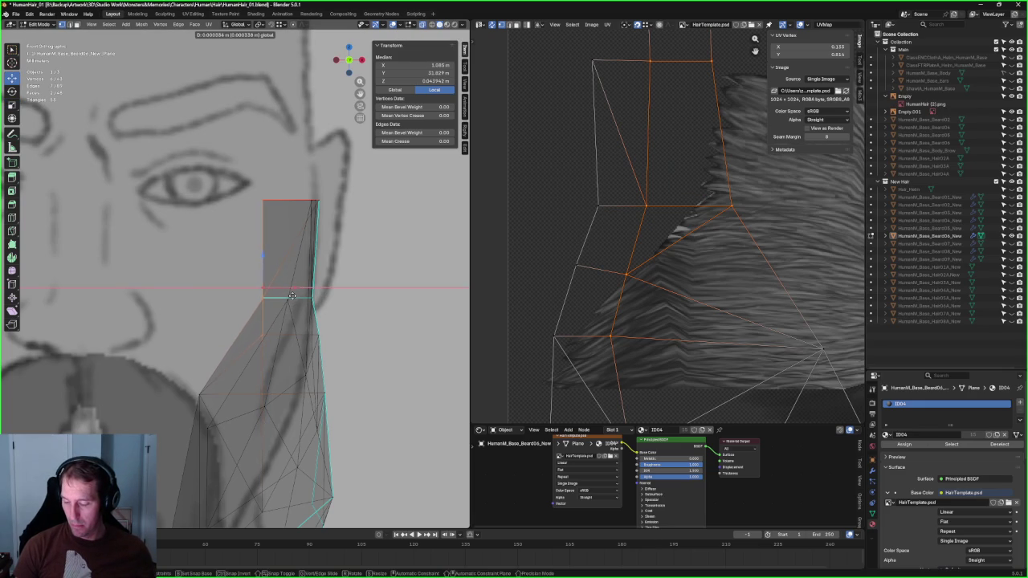
pyautogui.moveTo(293, 297); pyautogui.dragTo(292, 297)
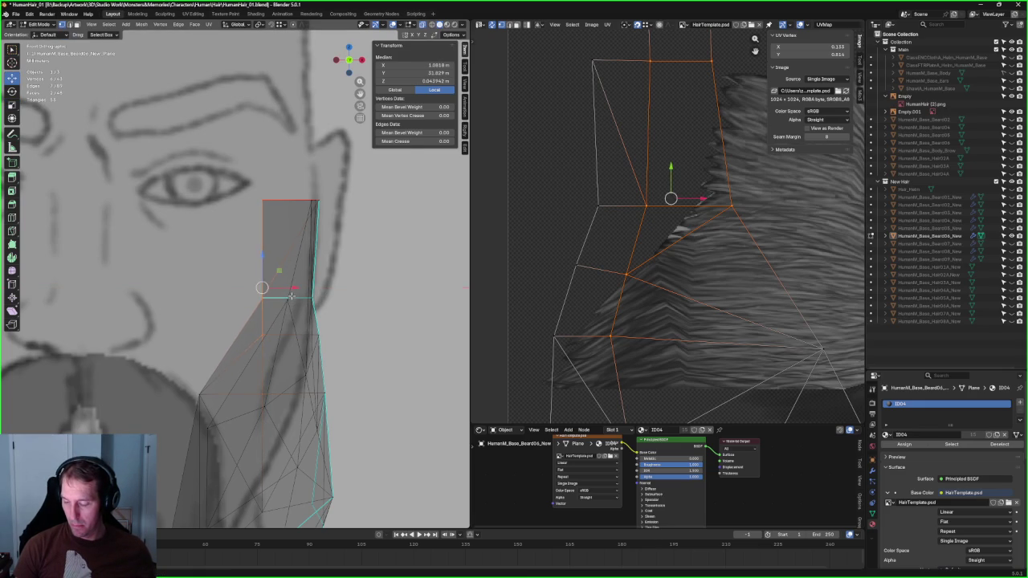
pyautogui.click(288, 297)
pyautogui.scroll(-4, 343, 324)
# Step: Check the strip's shape with X-ray off, clear the selection, and orbit around the beard pieces
pyautogui.hotkey('alt', 'z')
pyautogui.scroll(-3, 343, 323)
pyautogui.hotkey('alt', 'a')
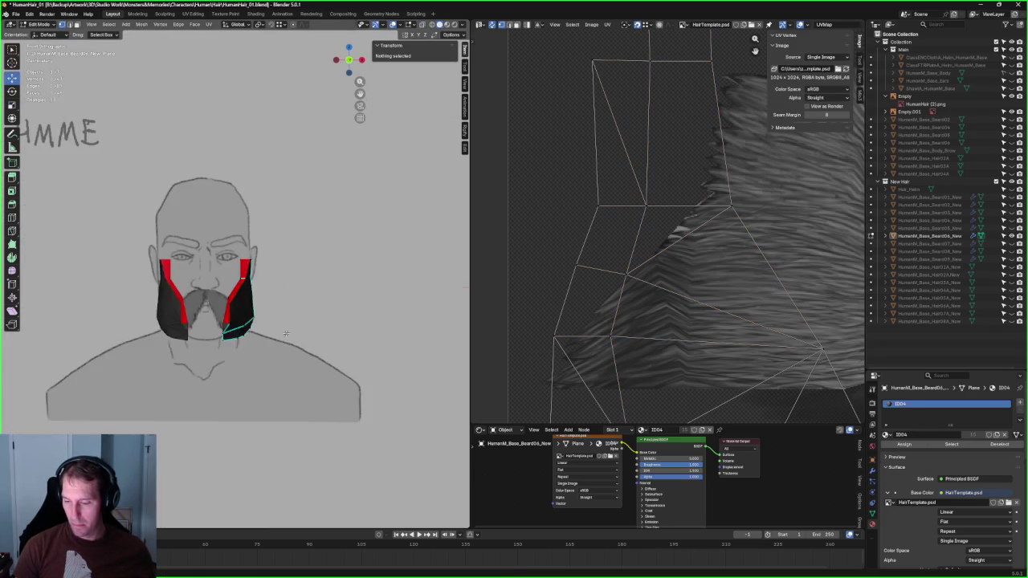
pyautogui.moveTo(343, 324)
pyautogui.mouseDown(button='middle')
pyautogui.moveTo(294, 348)
pyautogui.moveTo(241, 297)
pyautogui.moveTo(200, 321)
pyautogui.moveTo(223, 336)
pyautogui.moveTo(257, 321)
pyautogui.moveTo(304, 332)
pyautogui.moveTo(241, 326)
pyautogui.mouseUp(button='middle')
pyautogui.scroll(2, 241, 297)
pyautogui.scroll(2, 241, 293)
pyautogui.scroll(2, 227, 294)
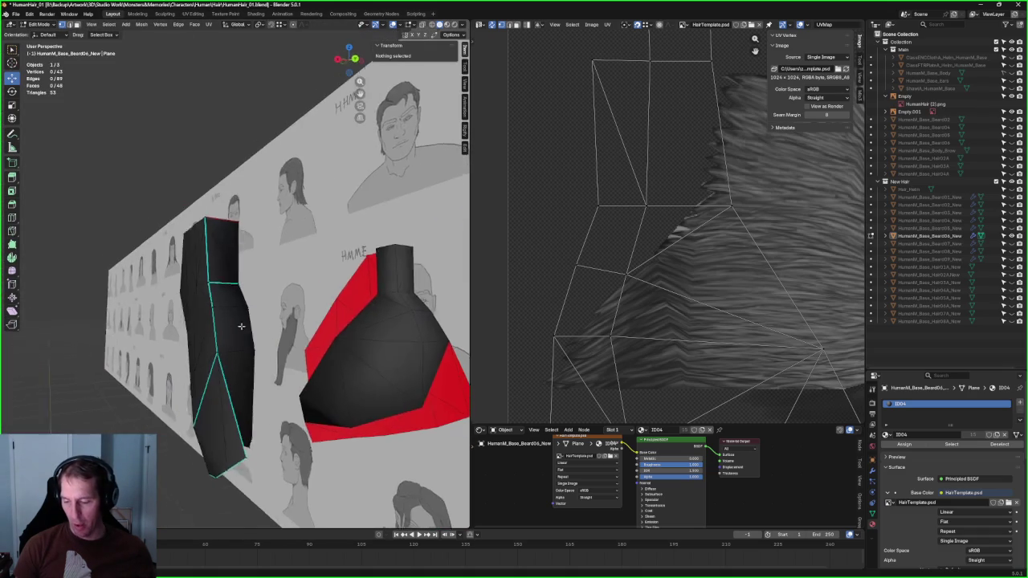
# Step: Switch to Back Orthographic view and adjust the three middle side vertices along X
pyautogui.press('`')
pyautogui.click(258, 347)
pyautogui.scroll(4, 257, 347)
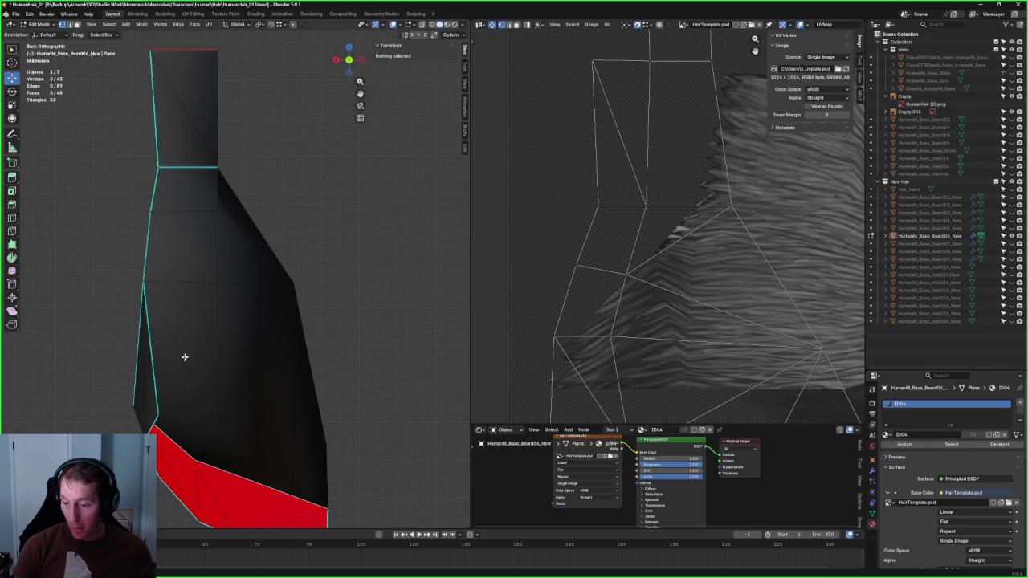
pyautogui.moveTo(226, 201); pyautogui.dragTo(206, 450)
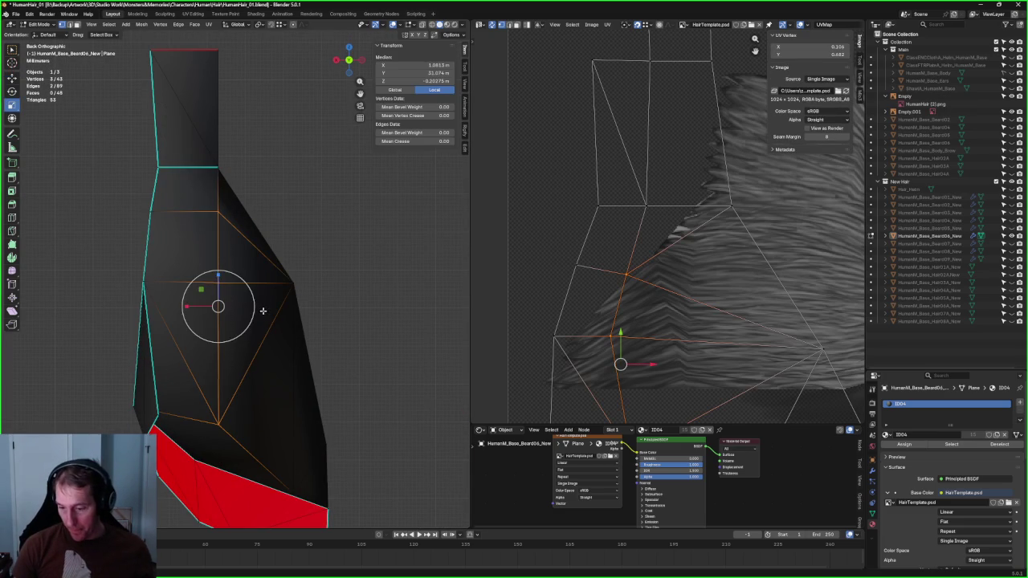
pyautogui.press('s')
pyautogui.press('x')
pyautogui.press('Return')
pyautogui.click(323, 268)
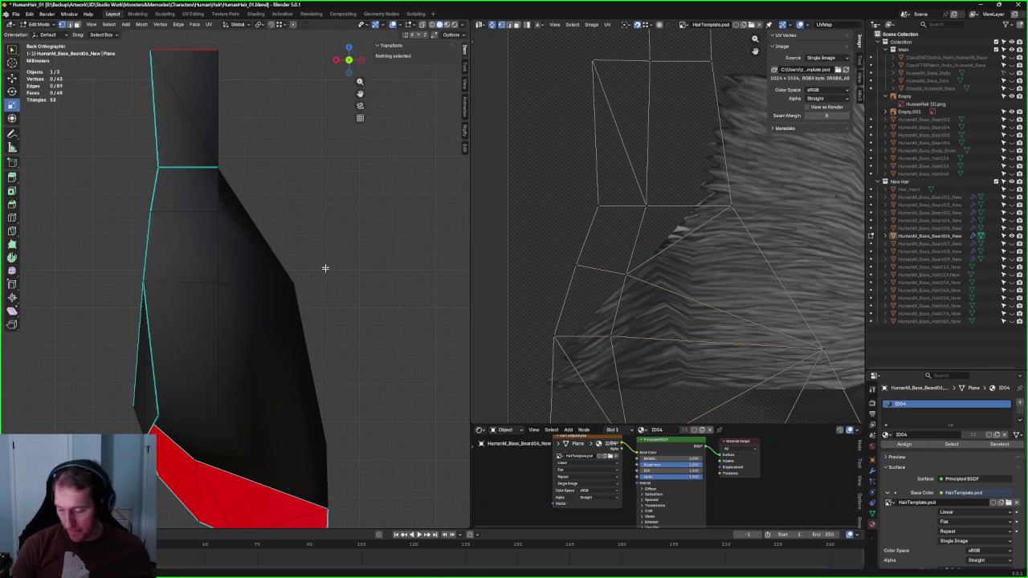
# Step: With X-ray on, move the piece's outer corner vertex along X
pyautogui.scroll(-5, 316, 303)
pyautogui.hotkey('alt', 'z')
pyautogui.hotkey('alt', 'z')
pyautogui.scroll(5, 309, 310)
pyautogui.hotkey('alt', 'z')
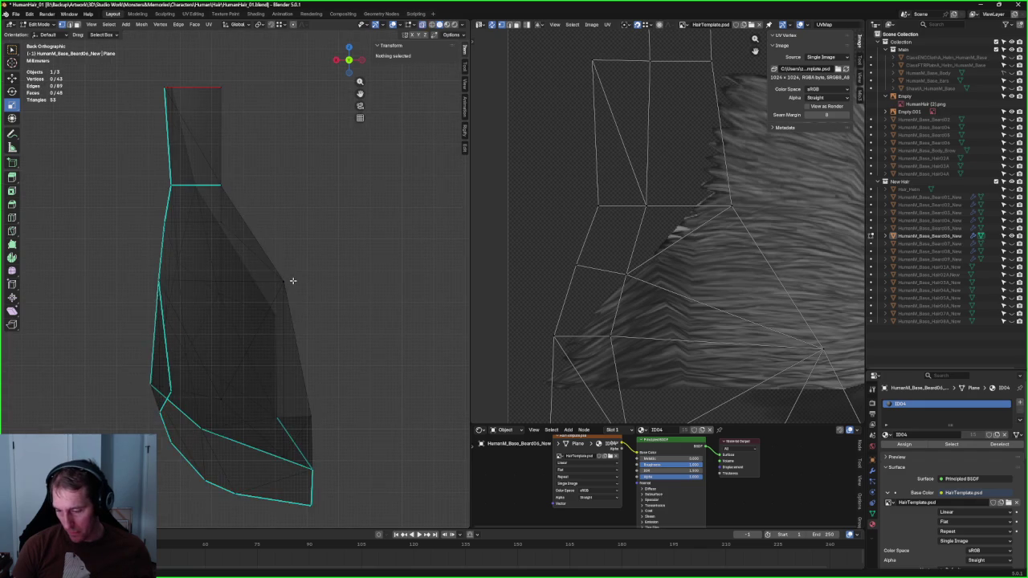
pyautogui.hotkey('alt', 'z')
pyautogui.click(294, 276)
pyautogui.press('g')
pyautogui.press('x')
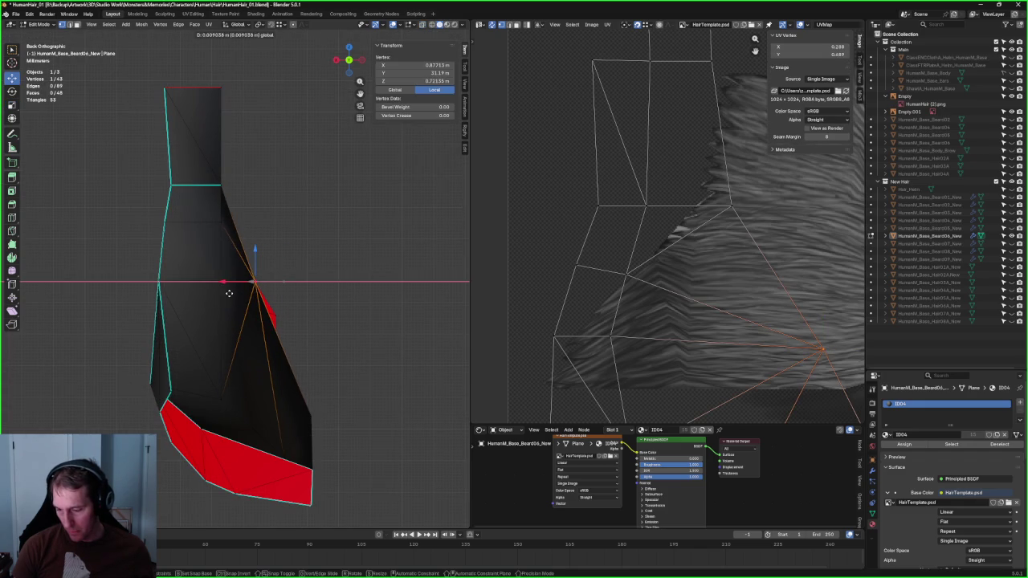
pyautogui.press('Return')
# Step: Orbit to a perspective view and select an edge on the left beard piece for editing
pyautogui.click(370, 273)
pyautogui.scroll(-5, 369, 273)
pyautogui.moveTo(369, 273)
pyautogui.mouseDown(button='middle')
pyautogui.moveTo(197, 313)
pyautogui.moveTo(133, 297)
pyautogui.moveTo(227, 334)
pyautogui.moveTo(232, 320)
pyautogui.mouseUp(button='middle')
pyautogui.click(225, 271)
pyautogui.rightClick(216, 245)
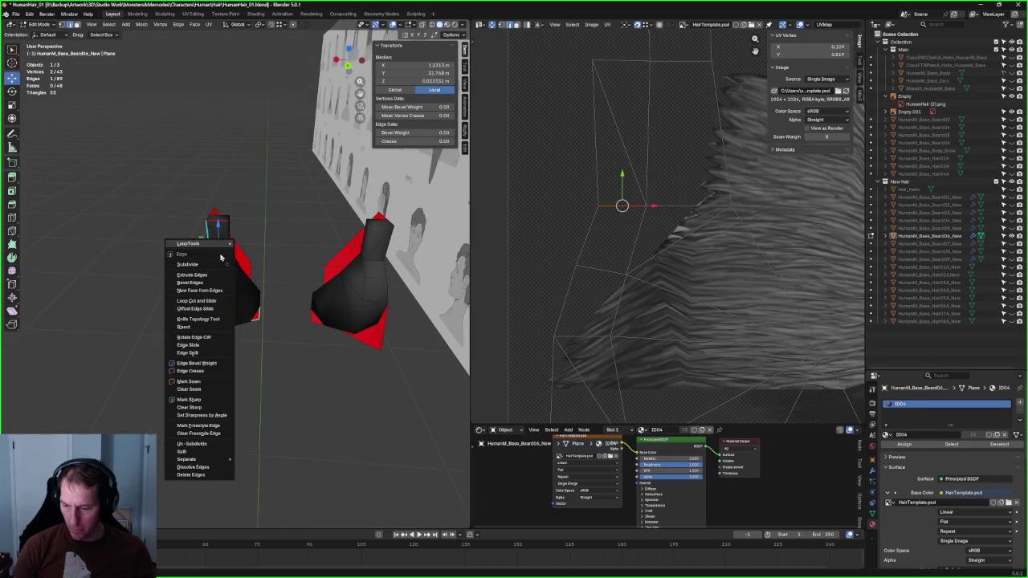
# Step: Apply the Edge menu option to the selected edge run, then orbit to inspect the strip
pyautogui.press('Return')
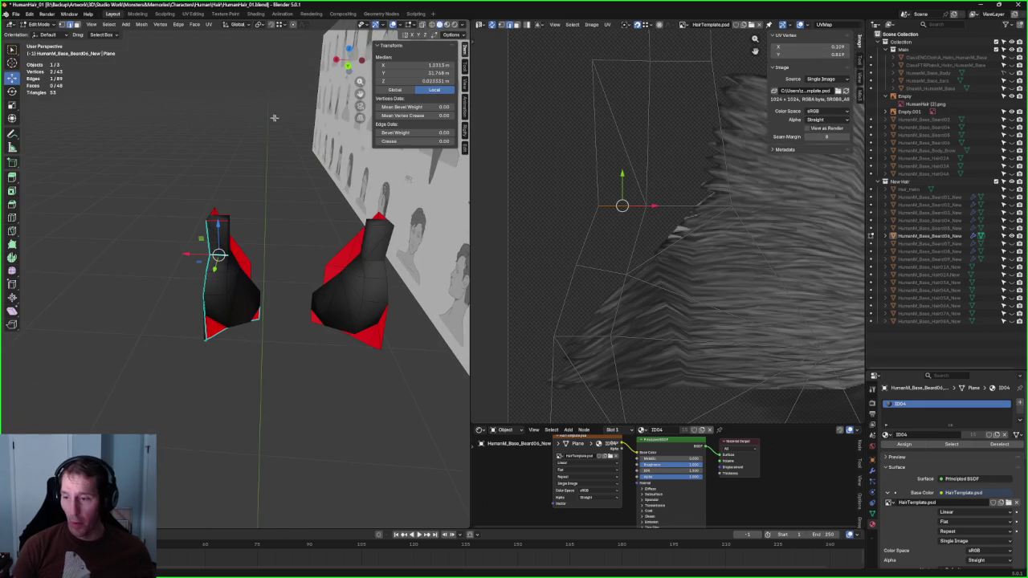
pyautogui.hotkey('alt', 'a')
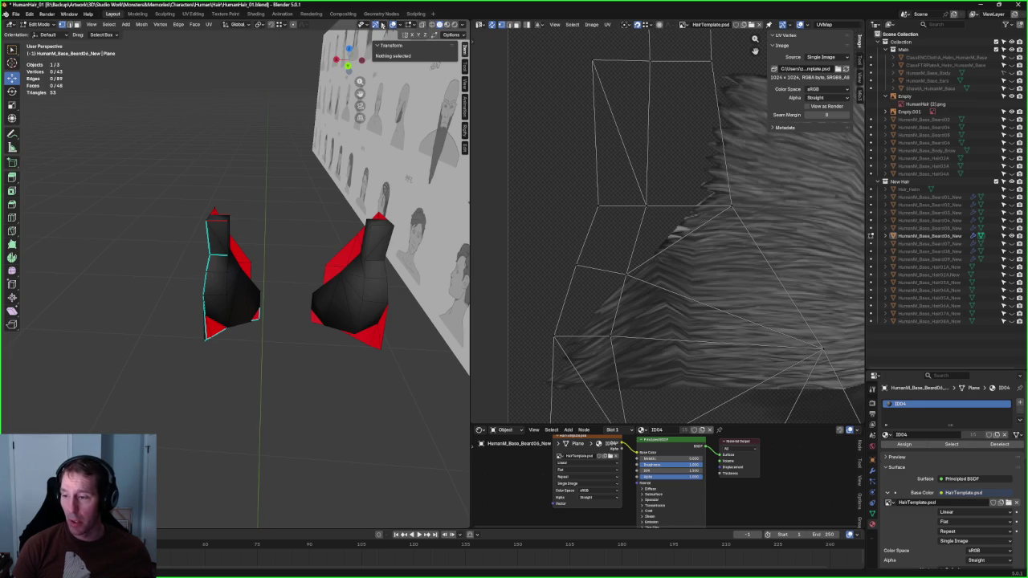
pyautogui.click(393, 25)
pyautogui.scroll(4, 245, 282)
pyautogui.scroll(2, 209, 246)
pyautogui.scroll(1, 216, 252)
pyautogui.moveTo(217, 252); pyautogui.dragTo(264, 260, button='middle')
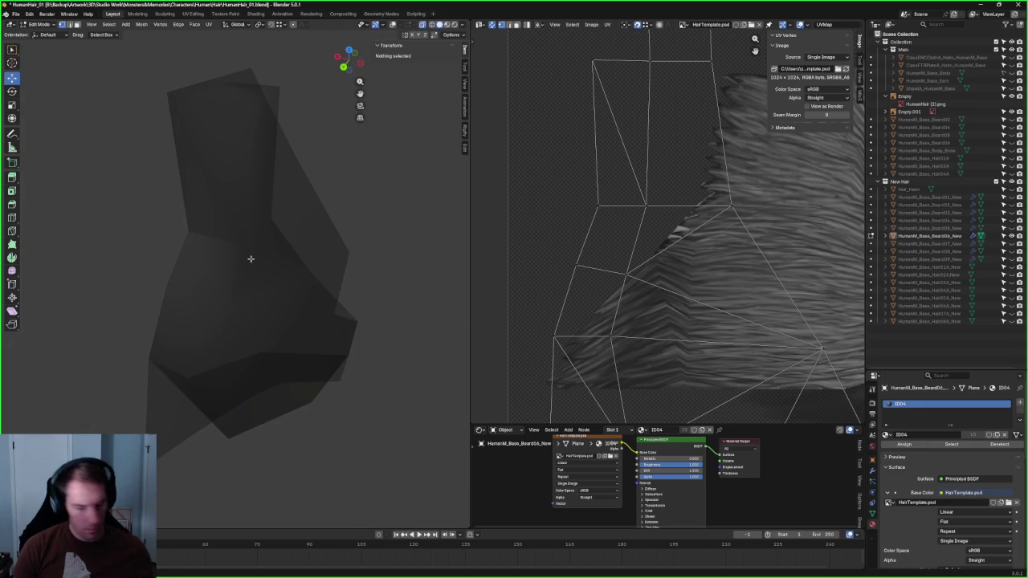
pyautogui.hotkey('alt', 'z')
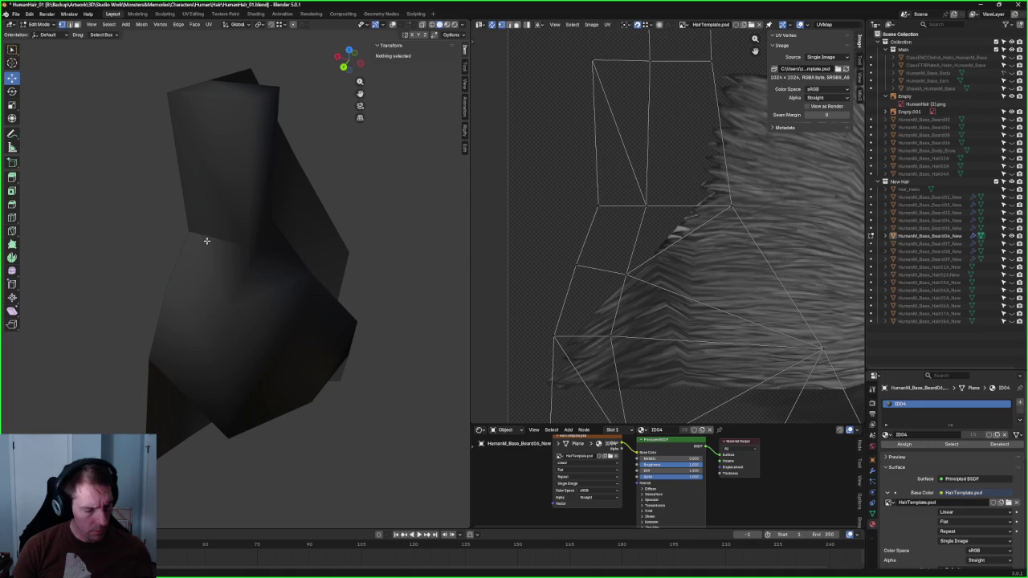
pyautogui.moveTo(202, 238)
pyautogui.mouseDown(button='middle')
pyautogui.moveTo(153, 233)
pyautogui.moveTo(255, 252)
pyautogui.moveTo(214, 258)
pyautogui.mouseUp(button='middle')
pyautogui.hotkey('shift', 'alt', 'z')
# Step: Select a corner edge on the beard strip, apply an Edge menu option, and orbit to both pieces
pyautogui.click(187, 231)
pyautogui.click(249, 241)
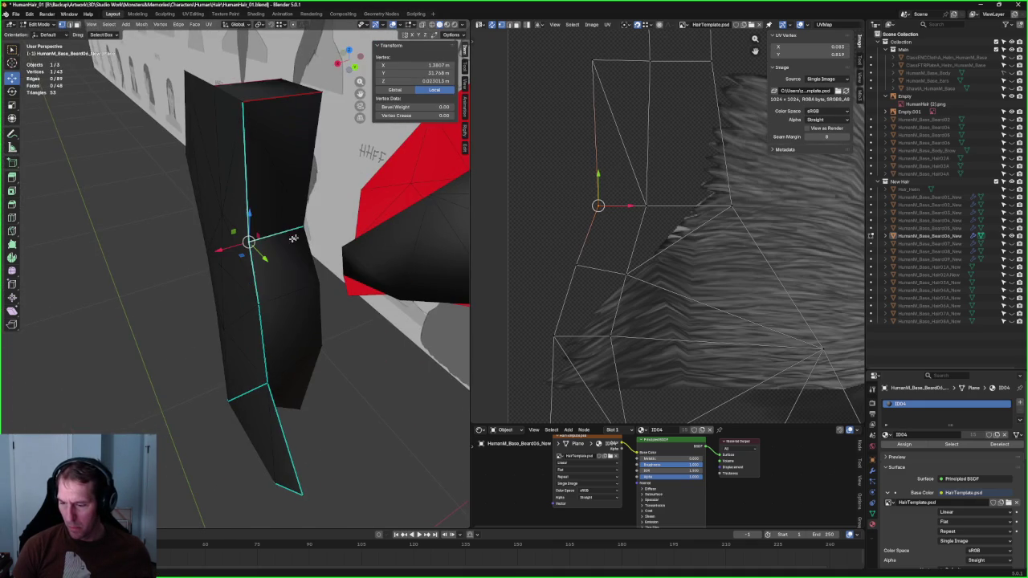
pyautogui.click(306, 274)
pyautogui.click(302, 230)
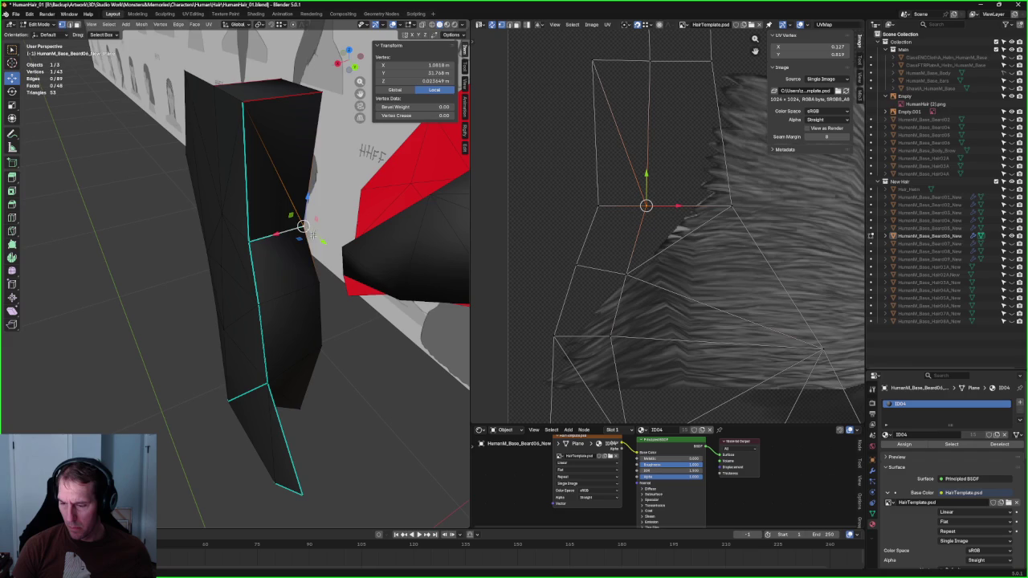
pyautogui.keyDown('shift'); pyautogui.click(271, 238); pyautogui.keyUp('shift')
pyautogui.rightClick(269, 241)
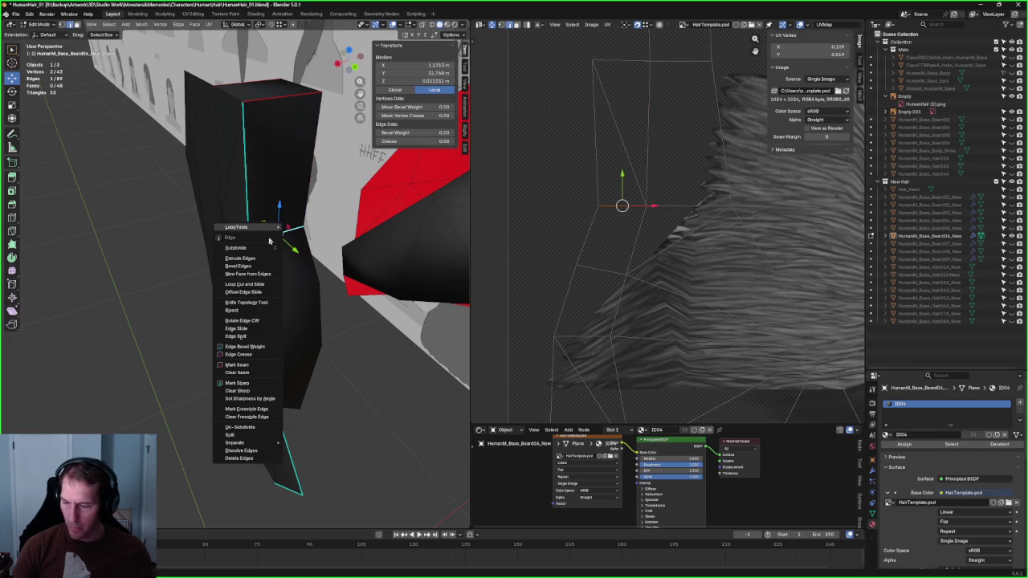
pyautogui.click(229, 398)
pyautogui.moveTo(273, 337)
pyautogui.mouseDown(button='middle')
pyautogui.moveTo(240, 265)
pyautogui.moveTo(106, 272)
pyautogui.mouseUp(button='middle')
pyautogui.hotkey('alt', 'a')
pyautogui.moveTo(124, 267)
pyautogui.mouseDown(button='middle')
pyautogui.moveTo(308, 369)
pyautogui.moveTo(186, 291)
pyautogui.moveTo(209, 265)
pyautogui.mouseUp(button='middle')
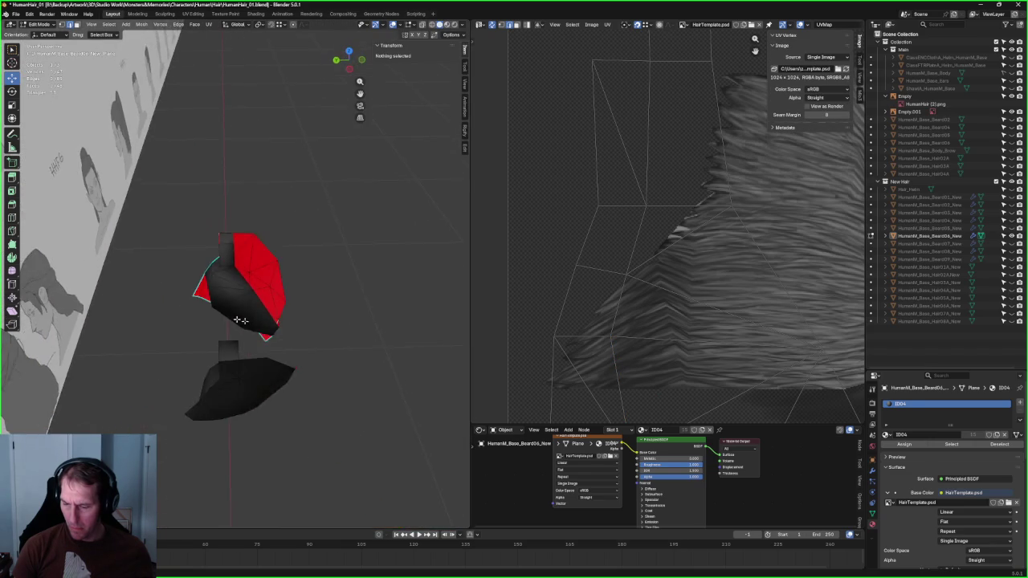
# Step: Unhide HumanM_Base_Body, hide overlays, and orbit to a three-quarter view of the bearded jaw
pyautogui.press('KP_1')
pyautogui.scroll(1, 209, 265)
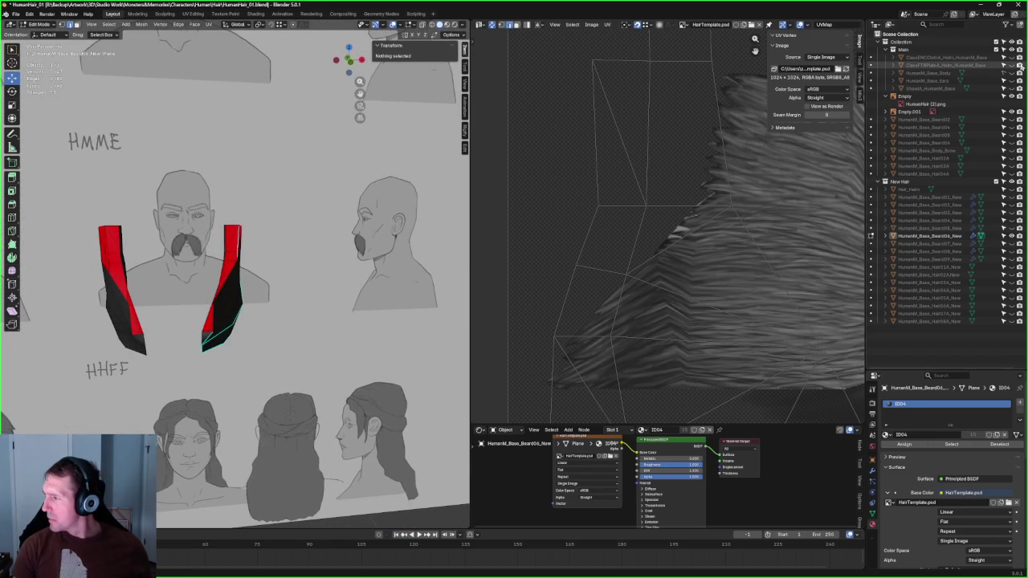
pyautogui.click(1018, 72)
pyautogui.moveTo(241, 265)
pyautogui.mouseDown(button='middle')
pyautogui.moveTo(86, 248)
pyautogui.moveTo(199, 285)
pyautogui.mouseUp(button='middle')
pyautogui.scroll(2, 196, 284)
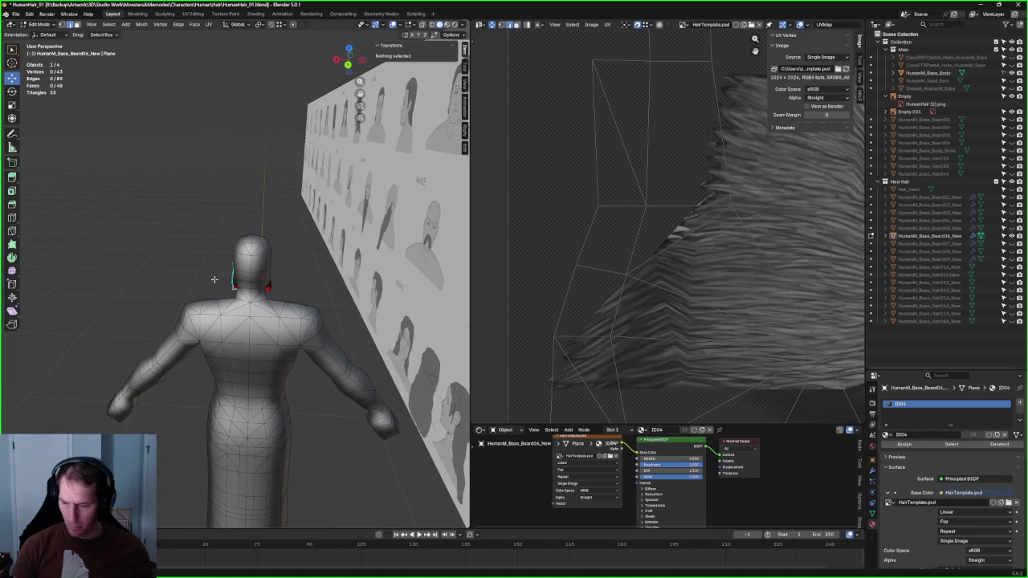
pyautogui.hotkey('shift', 'alt', 'z')
pyautogui.scroll(3, 259, 281)
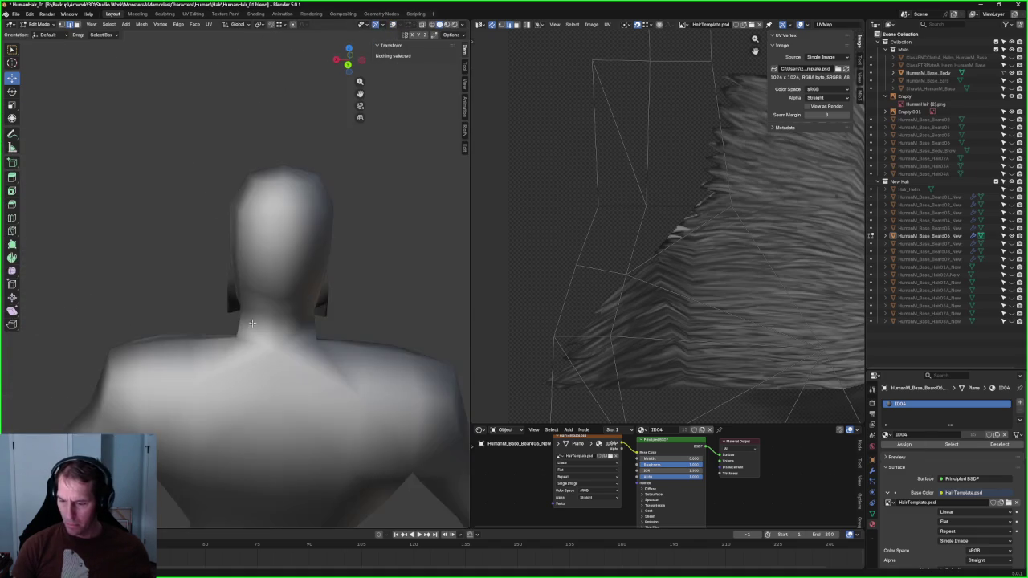
pyautogui.scroll(-3, 259, 281)
pyautogui.moveTo(259, 281)
pyautogui.mouseDown(button='middle')
pyautogui.moveTo(381, 292)
pyautogui.moveTo(313, 293)
pyautogui.moveTo(338, 249)
pyautogui.moveTo(282, 282)
pyautogui.moveTo(391, 268)
pyautogui.moveTo(249, 264)
pyautogui.mouseUp(button='middle')
pyautogui.scroll(5, 274, 310)
pyautogui.scroll(-3, 274, 311)
pyautogui.scroll(-6, 666, 172)
pyautogui.scroll(2, 635, 175)
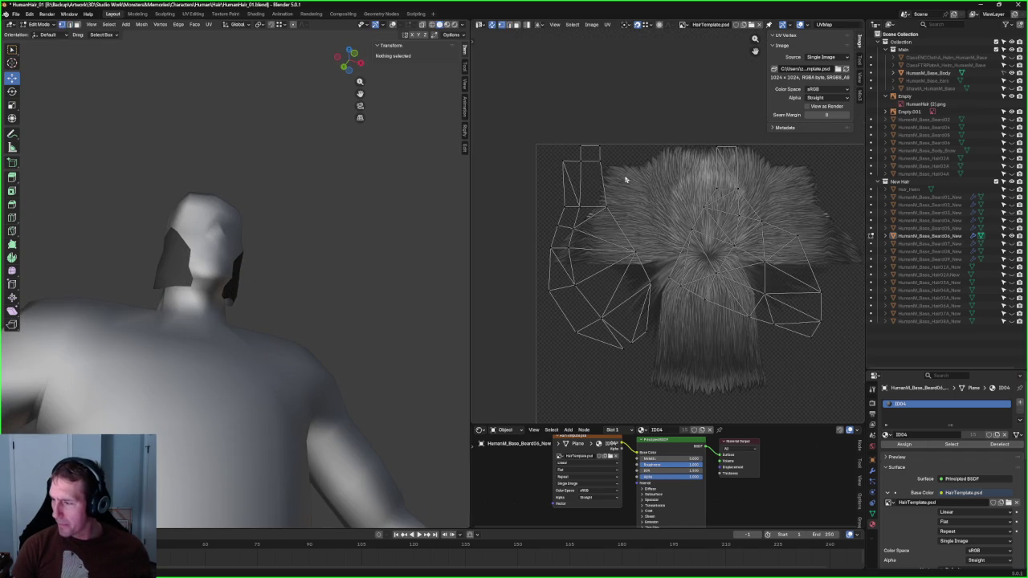
# Step: Select a chain of beard UV vertices and re-unwrap them
pyautogui.moveTo(624, 120); pyautogui.dragTo(596, 166)
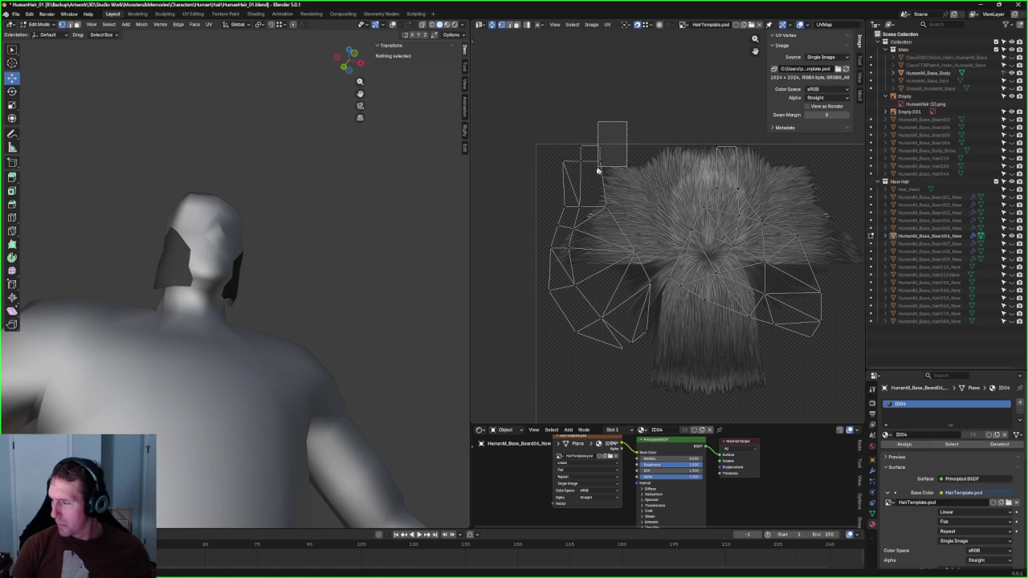
pyautogui.keyDown('shift'); pyautogui.click(569, 202); pyautogui.keyUp('shift')
pyautogui.keyDown('shift'); pyautogui.click(612, 275); pyautogui.keyUp('shift')
pyautogui.rightClick(605, 324)
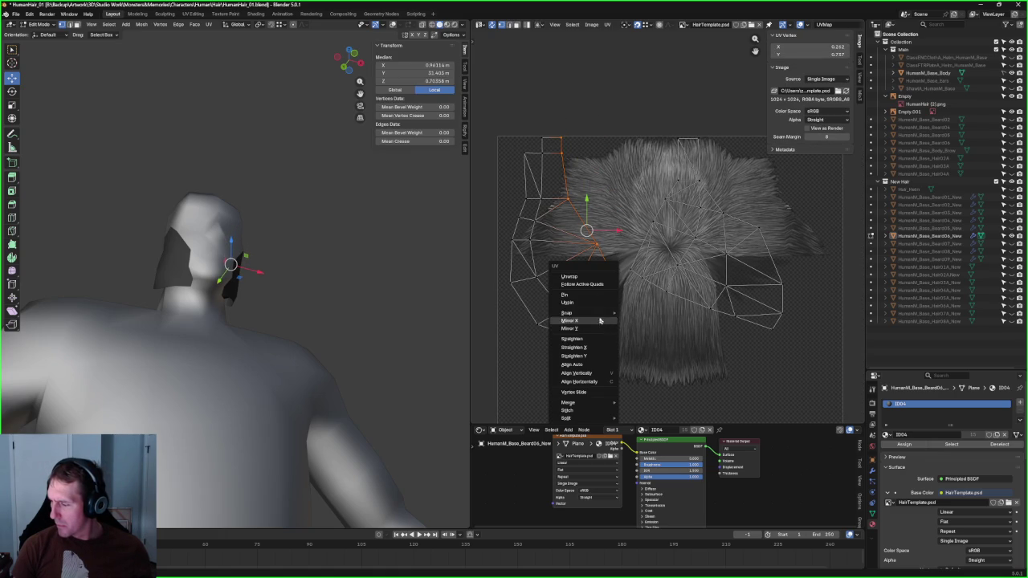
pyautogui.click(594, 277)
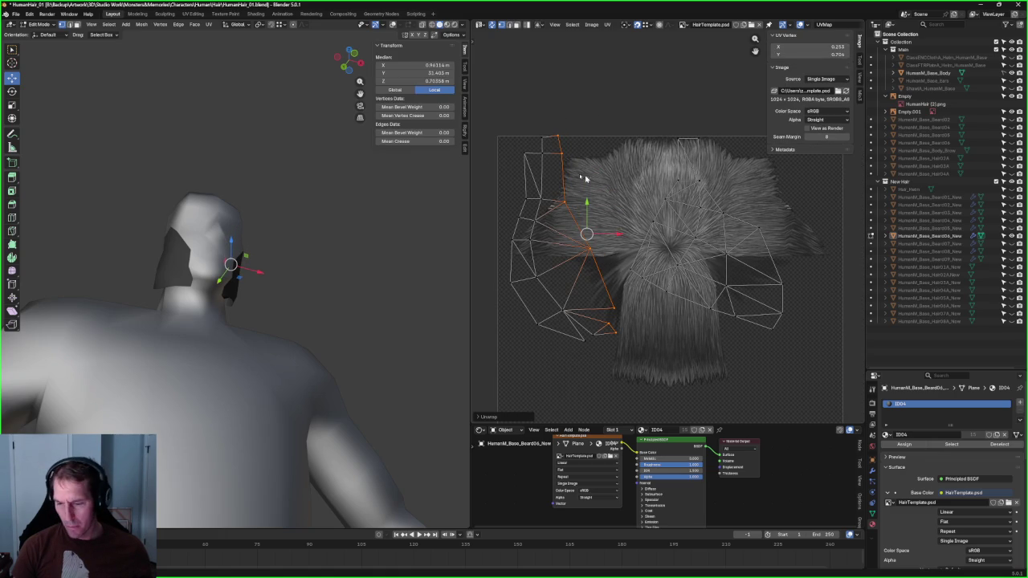
# Step: Turn on X-ray, box-select the beard piece's UVs and unwrap them
pyautogui.scroll(3, 241, 265)
pyautogui.moveTo(240, 265); pyautogui.dragTo(197, 265, button='middle')
pyautogui.hotkey('alt', 'z')
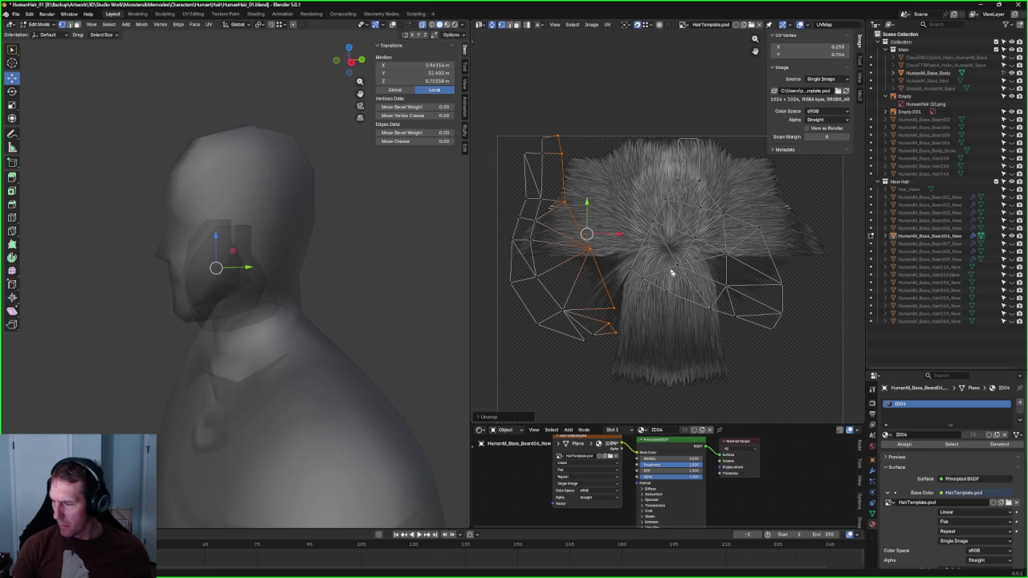
pyautogui.click(608, 176)
pyautogui.scroll(-1, 602, 161)
pyautogui.scroll(-1, 642, 145)
pyautogui.moveTo(705, 113)
pyautogui.mouseDown()
pyautogui.moveTo(582, 295)
pyautogui.moveTo(564, 296)
pyautogui.mouseUp()
pyautogui.press('u')
pyautogui.click(618, 241)
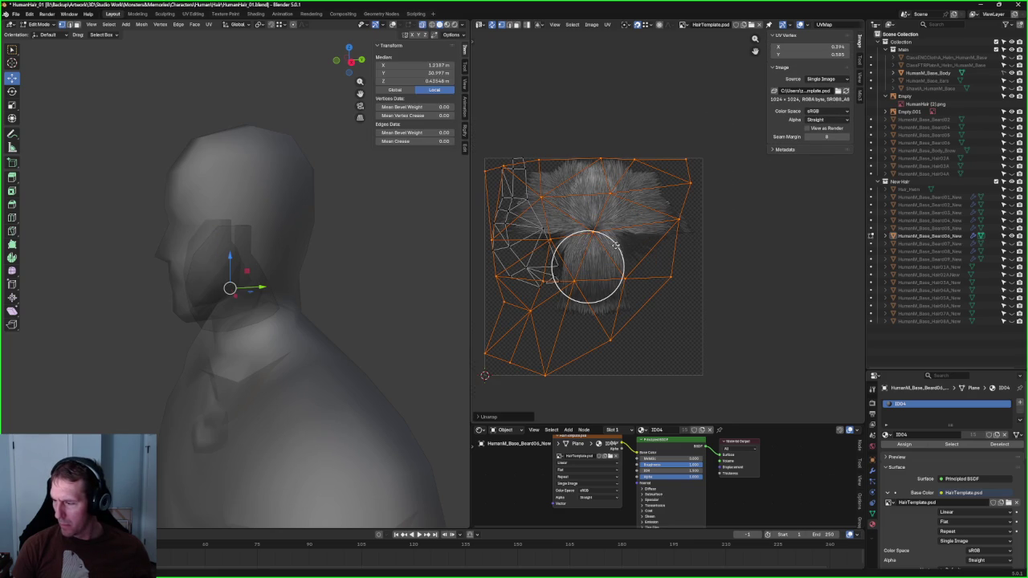
# Step: Rotate the freshly unwrapped beard UV island by -90 degrees
pyautogui.press('r')
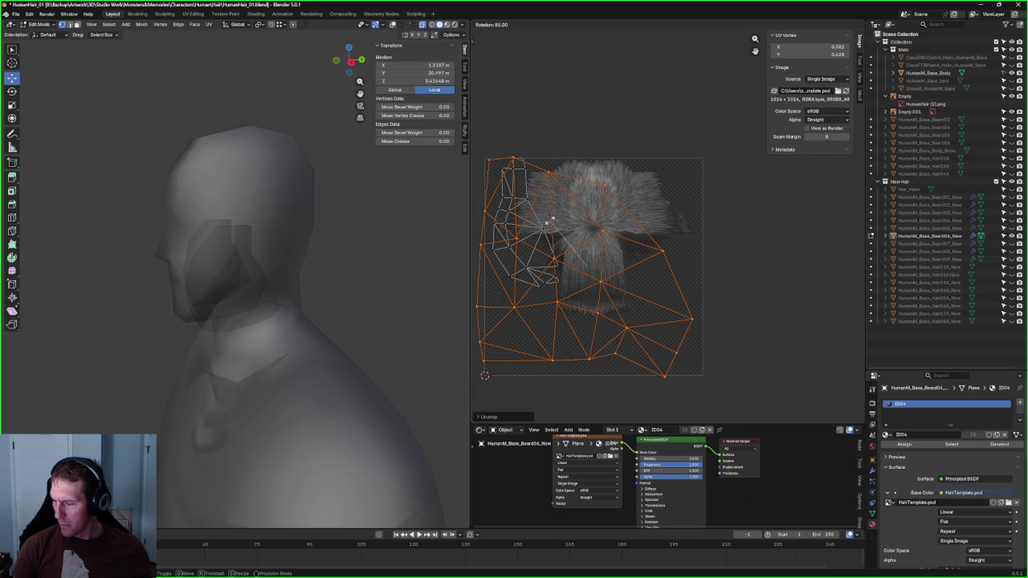
pyautogui.click(625, 312)
pyautogui.press('c')
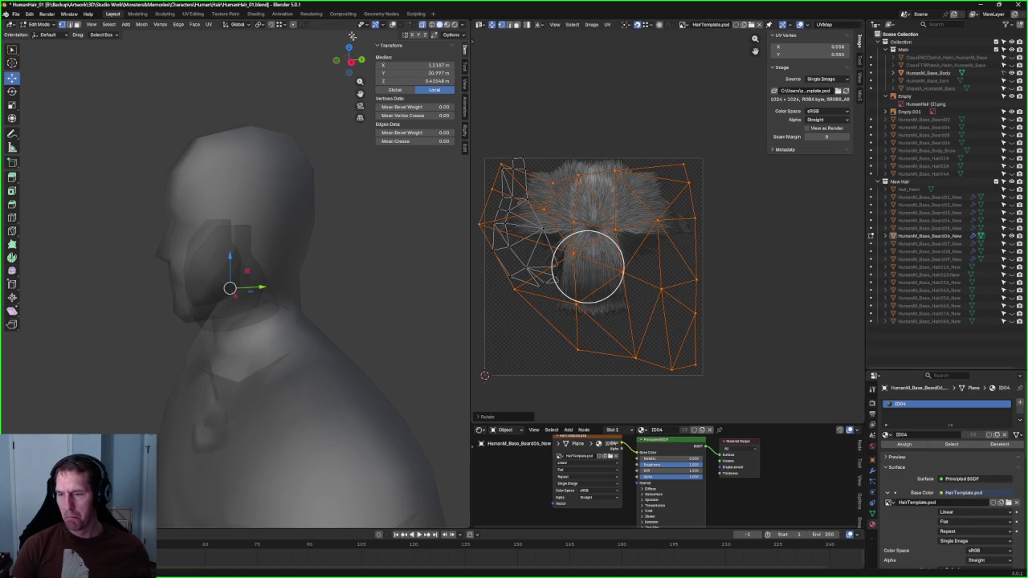
pyautogui.click(391, 25)
pyautogui.moveTo(265, 241); pyautogui.dragTo(321, 245, button='middle')
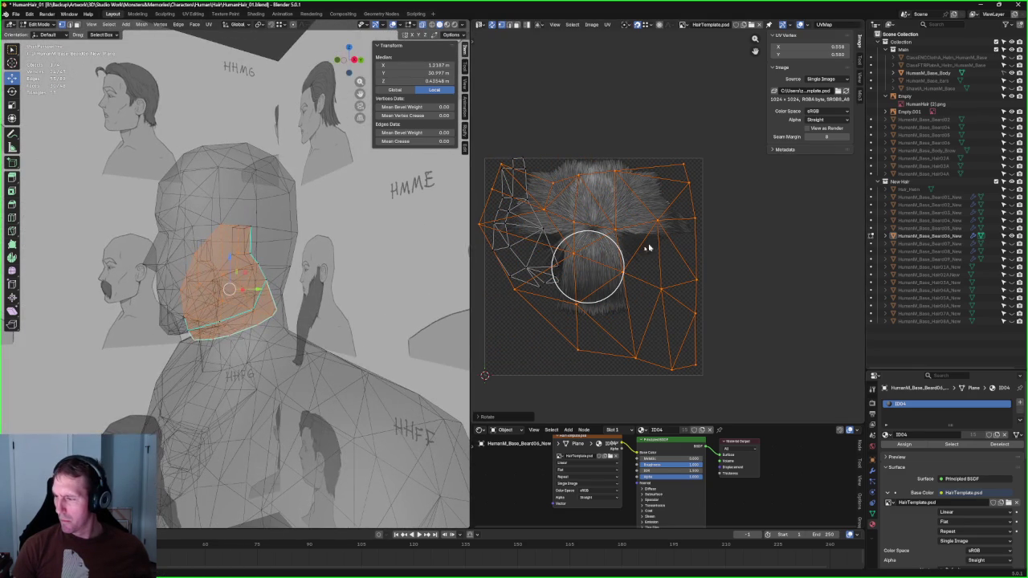
pyautogui.press('Escape')
pyautogui.press('r')
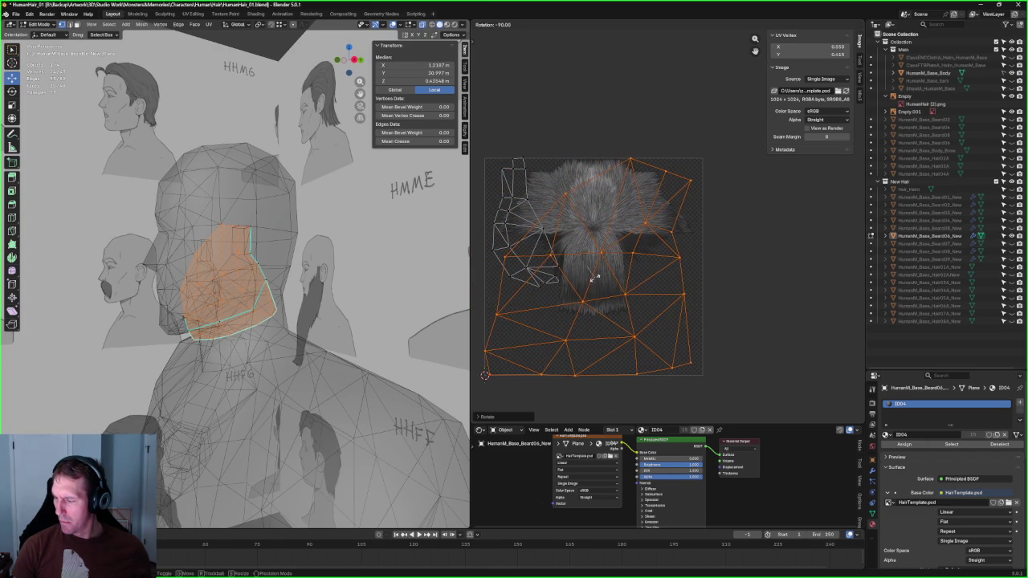
pyautogui.click(596, 278)
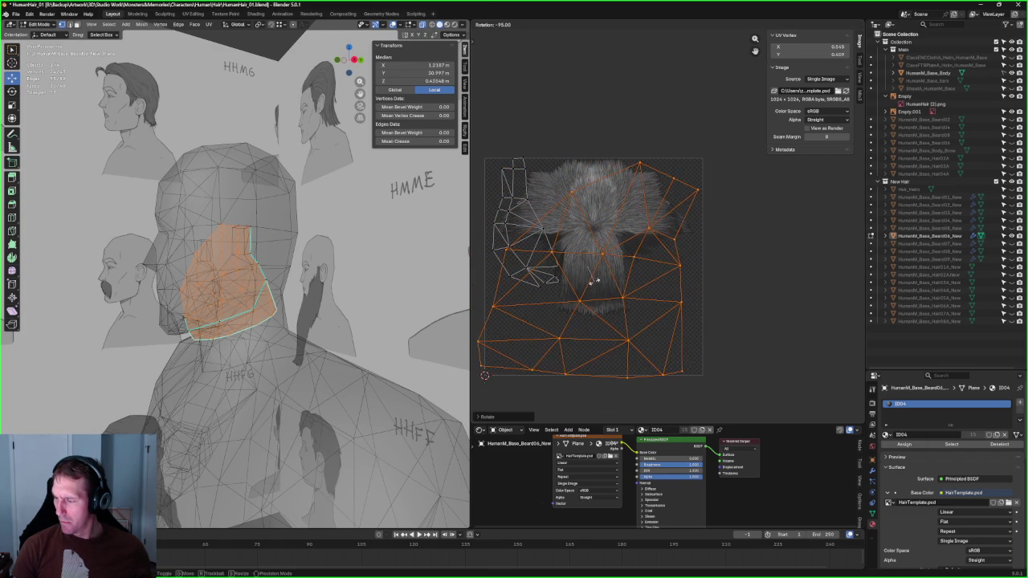
# Step: Select the larger jaw beard island and move it up and to the left
pyautogui.moveTo(630, 262); pyautogui.dragTo(689, 255, button='middle')
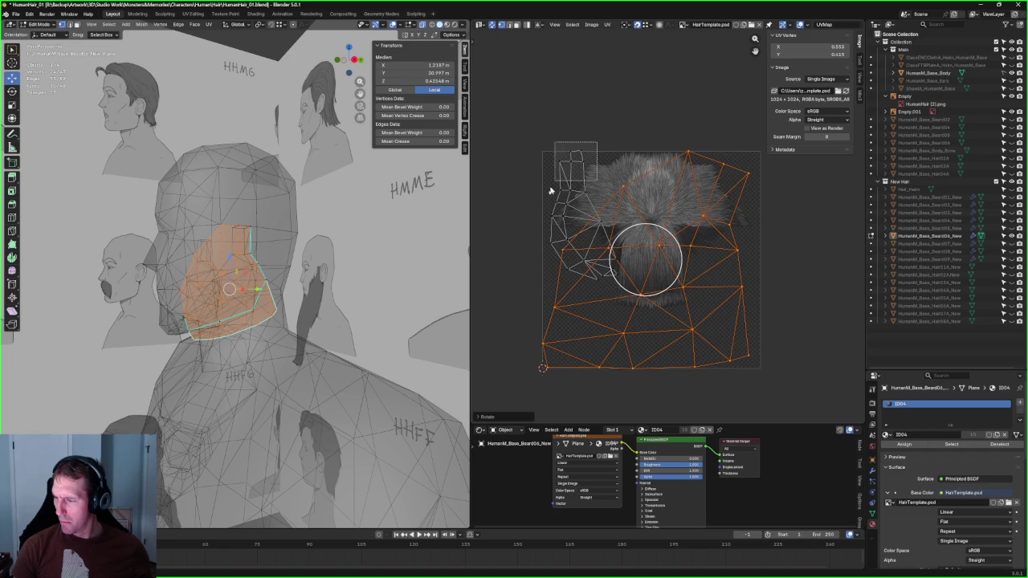
pyautogui.click(572, 170)
pyautogui.click(518, 25)
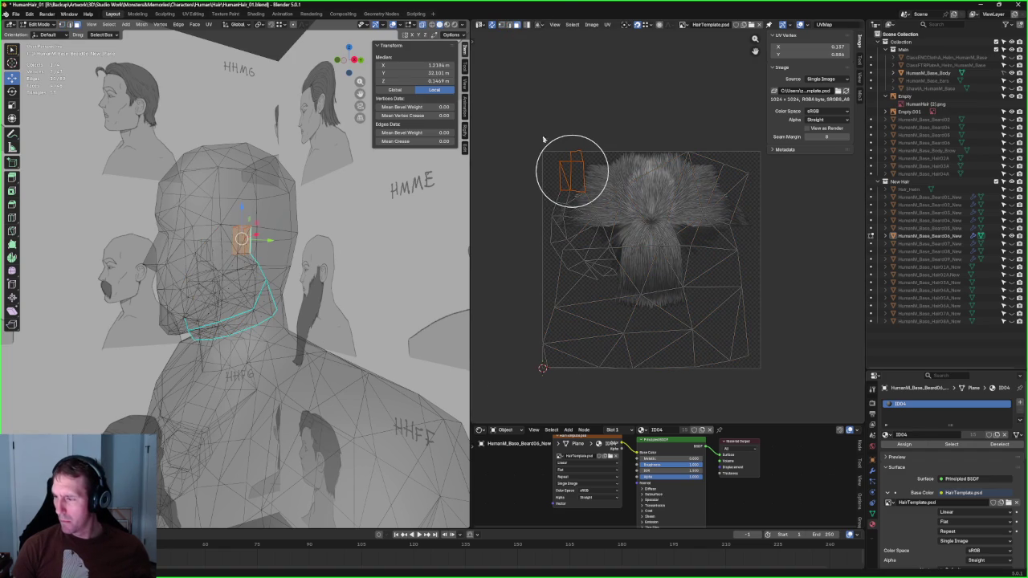
pyautogui.click(527, 25)
pyautogui.click(585, 213)
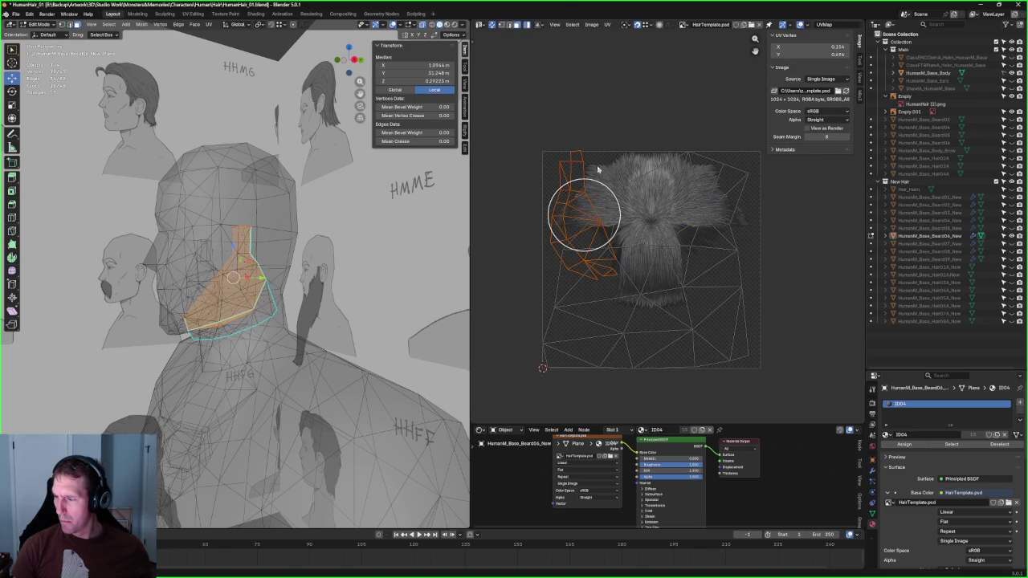
pyautogui.moveTo(598, 209); pyautogui.dragTo(554, 175)
# Step: Re-unwrap the jaw island twice, then rotate it into position
pyautogui.press('u')
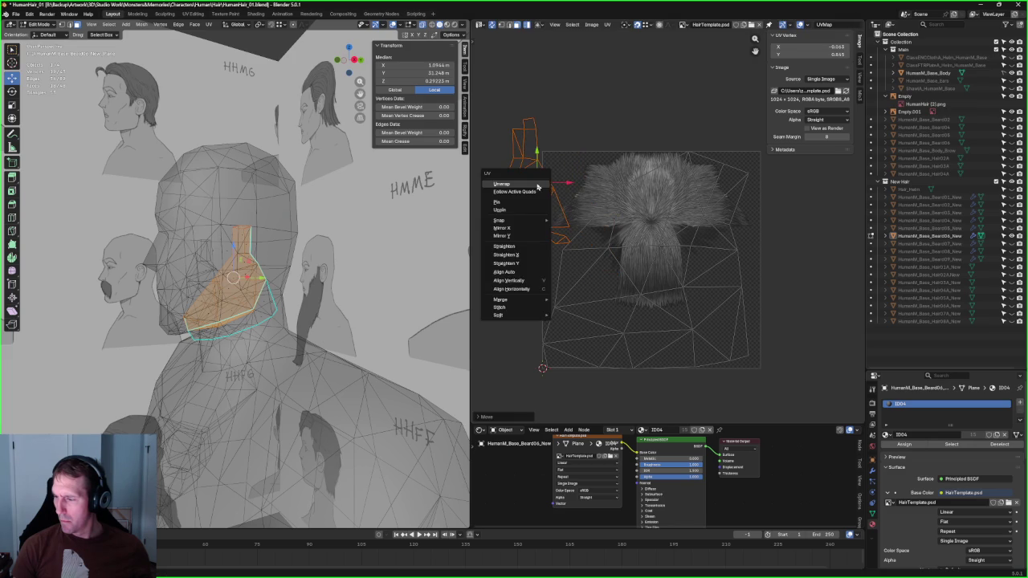
pyautogui.click(527, 183)
pyautogui.scroll(-2, 594, 241)
pyautogui.press('u')
pyautogui.click(550, 224)
pyautogui.scroll(2, 649, 235)
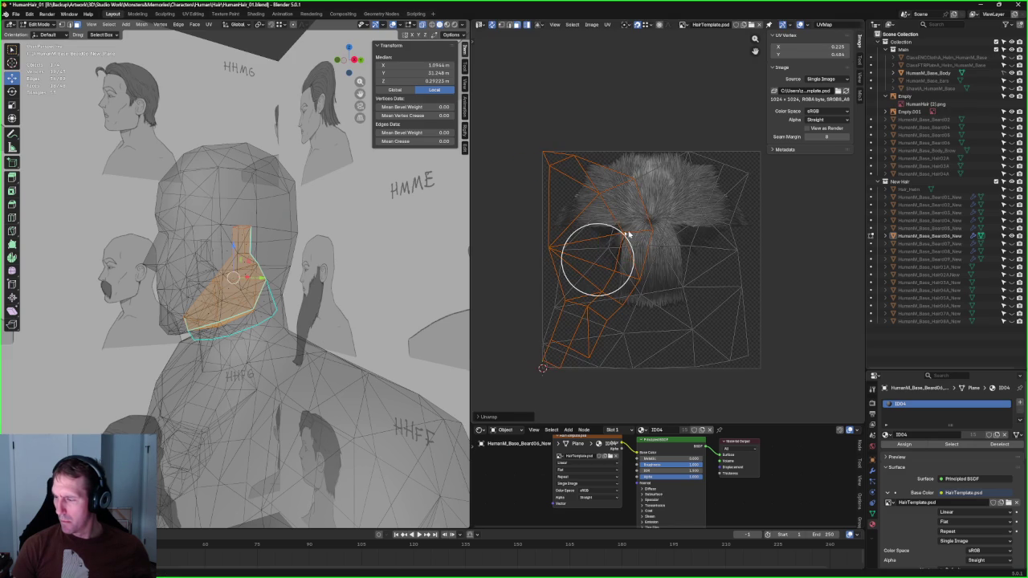
pyautogui.press('r')
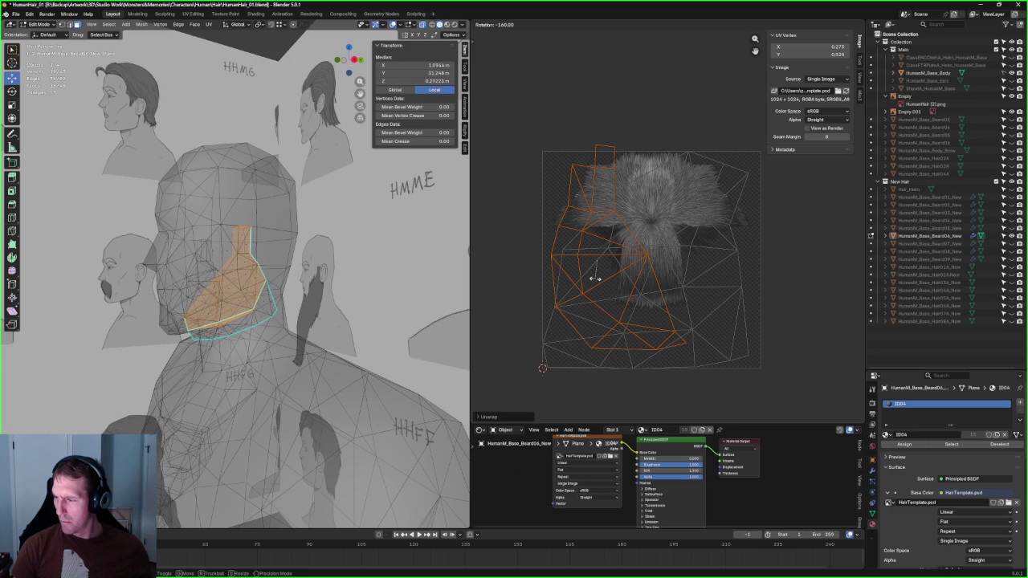
pyautogui.click(594, 277)
# Step: Move the beard island left of the hair texture and deselect it
pyautogui.press('g')
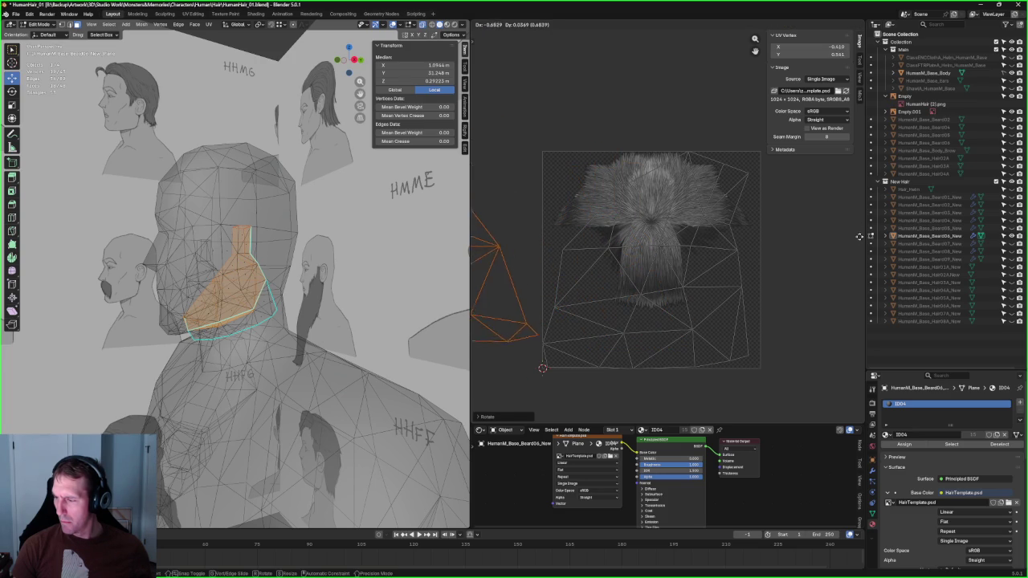
pyautogui.click(861, 267)
pyautogui.moveTo(506, 141); pyautogui.dragTo(627, 134, button='middle')
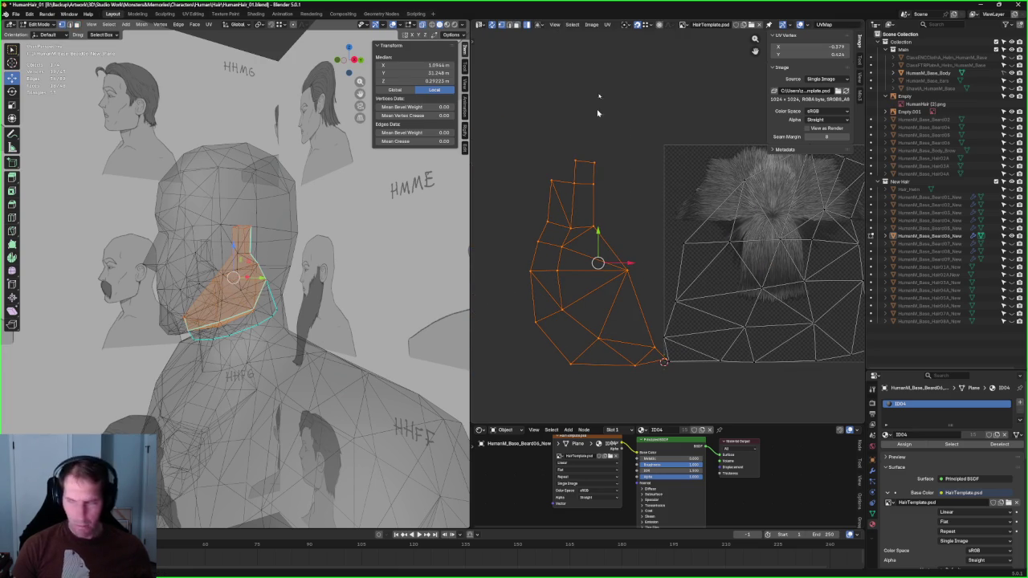
pyautogui.click(619, 131)
# Step: Try out selections of the island's horizontal edges and corner vertex, then deselect everything
pyautogui.click(585, 162)
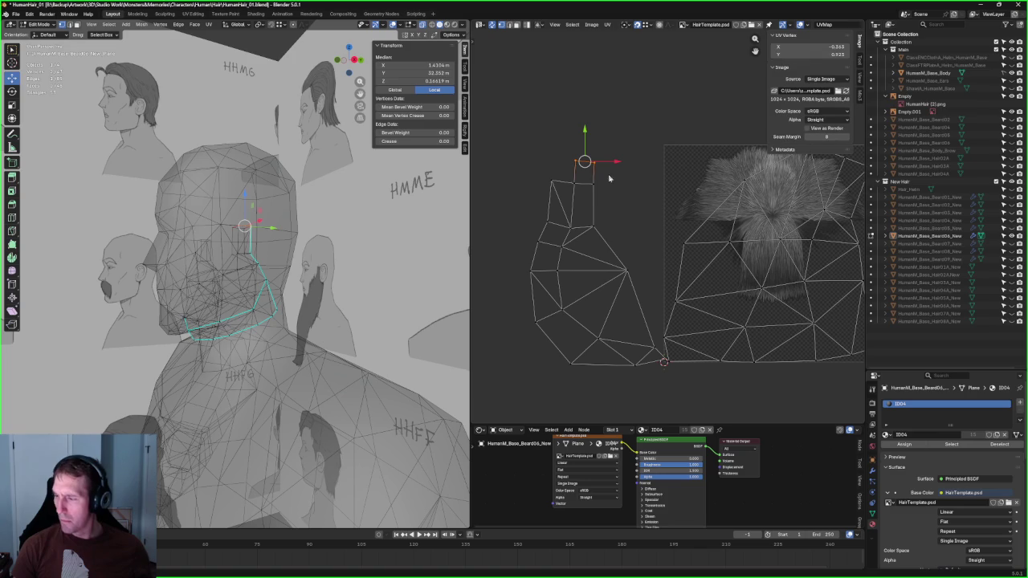
pyautogui.click(582, 226)
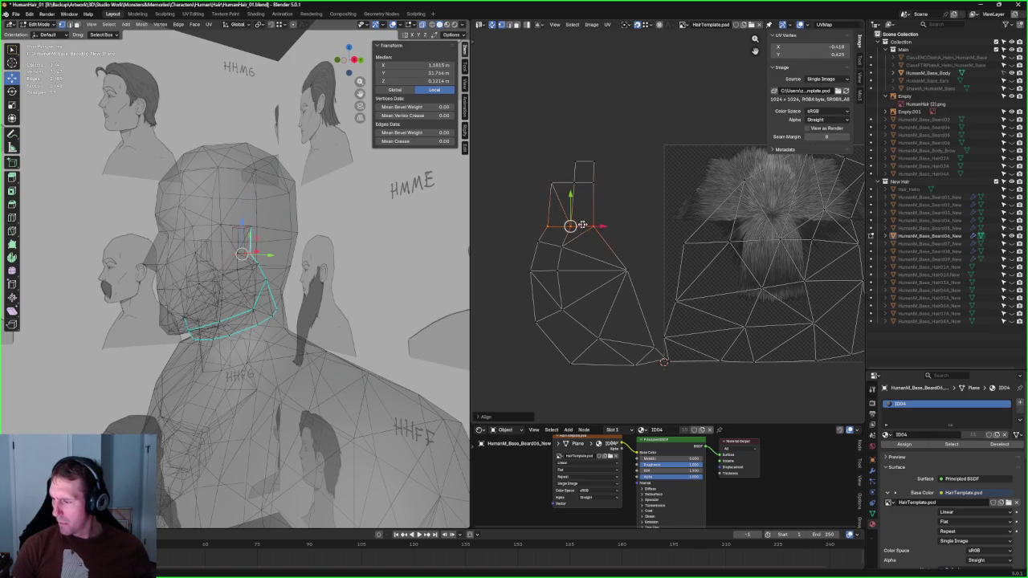
pyautogui.moveTo(522, 259); pyautogui.dragTo(523, 259)
pyautogui.click(624, 272)
pyautogui.moveTo(663, 359); pyautogui.dragTo(666, 229, button='middle')
pyautogui.scroll(4, 665, 229)
pyautogui.click(666, 228)
pyautogui.keyDown('shift'); pyautogui.click(578, 255); pyautogui.keyUp('shift')
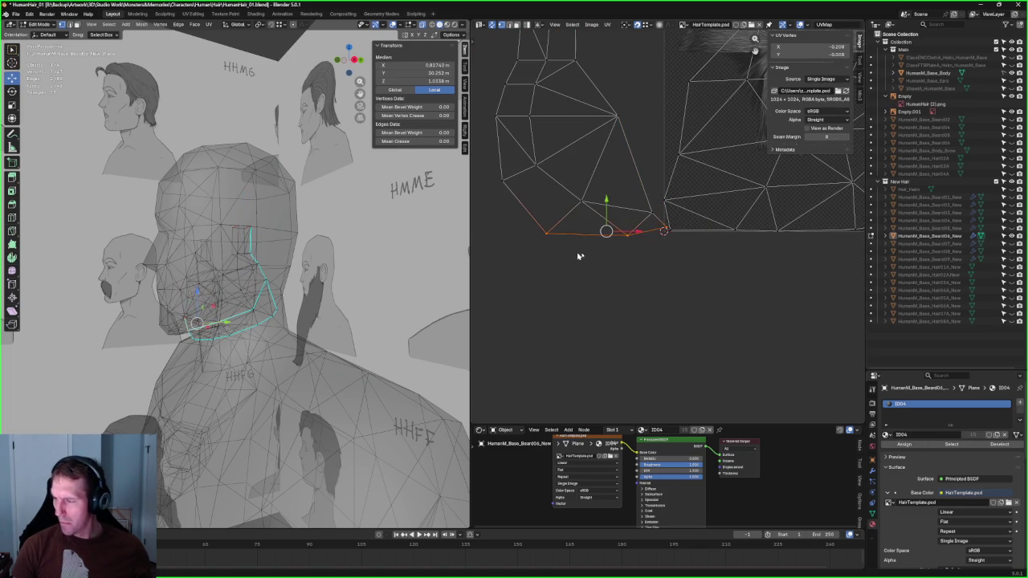
pyautogui.click(658, 287)
pyautogui.scroll(-3, 562, 291)
pyautogui.scroll(-2, 554, 290)
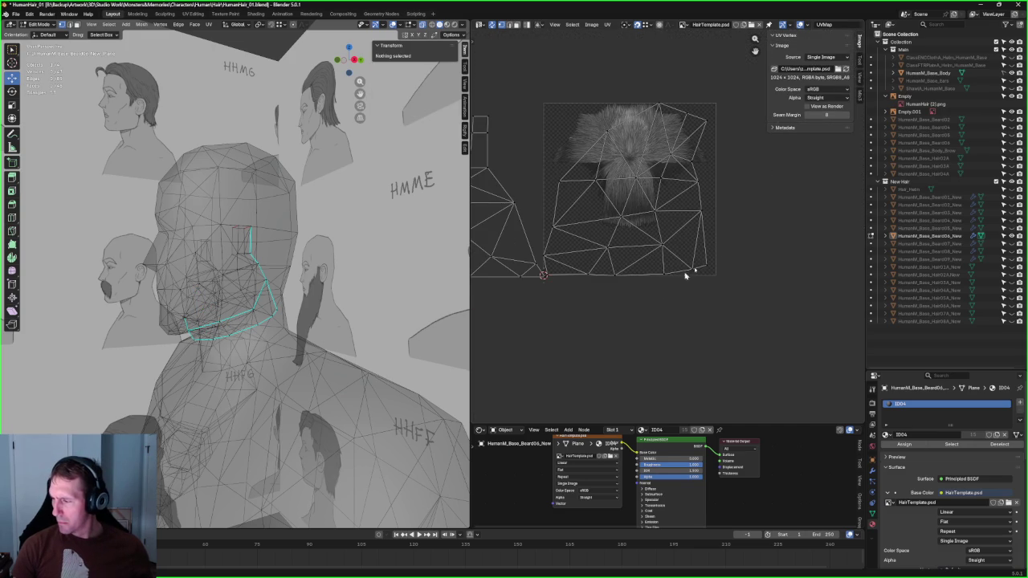
# Step: Select the bottom edge and three middle vertex rows, aligning each horizontally with Shift+W
pyautogui.click(696, 273)
pyautogui.keyDown('shift'); pyautogui.click(604, 281); pyautogui.keyUp('shift')
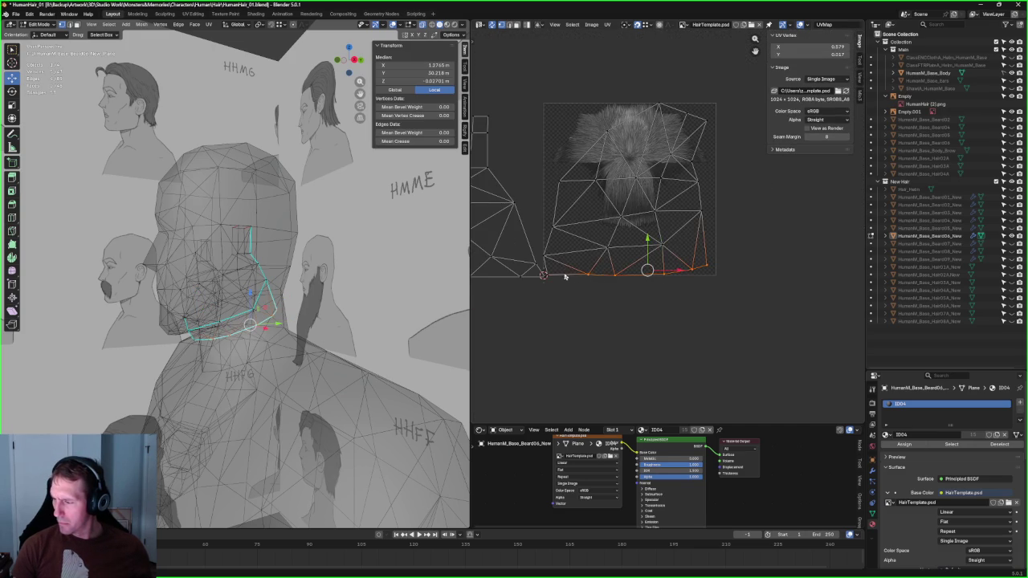
pyautogui.scroll(1, 570, 274)
pyautogui.scroll(2, 604, 259)
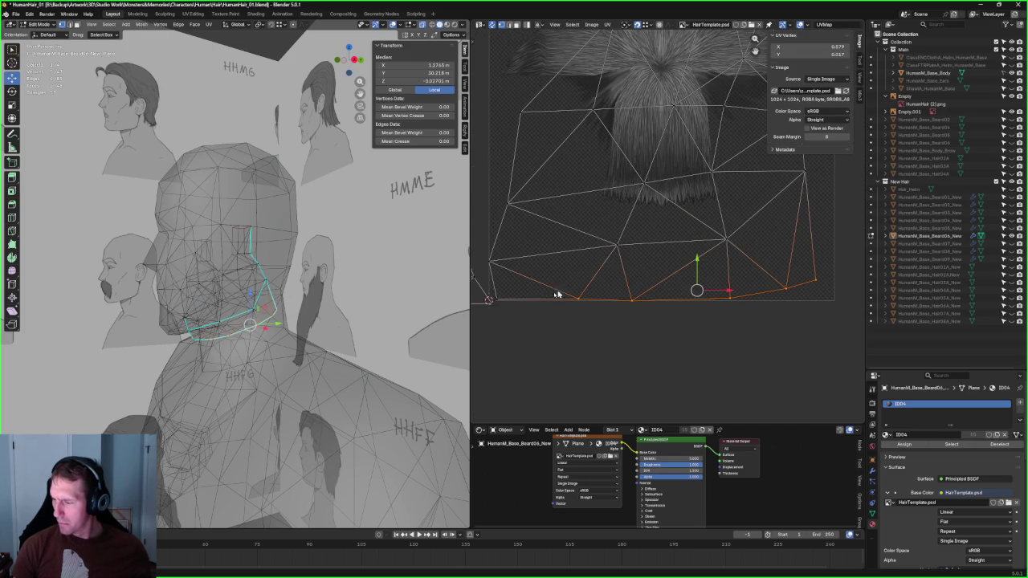
pyautogui.scroll(-1, 634, 294)
pyautogui.scroll(-1, 646, 293)
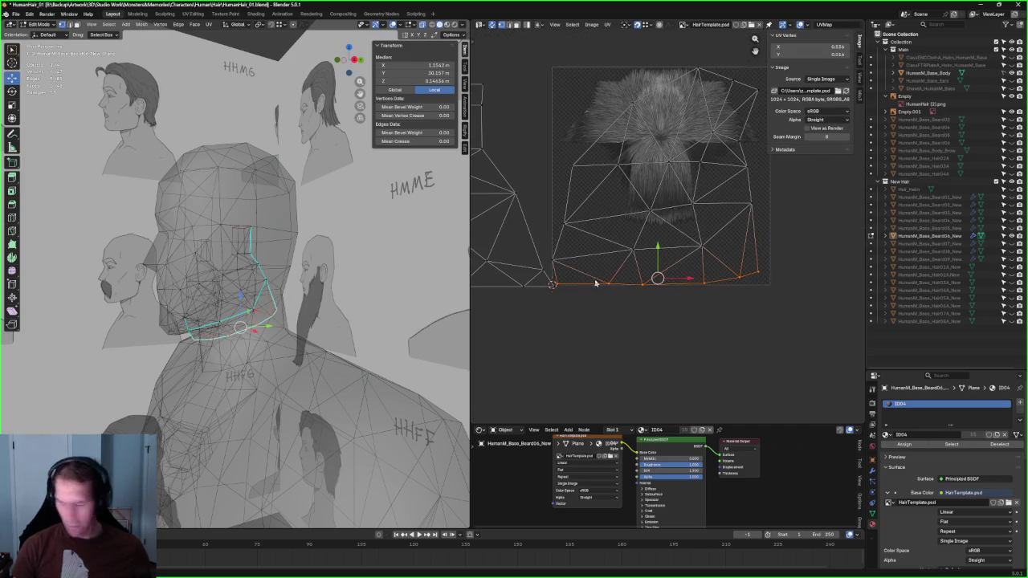
pyautogui.moveTo(711, 234); pyautogui.dragTo(553, 268)
pyautogui.hotkey('shift', 'w')
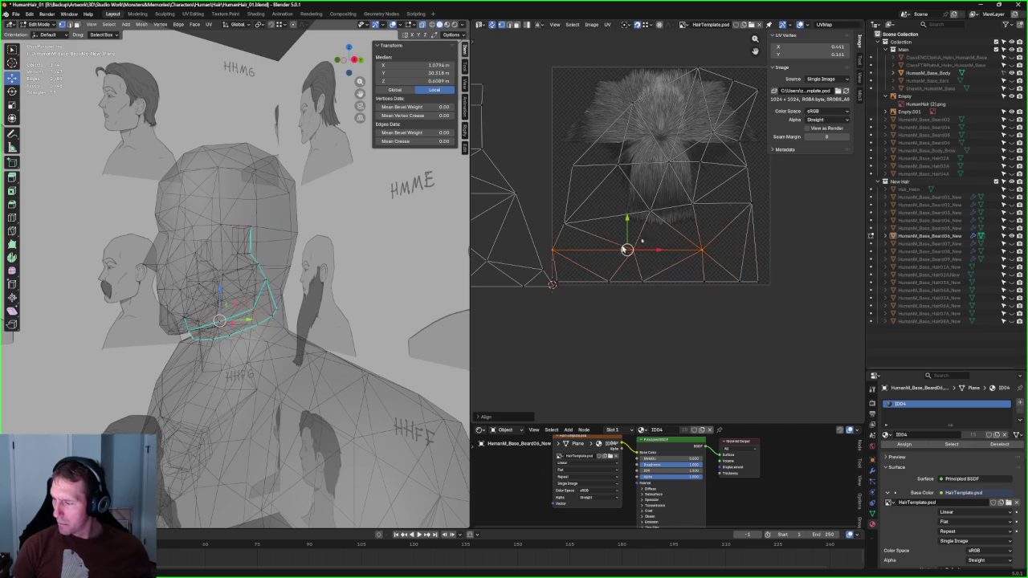
pyautogui.moveTo(651, 223); pyautogui.dragTo(552, 231)
pyautogui.hotkey('shift', 'w')
pyautogui.moveTo(759, 153); pyautogui.dragTo(565, 204)
pyautogui.hotkey('shift', 'w')
# Step: Clear the UV selection, turn X-ray off and view the textured beard from the side
pyautogui.moveTo(618, 189); pyautogui.dragTo(580, 238, button='middle')
pyautogui.click(692, 183)
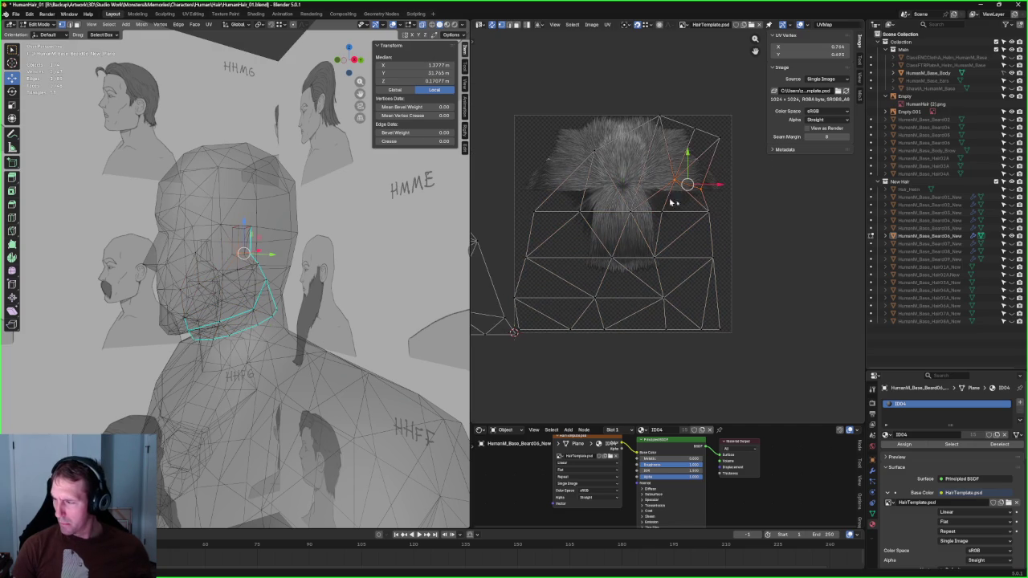
pyautogui.moveTo(641, 89); pyautogui.dragTo(739, 151)
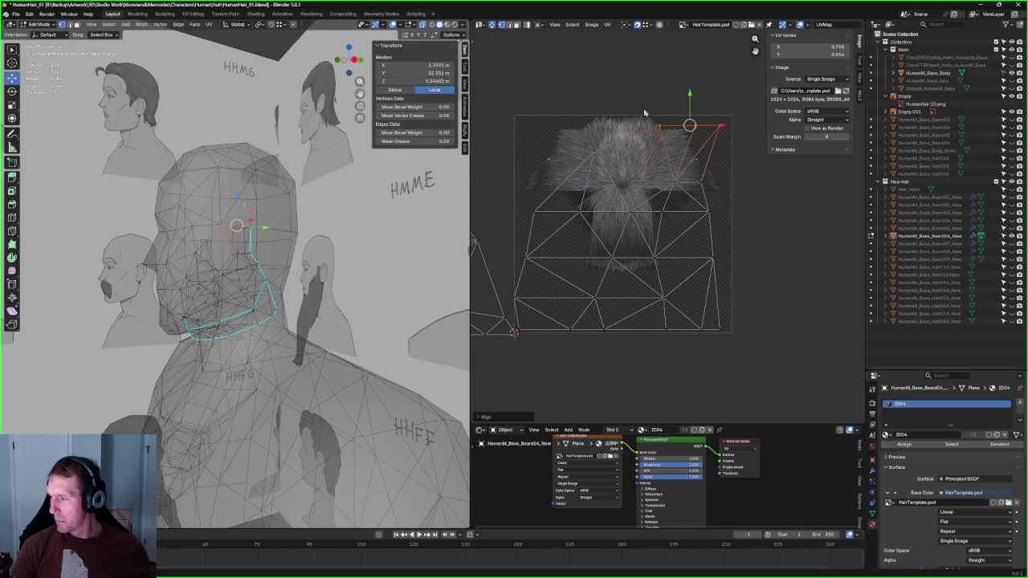
pyautogui.click(595, 150)
pyautogui.rightClick(568, 162)
pyautogui.click(397, 218)
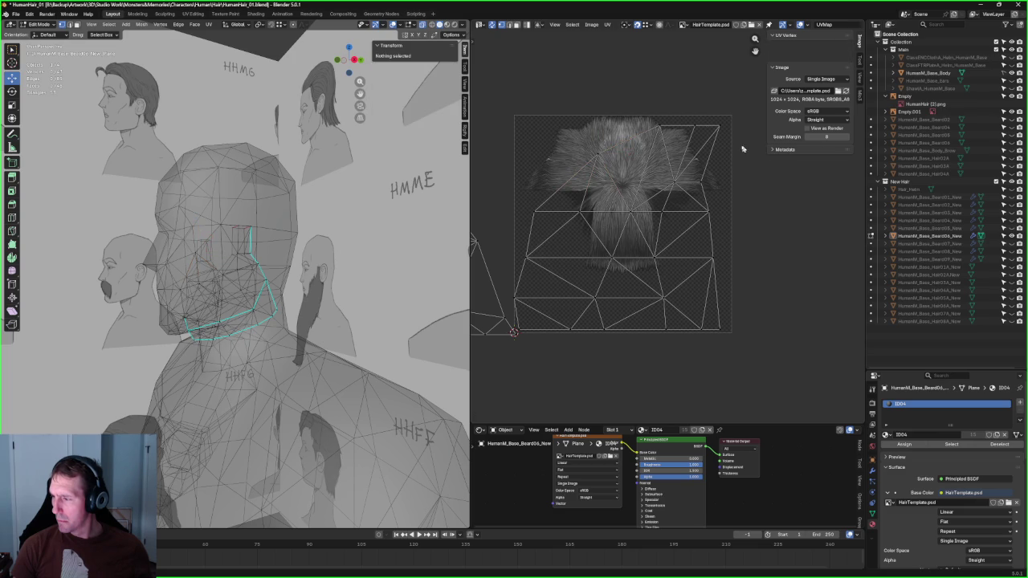
pyautogui.hotkey('alt', 'z')
pyautogui.moveTo(280, 241); pyautogui.dragTo(344, 144, button='middle')
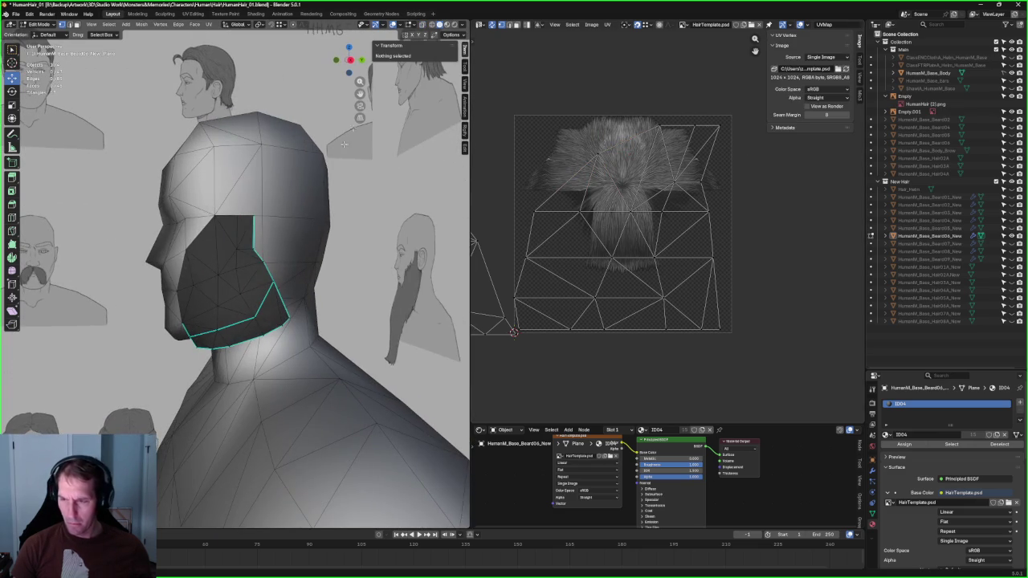
pyautogui.click(454, 25)
# Step: Swap the beard material's base colour image to UV_test_Texture.png
pyautogui.moveTo(281, 241); pyautogui.dragTo(322, 209, button='middle')
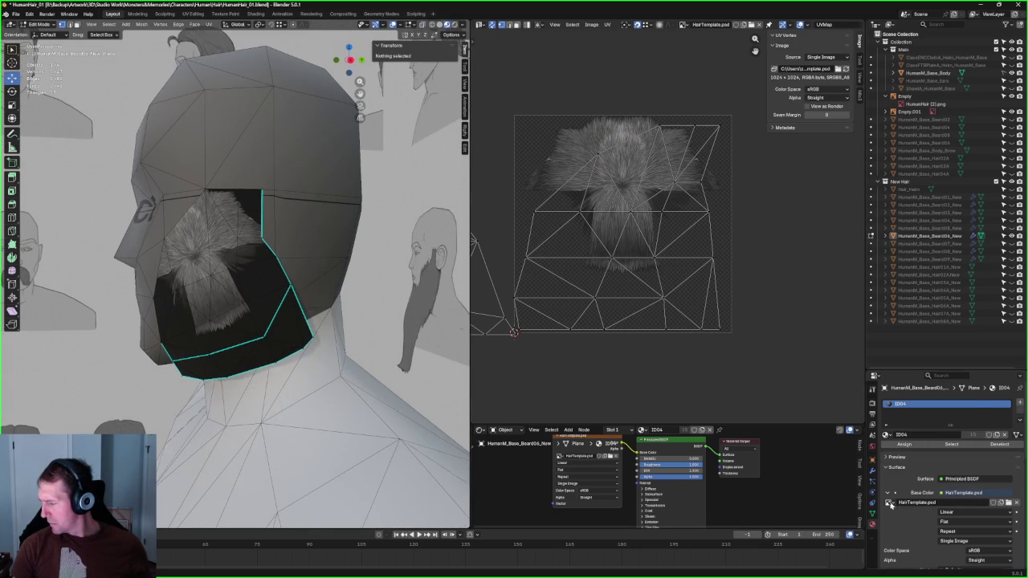
pyautogui.click(888, 503)
pyautogui.click(901, 471)
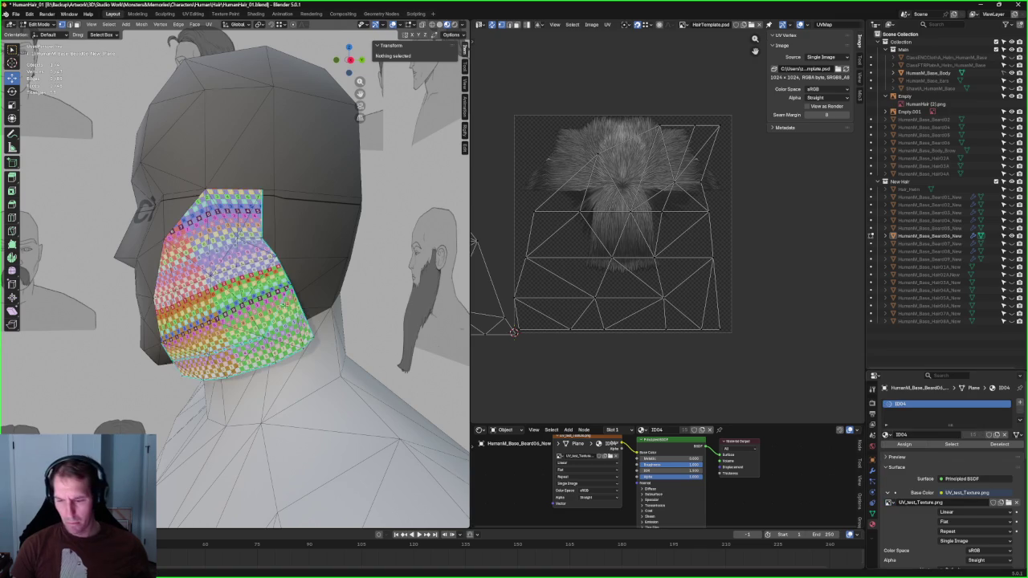
pyautogui.scroll(2, 284, 305)
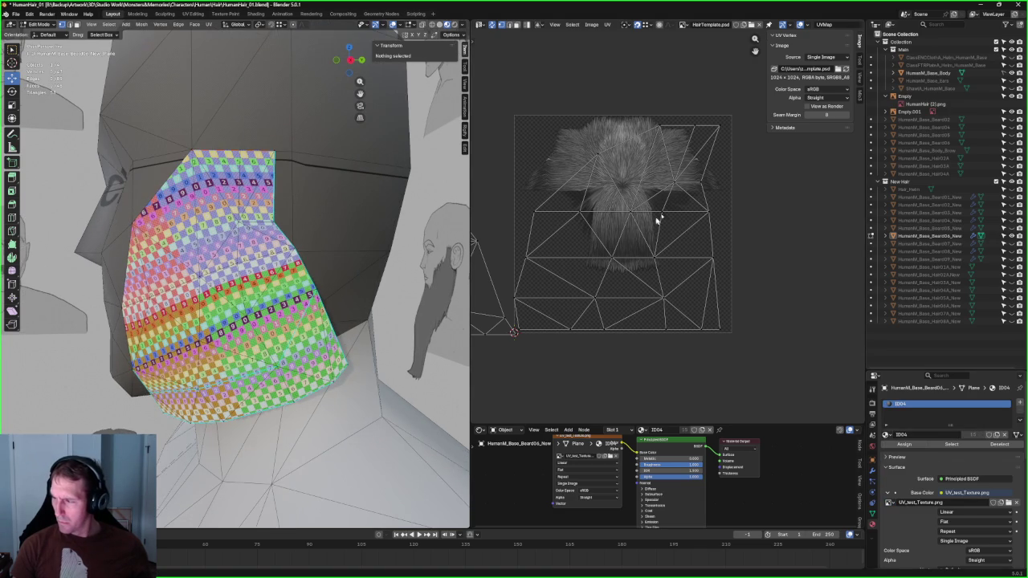
# Step: Slide the island's top-right vertices left along the X axis
pyautogui.moveTo(659, 219); pyautogui.dragTo(681, 206, button='middle')
pyautogui.moveTo(695, 183); pyautogui.dragTo(672, 129)
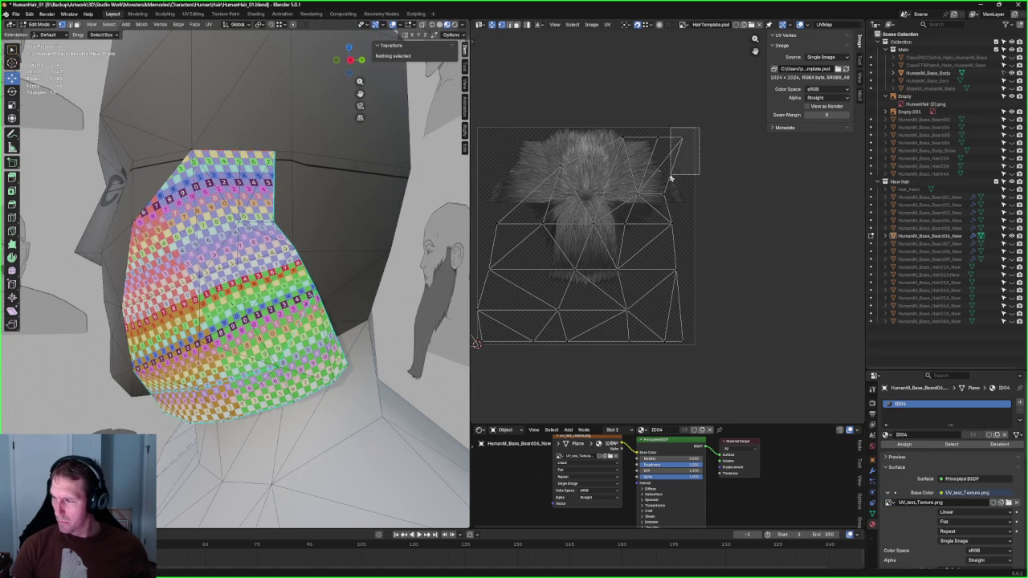
pyautogui.press('g')
pyautogui.press('x')
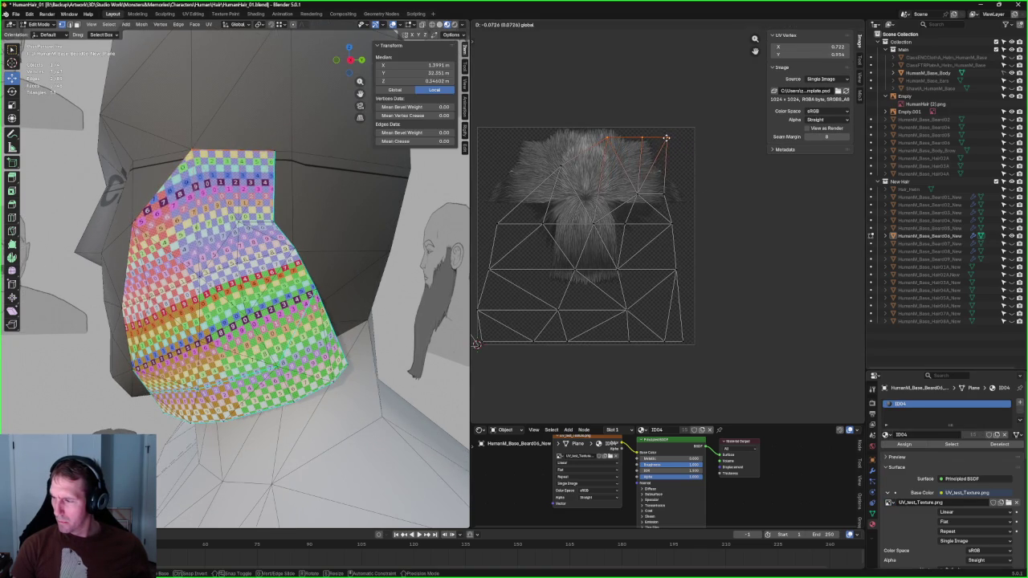
pyautogui.click(665, 141)
pyautogui.keyDown('shift'); pyautogui.click(673, 150); pyautogui.keyUp('shift')
pyautogui.moveTo(658, 152); pyautogui.dragTo(644, 152)
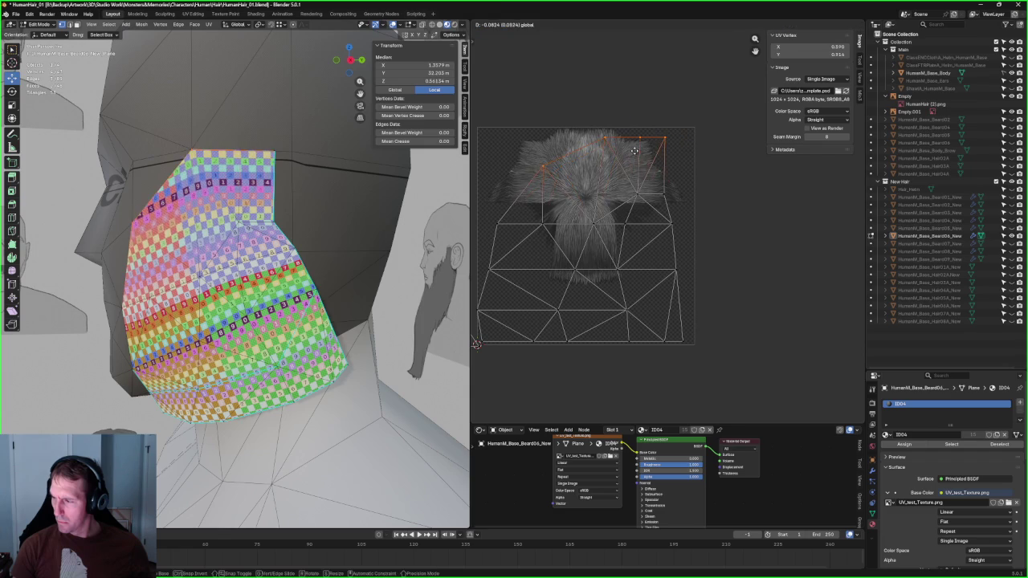
# Step: Align a column of UV vertices vertically, then clear the selection
pyautogui.moveTo(699, 110)
pyautogui.mouseDown()
pyautogui.moveTo(661, 209)
pyautogui.moveTo(674, 217)
pyautogui.mouseUp()
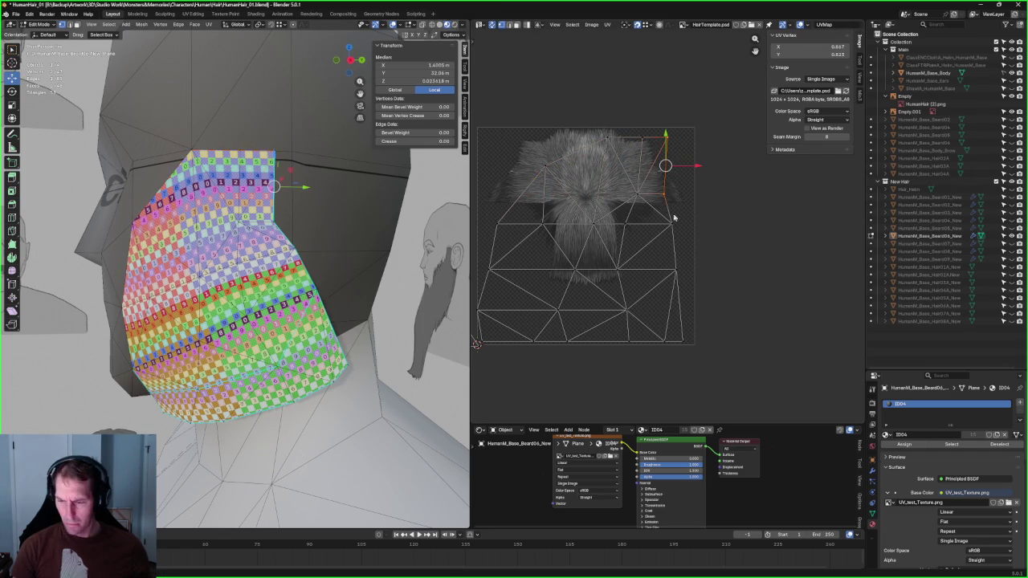
pyautogui.hotkey('shift', 'w')
pyautogui.click(637, 129)
pyautogui.moveTo(615, 110); pyautogui.dragTo(575, 254)
pyautogui.moveTo(572, 146); pyautogui.dragTo(540, 233)
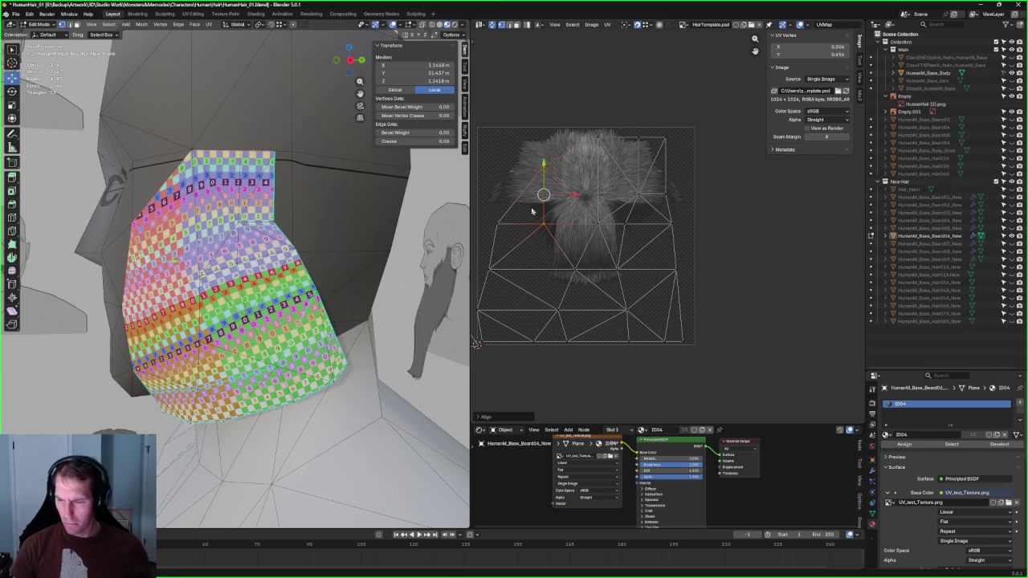
pyautogui.hotkey('alt', 'a')
# Step: Select the whole bottom UV edge and unwrap the beard piece again
pyautogui.moveTo(265, 265); pyautogui.dragTo(305, 257, button='middle')
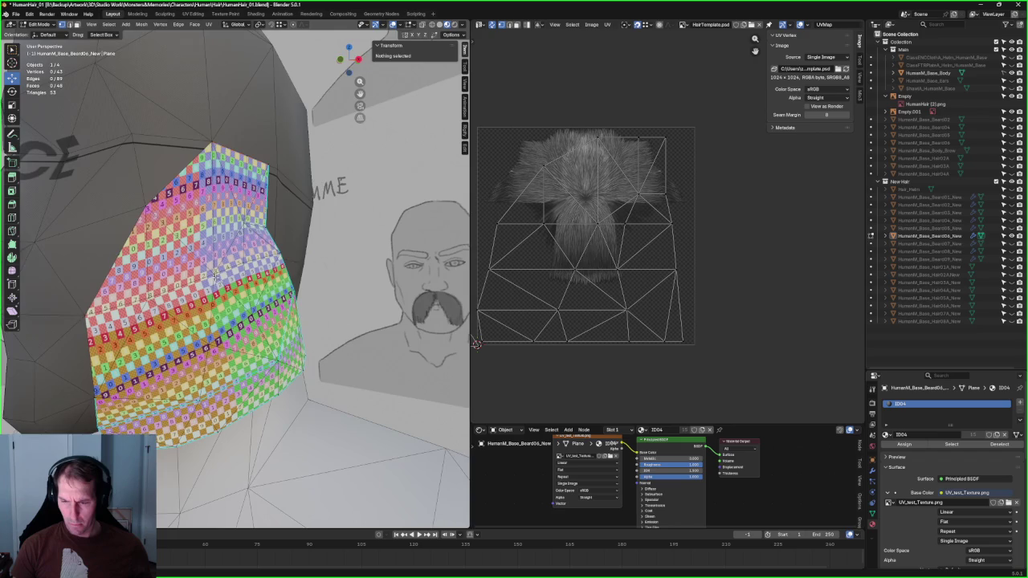
pyautogui.moveTo(217, 273); pyautogui.dragTo(238, 261, button='middle')
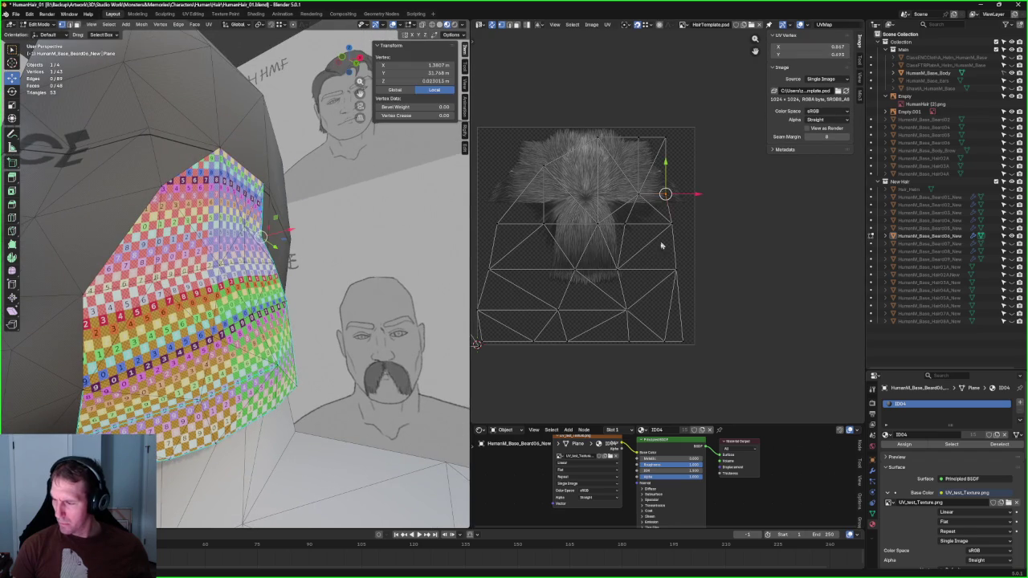
pyautogui.moveTo(665, 191); pyautogui.dragTo(718, 188, button='middle')
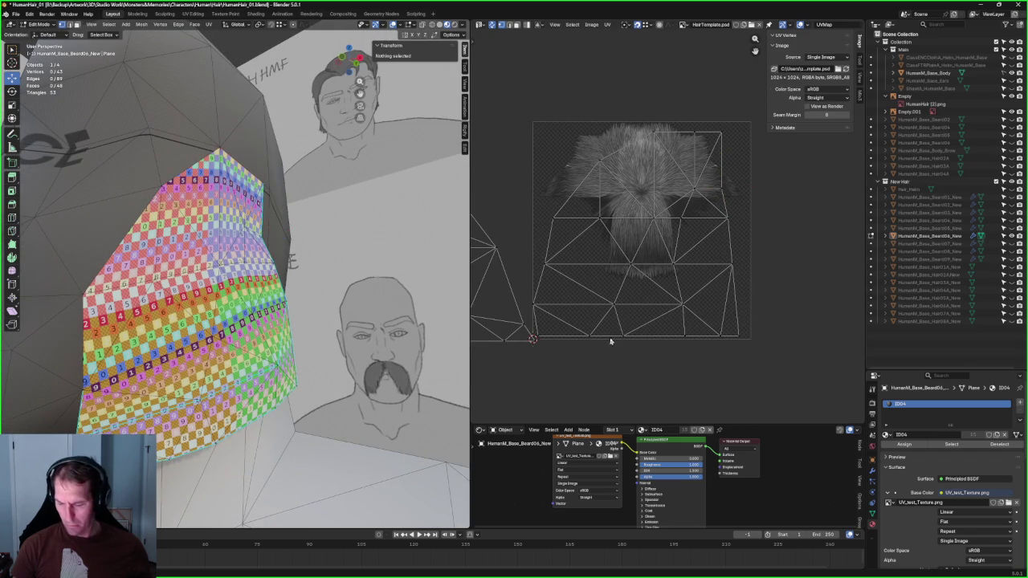
pyautogui.moveTo(669, 307); pyautogui.dragTo(569, 363)
pyautogui.moveTo(241, 306)
pyautogui.mouseDown(button='middle')
pyautogui.moveTo(229, 301)
pyautogui.moveTo(266, 297)
pyautogui.mouseUp(button='middle')
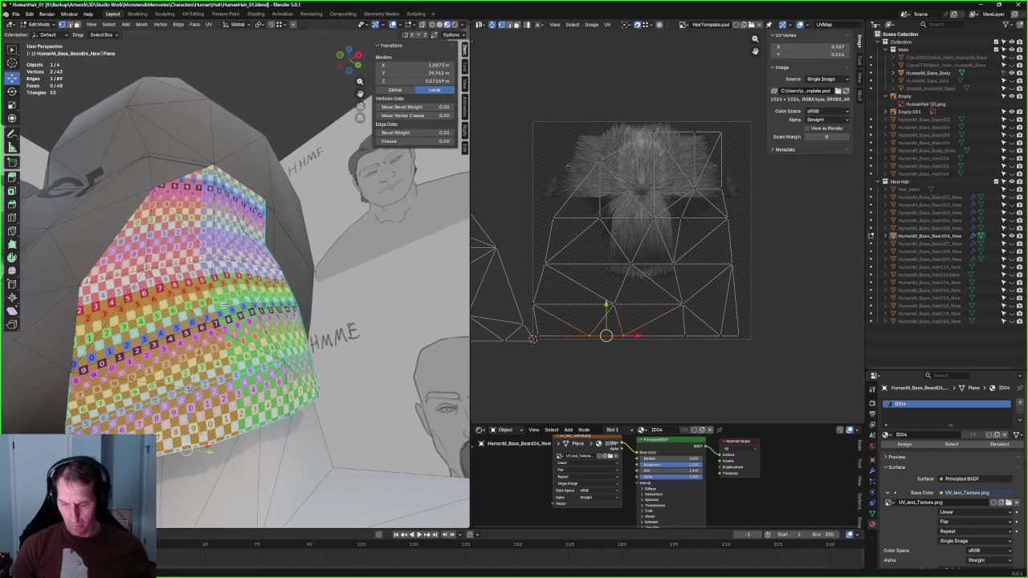
pyautogui.moveTo(756, 326); pyautogui.dragTo(535, 353)
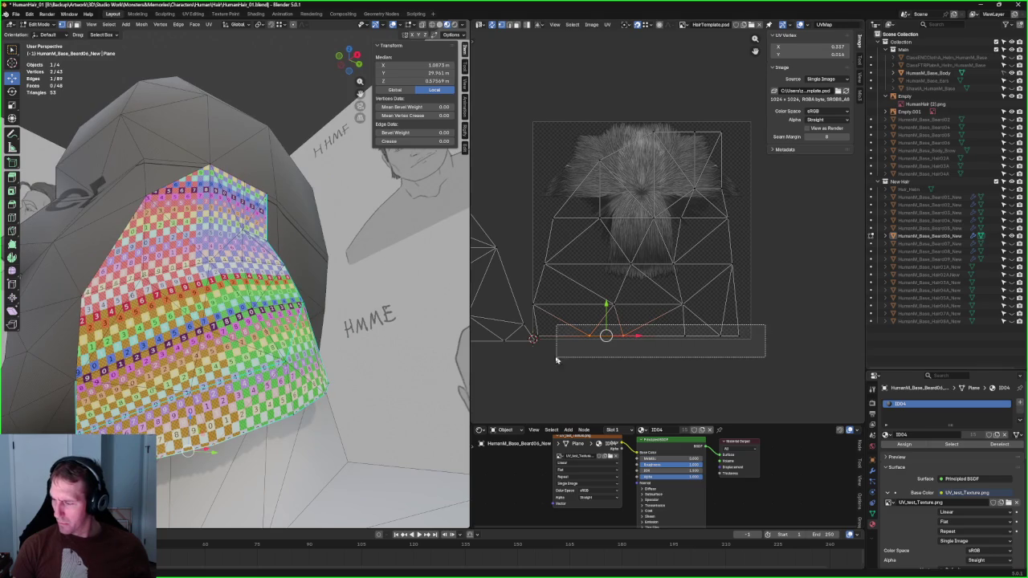
pyautogui.press('u')
pyautogui.click(608, 331)
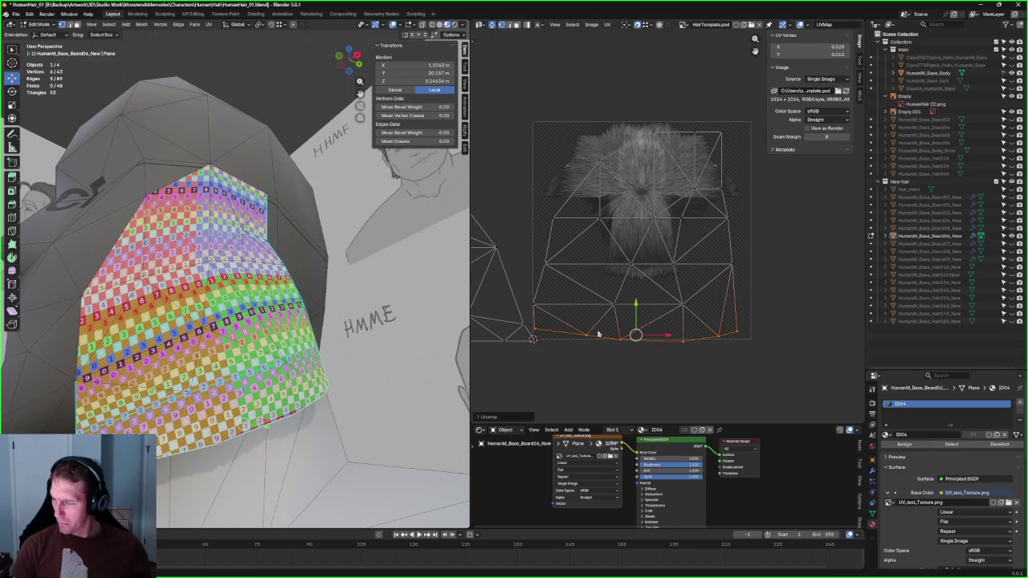
# Step: Select the bottom-right edge and the row above it, and unwrap again
pyautogui.click(684, 340)
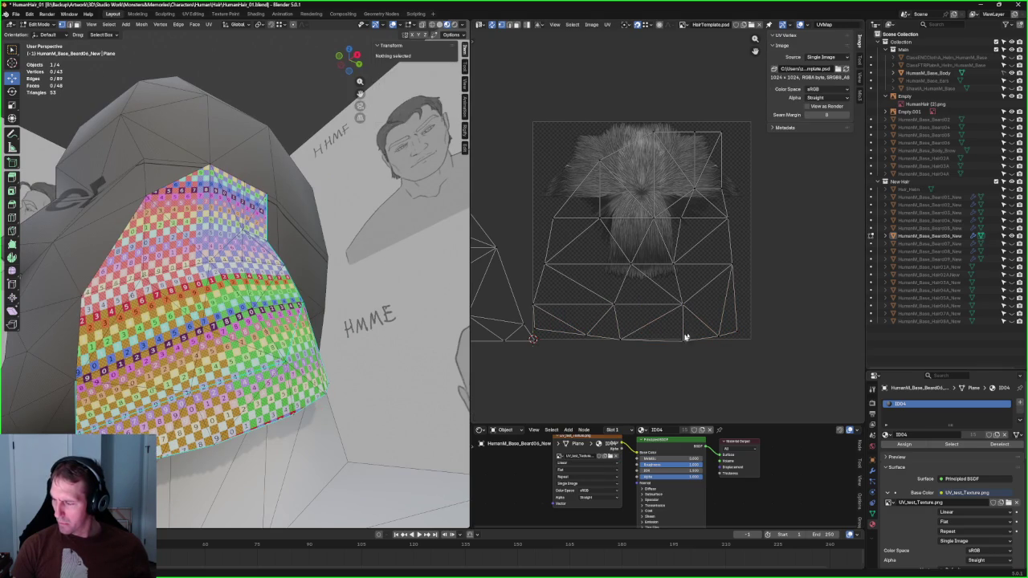
pyautogui.click(649, 343)
pyautogui.click(728, 266)
pyautogui.click(647, 304)
pyautogui.press('u')
pyautogui.click(632, 315)
pyautogui.moveTo(704, 291); pyautogui.dragTo(533, 314)
pyautogui.rightClick(536, 300)
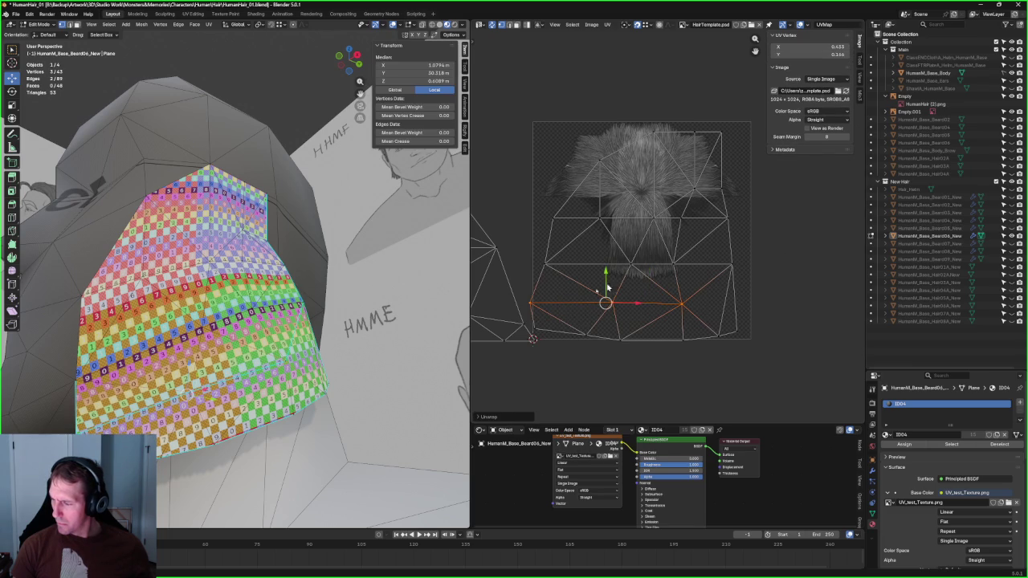
# Step: Align the short left edge with Shift+W and clear the selection
pyautogui.moveTo(531, 334); pyautogui.dragTo(531, 331)
pyautogui.rightClick(527, 312)
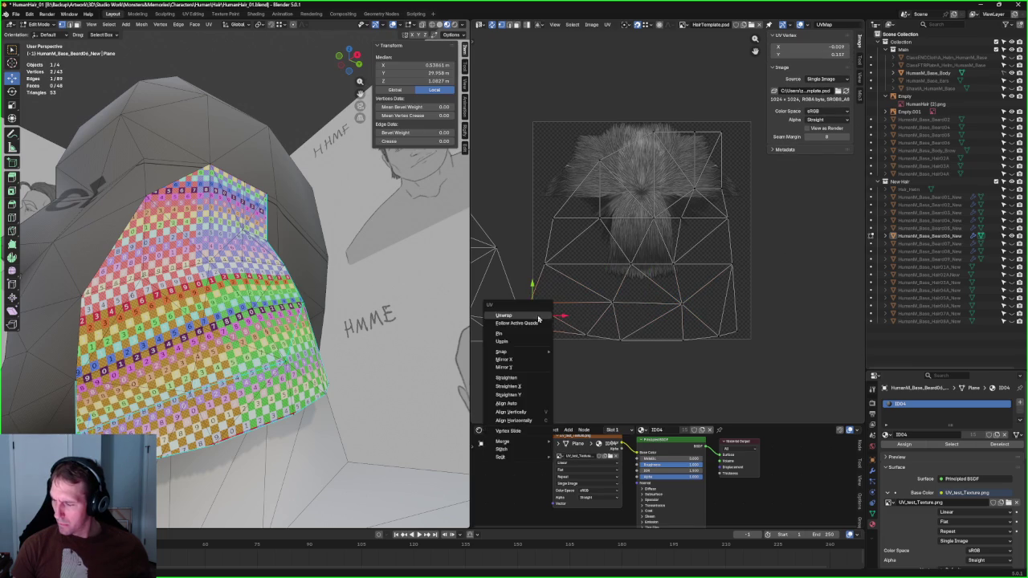
pyautogui.hotkey('shift', 'w')
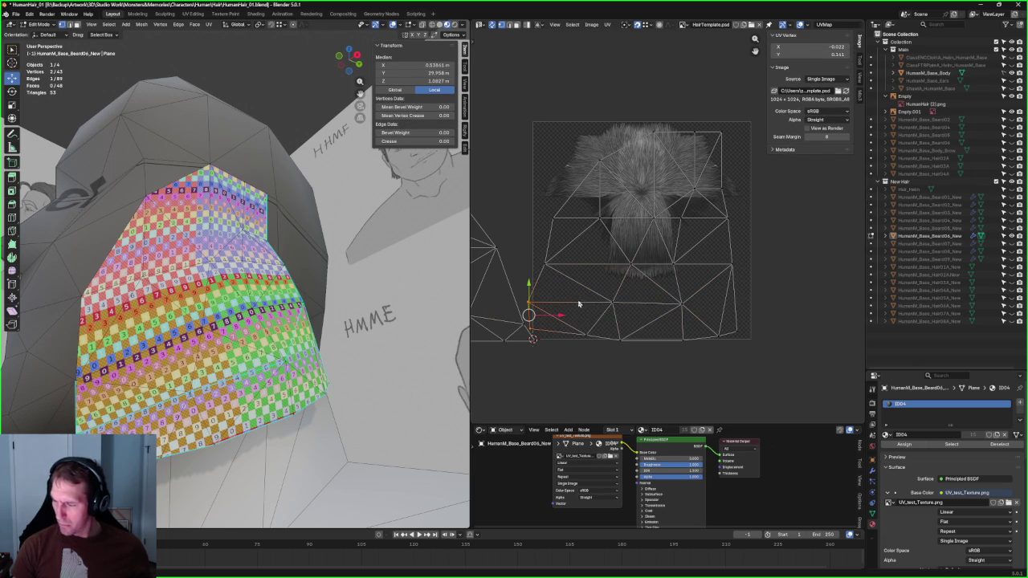
pyautogui.click(757, 274)
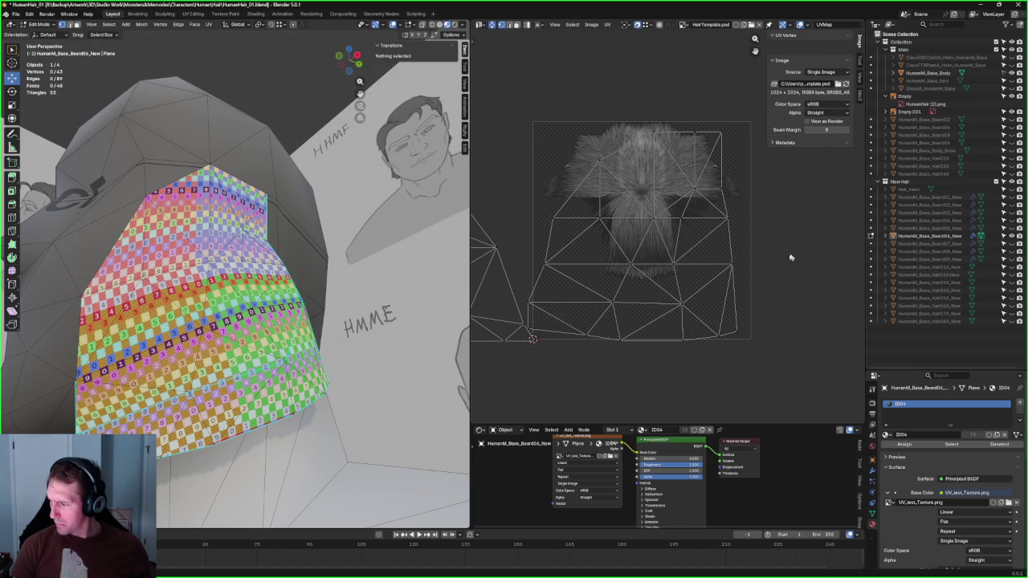
# Step: Grow a selection from a right-side vertex to the surrounding faces and unwrap them
pyautogui.moveTo(700, 289); pyautogui.dragTo(668, 354)
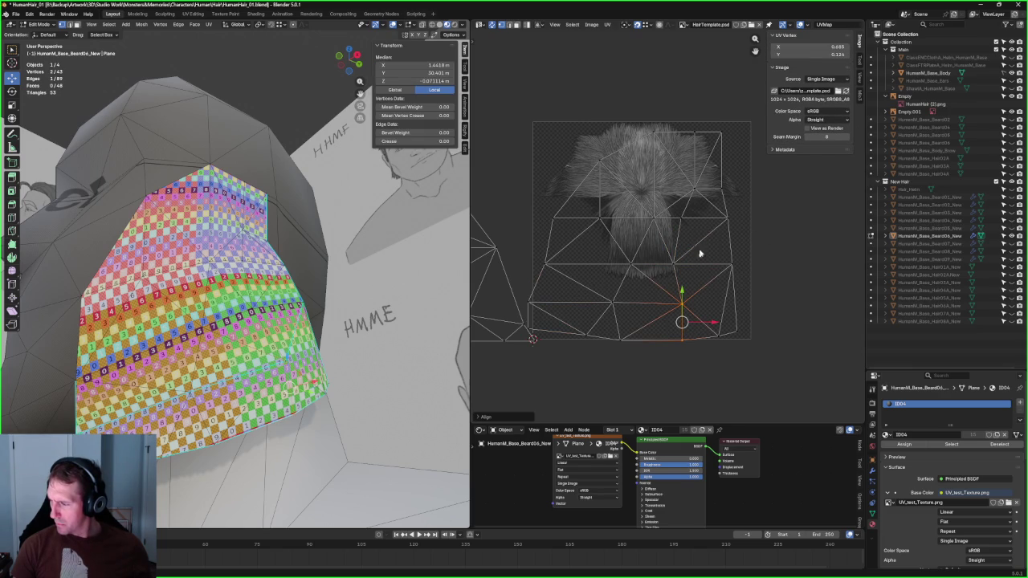
pyautogui.click(673, 265)
pyautogui.press('ctrl+KP_Add')
pyautogui.press('u')
pyautogui.click(631, 254)
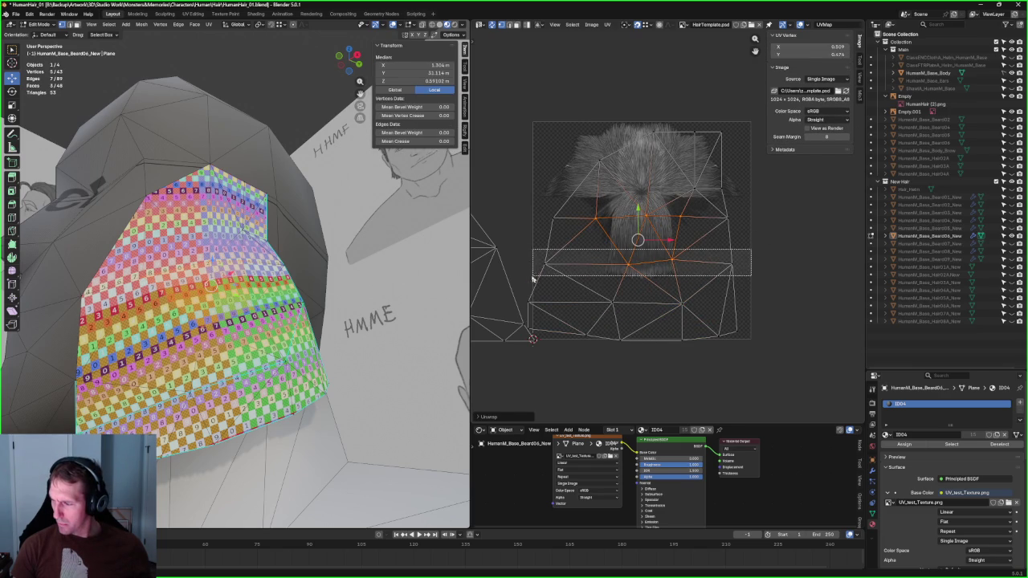
# Step: Straighten a horizontal UV edge loop with Shift+W, then select the next loop and clear it
pyautogui.keyDown('alt'); pyautogui.click(657, 268); pyautogui.keyUp('alt')
pyautogui.press('j')
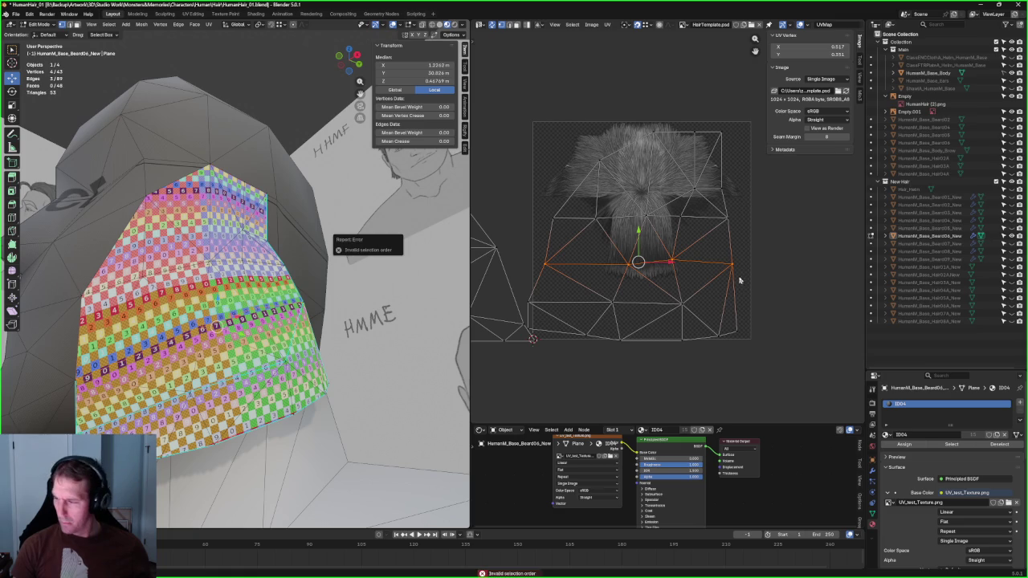
pyautogui.hotkey('shift', 'w')
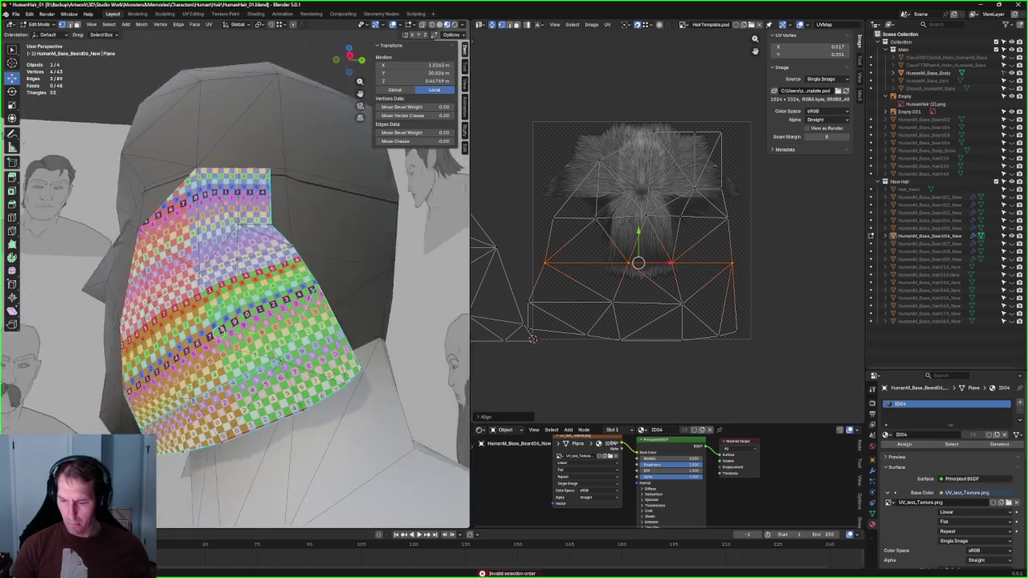
pyautogui.moveTo(276, 262); pyautogui.dragTo(252, 277, button='middle')
pyautogui.moveTo(754, 204); pyautogui.dragTo(529, 241)
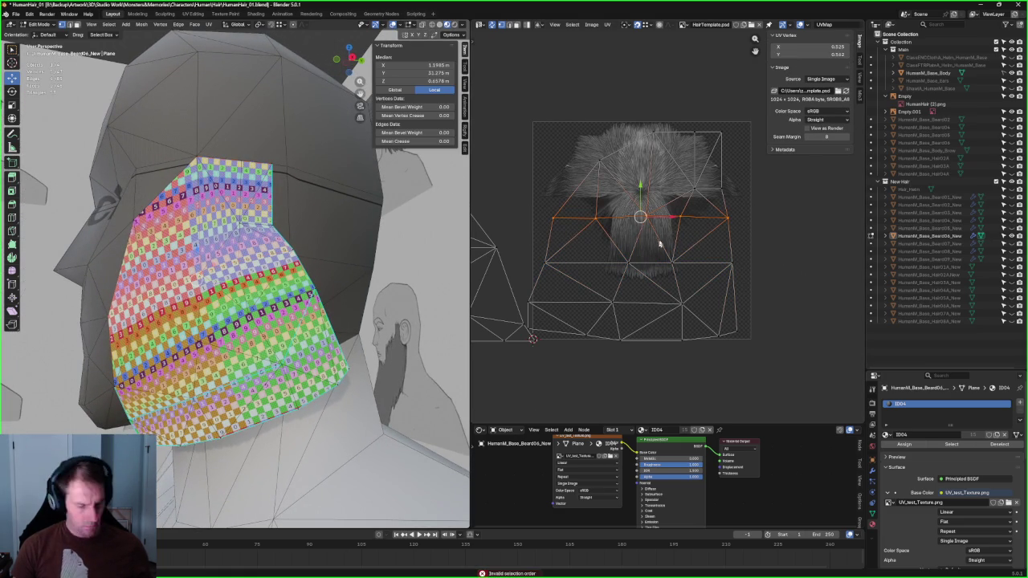
pyautogui.hotkey('alt', 'a')
# Step: Orbit around the beard to check the checker texture, and recentre the UV island
pyautogui.moveTo(327, 271)
pyautogui.mouseDown(button='middle')
pyautogui.moveTo(418, 257)
pyautogui.moveTo(396, 300)
pyautogui.moveTo(434, 281)
pyautogui.mouseUp(button='middle')
pyautogui.scroll(-2, 596, 272)
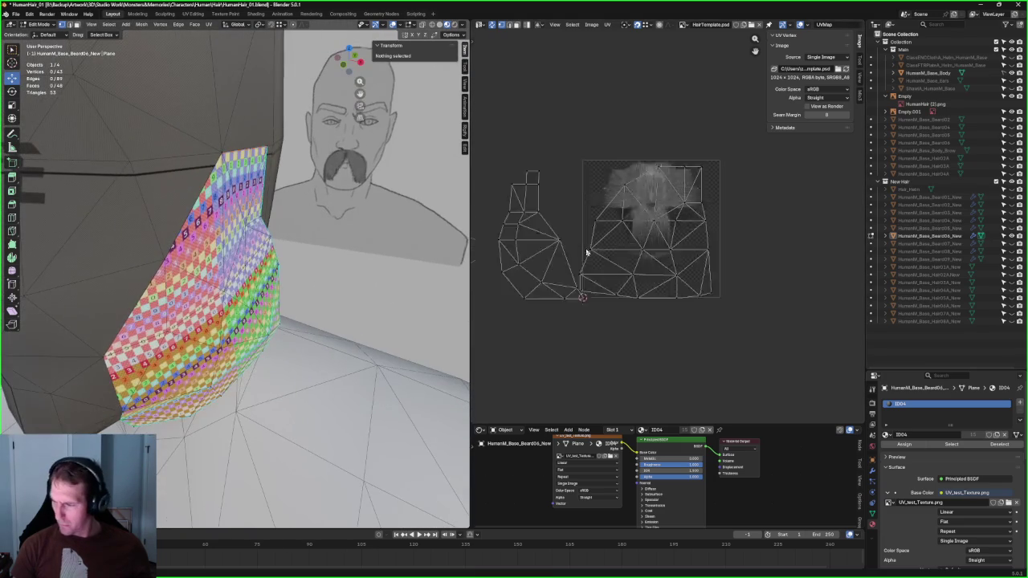
pyautogui.scroll(-3, 596, 272)
pyautogui.scroll(4, 595, 271)
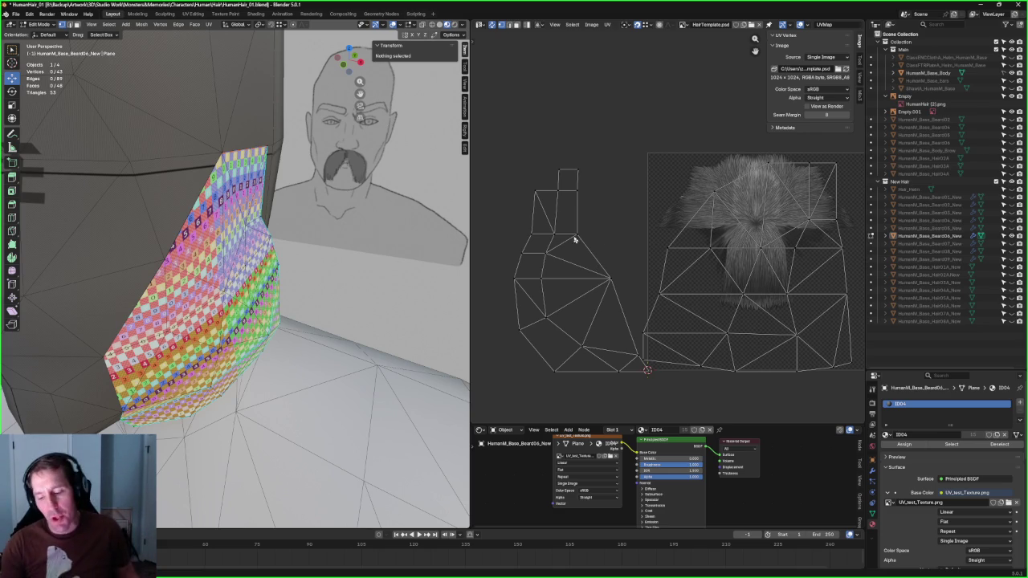
pyautogui.scroll(4, 317, 219)
pyautogui.moveTo(317, 219)
pyautogui.mouseDown(button='middle')
pyautogui.moveTo(343, 244)
pyautogui.moveTo(315, 254)
pyautogui.mouseUp(button='middle')
pyautogui.scroll(3, 315, 253)
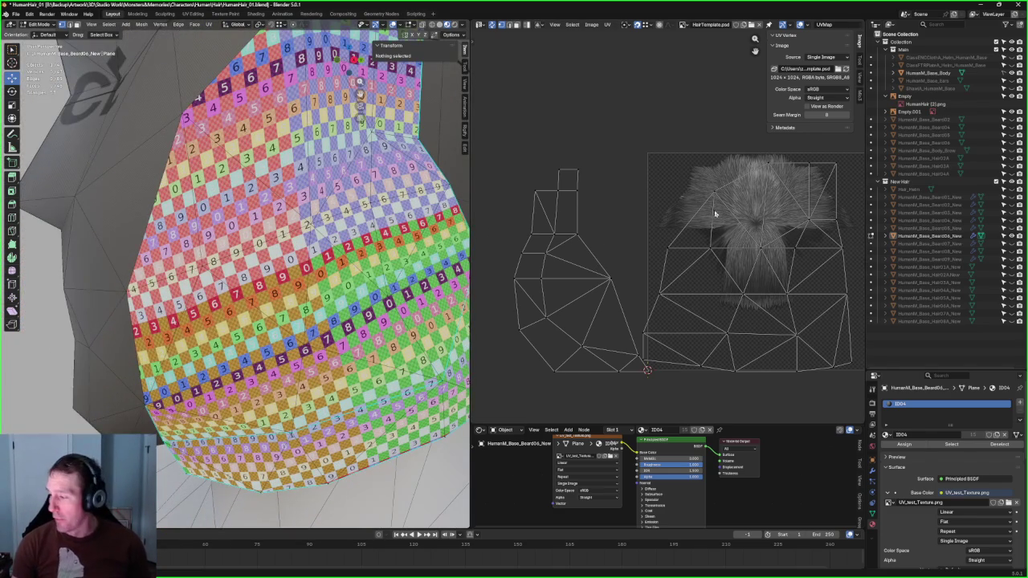
pyautogui.moveTo(810, 214); pyautogui.dragTo(645, 217, button='middle')
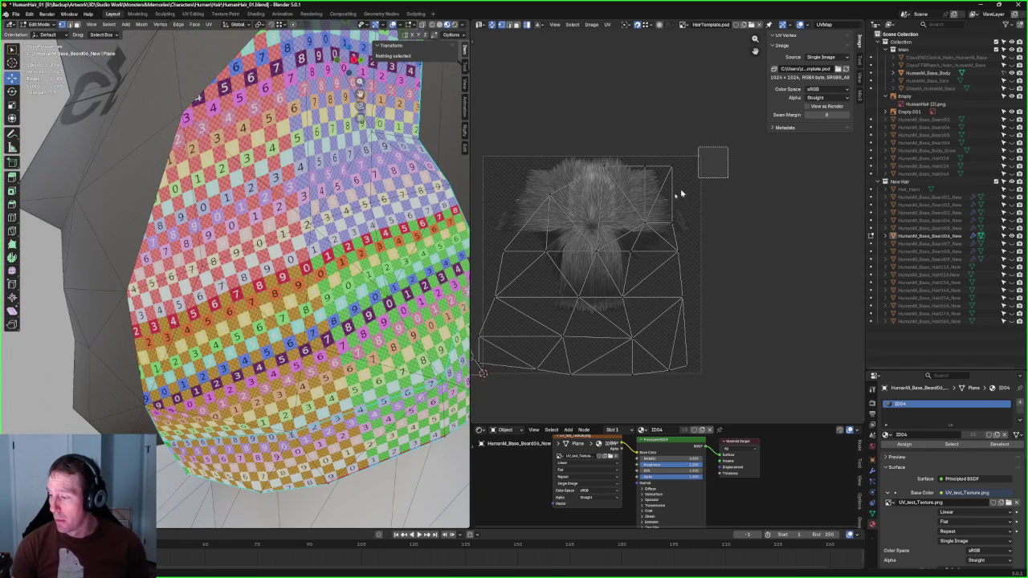
# Step: Mirror the beard card's whole UV island along X, then undo to restore its orientation
pyautogui.press('a')
pyautogui.press('u')
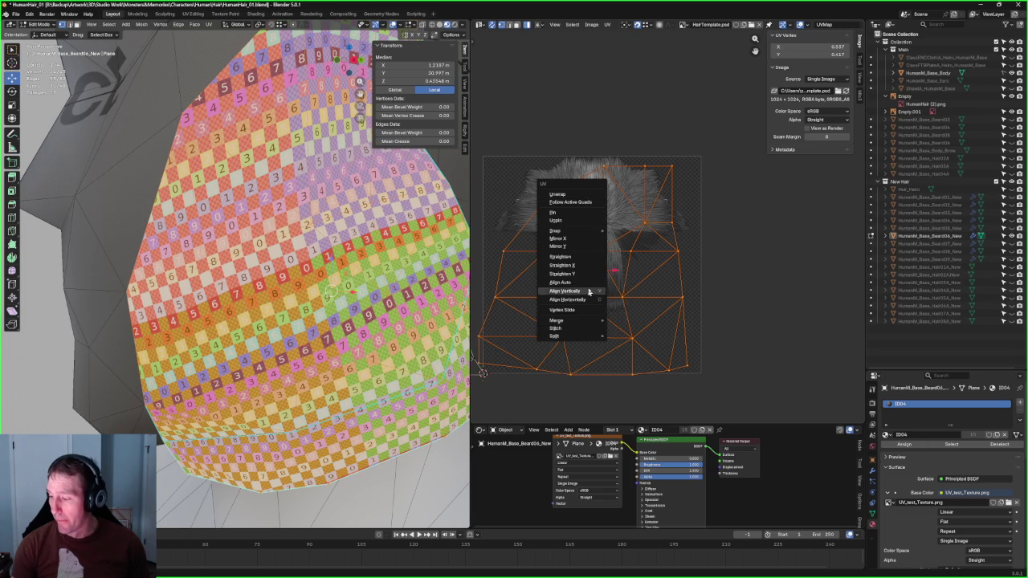
pyautogui.click(568, 239)
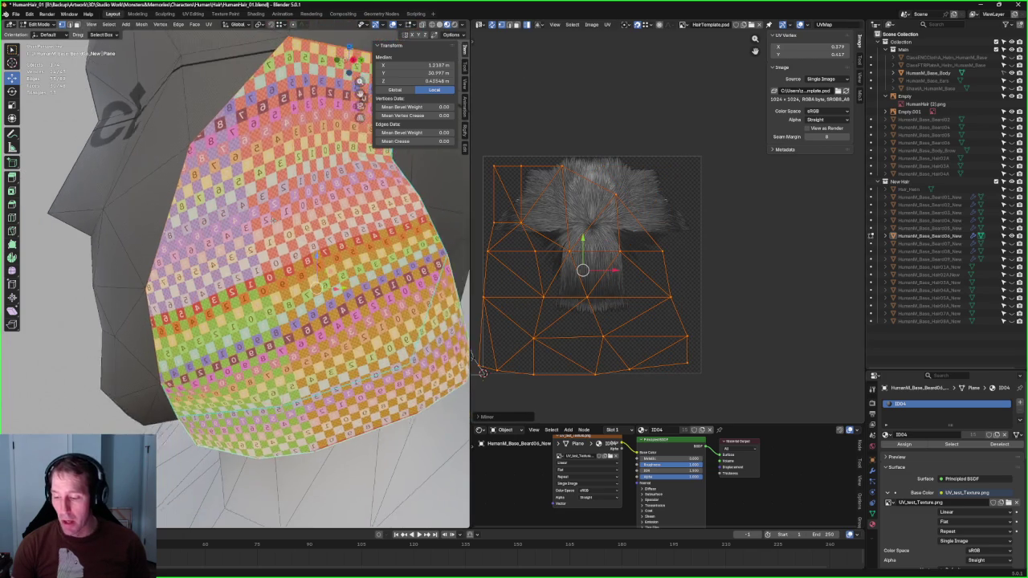
pyautogui.scroll(3, 275, 273)
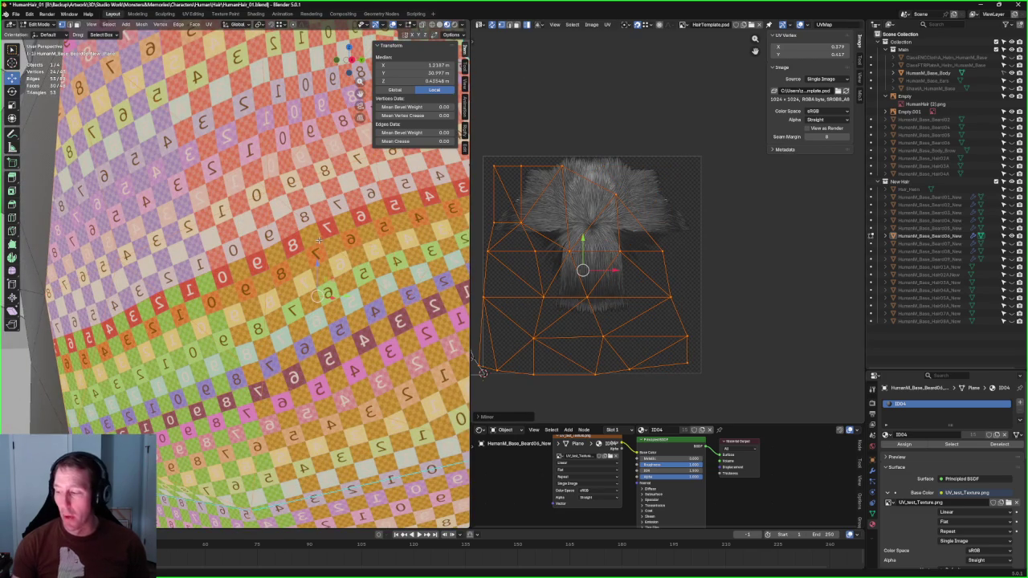
pyautogui.scroll(-3, 265, 281)
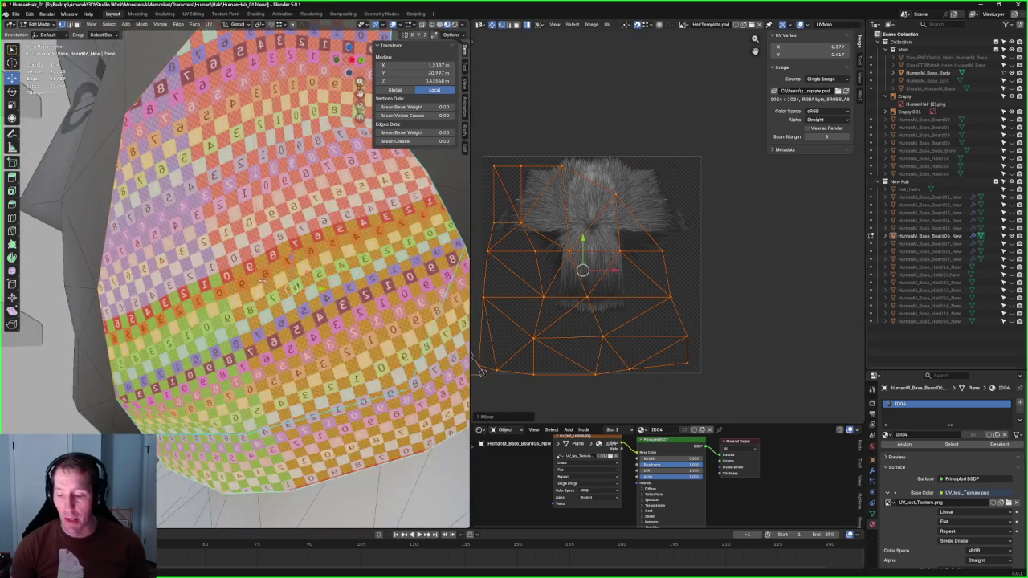
pyautogui.hotkey('ctrl', 'z')
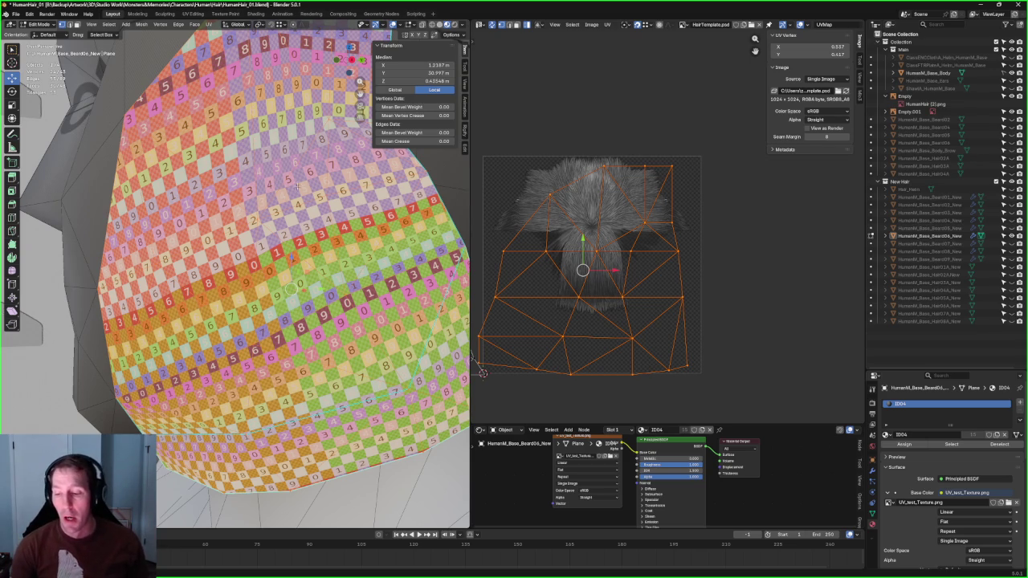
# Step: Show UV_test_Texture.png in the UV editor instead of the hair template
pyautogui.scroll(4, 297, 186)
pyautogui.scroll(2, 203, 251)
pyautogui.scroll(-2, 203, 251)
pyautogui.scroll(2, 205, 265)
pyautogui.scroll(-1, 211, 302)
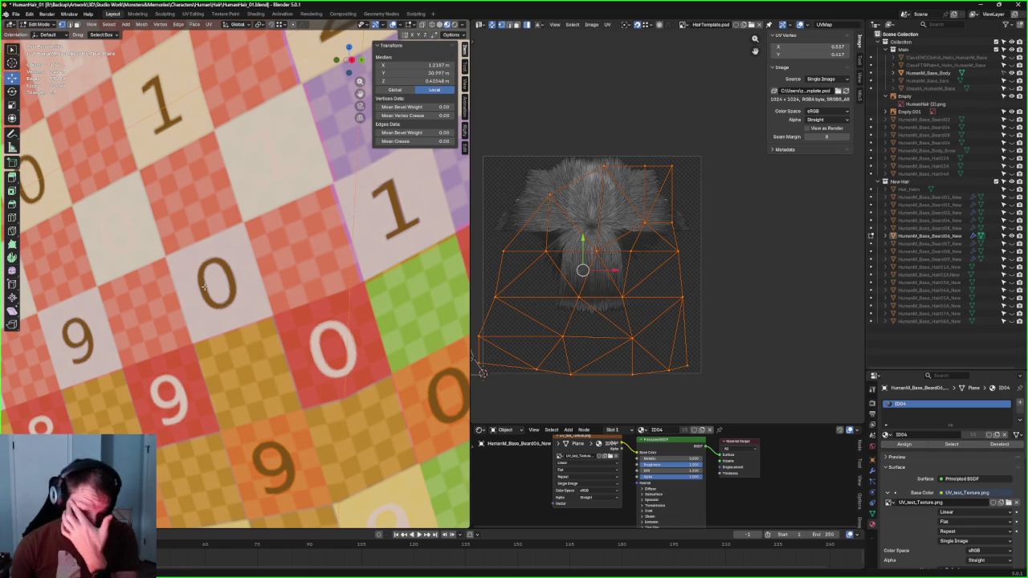
pyautogui.scroll(-2, 205, 287)
pyautogui.scroll(-2, 205, 287)
pyautogui.scroll(4, 237, 323)
pyautogui.scroll(-3, 217, 277)
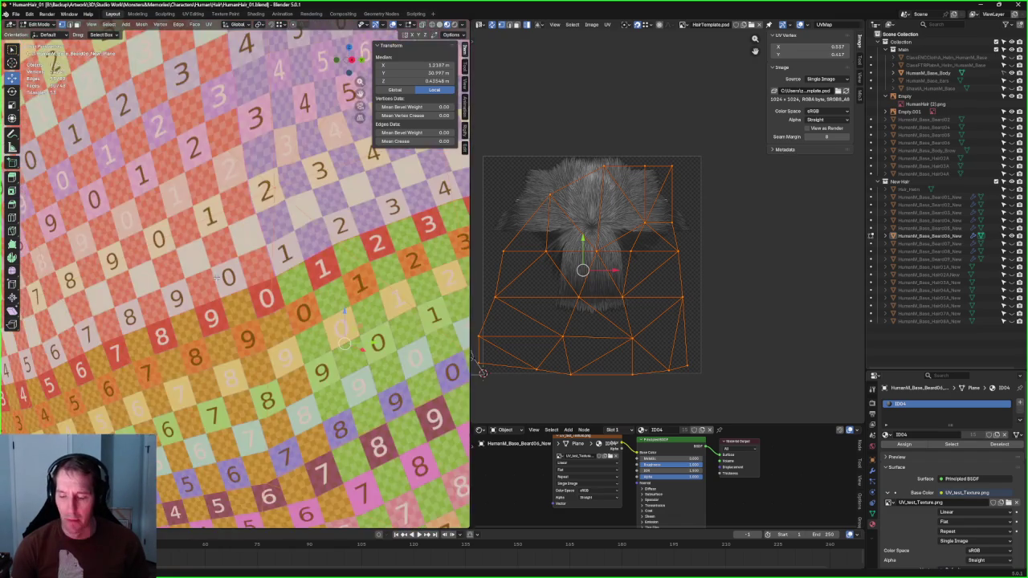
pyautogui.scroll(1, 217, 277)
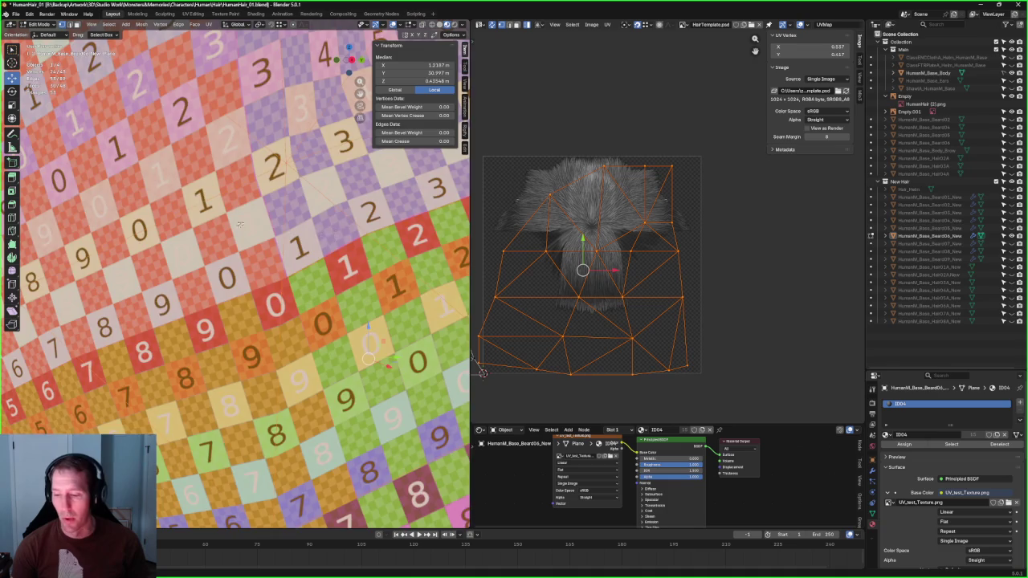
pyautogui.scroll(-5, 239, 225)
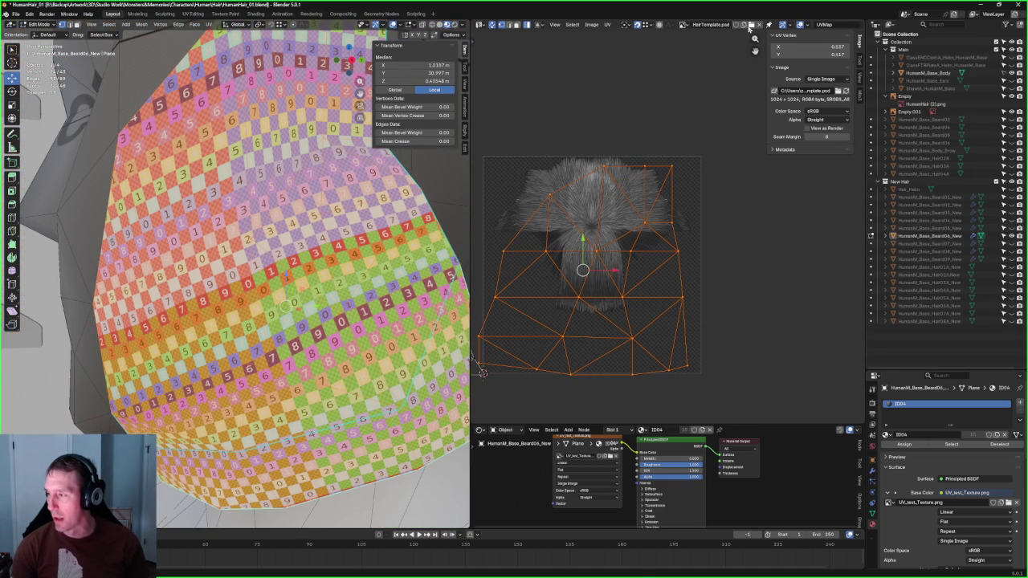
pyautogui.click(682, 24)
pyautogui.click(697, 103)
pyautogui.scroll(1, 643, 162)
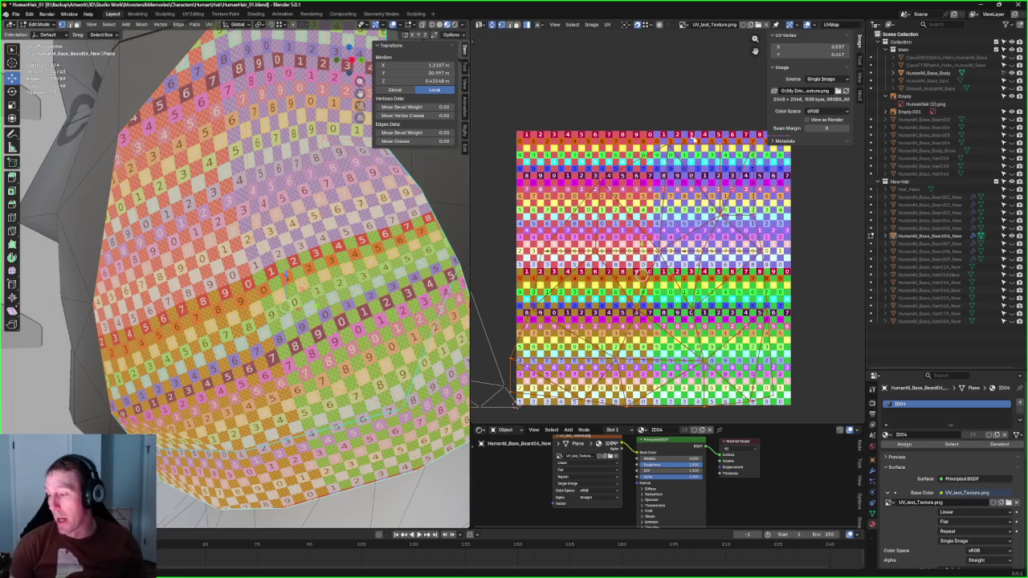
# Step: Zoom and pan the UV view to inspect the beard island over the checker texture
pyautogui.scroll(5, 562, 192)
pyautogui.scroll(2, 594, 211)
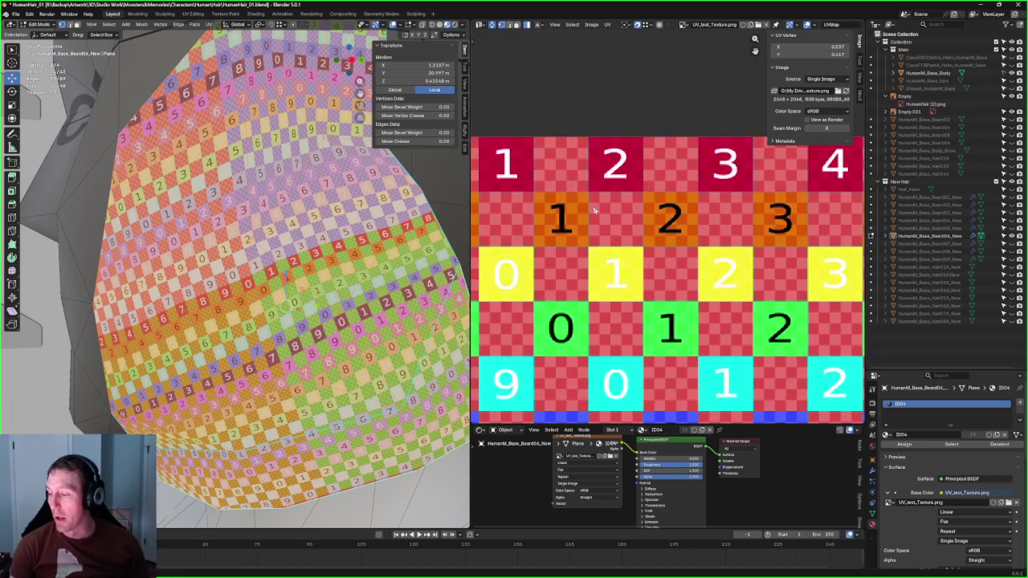
pyautogui.scroll(-1, 519, 171)
pyautogui.scroll(-1, 514, 177)
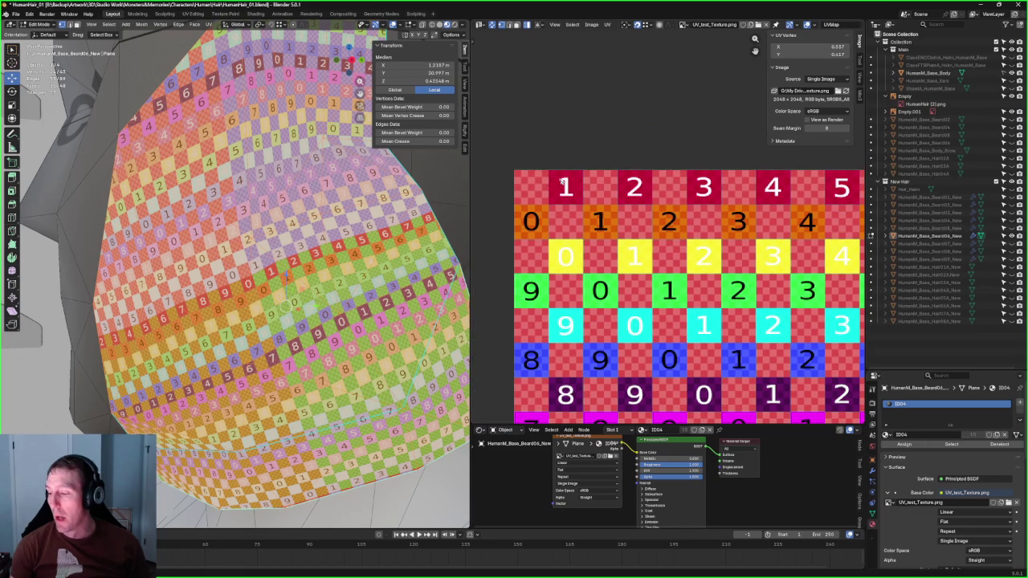
pyautogui.scroll(-5, 634, 220)
pyautogui.moveTo(786, 392); pyautogui.dragTo(731, 383, button='middle')
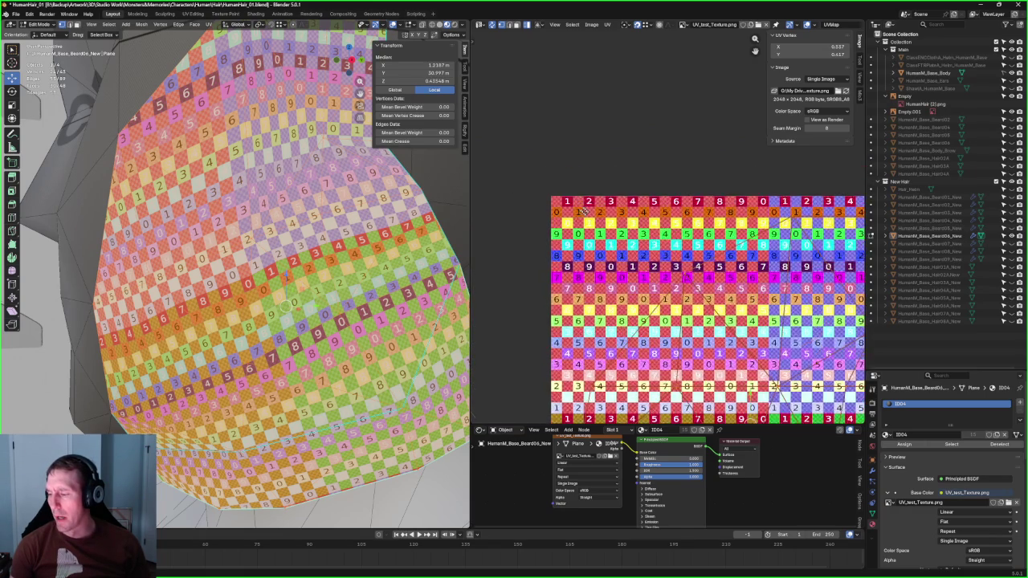
pyautogui.scroll(7, 592, 193)
pyautogui.scroll(-7, 576, 287)
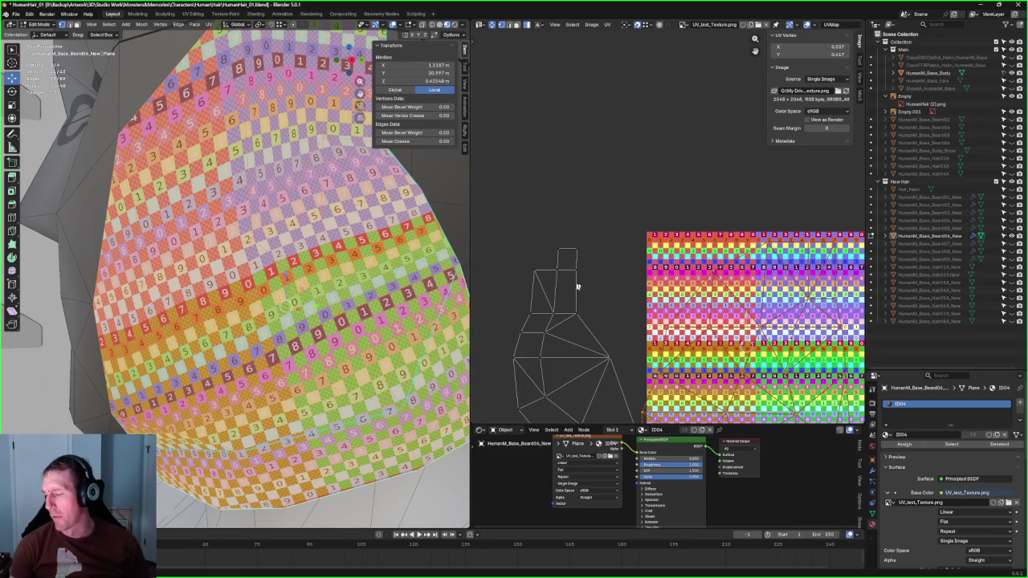
pyautogui.moveTo(763, 337); pyautogui.dragTo(654, 300, button='middle')
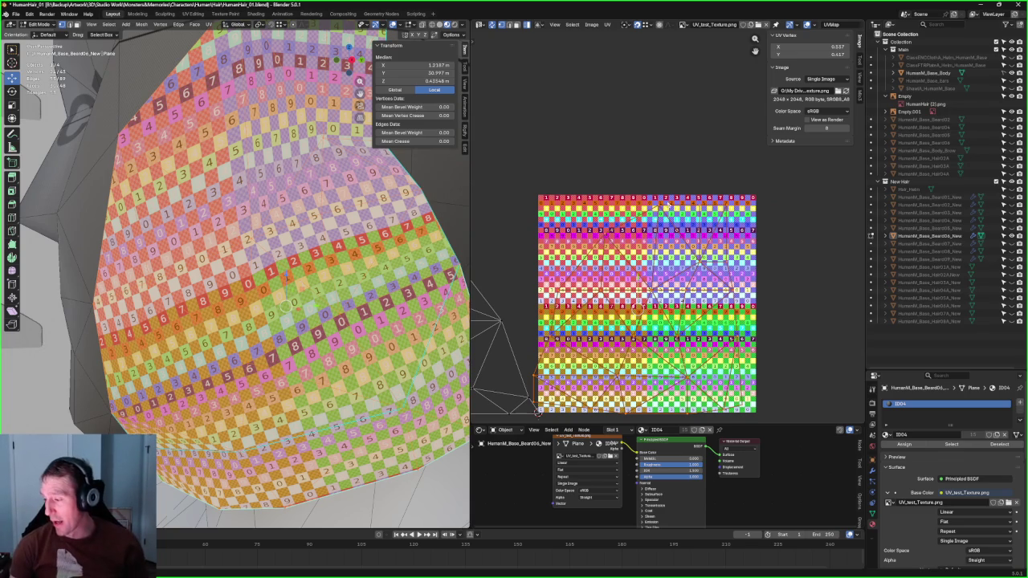
pyautogui.scroll(-2, 656, 219)
pyautogui.scroll(2, 640, 249)
pyautogui.scroll(1, 635, 247)
pyautogui.scroll(3, 594, 245)
pyautogui.scroll(-1, 578, 233)
pyautogui.scroll(1, 577, 233)
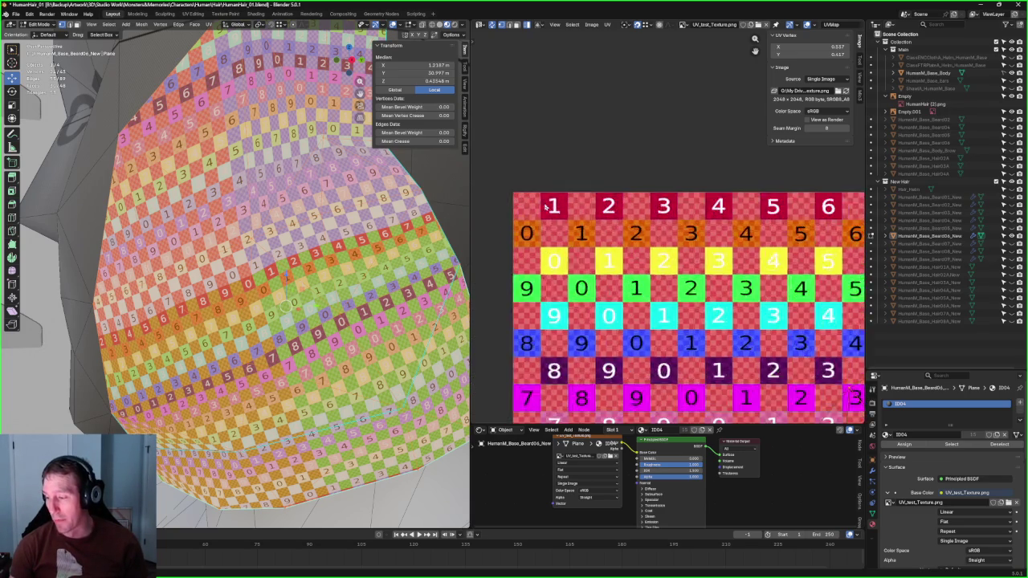
pyautogui.scroll(3, 571, 217)
pyautogui.scroll(-1, 571, 209)
pyautogui.scroll(-2, 579, 193)
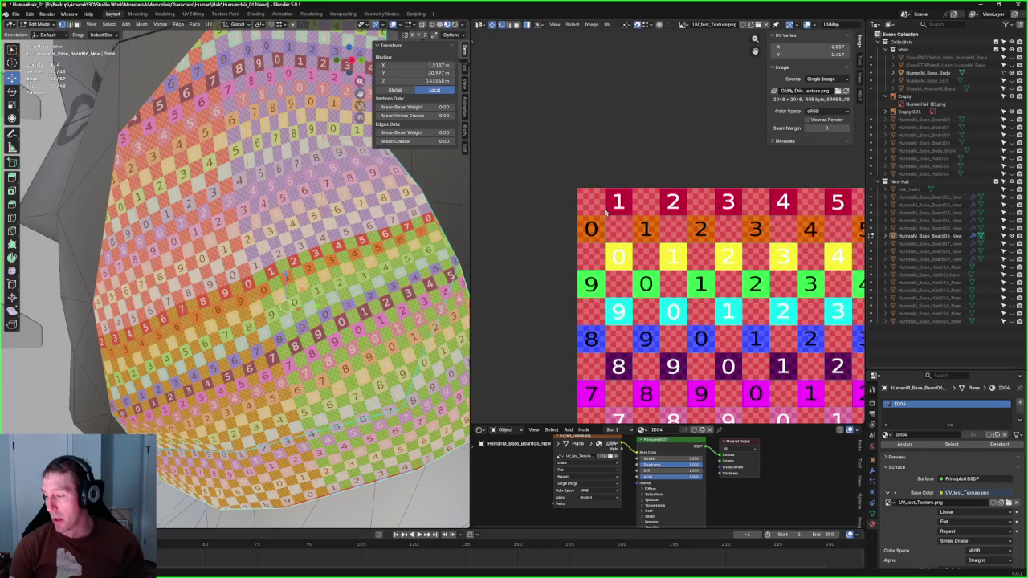
pyautogui.scroll(-3, 656, 237)
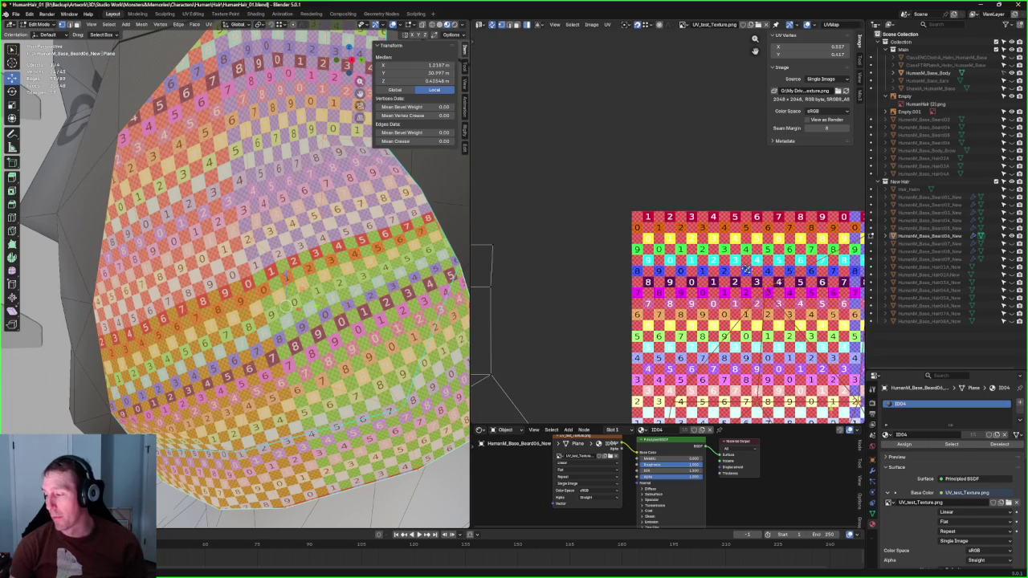
pyautogui.scroll(-5, 578, 374)
pyautogui.scroll(-5, 267, 197)
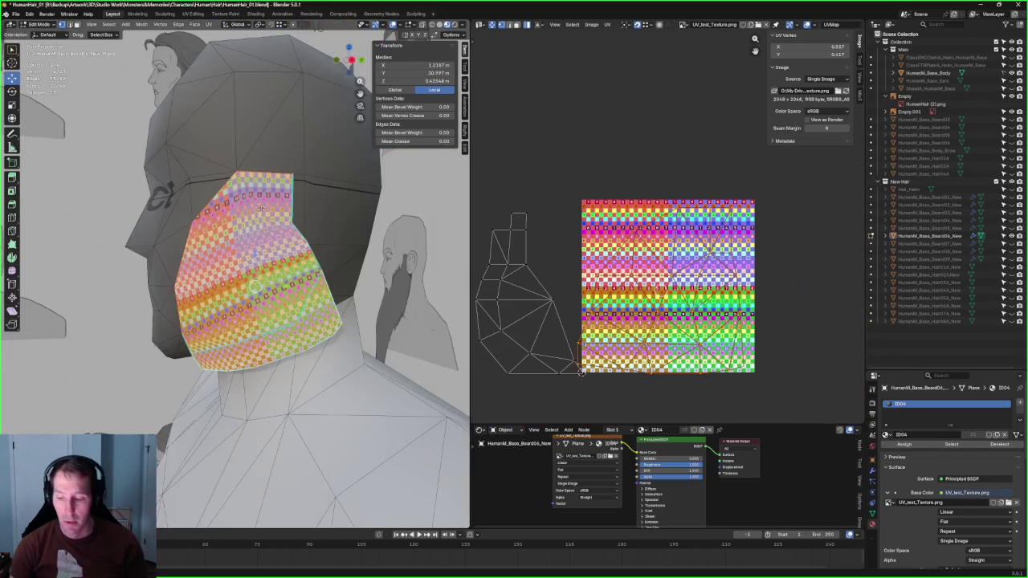
pyautogui.scroll(2, 281, 217)
pyautogui.scroll(2, 289, 225)
pyautogui.scroll(3, 297, 234)
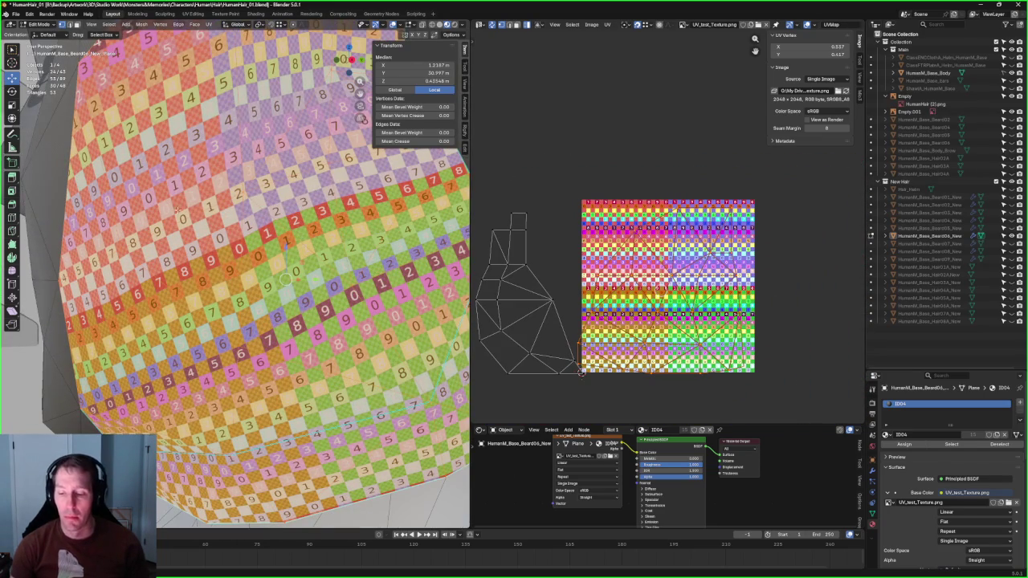
pyautogui.scroll(2, 231, 173)
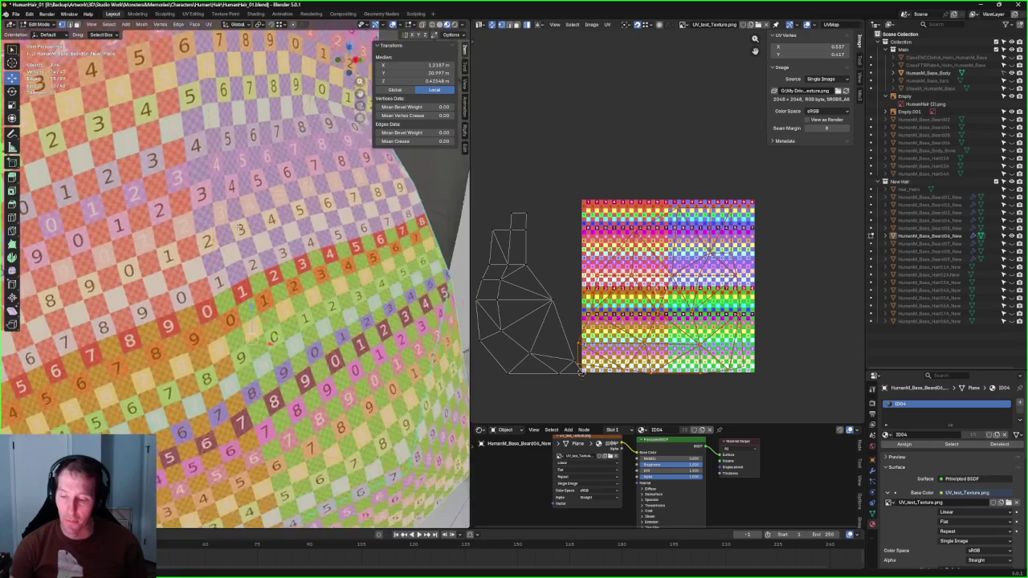
pyautogui.scroll(2, 230, 177)
pyautogui.scroll(2, 185, 264)
pyautogui.scroll(2, 212, 268)
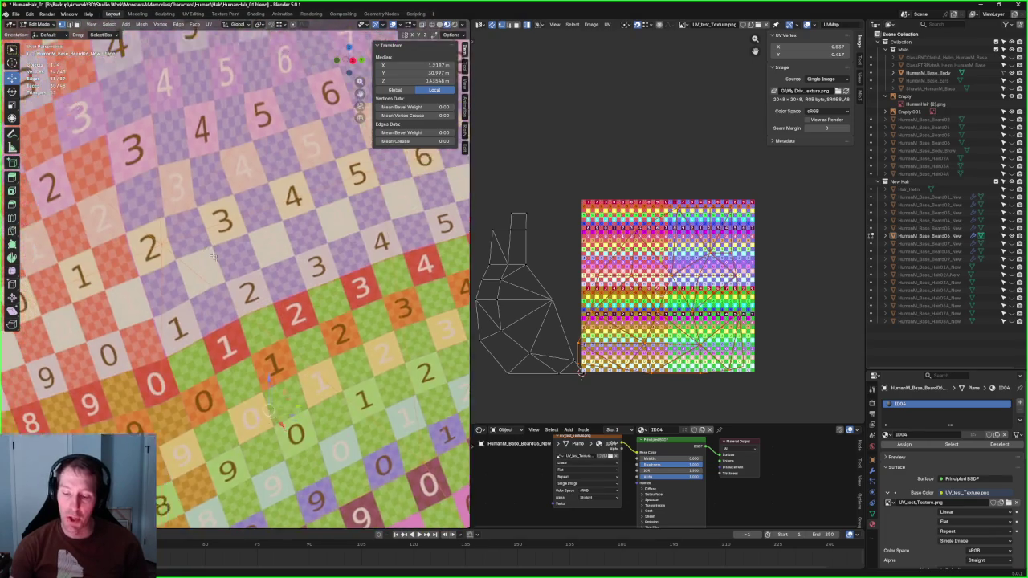
pyautogui.scroll(2, 238, 272)
pyautogui.scroll(2, 273, 277)
pyautogui.scroll(2, 289, 279)
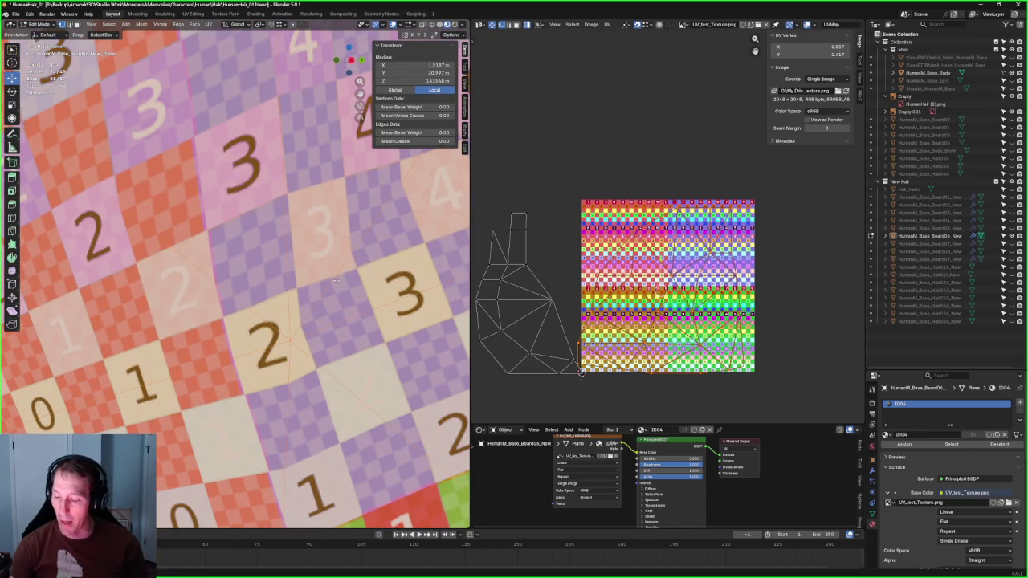
pyautogui.scroll(3, 675, 285)
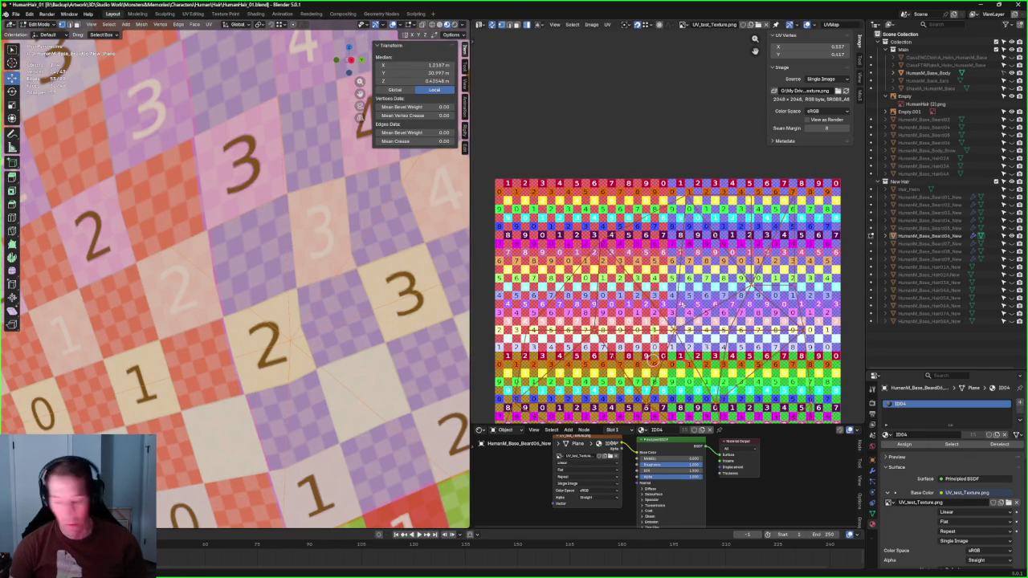
pyautogui.scroll(-2, 681, 304)
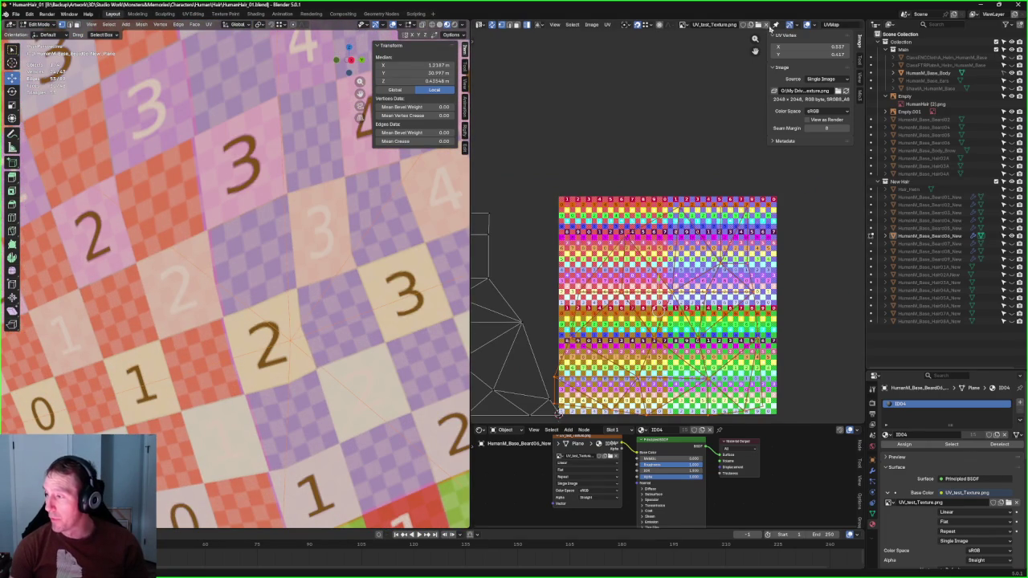
# Step: Unlink UV_test_Texture.png and reframe the UV island on the plain grid
pyautogui.click(767, 25)
pyautogui.scroll(1, 686, 305)
pyautogui.scroll(2, 685, 281)
pyautogui.moveTo(683, 260); pyautogui.dragTo(655, 181, button='middle')
pyautogui.scroll(2, 656, 183)
pyautogui.scroll(3, 576, 268)
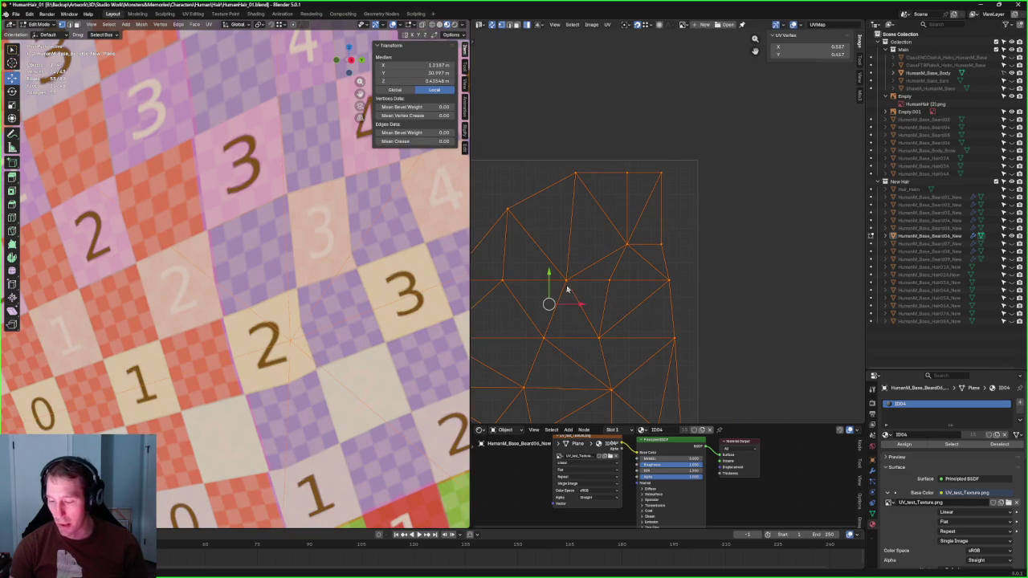
# Step: Re-unwrap the beard island from a selected vertex, then pick out its upper edge vertices
pyautogui.click(597, 67)
pyautogui.click(567, 279)
pyautogui.rightClick(561, 288)
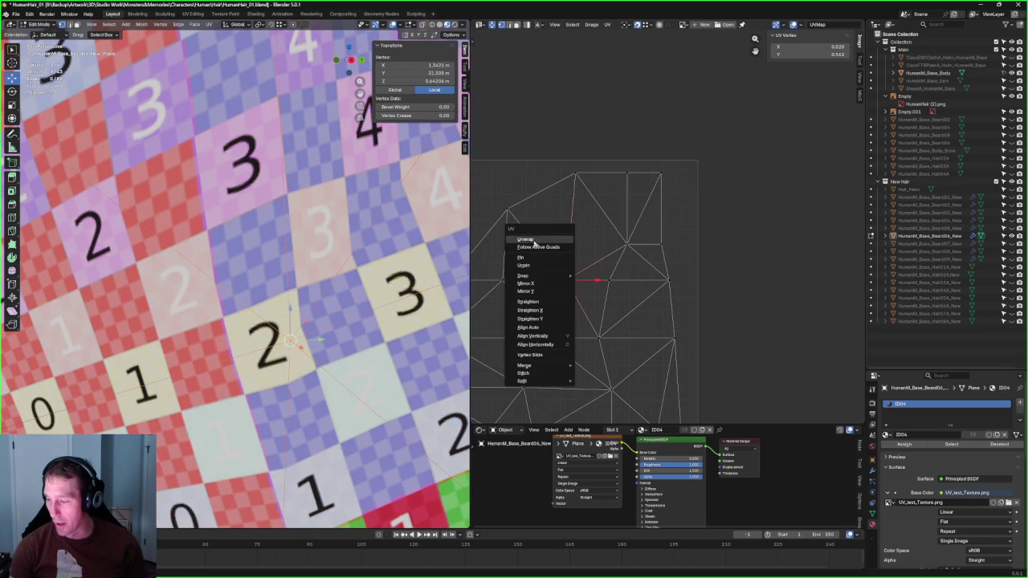
pyautogui.click(532, 239)
pyautogui.click(608, 279)
pyautogui.moveTo(611, 278); pyautogui.dragTo(661, 260, button='middle')
pyautogui.rightClick(642, 259)
pyautogui.press('Escape')
pyautogui.click(671, 224)
pyautogui.rightClick(674, 235)
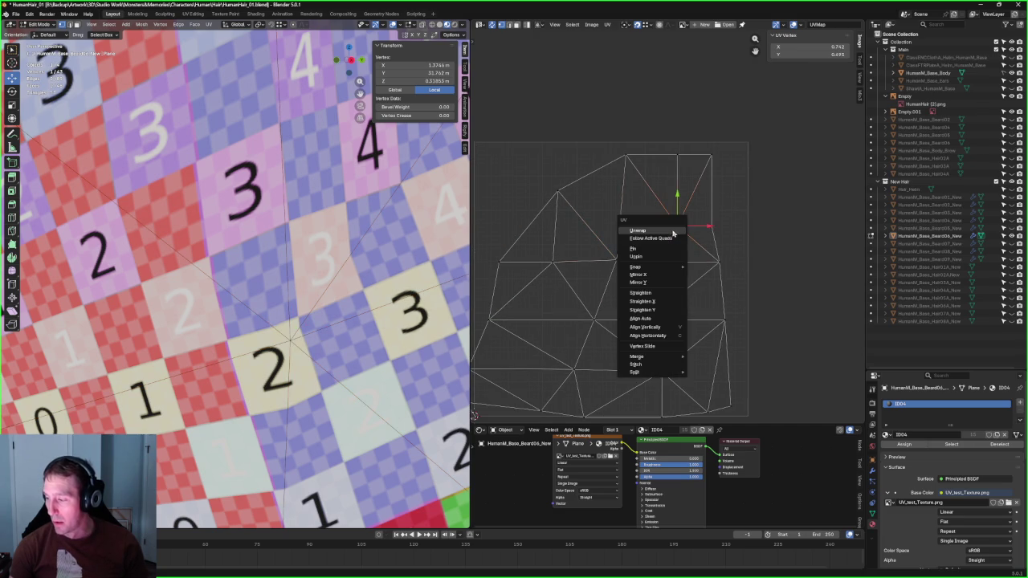
pyautogui.press('Escape')
pyautogui.moveTo(699, 144); pyautogui.dragTo(666, 200)
pyautogui.rightClick(677, 155)
pyautogui.press('Escape')
# Step: Box-select the upper UV vertices and align them vertically with Shift+W
pyautogui.click(748, 210)
pyautogui.click(670, 223)
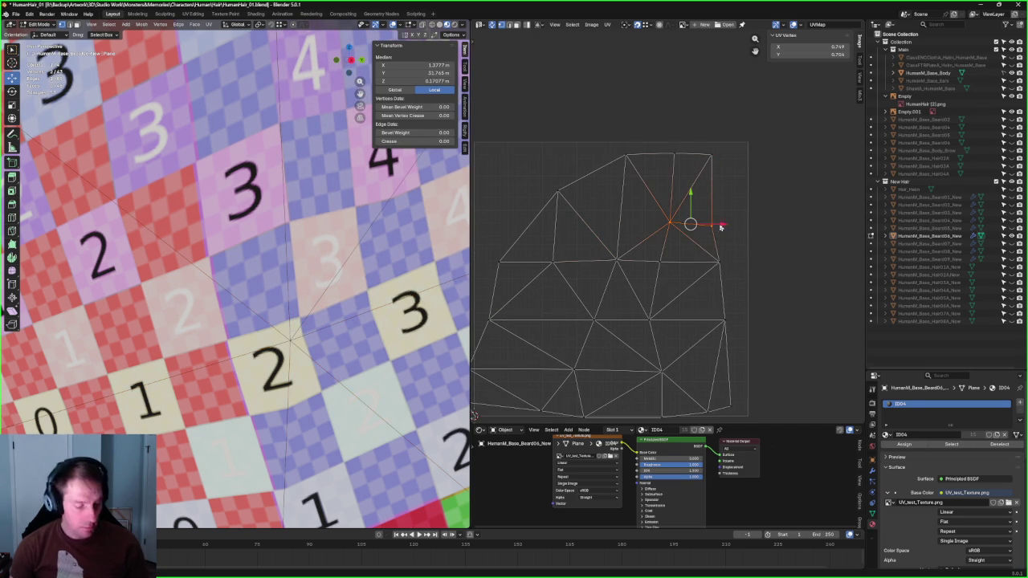
pyautogui.click(792, 204)
pyautogui.scroll(-3, 669, 227)
pyautogui.scroll(4, 640, 227)
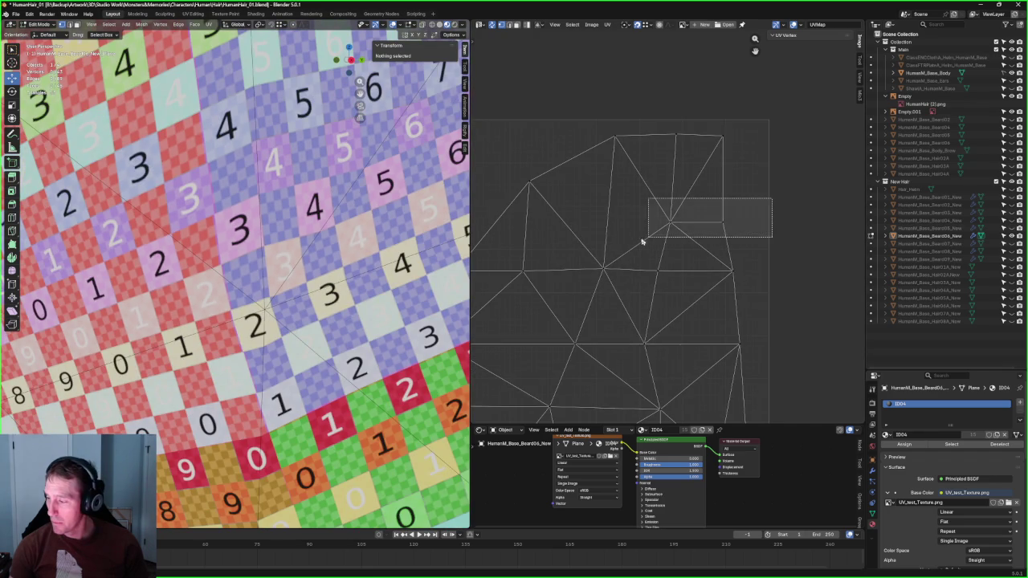
pyautogui.click(667, 222)
pyautogui.rightClick(666, 228)
pyautogui.press('Escape')
pyautogui.click(769, 201)
pyautogui.moveTo(773, 192); pyautogui.dragTo(663, 239)
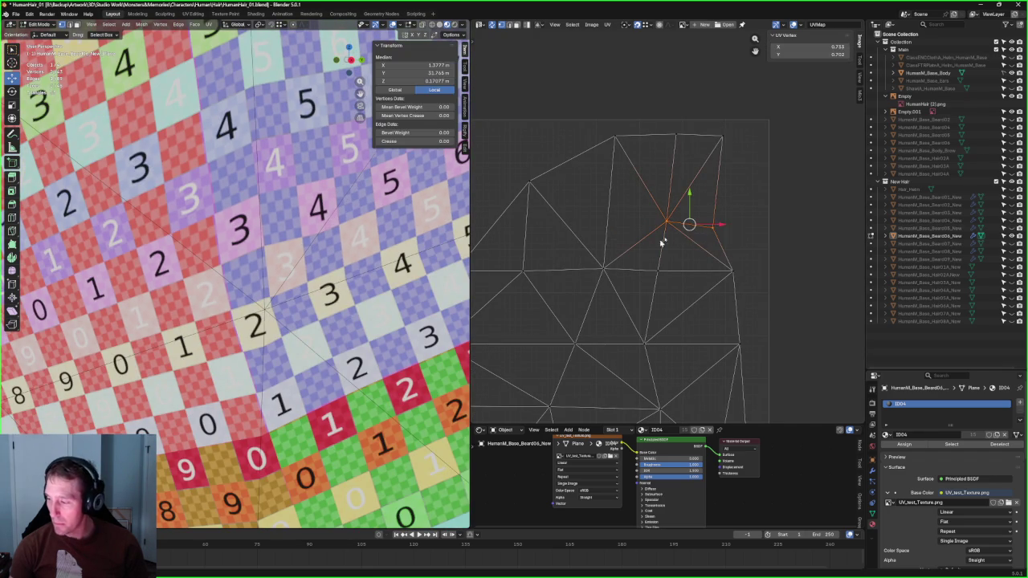
pyautogui.hotkey('shift', 'w')
pyautogui.click(751, 181)
pyautogui.click(751, 181)
# Step: Align the top vertex pair and the left vertex pair vertically, then deselect all
pyautogui.scroll(-3, 321, 257)
pyautogui.moveTo(321, 257); pyautogui.dragTo(241, 257, button='middle')
pyautogui.scroll(3, 238, 257)
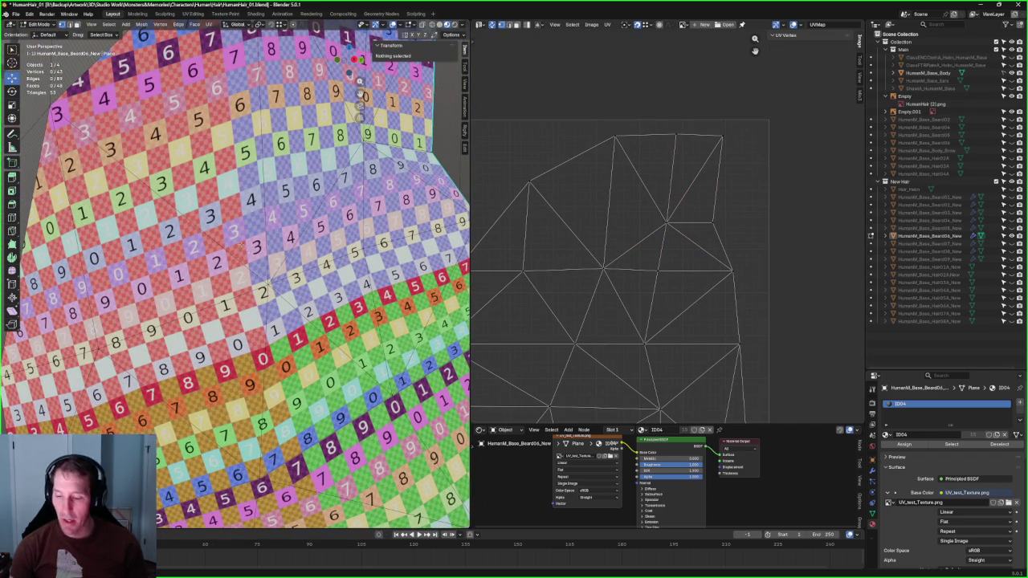
pyautogui.moveTo(527, 236); pyautogui.dragTo(562, 248, button='middle')
pyautogui.click(647, 152)
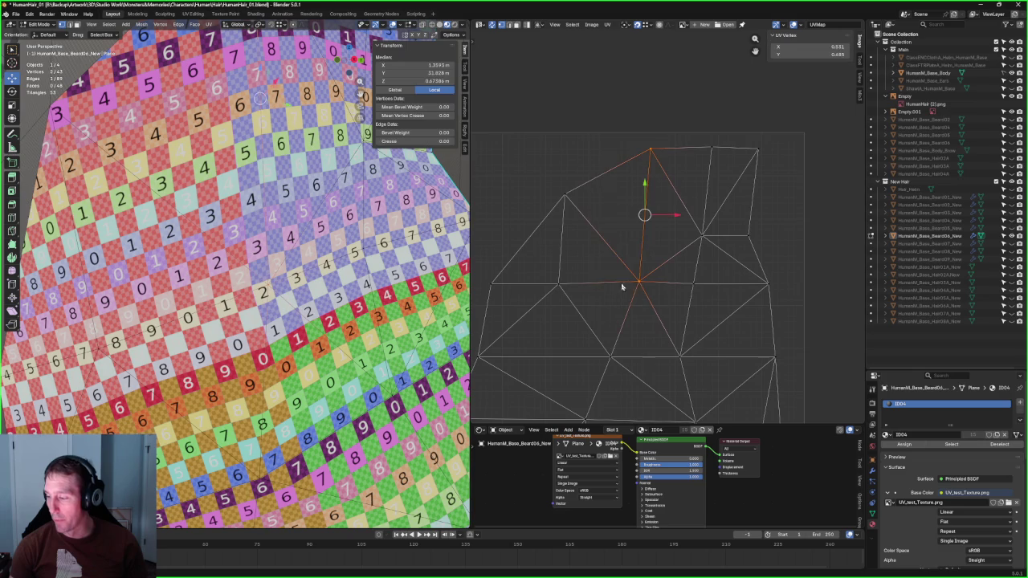
pyautogui.hotkey('shift', 'w')
pyautogui.click(586, 247)
pyautogui.moveTo(573, 196); pyautogui.dragTo(546, 293)
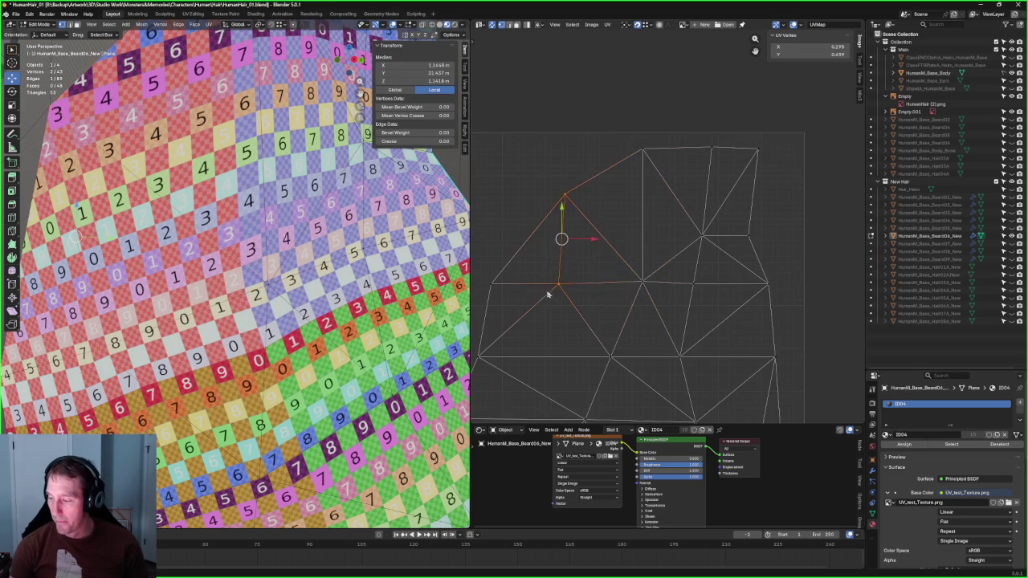
pyautogui.hotkey('shift', 'w')
pyautogui.click(587, 283)
pyautogui.hotkey('alt', 'a')
# Step: Select three inner UV vertices and re-unwrap the island twice
pyautogui.scroll(-5, 241, 265)
pyautogui.moveTo(241, 265)
pyautogui.mouseDown(button='middle')
pyautogui.moveTo(307, 80)
pyautogui.moveTo(321, 96)
pyautogui.mouseUp(button='middle')
pyautogui.scroll(-2, 681, 284)
pyautogui.scroll(2, 679, 287)
pyautogui.moveTo(721, 230); pyautogui.dragTo(625, 386)
pyautogui.press('u')
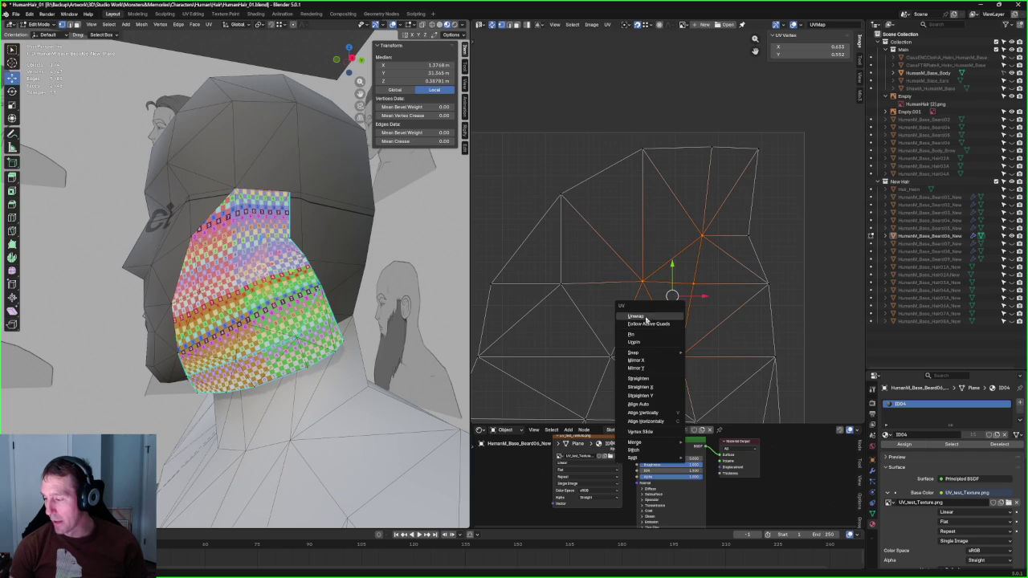
pyautogui.click(651, 320)
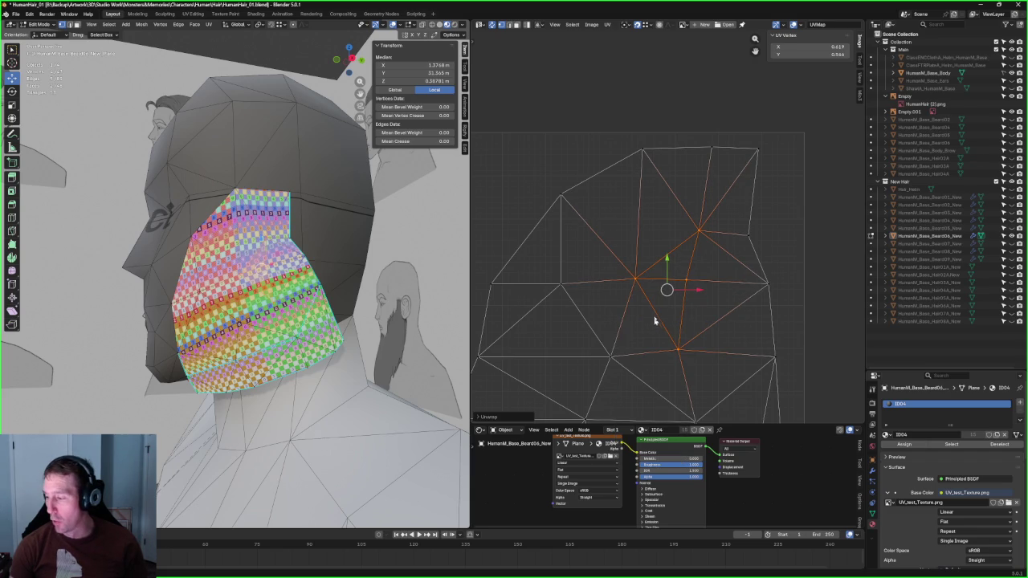
pyautogui.moveTo(706, 338); pyautogui.dragTo(705, 282, button='middle')
pyautogui.scroll(-1, 700, 275)
pyautogui.press('u')
pyautogui.click(635, 299)
# Step: Re-unwrap once more from a single vertex and check the evened checker on the beard
pyautogui.click(708, 314)
pyautogui.click(645, 227)
pyautogui.rightClick(628, 239)
pyautogui.click(617, 249)
pyautogui.moveTo(240, 241); pyautogui.dragTo(289, 241, button='middle')
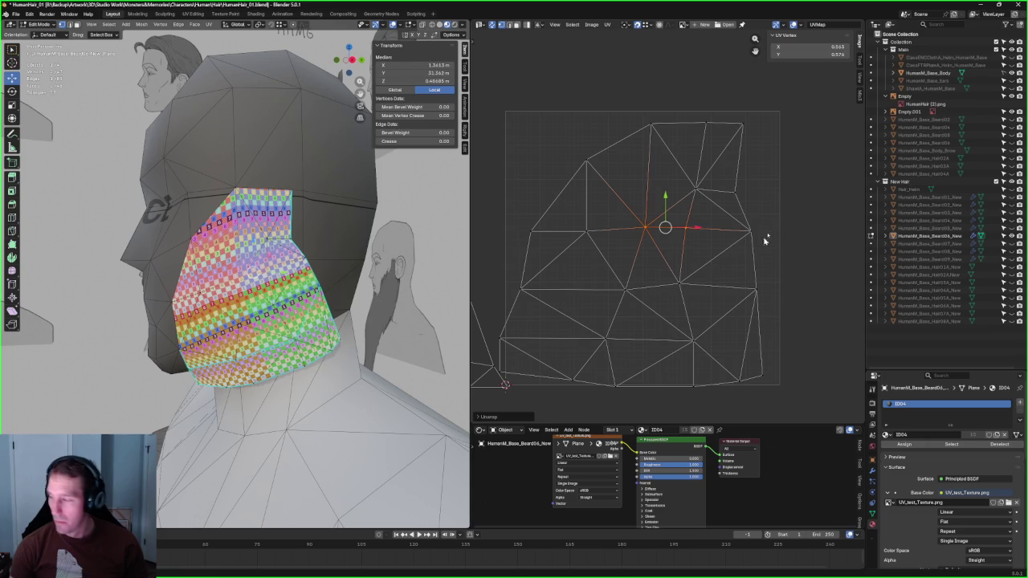
pyautogui.click(730, 223)
pyautogui.scroll(3, 233, 289)
pyautogui.scroll(3, 233, 289)
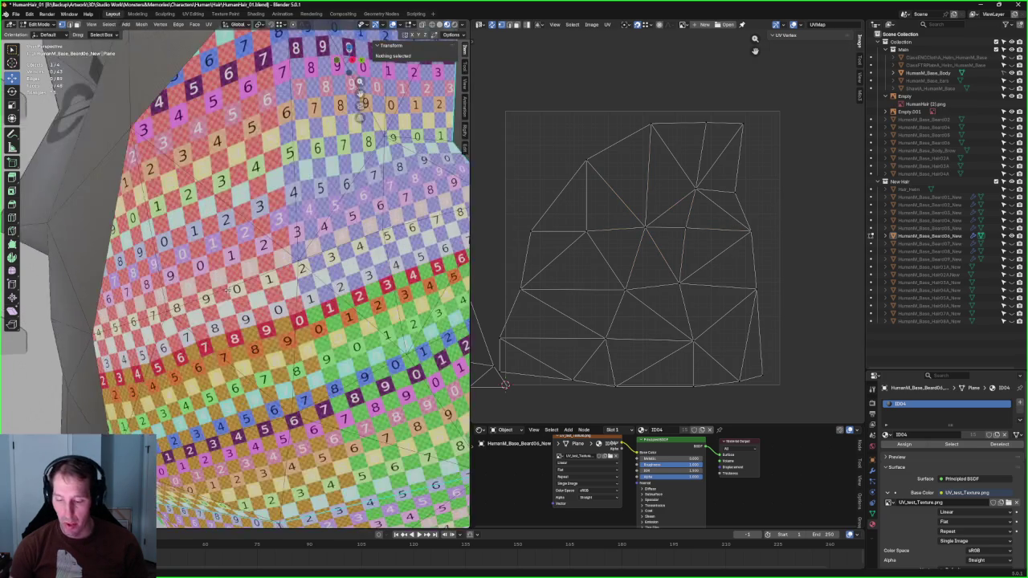
pyautogui.scroll(-2, 241, 289)
pyautogui.scroll(-2, 241, 289)
pyautogui.moveTo(240, 289)
pyautogui.mouseDown(button='middle')
pyautogui.moveTo(273, 281)
pyautogui.moveTo(301, 309)
pyautogui.mouseUp(button='middle')
# Step: Select the whole large UV island, move it to a new spot and scale it down
pyautogui.scroll(-5, 301, 309)
pyautogui.scroll(-3, 760, 236)
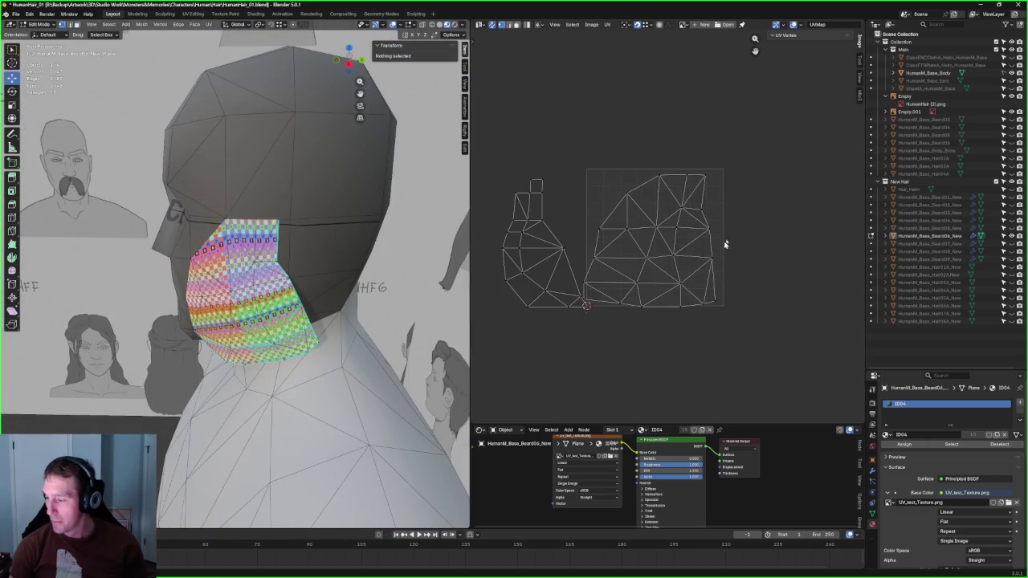
pyautogui.moveTo(796, 139); pyautogui.dragTo(656, 336)
pyautogui.scroll(2, 695, 173)
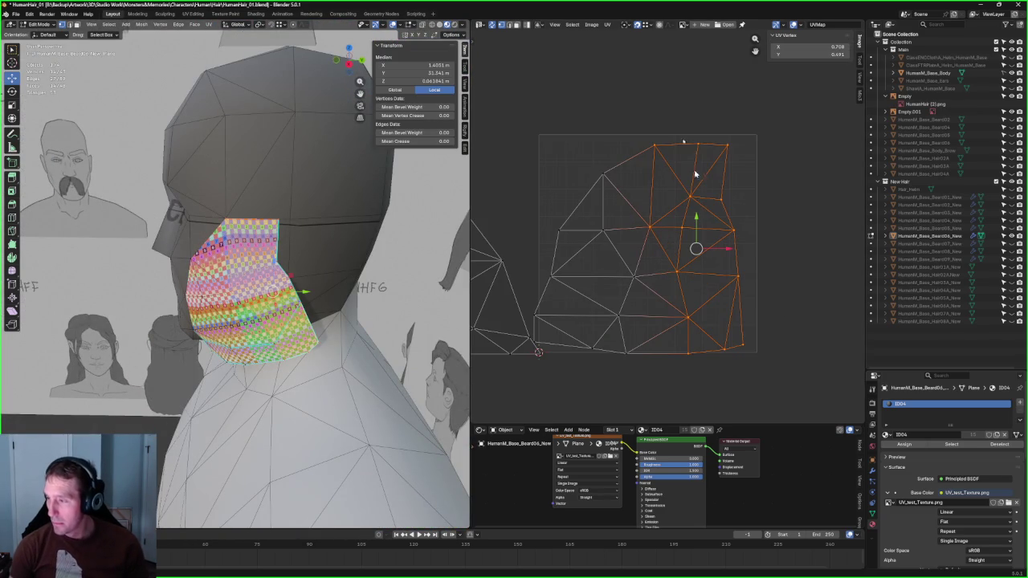
pyautogui.press('l')
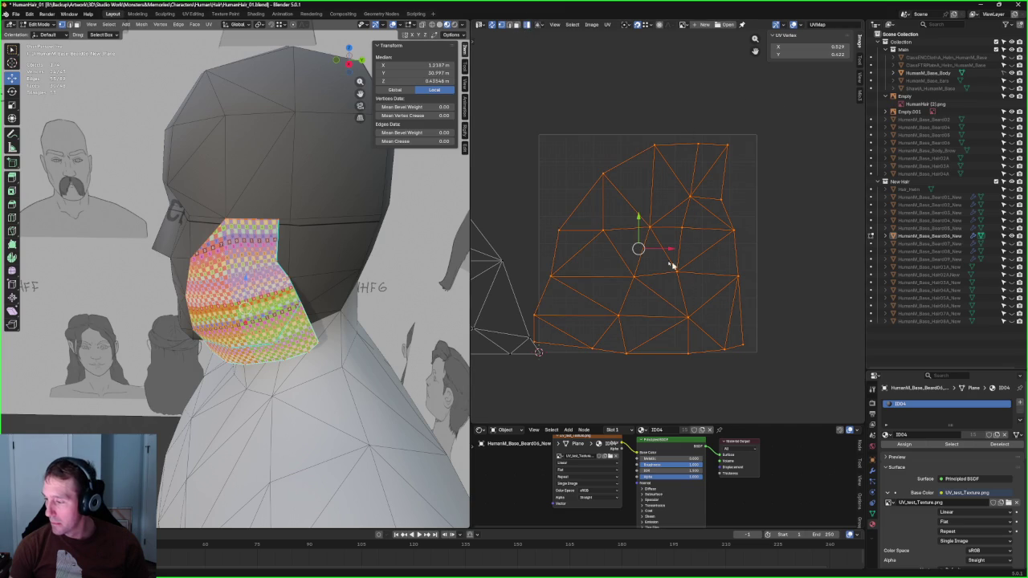
pyautogui.press('g')
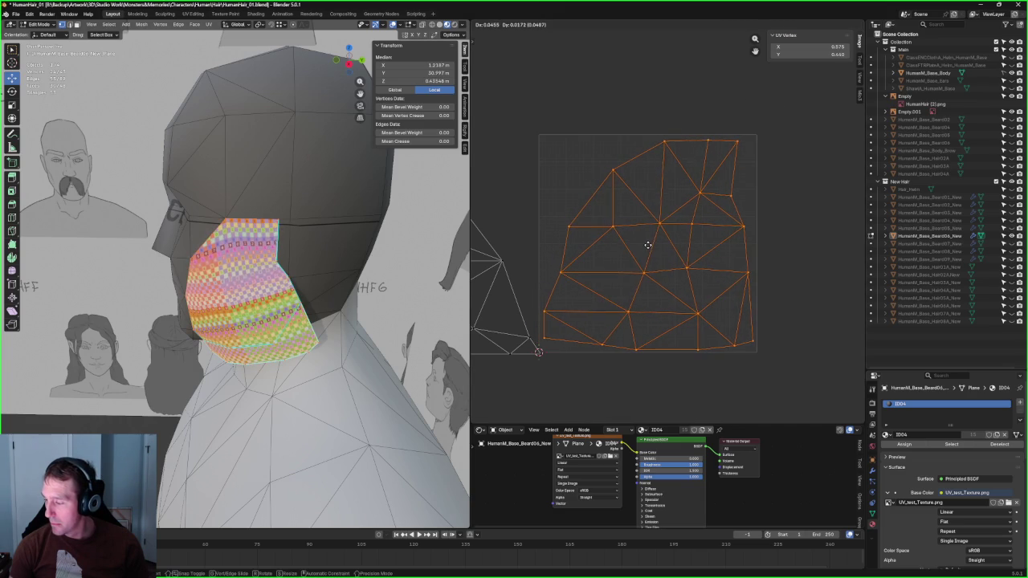
pyautogui.click(649, 245)
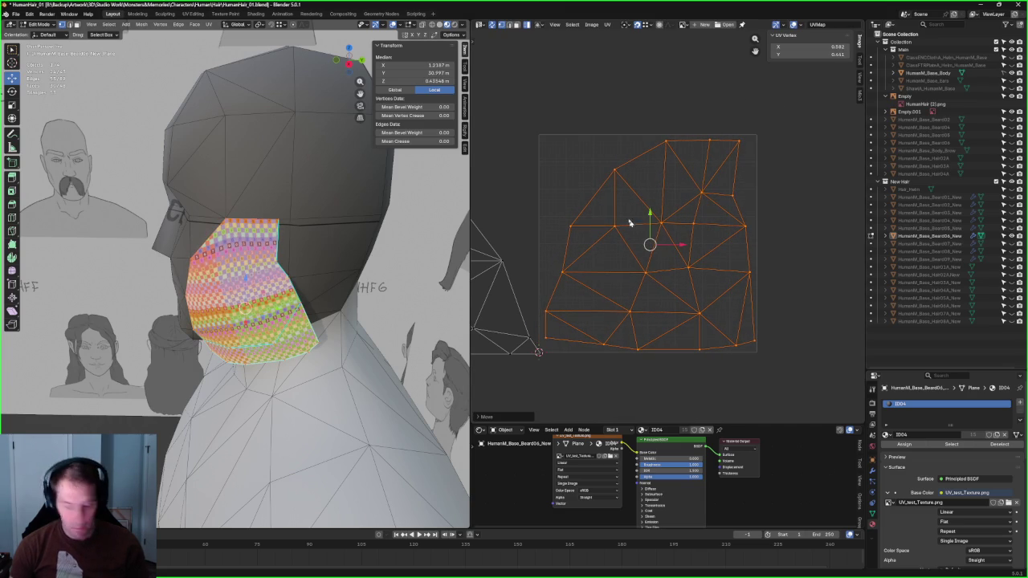
pyautogui.press('s')
pyautogui.click(689, 198)
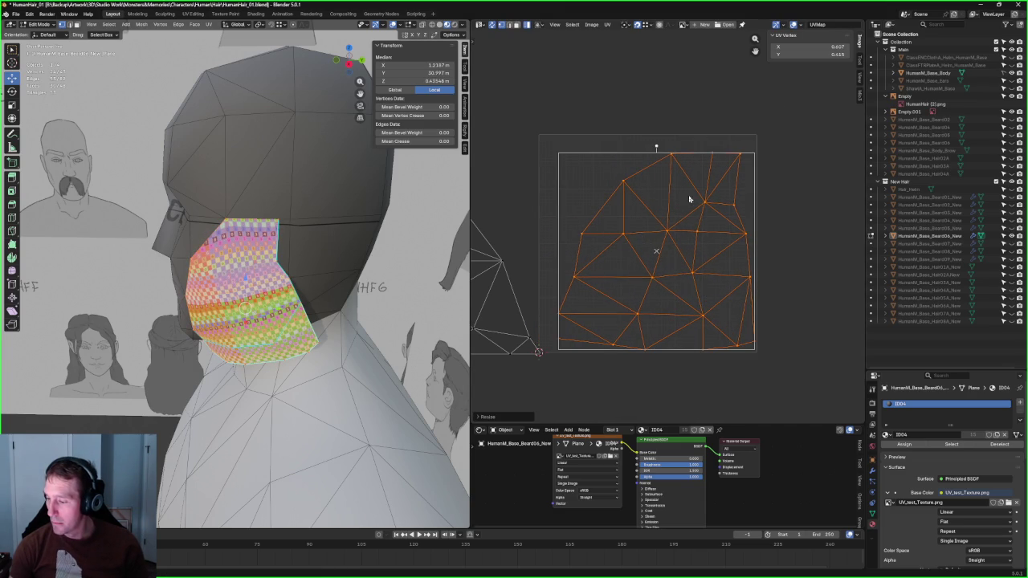
# Step: Move the small left UV island across to sit beside the large island
pyautogui.click(568, 196)
pyautogui.scroll(-4, 586, 207)
pyautogui.moveTo(531, 162)
pyautogui.mouseDown()
pyautogui.moveTo(637, 324)
pyautogui.moveTo(643, 310)
pyautogui.mouseUp()
pyautogui.scroll(3, 715, 193)
pyautogui.press('g')
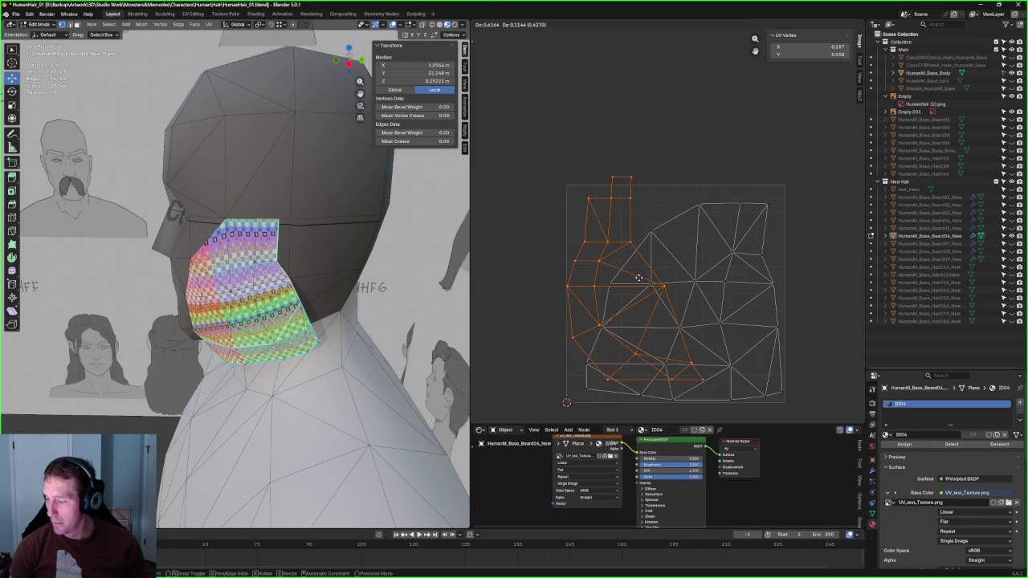
pyautogui.click(582, 277)
pyautogui.scroll(2, 665, 252)
pyautogui.scroll(2, 665, 252)
pyautogui.scroll(1, 661, 271)
pyautogui.press('g')
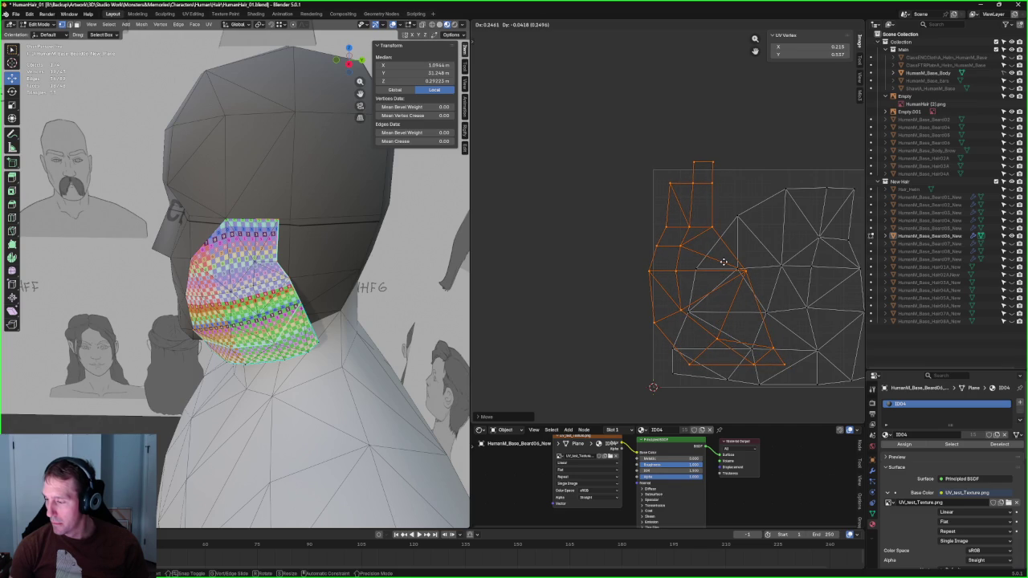
pyautogui.click(722, 261)
# Step: Align the small island's edge vertices vertically and nudge the island down and right
pyautogui.scroll(2, 714, 264)
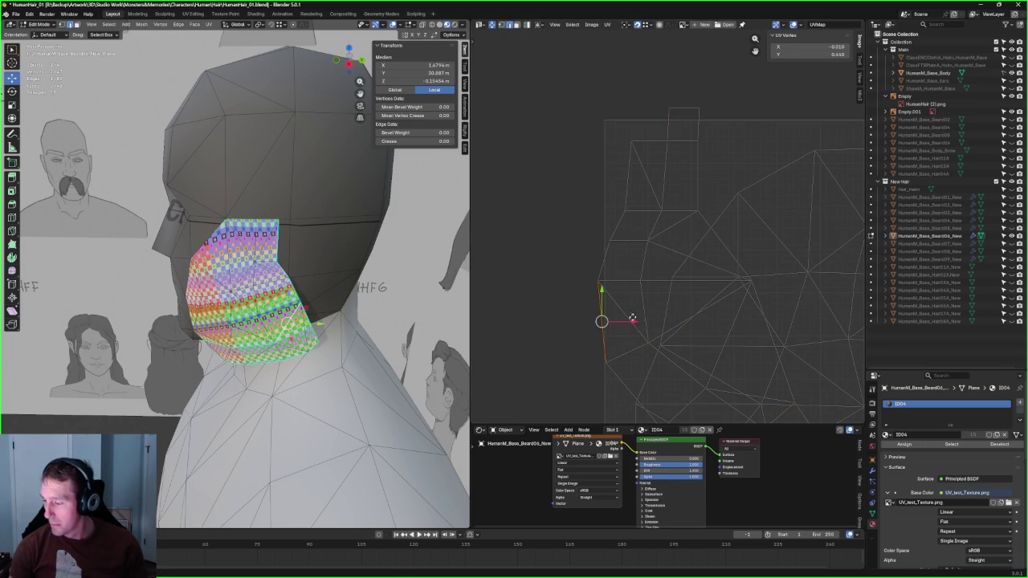
pyautogui.hotkey('shift', 'w')
pyautogui.scroll(2, 661, 312)
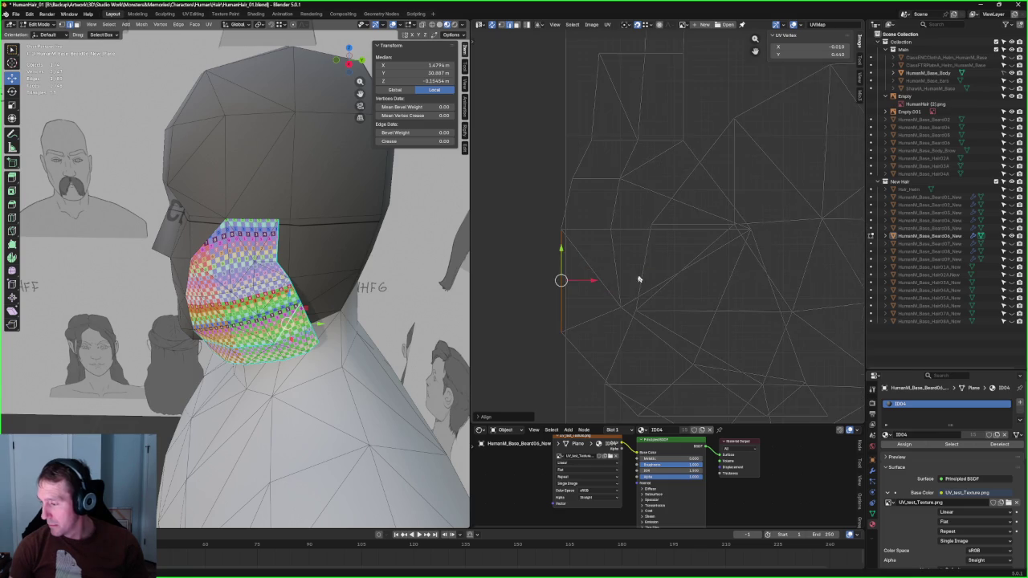
pyautogui.scroll(-3, 635, 283)
pyautogui.click(635, 158)
pyautogui.scroll(2, 667, 201)
pyautogui.scroll(-2, 654, 211)
pyautogui.moveTo(679, 233); pyautogui.dragTo(683, 242)
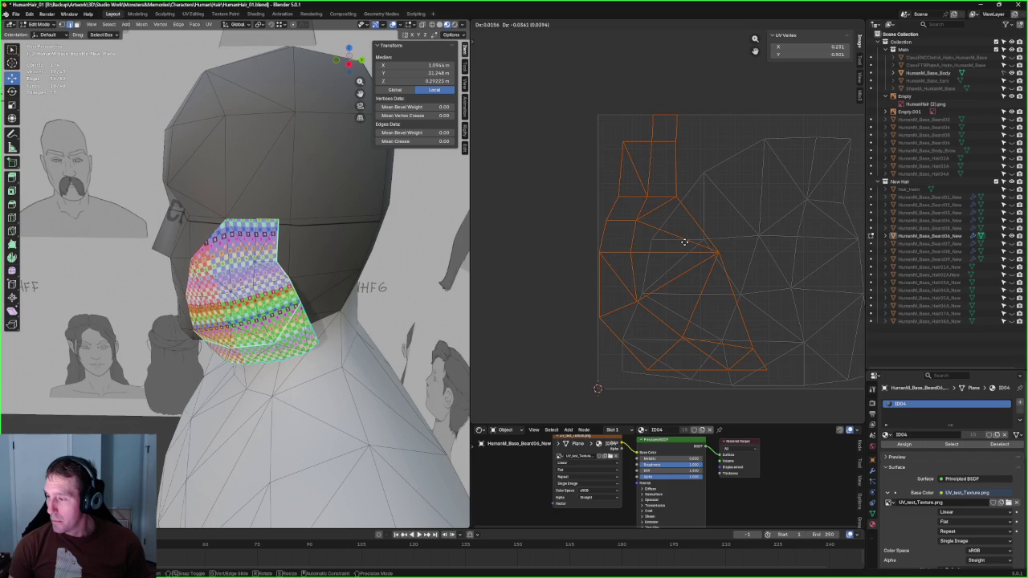
# Step: Settle the small island's position and shrink it toward its top-left corner
pyautogui.click(684, 240)
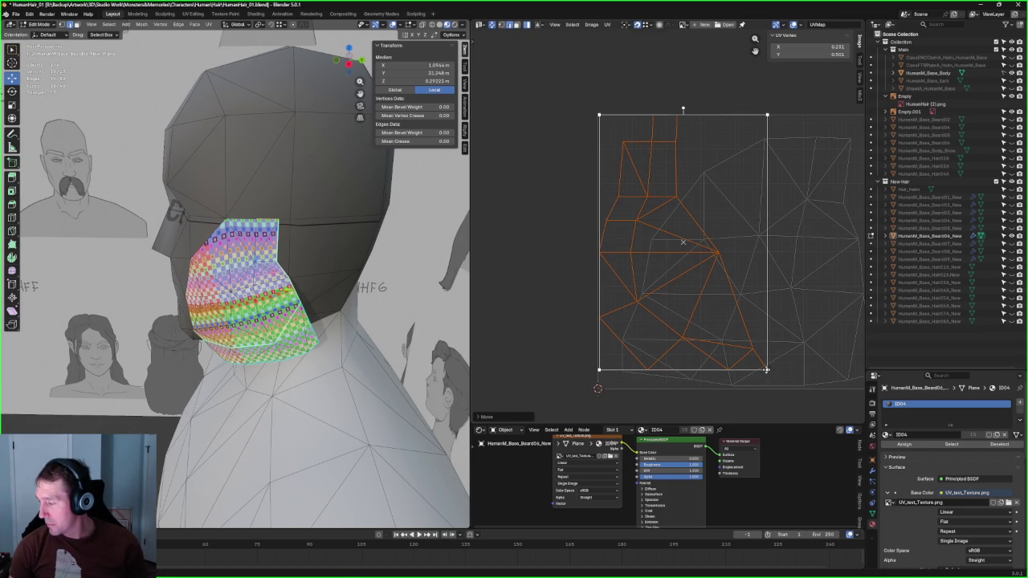
pyautogui.moveTo(767, 369); pyautogui.dragTo(717, 289)
pyautogui.click(717, 289)
# Step: Shrink the large triangulated island toward its top-right and raise it, then lower the small island
pyautogui.press('Home')
pyautogui.moveTo(757, 138); pyautogui.dragTo(711, 231)
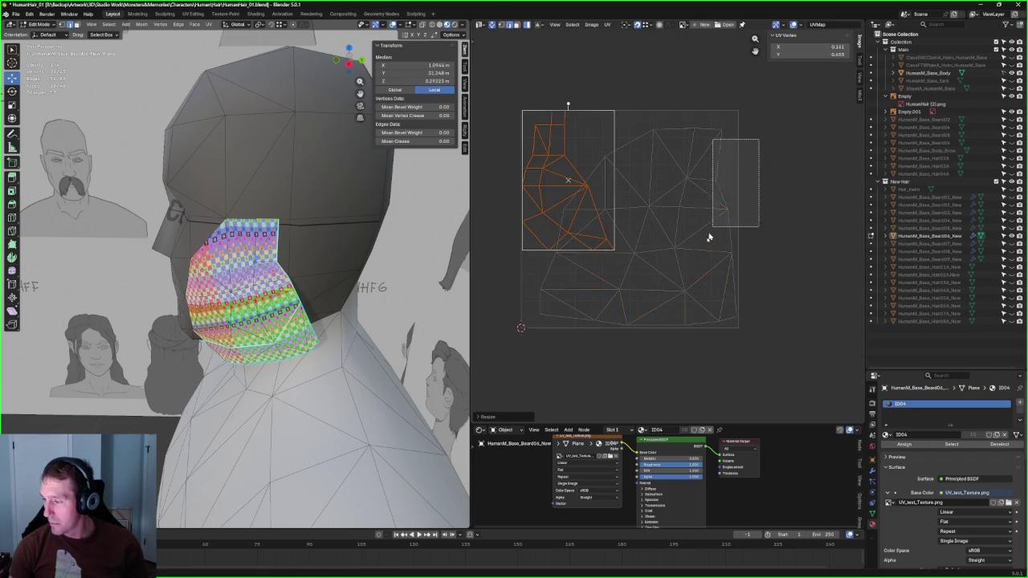
pyautogui.moveTo(541, 325)
pyautogui.mouseDown()
pyautogui.moveTo(586, 316)
pyautogui.moveTo(530, 306)
pyautogui.mouseUp()
pyautogui.moveTo(652, 214)
pyautogui.mouseDown()
pyautogui.moveTo(660, 192)
pyautogui.moveTo(654, 198)
pyautogui.mouseUp()
pyautogui.moveTo(566, 159); pyautogui.dragTo(563, 233)
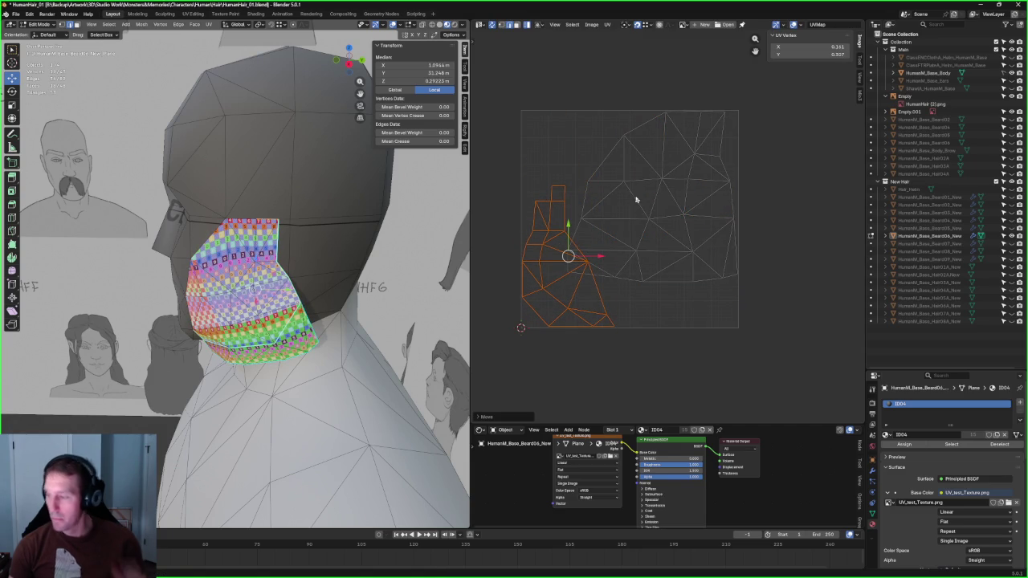
# Step: Shrink the large right island slightly toward its top-right corner
pyautogui.moveTo(659, 229); pyautogui.dragTo(683, 298)
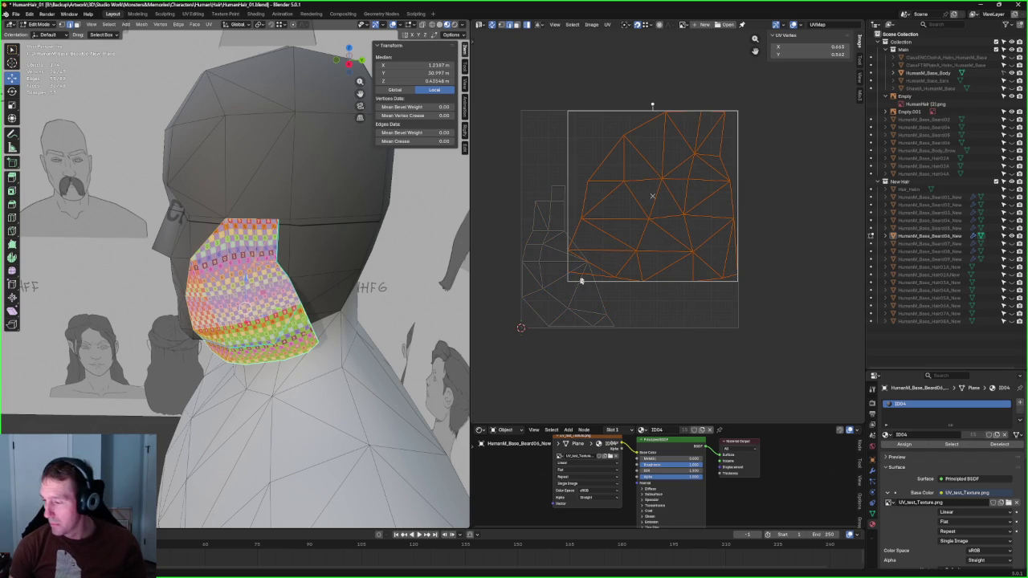
pyautogui.moveTo(569, 280)
pyautogui.mouseDown()
pyautogui.moveTo(595, 269)
pyautogui.moveTo(569, 143)
pyautogui.mouseUp()
pyautogui.click(572, 232)
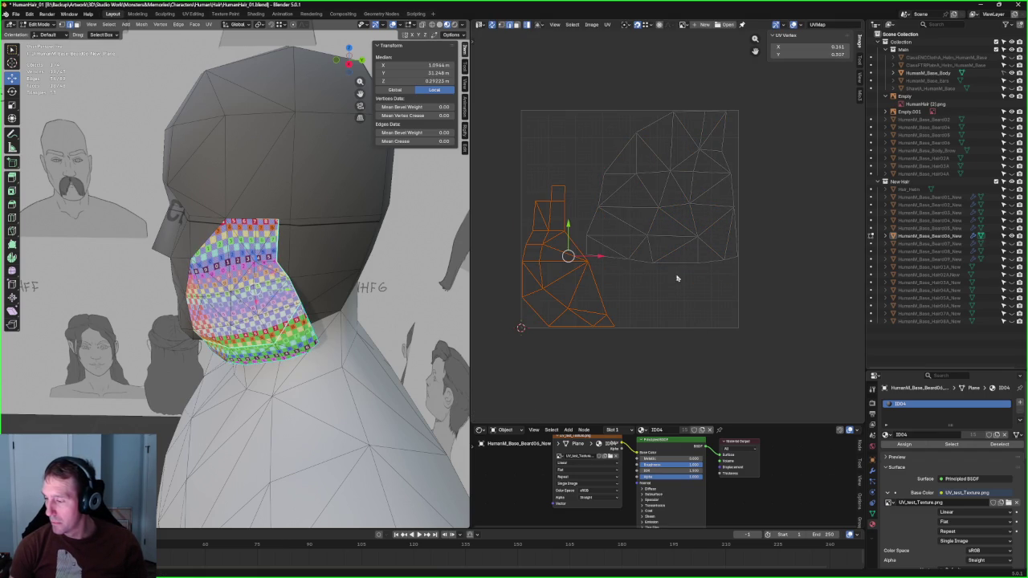
# Step: Select the cheek piece's larger UV island, then switch to its smaller island
pyautogui.click(677, 278)
pyautogui.scroll(1, 658, 255)
pyautogui.scroll(3, 725, 298)
pyautogui.scroll(-3, 677, 264)
pyautogui.click(559, 351)
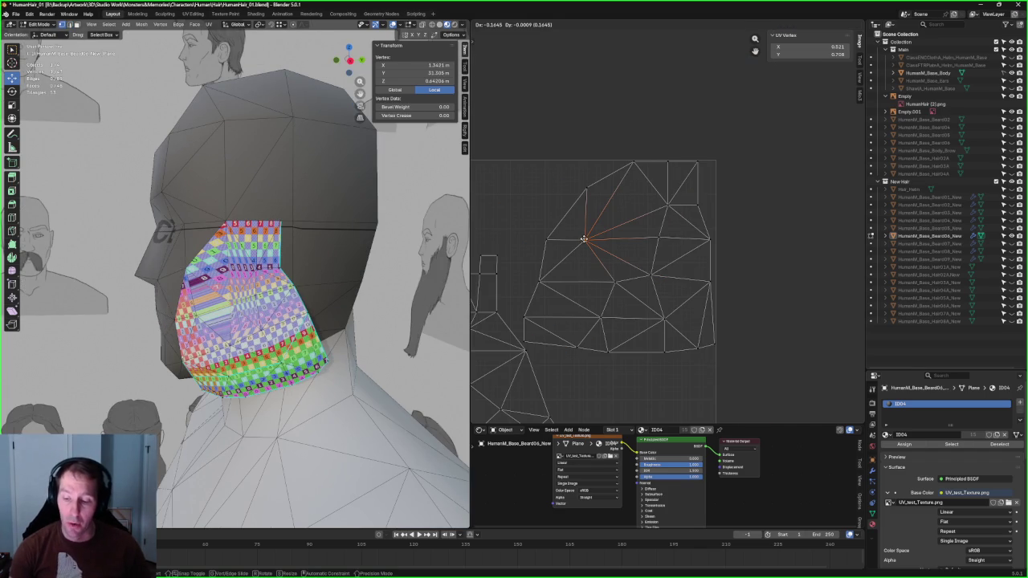
# Step: Slide the cheek piece's UV vertex to the right, then deselect all UVs and zoom out
pyautogui.click(583, 239)
pyautogui.scroll(3, 197, 280)
pyautogui.scroll(3, 197, 279)
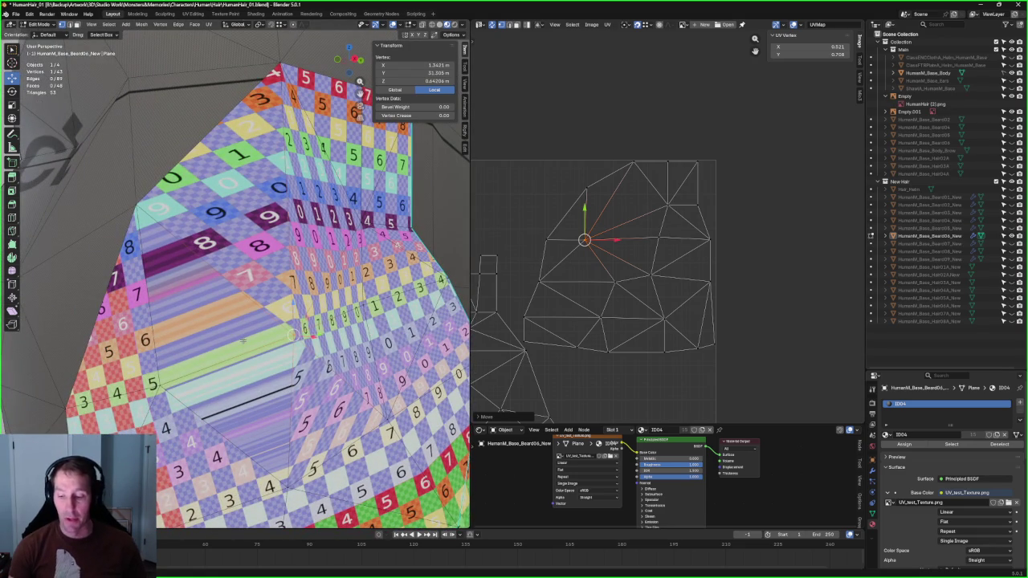
pyautogui.moveTo(584, 238); pyautogui.dragTo(630, 238)
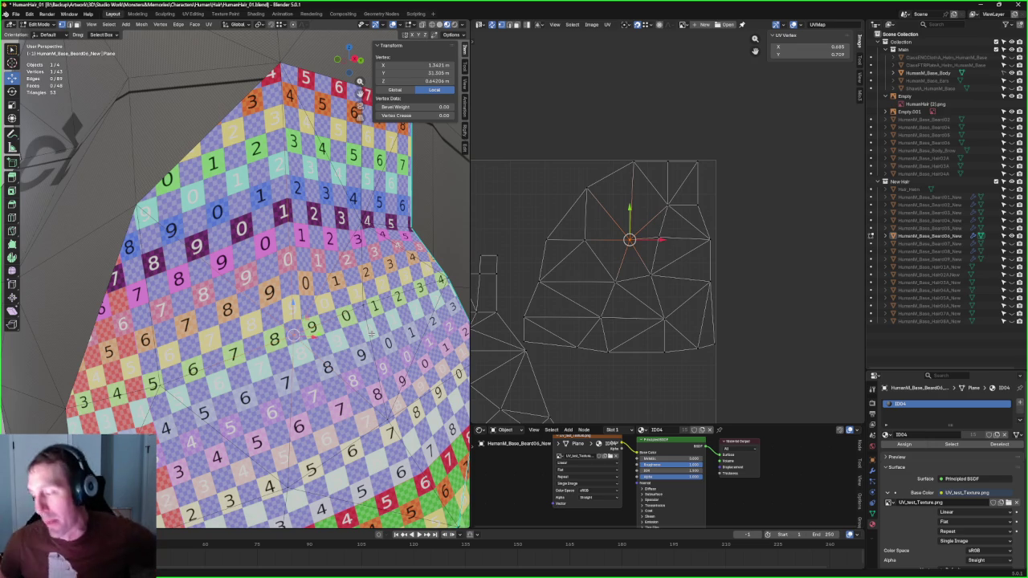
pyautogui.click(582, 110)
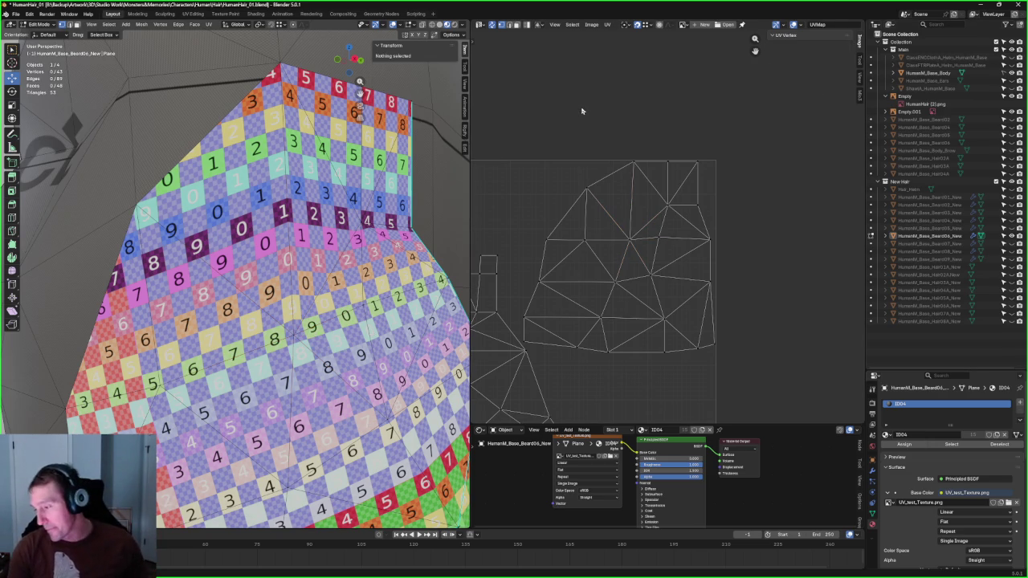
pyautogui.scroll(-2, 608, 160)
pyautogui.scroll(-6, 450, 161)
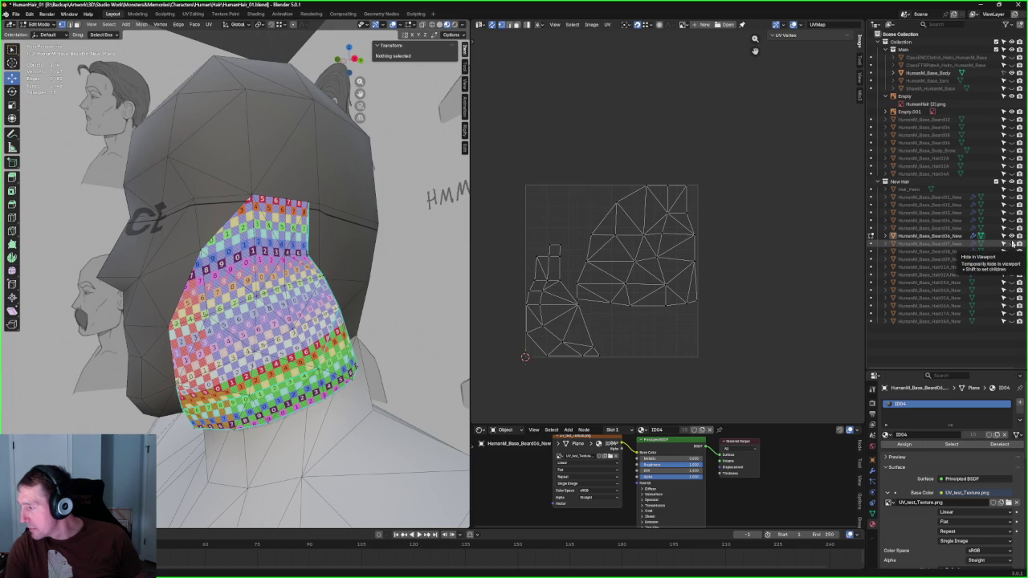
# Step: Switch to the HumanM_Base_Beard07_New jaw beard mesh and enter Edit Mode on it
pyautogui.click(931, 243)
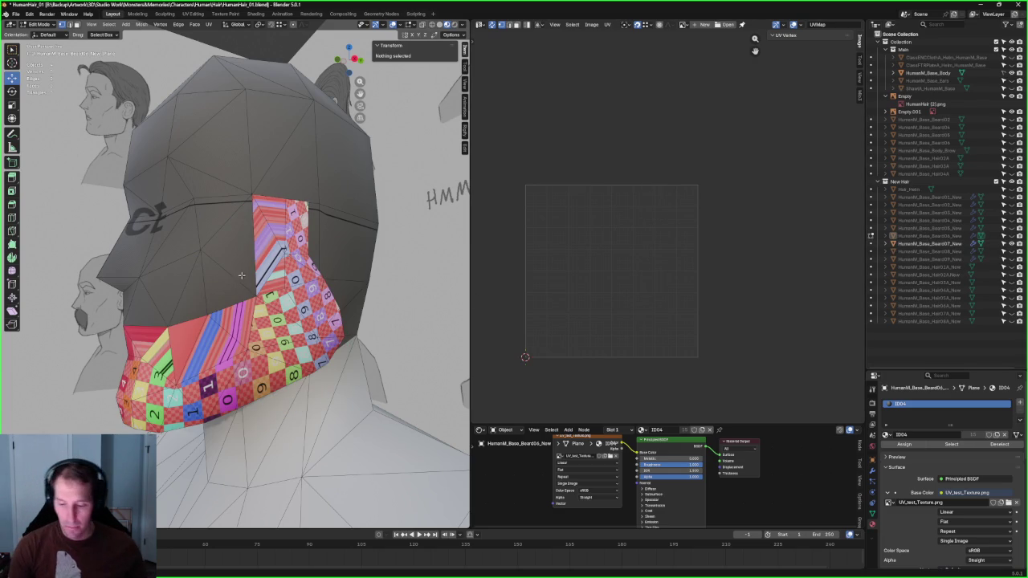
pyautogui.moveTo(218, 327); pyautogui.dragTo(233, 329, button='middle')
pyautogui.scroll(4, 241, 331)
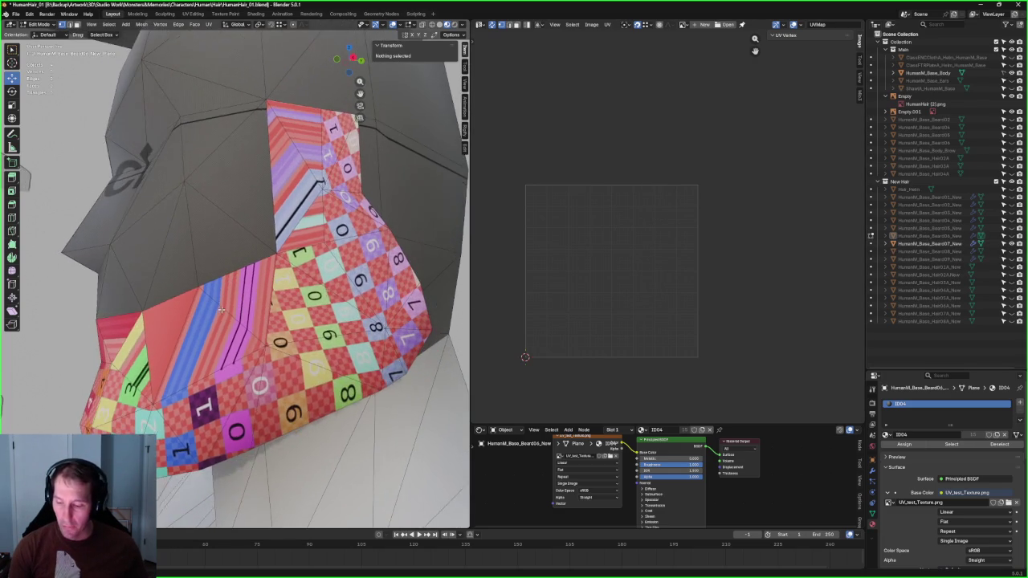
pyautogui.press('Tab')
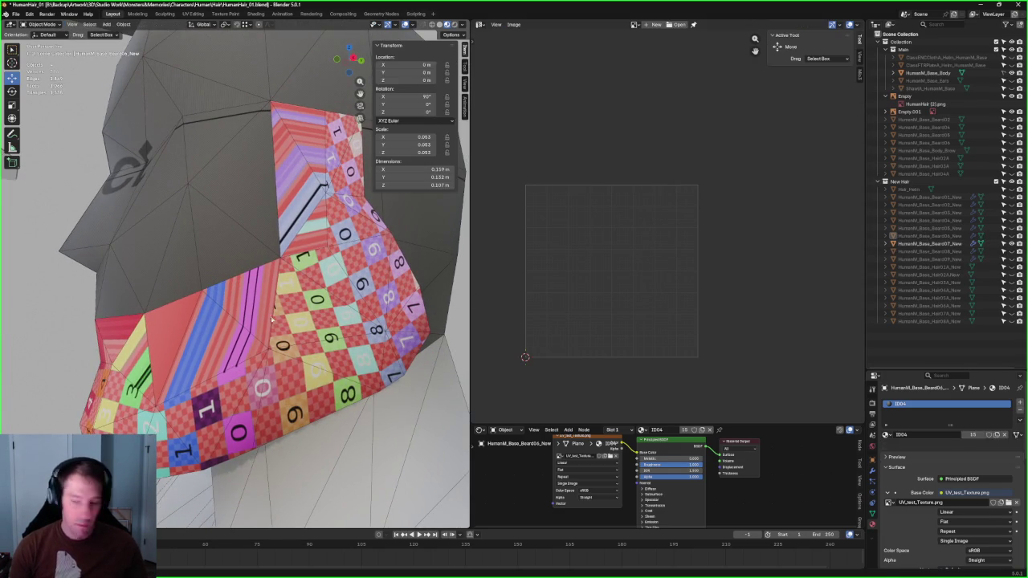
pyautogui.click(330, 338)
pyautogui.press('Tab')
# Step: Select all of the jaw beard's UVs and unwrap the mesh
pyautogui.scroll(3, 580, 230)
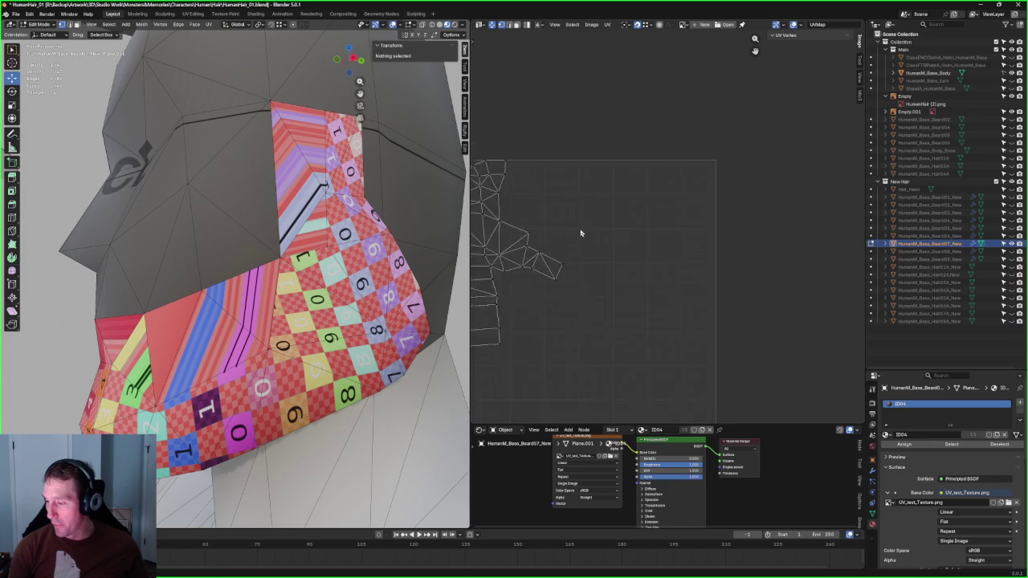
pyautogui.scroll(-2, 670, 252)
pyautogui.scroll(-2, 625, 233)
pyautogui.moveTo(706, 142); pyautogui.dragTo(546, 359)
pyautogui.moveTo(337, 281); pyautogui.dragTo(378, 309, button='middle')
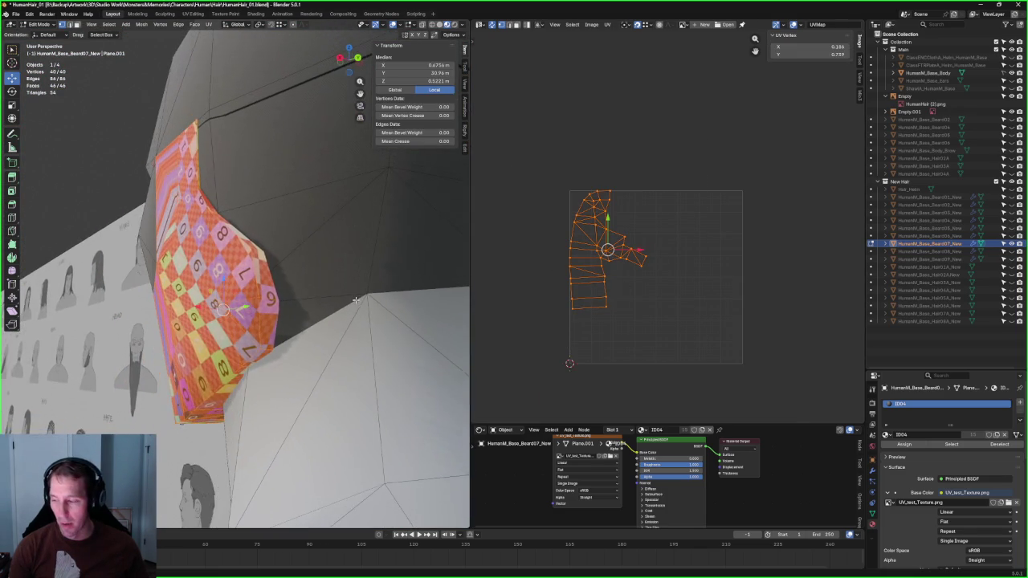
pyautogui.press('u')
pyautogui.click(635, 240)
# Step: Rotate the unwrapped island about 55 degrees so it lies horizontally and reposition it
pyautogui.press('r')
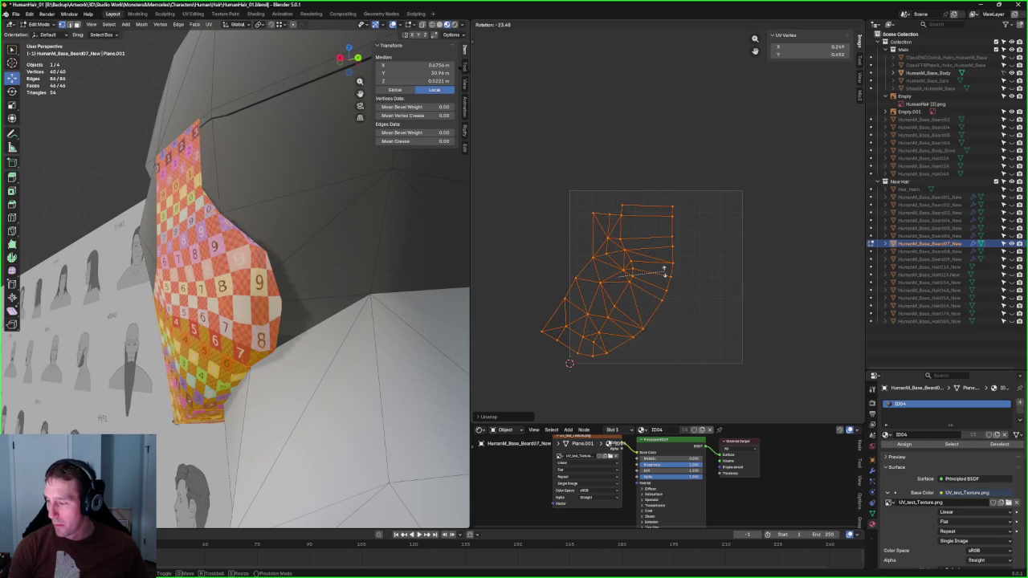
pyautogui.click(608, 277)
pyautogui.press('g')
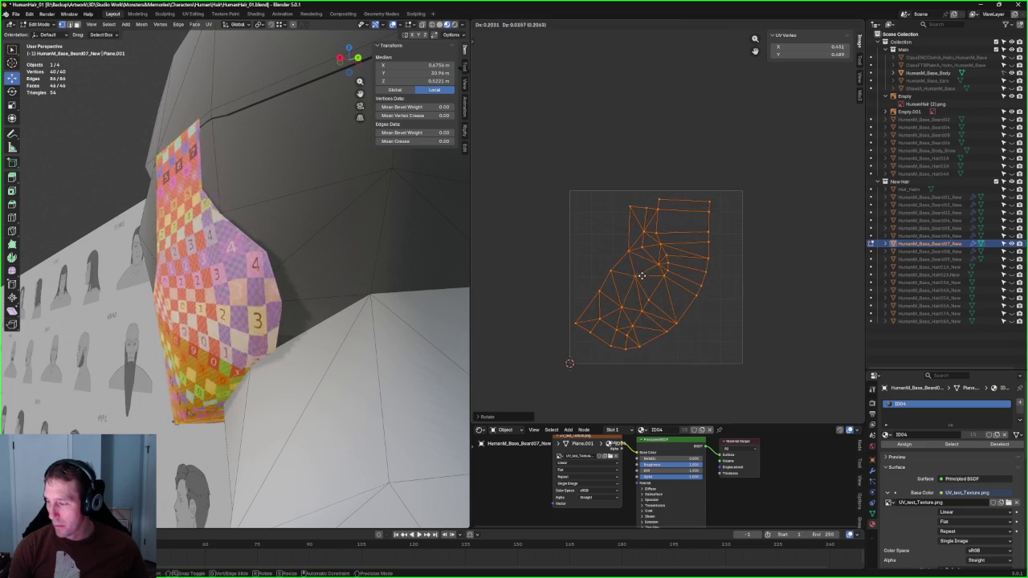
pyautogui.click(640, 273)
pyautogui.moveTo(227, 234); pyautogui.dragTo(386, 241, button='middle')
pyautogui.press('g')
pyautogui.press('r')
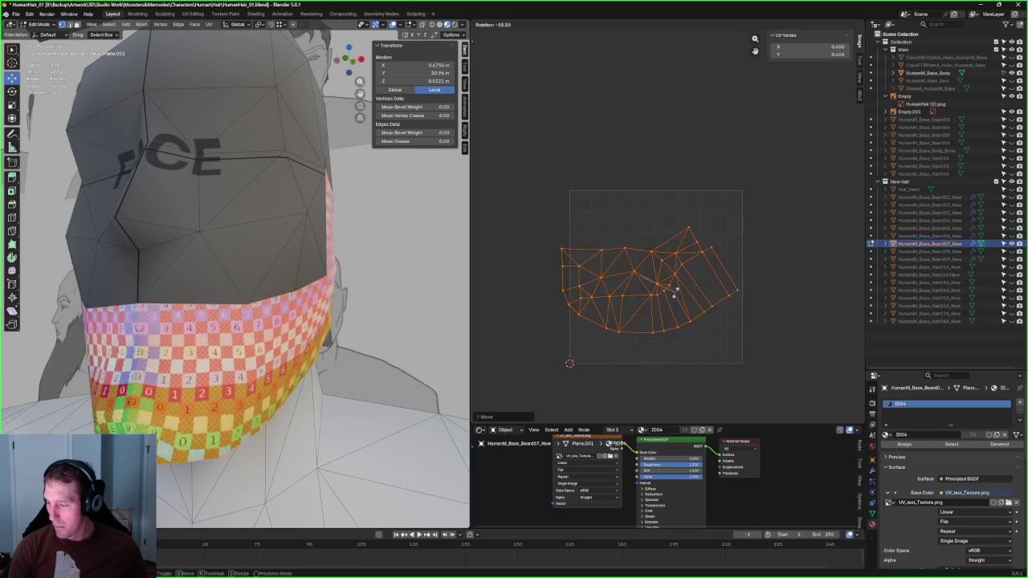
pyautogui.click(676, 294)
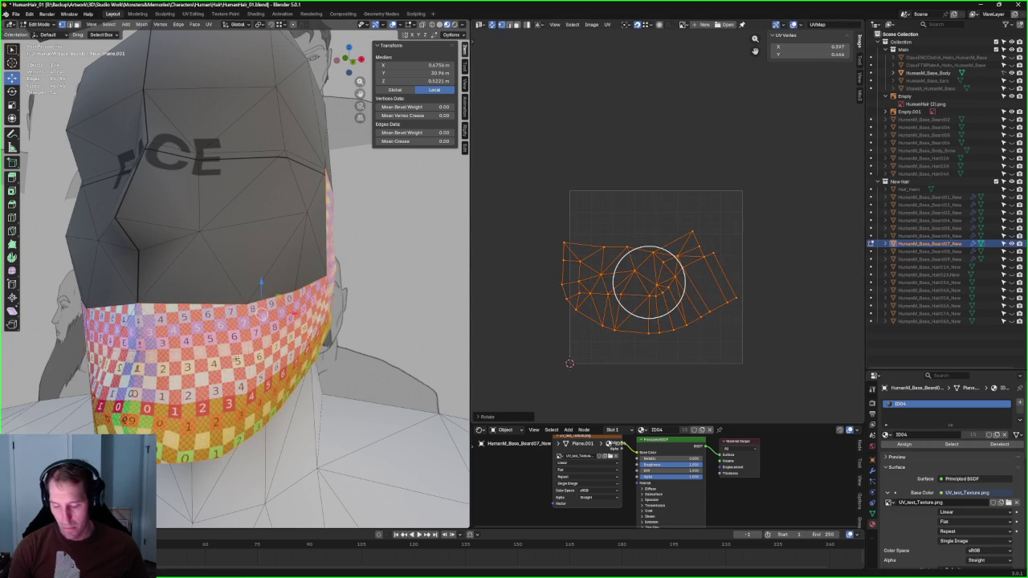
# Step: Select the jaw beard edges that will become a new seam
pyautogui.moveTo(265, 305); pyautogui.dragTo(220, 317, button='middle')
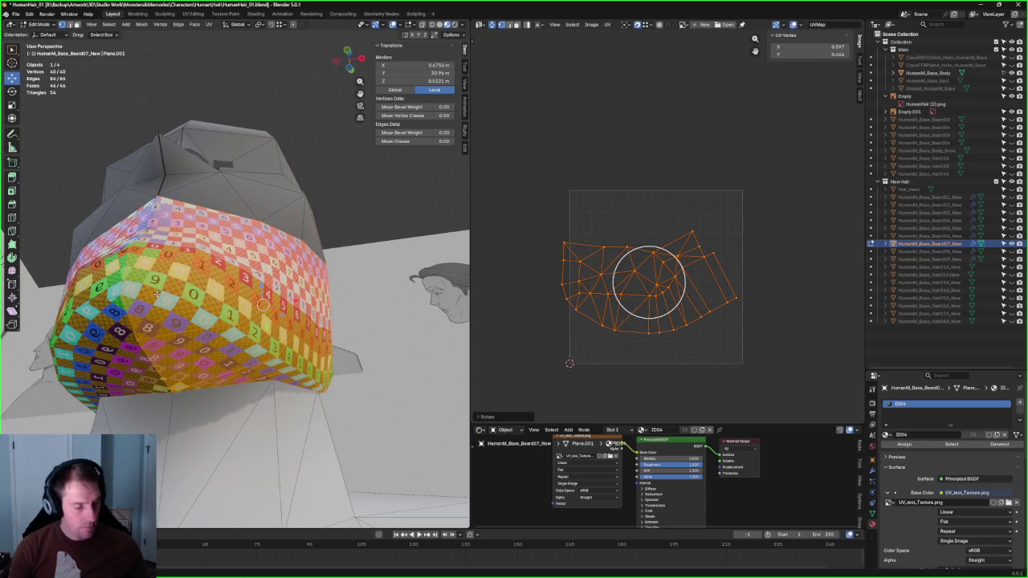
pyautogui.click(572, 295)
pyautogui.scroll(8, 258, 318)
pyautogui.scroll(-7, 259, 318)
pyautogui.scroll(-1, 254, 332)
pyautogui.click(612, 309)
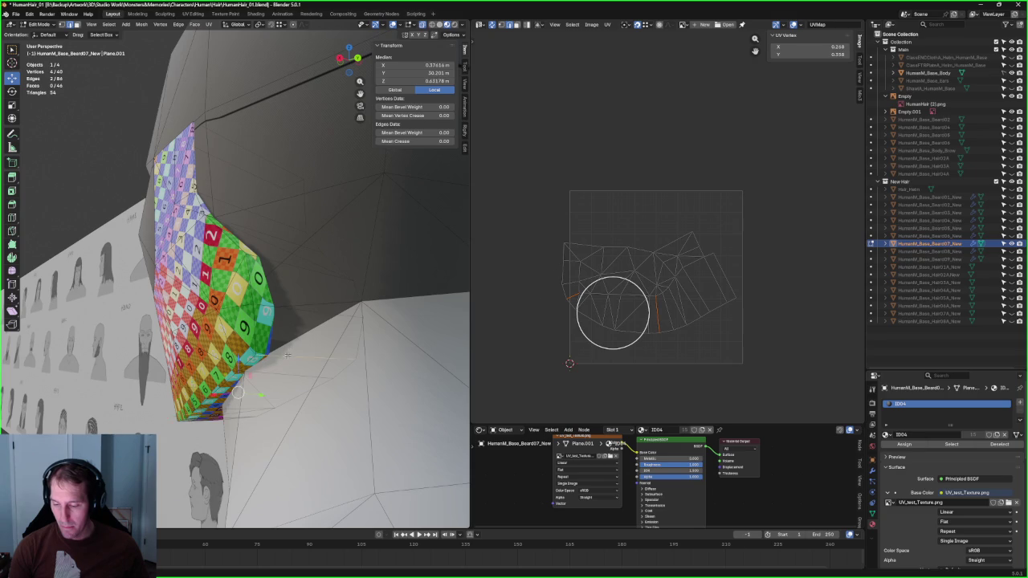
pyautogui.moveTo(265, 321); pyautogui.dragTo(273, 270, button='middle')
pyautogui.rightClick(265, 310)
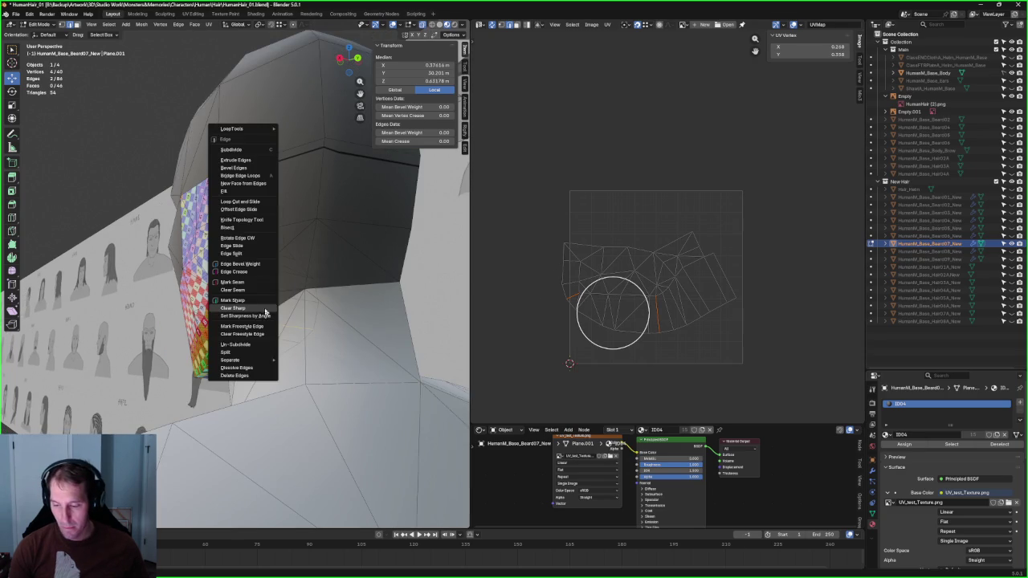
# Step: Mark the chosen edges as a seam and re-unwrap the whole jaw beard
pyautogui.click(248, 282)
pyautogui.press('a')
pyautogui.rightClick(656, 315)
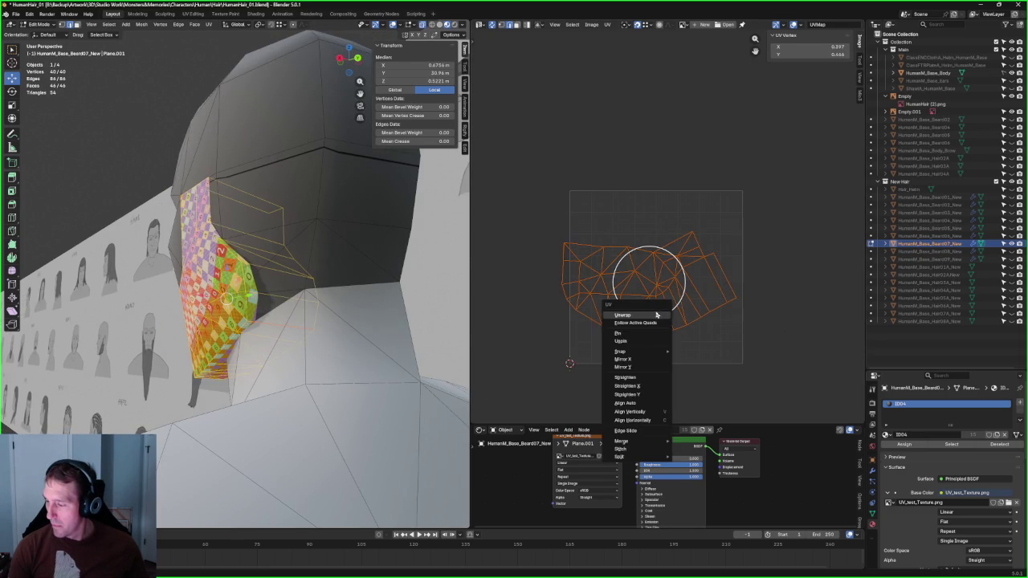
pyautogui.click(632, 316)
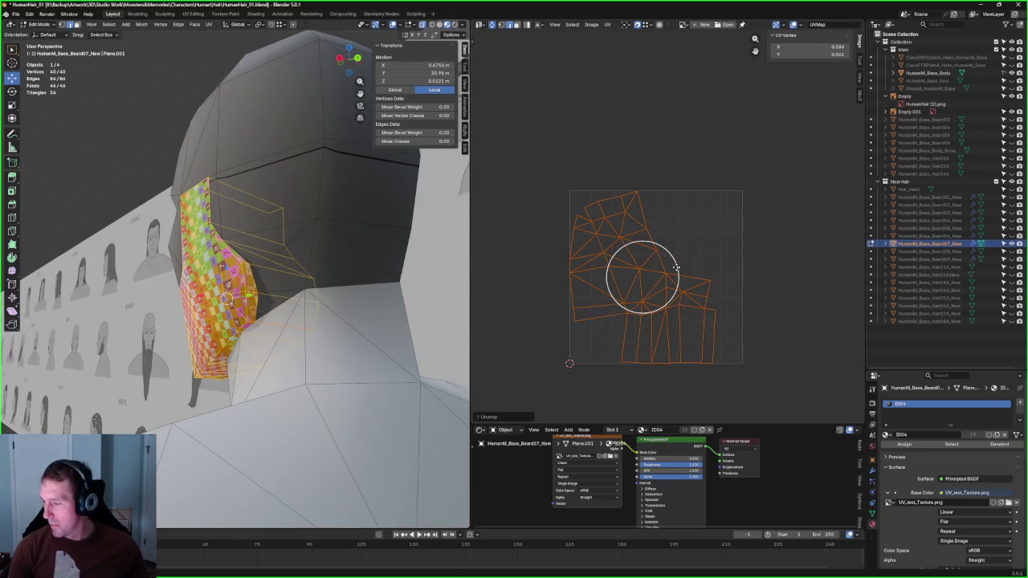
# Step: Rotate the new UV island 95 degrees and shift it within the texture square
pyautogui.press('r')
pyautogui.click(625, 230)
pyautogui.press('g')
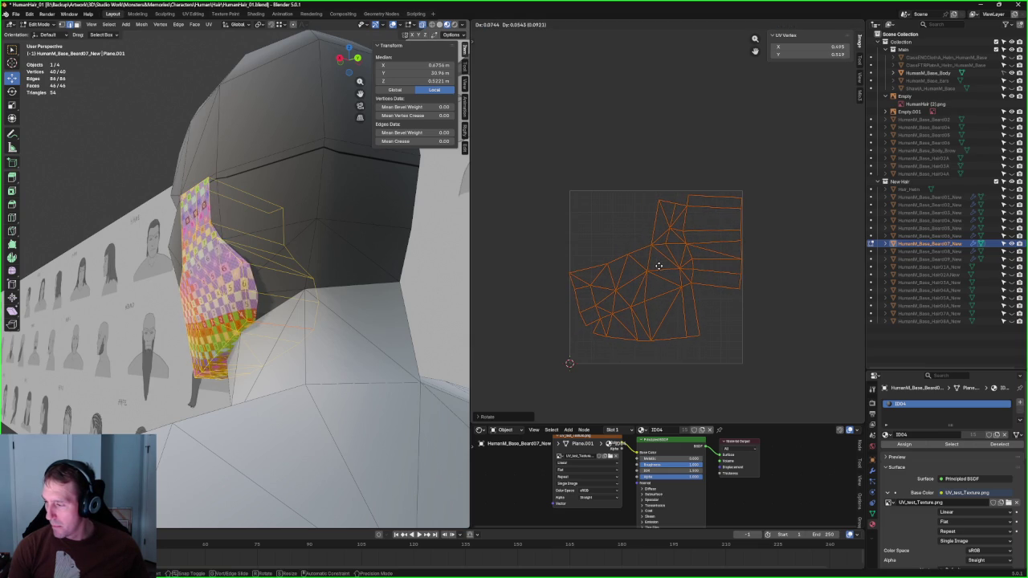
pyautogui.click(582, 278)
pyautogui.moveTo(321, 241); pyautogui.dragTo(257, 249, button='middle')
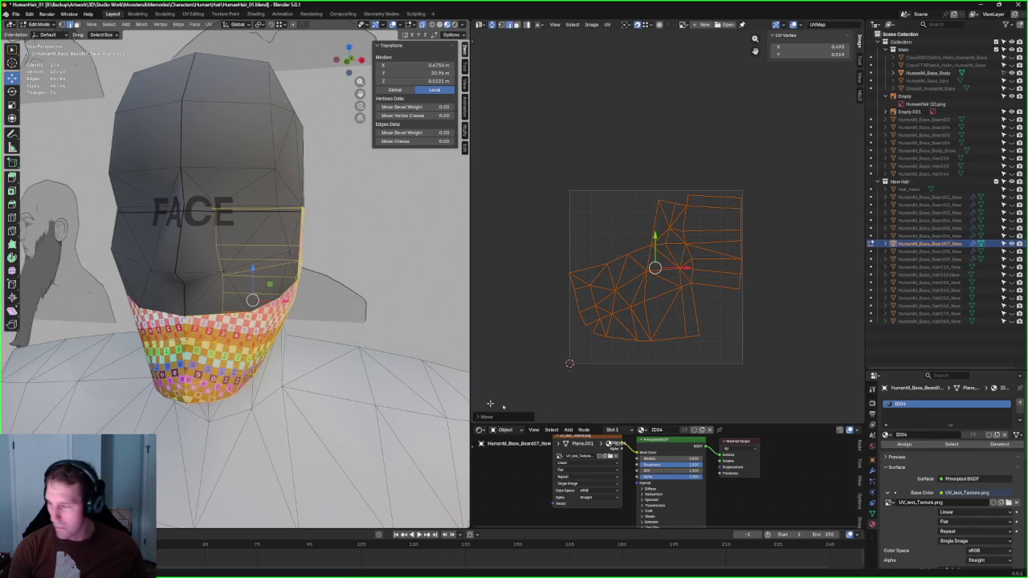
# Step: View the jaw beard from the front and select its whole UV island
pyautogui.click(639, 407)
pyautogui.moveTo(383, 298); pyautogui.dragTo(401, 299, button='middle')
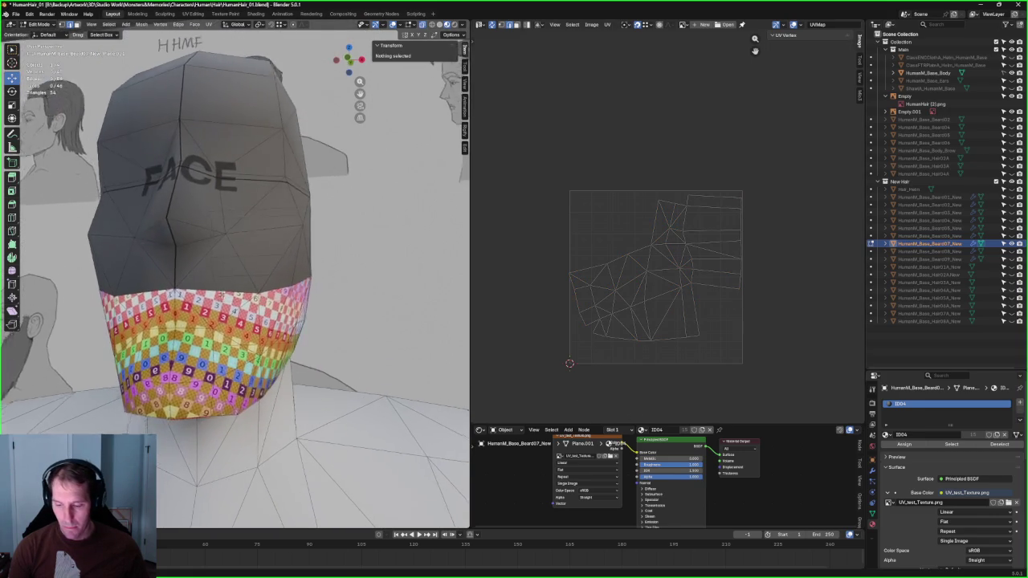
pyautogui.scroll(1, 614, 299)
pyautogui.scroll(2, 613, 299)
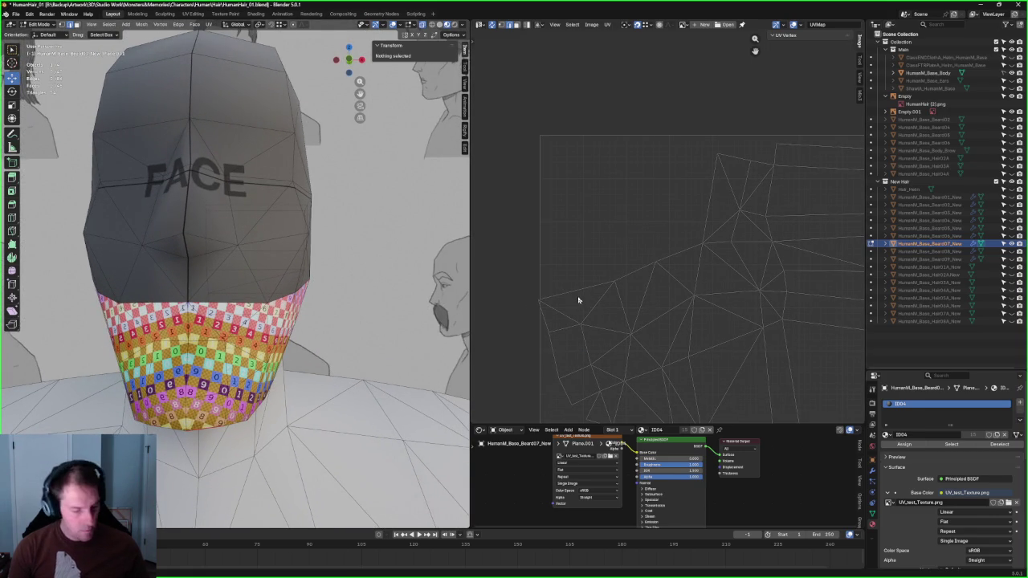
pyautogui.press('a')
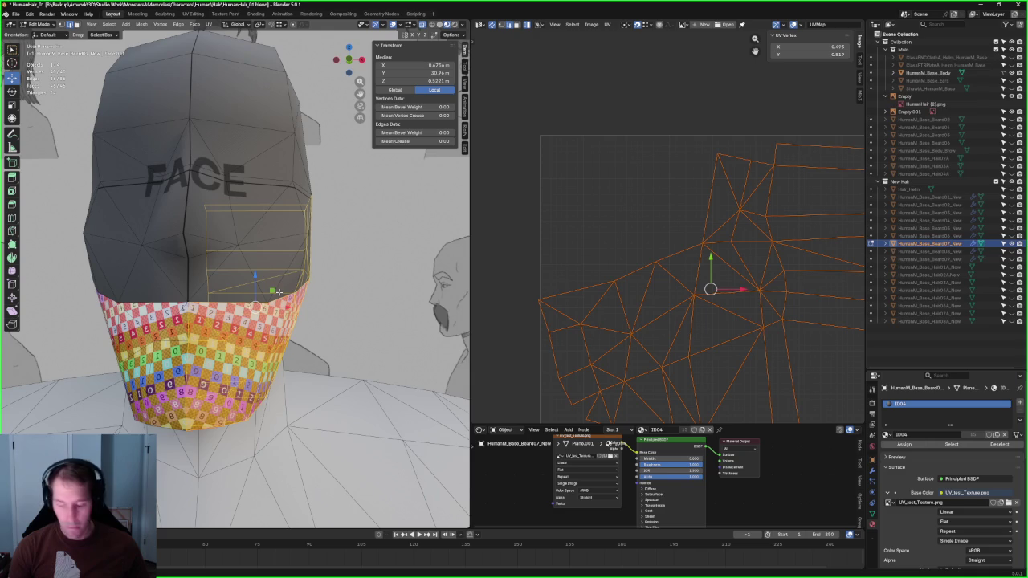
pyautogui.scroll(-1, 177, 367)
pyautogui.scroll(-2, 177, 368)
pyautogui.scroll(-2, 177, 368)
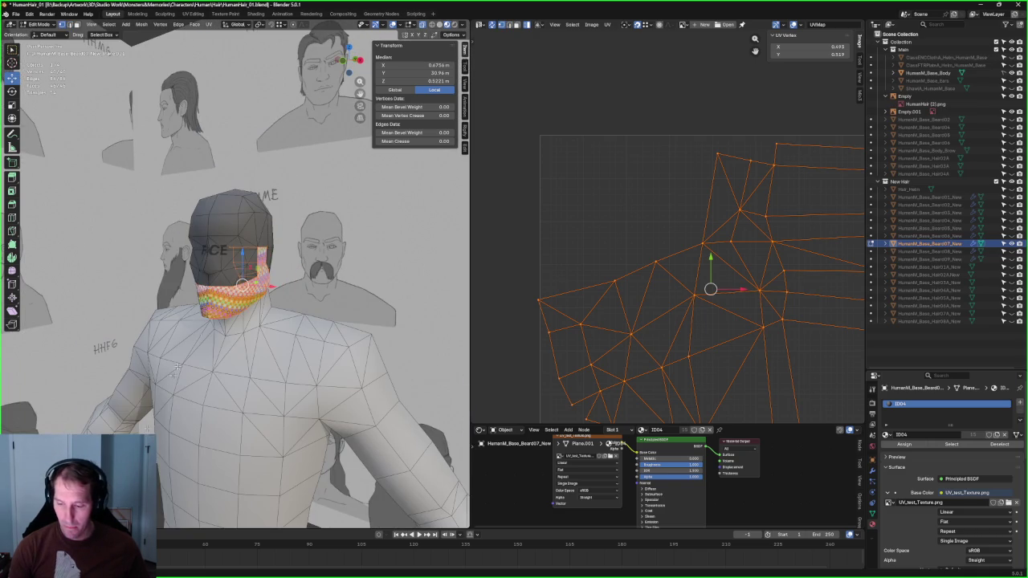
pyautogui.hotkey('alt', 'a')
pyautogui.scroll(3, 245, 258)
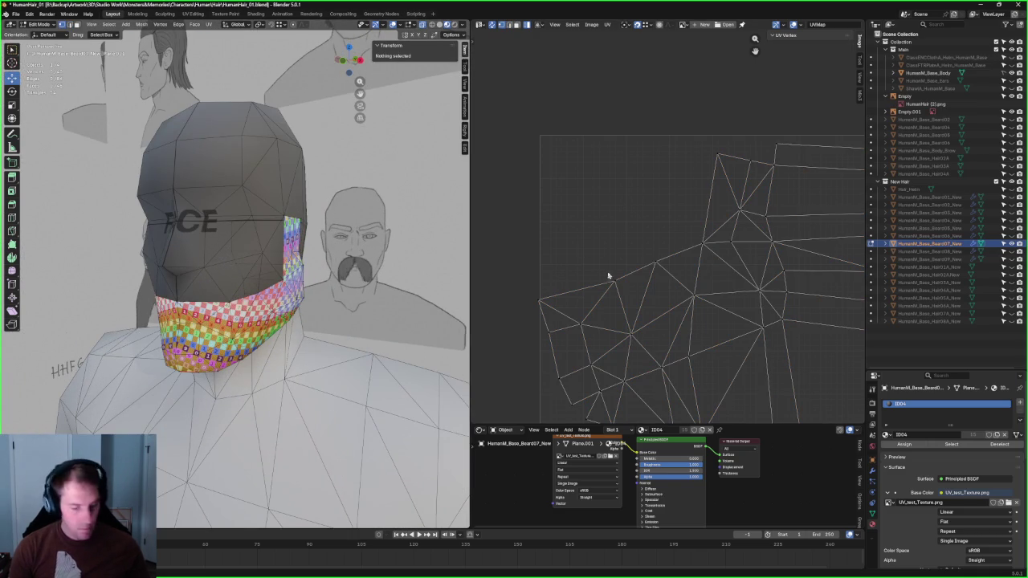
pyautogui.press('a')
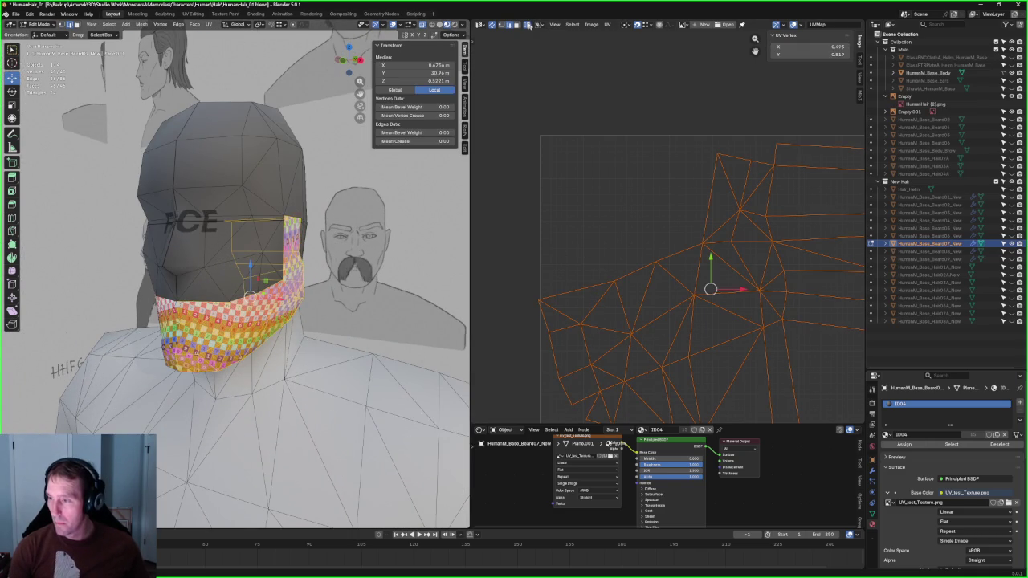
# Step: Align one left-side UV edge horizontally and check several vertices lower on the island
pyautogui.click(580, 300)
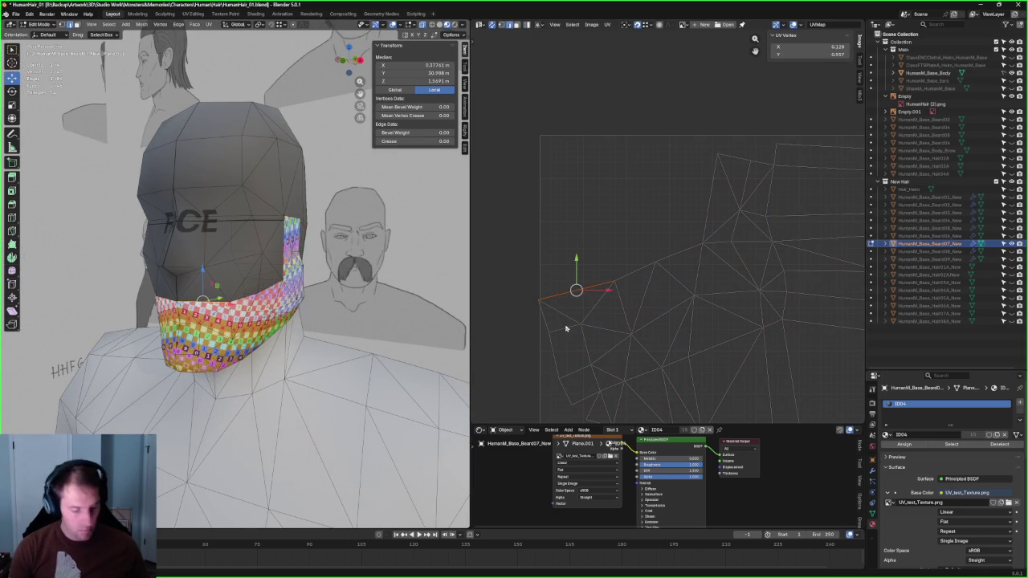
pyautogui.hotkey('shift', 'w')
pyautogui.click(565, 332)
pyautogui.click(560, 325)
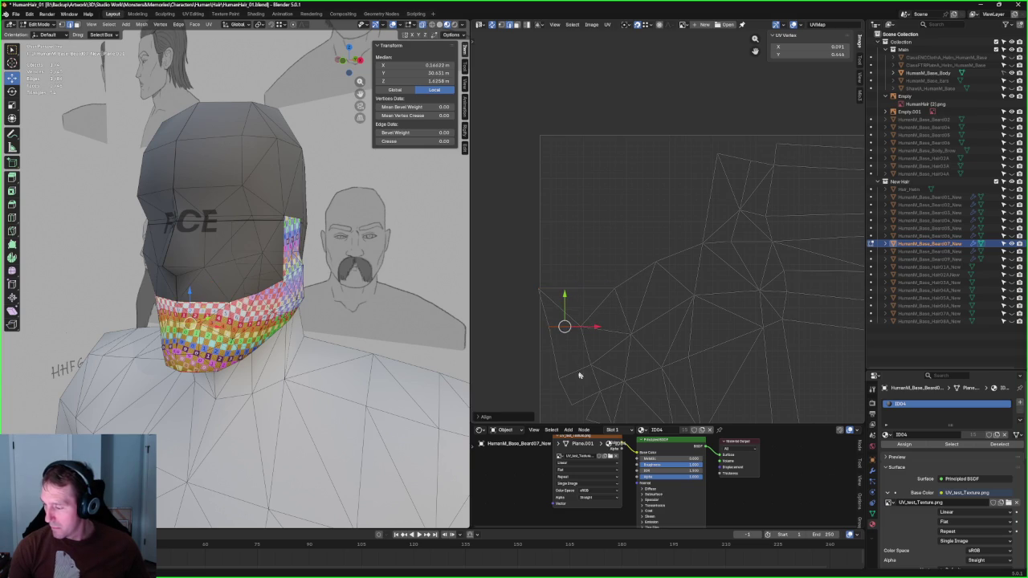
pyautogui.click(574, 367)
pyautogui.click(585, 392)
pyautogui.scroll(-2, 586, 385)
pyautogui.scroll(-1, 689, 266)
pyautogui.scroll(2, 642, 277)
pyautogui.scroll(2, 595, 302)
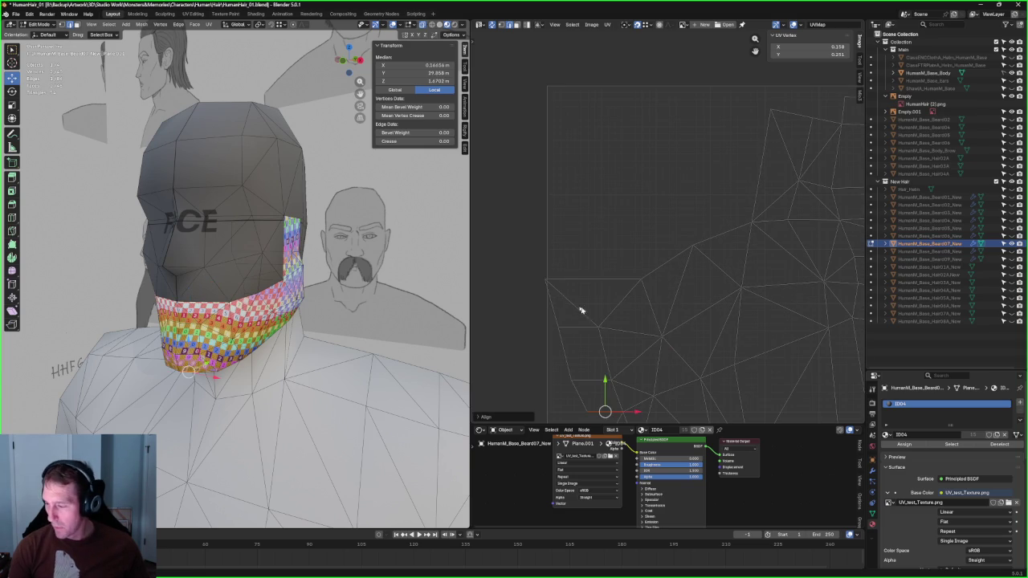
pyautogui.click(550, 310)
# Step: Straighten the island's left boundary edge vertically
pyautogui.moveTo(589, 337); pyautogui.dragTo(553, 350)
pyautogui.scroll(-1, 591, 379)
pyautogui.hotkey('shift', 'w')
pyautogui.click(593, 273)
pyautogui.scroll(-1, 626, 241)
pyautogui.scroll(-1, 666, 192)
# Step: Line up the edges along the island's top horizontally
pyautogui.click(603, 181)
pyautogui.keyDown('shift'); pyautogui.click(627, 189); pyautogui.keyUp('shift')
pyautogui.keyDown('shift'); pyautogui.click(677, 194); pyautogui.keyUp('shift')
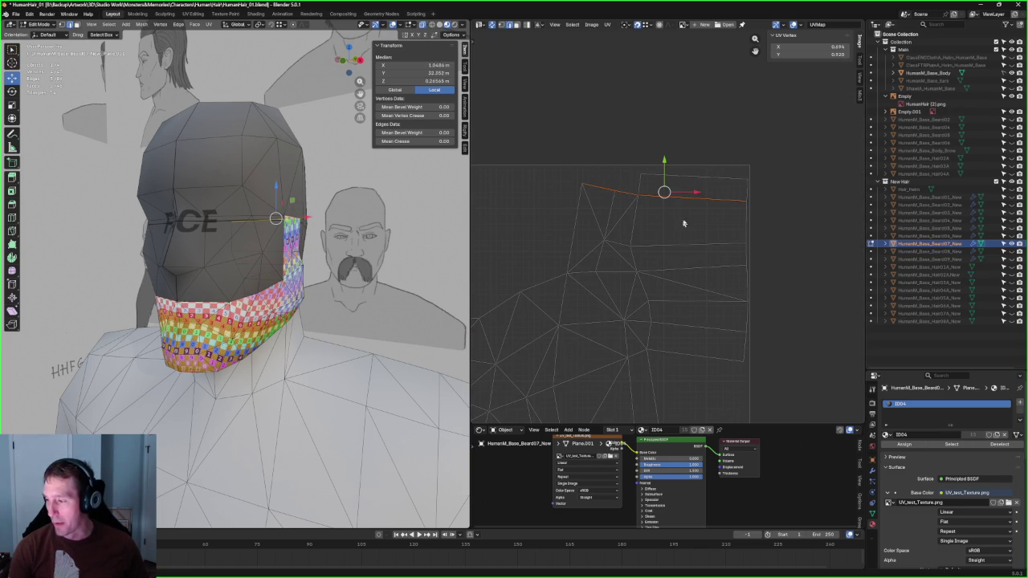
pyautogui.hotkey('shift', 'w')
pyautogui.click(700, 161)
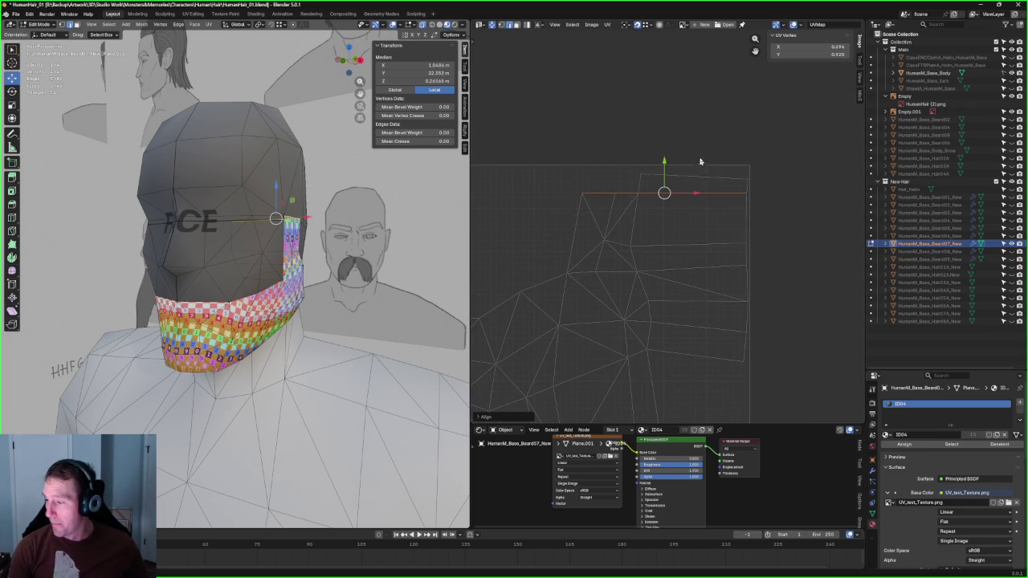
# Step: Shift the top strip of UV vertices into place, then box-select most of the island
pyautogui.moveTo(677, 181); pyautogui.dragTo(718, 229)
pyautogui.moveTo(688, 213); pyautogui.dragTo(709, 192, button='middle')
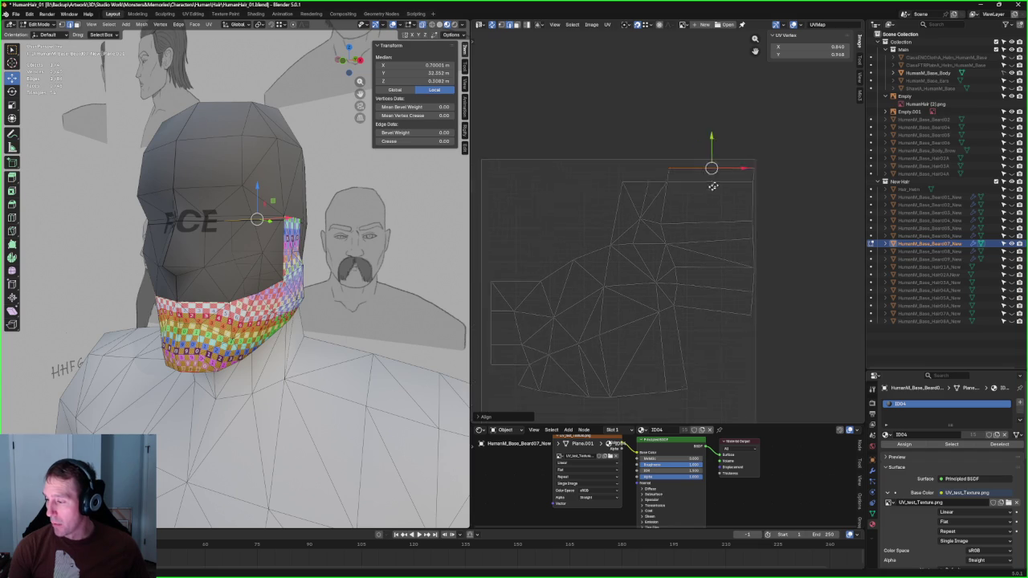
pyautogui.scroll(2, 680, 166)
pyautogui.keyDown('shift'); pyautogui.moveTo(622, 149); pyautogui.dragTo(730, 163); pyautogui.keyUp('shift')
pyautogui.press('g')
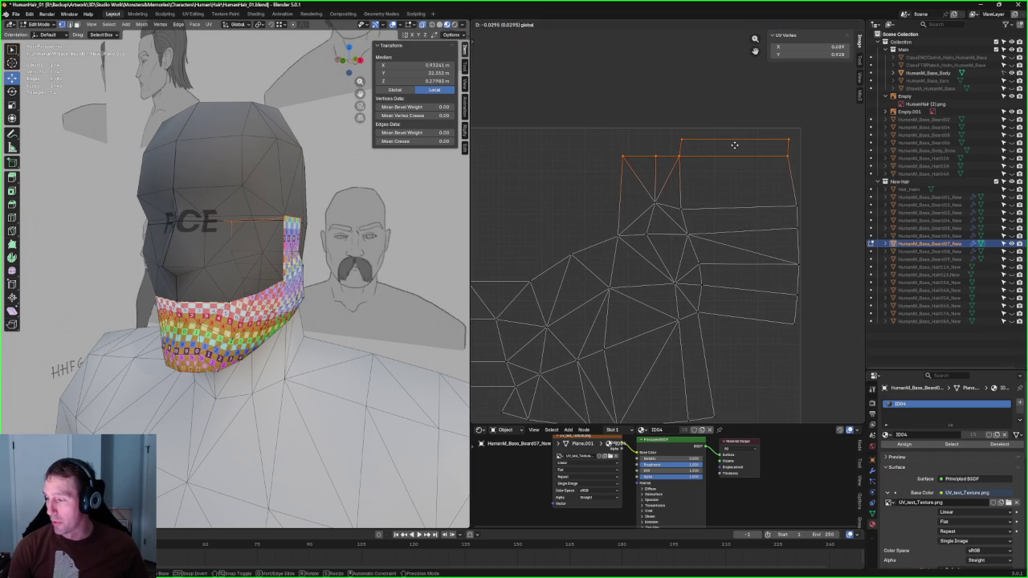
pyautogui.click(734, 146)
pyautogui.scroll(-3, 761, 257)
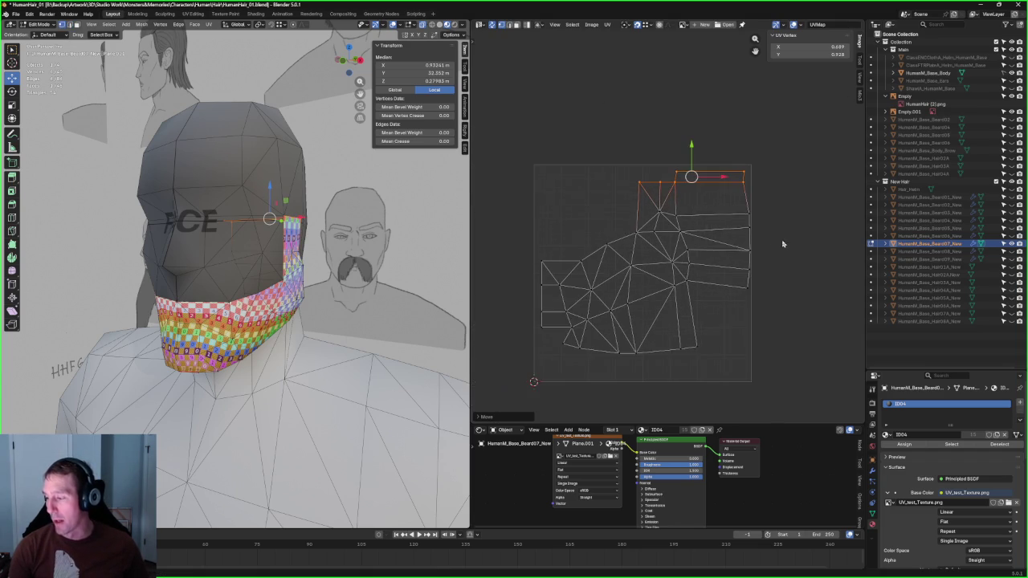
pyautogui.moveTo(799, 197); pyautogui.dragTo(554, 413)
# Step: Re-unwrap the selected beard UVs twice with UV > Unwrap
pyautogui.press('u')
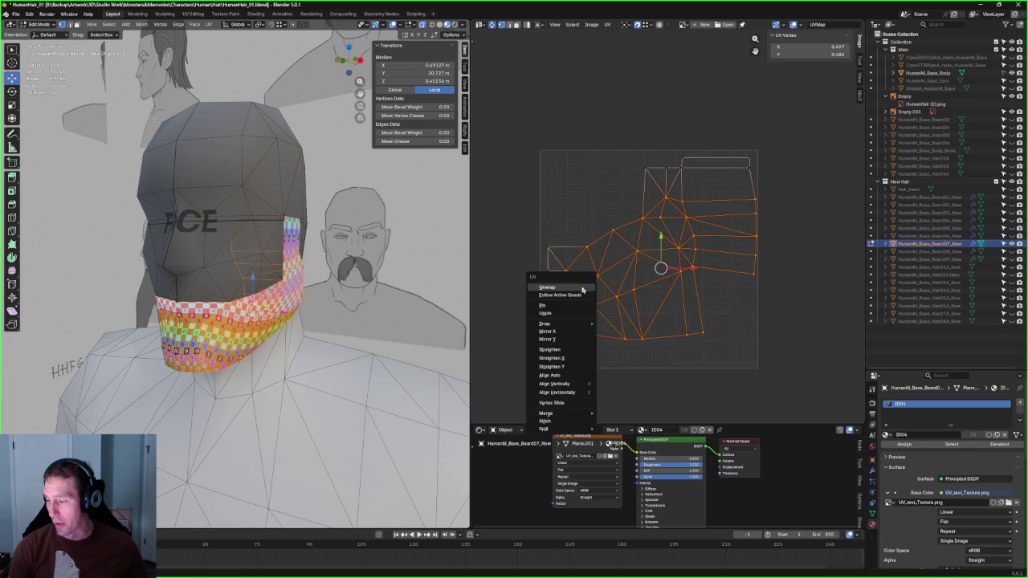
pyautogui.click(570, 291)
pyautogui.press('u')
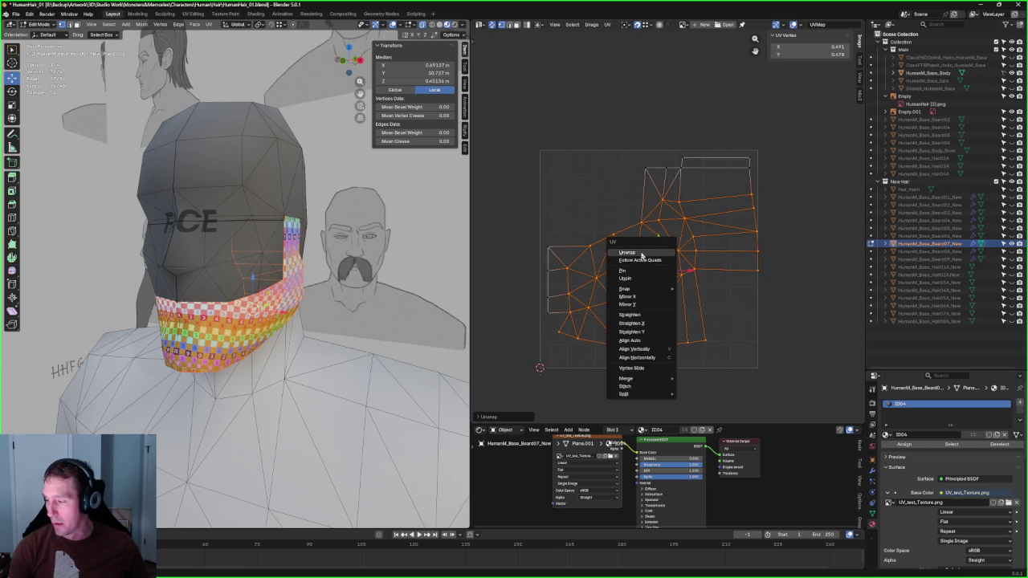
pyautogui.click(664, 255)
# Step: Zoom in and pick vertices and edges on the jaw beard UV island
pyautogui.scroll(2, 540, 273)
pyautogui.scroll(2, 540, 273)
pyautogui.scroll(2, 543, 283)
pyautogui.click(565, 286)
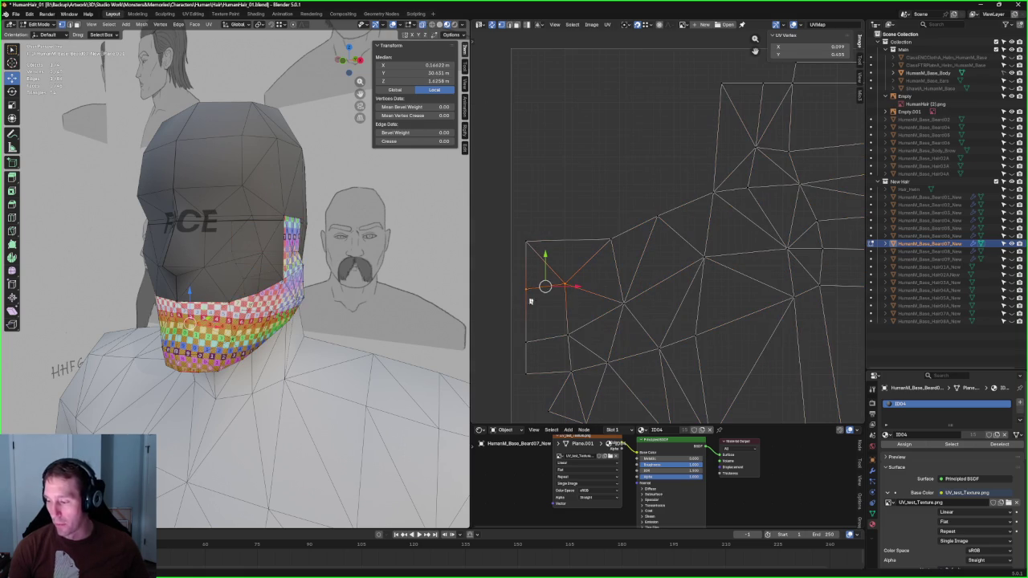
pyautogui.click(569, 334)
pyautogui.click(519, 324)
pyautogui.click(546, 337)
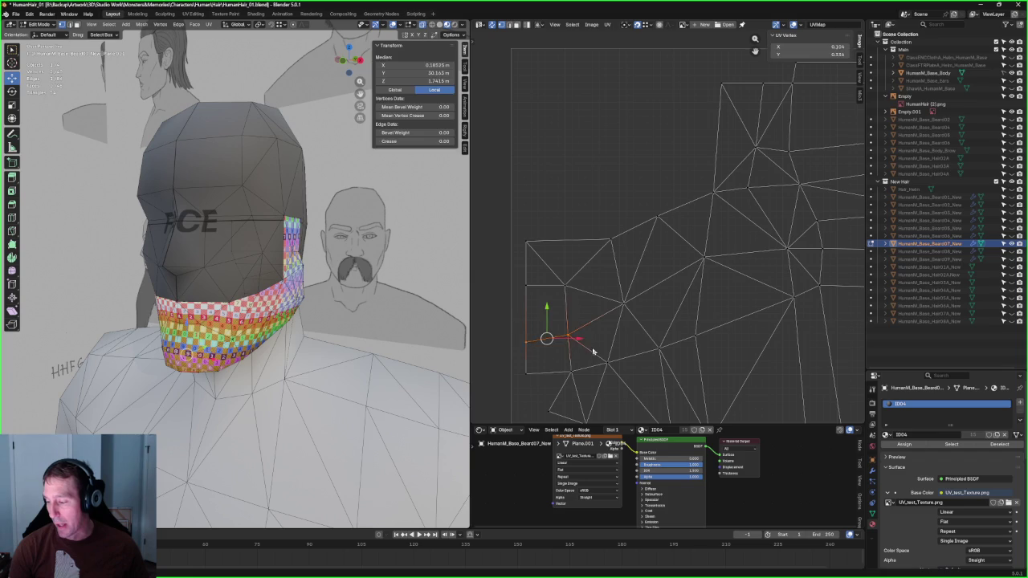
pyautogui.click(546, 373)
# Step: Straighten two edges in the island's upper UV strip horizontally
pyautogui.scroll(2, 205, 251)
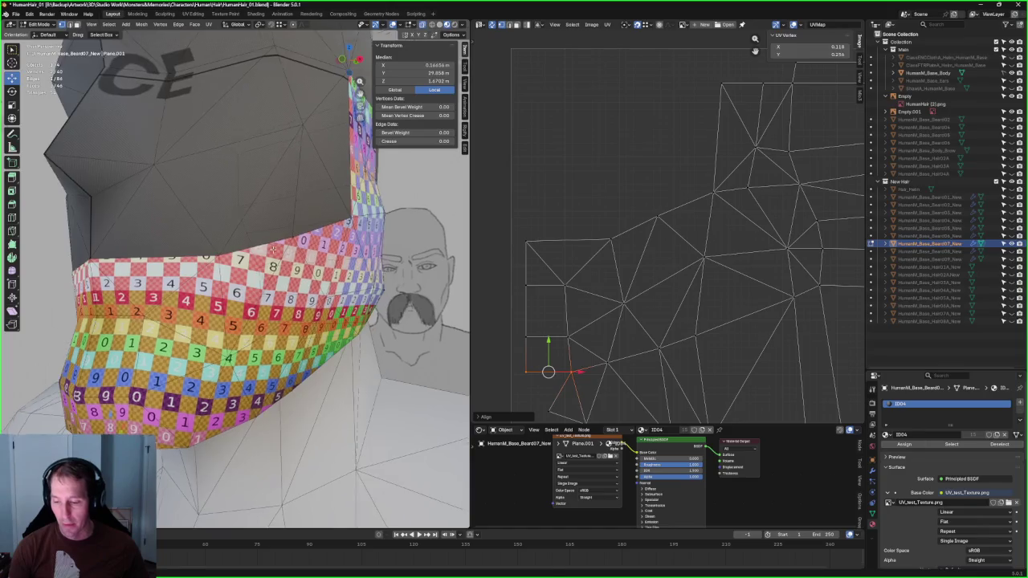
pyautogui.scroll(2, 205, 251)
pyautogui.moveTo(102, 412); pyautogui.dragTo(265, 401, button='middle')
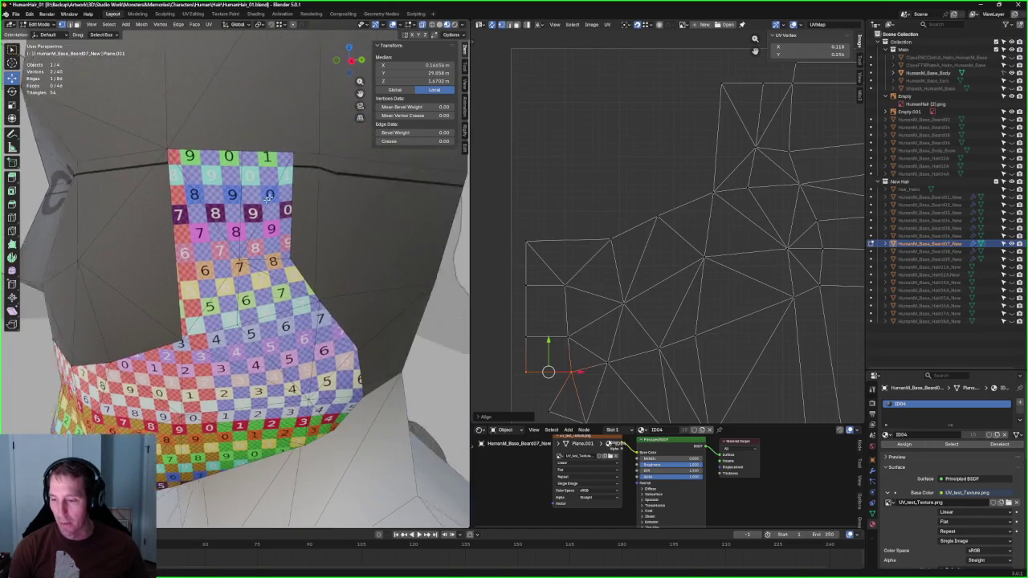
pyautogui.scroll(-3, 699, 229)
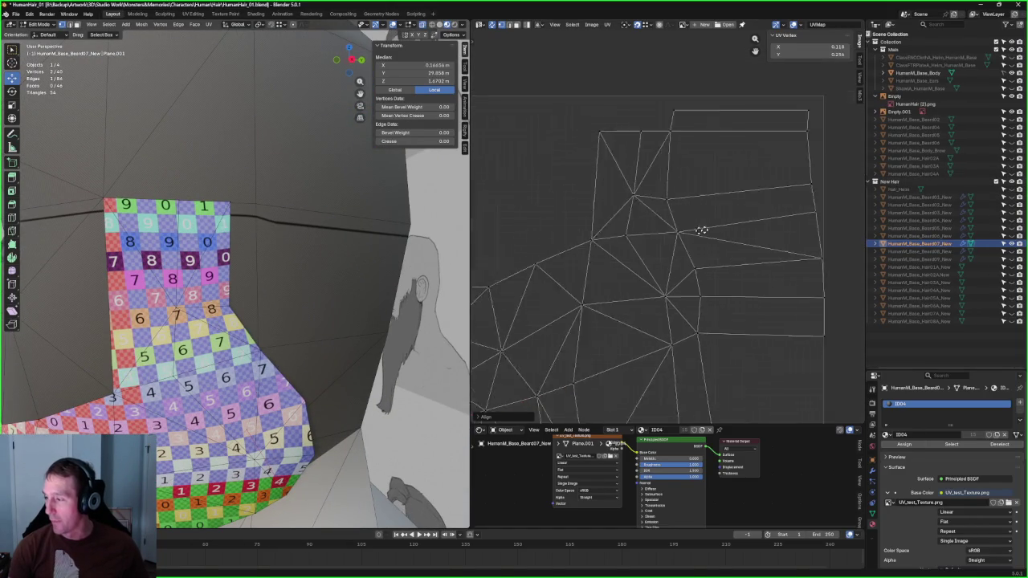
pyautogui.moveTo(802, 171)
pyautogui.mouseDown()
pyautogui.moveTo(737, 204)
pyautogui.moveTo(611, 221)
pyautogui.mouseUp()
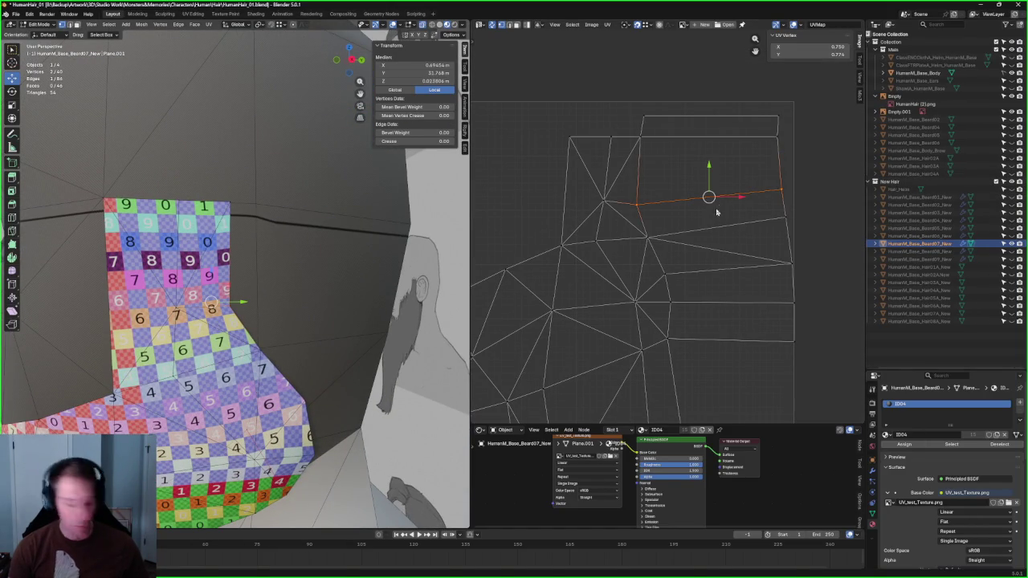
pyautogui.click(786, 216)
pyautogui.keyDown('shift'); pyautogui.click(648, 238); pyautogui.keyUp('shift')
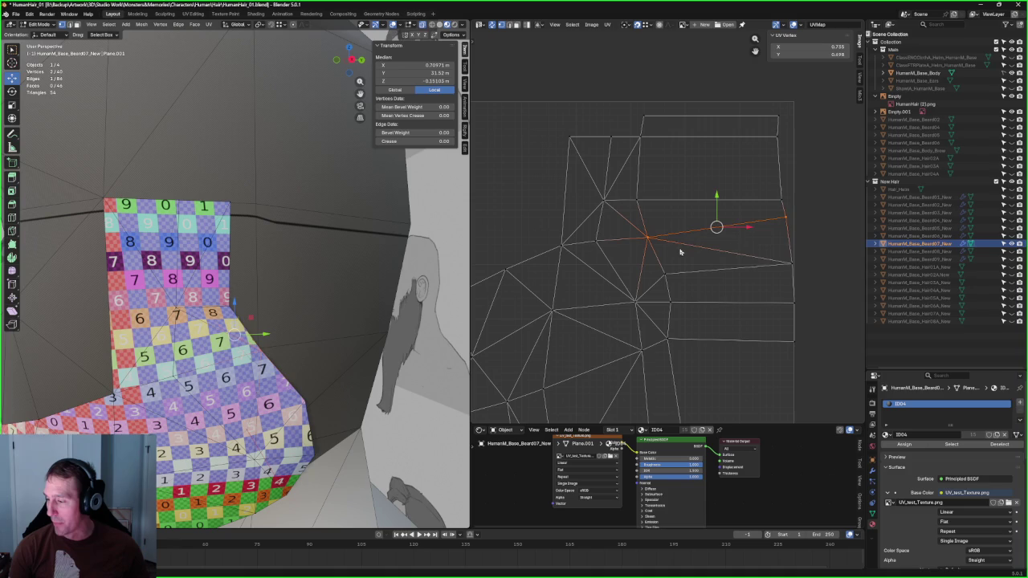
pyautogui.hotkey('shift', 'w')
pyautogui.click(780, 302)
pyautogui.hotkey('shift', 'w')
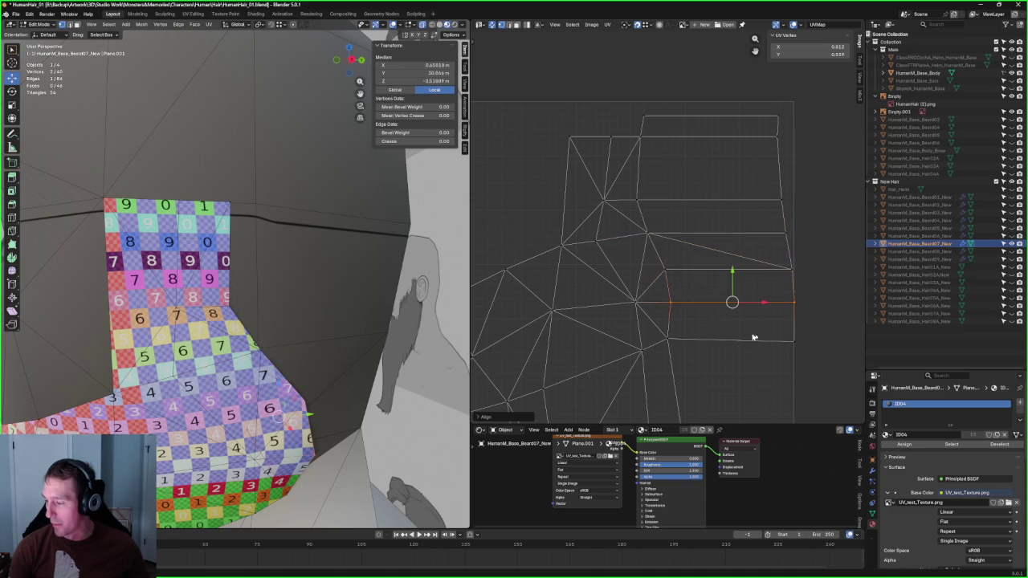
# Step: Line up the island's right column of UV vertices vertically
pyautogui.click(695, 350)
pyautogui.scroll(-3, 766, 334)
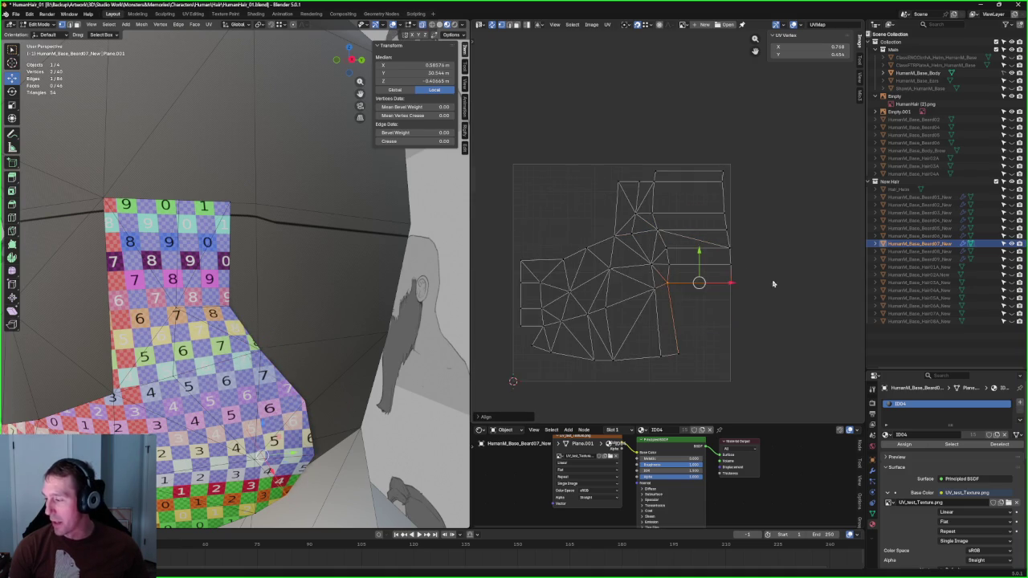
pyautogui.moveTo(780, 140); pyautogui.dragTo(683, 298)
pyautogui.scroll(1, 698, 286)
pyautogui.hotkey('shift', 'w')
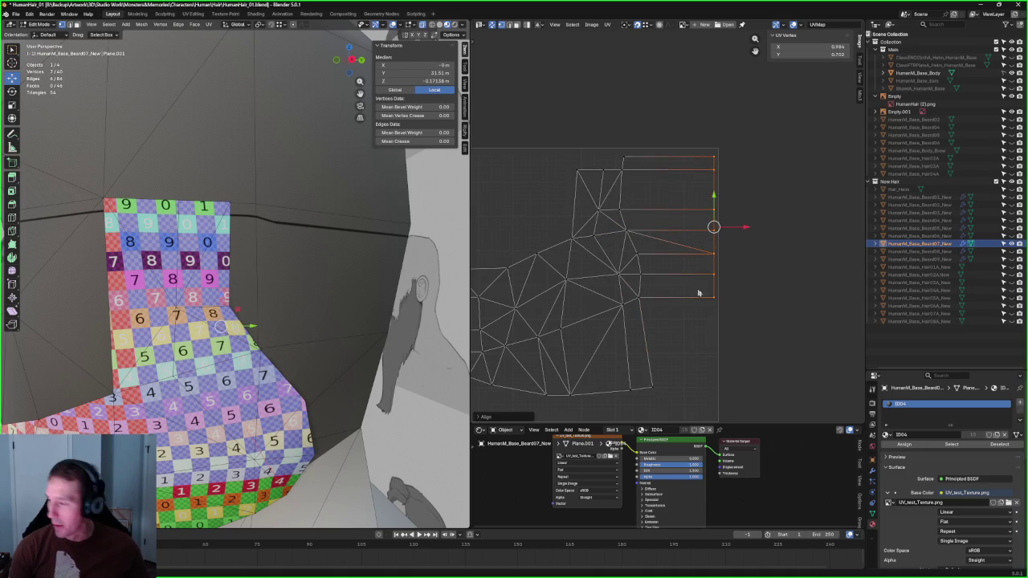
# Step: Re-unwrap the three vertices in the middle of the island
pyautogui.hotkey('alt', 'a')
pyautogui.moveTo(671, 220); pyautogui.dragTo(697, 171, button='middle')
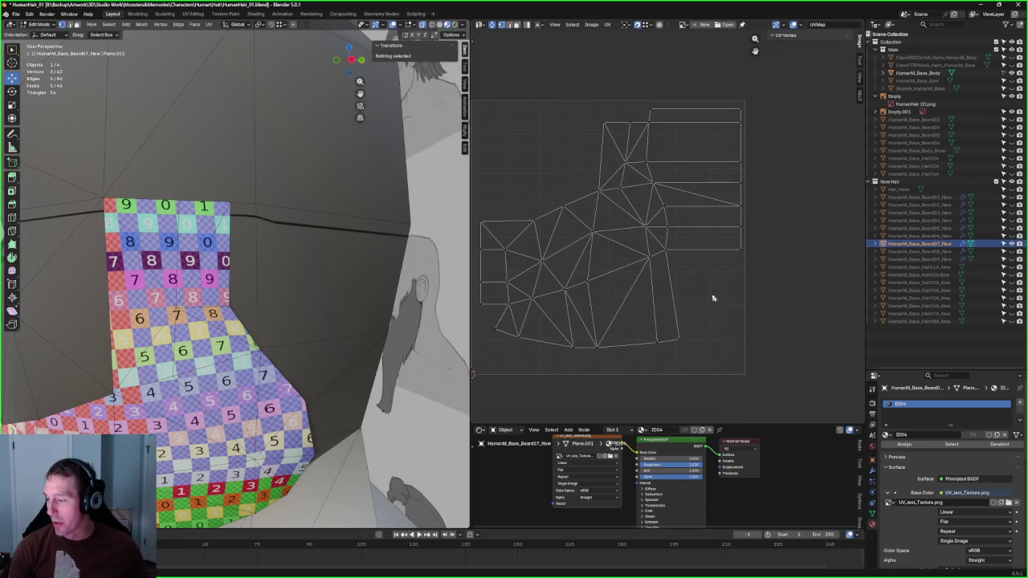
pyautogui.moveTo(563, 221); pyautogui.dragTo(649, 265)
pyautogui.press('u')
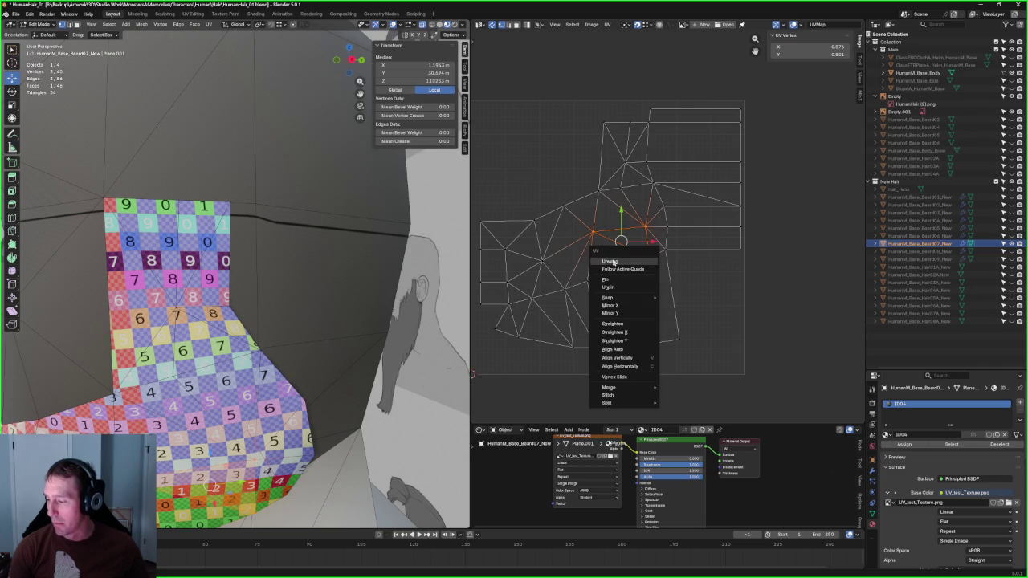
pyautogui.click(649, 261)
# Step: Move one bottom-edge UV vertex slightly to the left with G
pyautogui.hotkey('alt', 'a')
pyautogui.moveTo(726, 320); pyautogui.dragTo(621, 362)
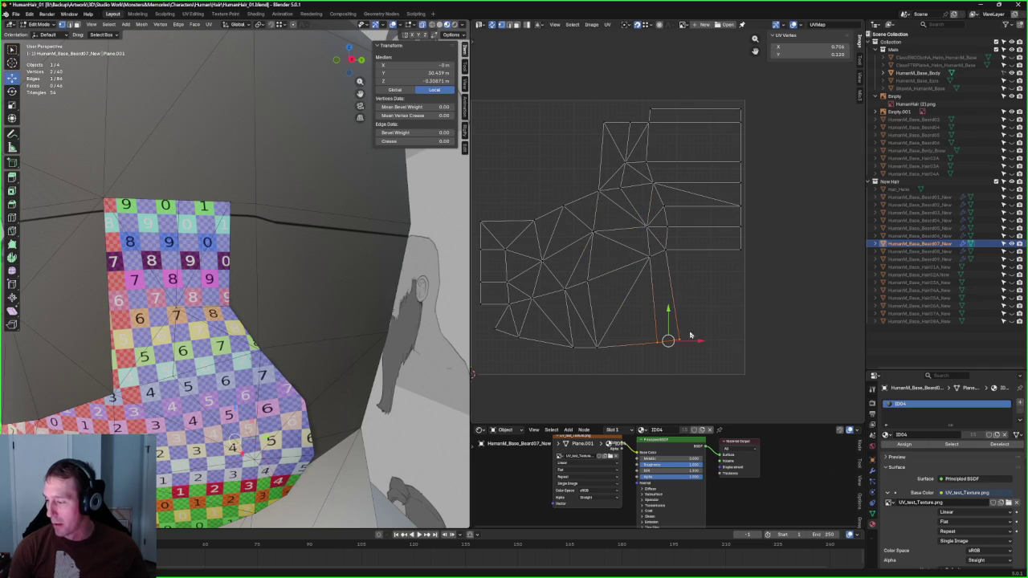
pyautogui.click(601, 347)
pyautogui.press('g')
pyautogui.click(589, 347)
# Step: Straighten a vertical UV edge beside the top strip
pyautogui.moveTo(576, 271); pyautogui.dragTo(617, 382)
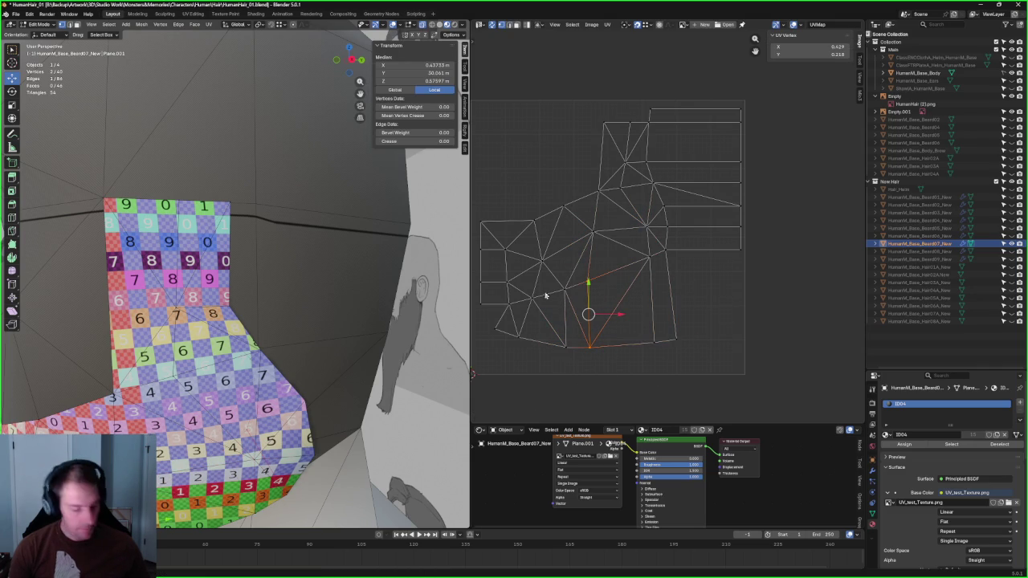
pyautogui.click(564, 290)
pyautogui.moveTo(548, 276); pyautogui.dragTo(581, 376)
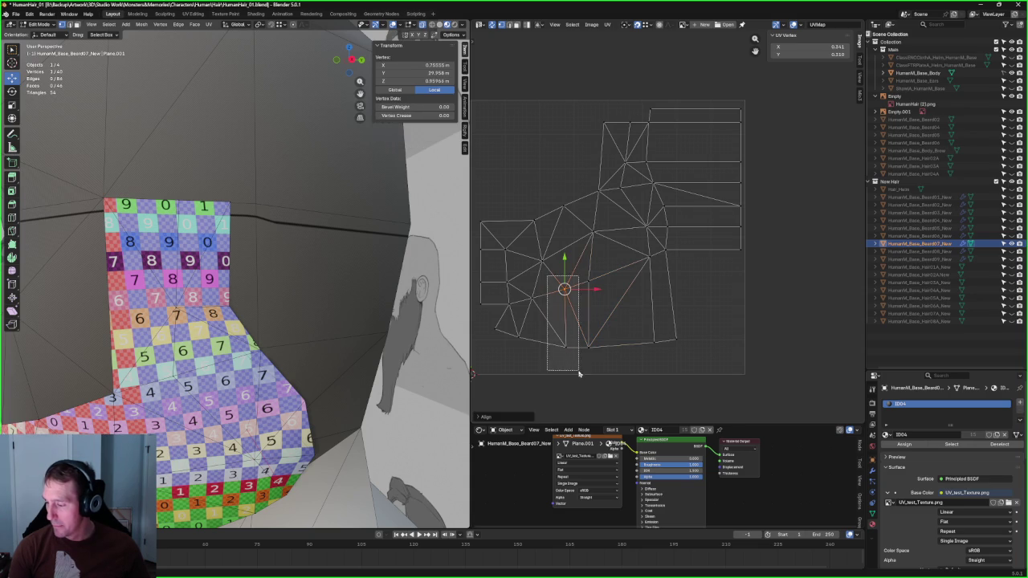
pyautogui.scroll(2, 611, 344)
pyautogui.moveTo(612, 180); pyautogui.dragTo(571, 321)
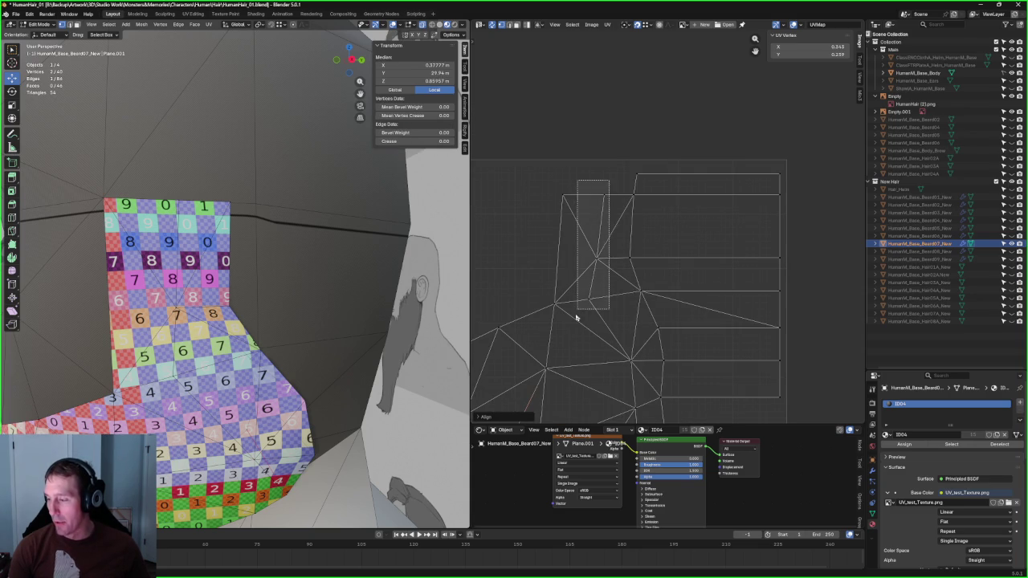
pyautogui.moveTo(670, 153); pyautogui.dragTo(624, 293)
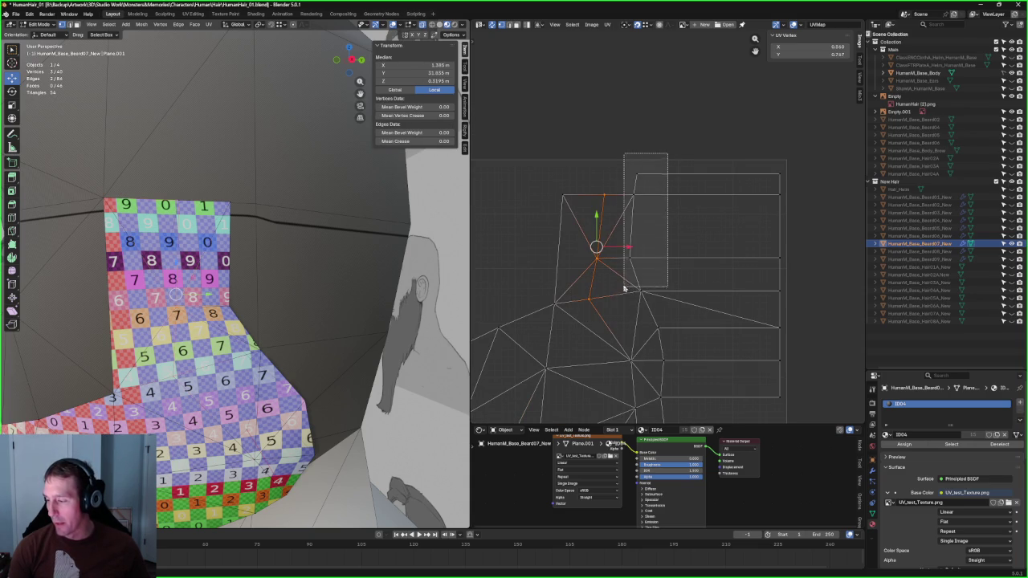
pyautogui.hotkey('shift', 'w')
pyautogui.click(565, 243)
# Step: Try further vertical edges to the left, then clear the selection and orbit around the chin
pyautogui.moveTo(612, 179); pyautogui.dragTo(569, 337)
pyautogui.moveTo(577, 163); pyautogui.dragTo(537, 318)
pyautogui.click(508, 260)
pyautogui.scroll(3, 601, 225)
pyautogui.scroll(3, 677, 188)
pyautogui.moveTo(209, 241); pyautogui.dragTo(234, 241, button='middle')
pyautogui.scroll(-3, 234, 241)
pyautogui.scroll(3, 234, 241)
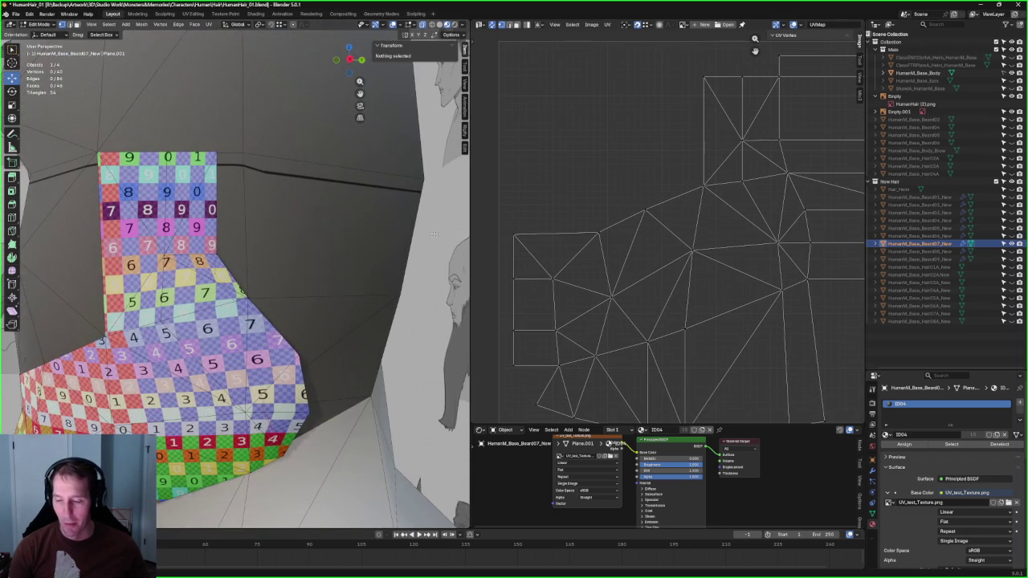
# Step: Straighten and align an edge chain in the island's upper strip
pyautogui.scroll(-2, 580, 328)
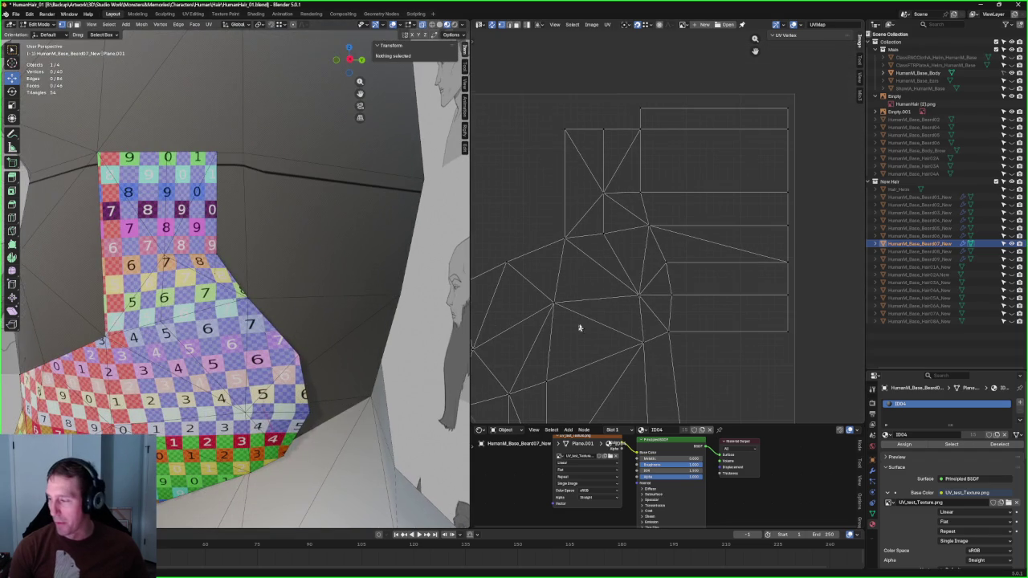
pyautogui.click(795, 191)
pyautogui.rightClick(642, 229)
pyautogui.click(630, 265)
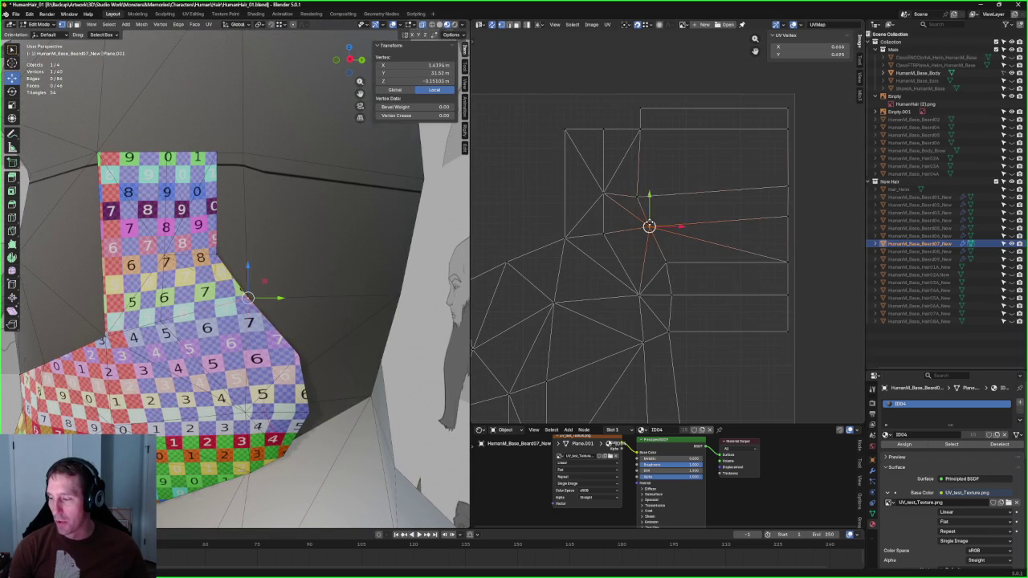
pyautogui.click(622, 194)
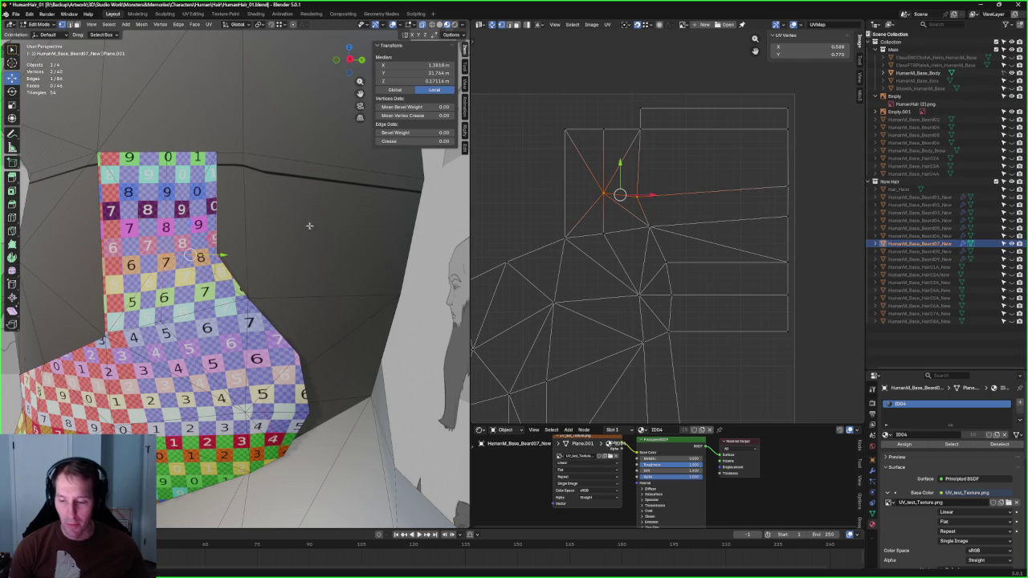
pyautogui.press('j')
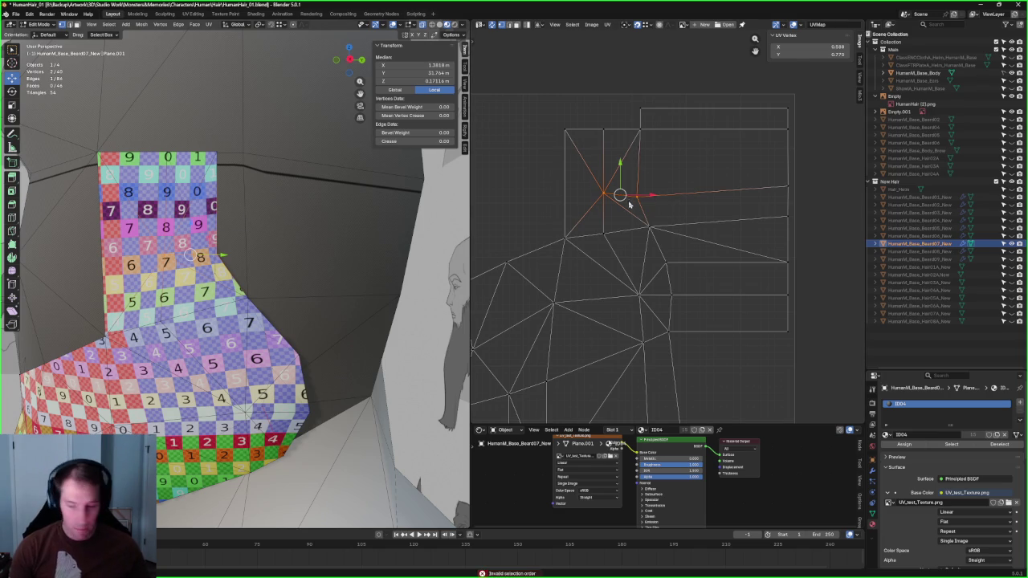
pyautogui.hotkey('shift', 'w')
pyautogui.click(676, 222)
# Step: Raise an upper-strip vertex slightly and level its edge horizontally
pyautogui.click(646, 225)
pyautogui.rightClick(639, 229)
pyautogui.click(619, 237)
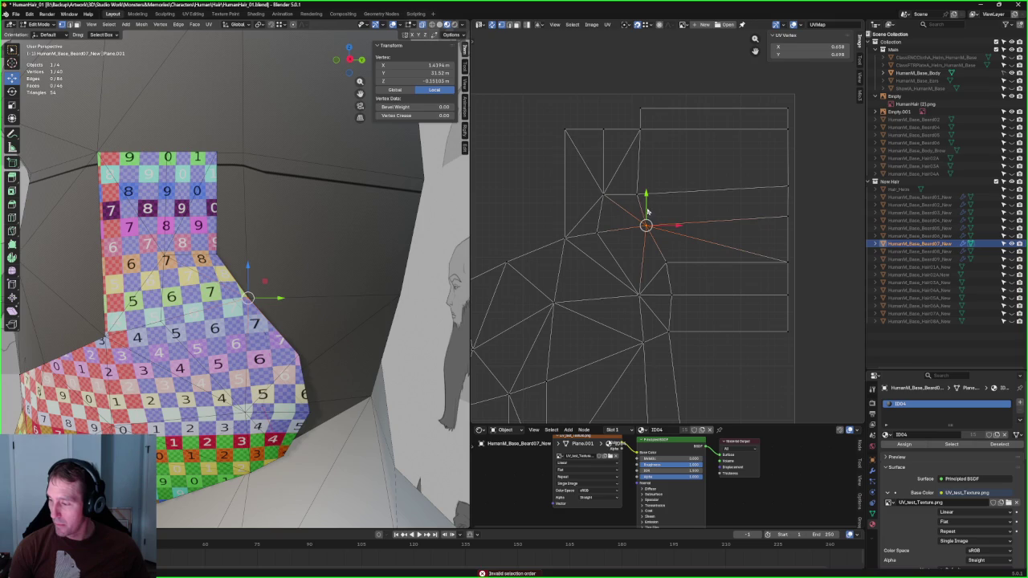
pyautogui.moveTo(648, 211); pyautogui.dragTo(647, 203)
pyautogui.moveTo(816, 202); pyautogui.dragTo(639, 231)
pyautogui.hotkey('shift', 'w')
pyautogui.click(793, 212)
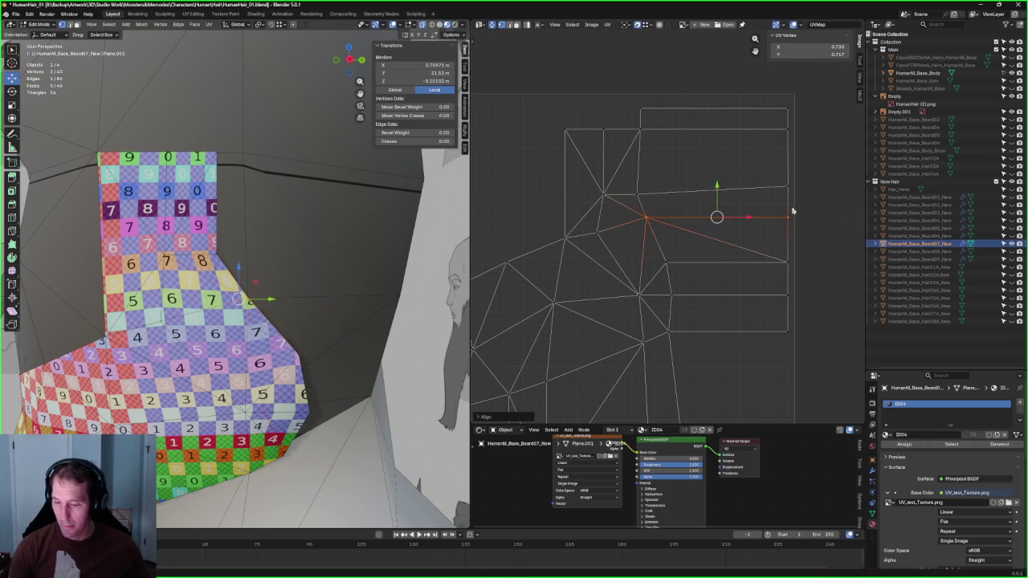
# Step: Nudge the right vertex of the upper UV edge and check the top horizontal edges
pyautogui.moveTo(807, 180); pyautogui.dragTo(635, 202)
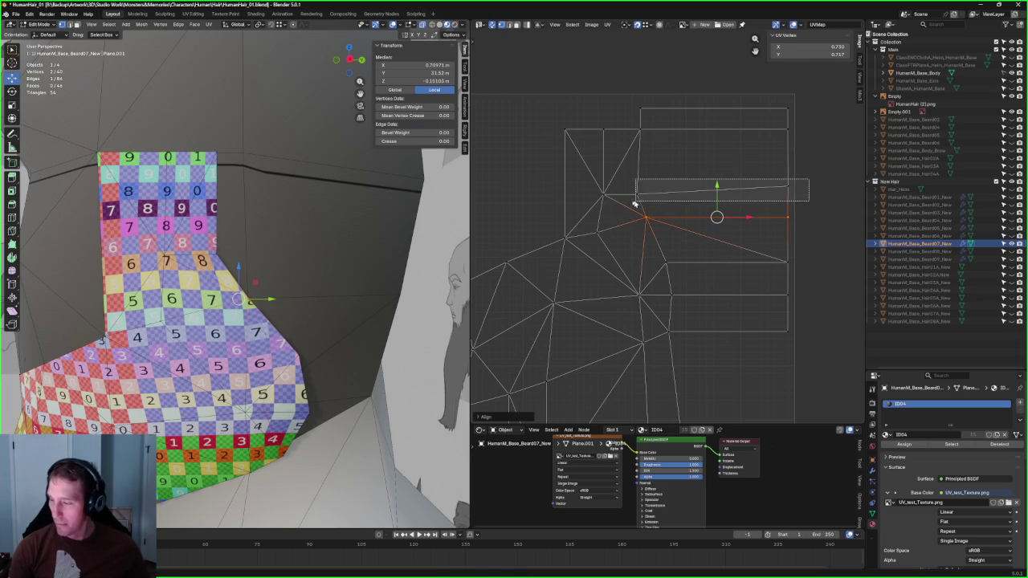
pyautogui.click(787, 188)
pyautogui.press('g')
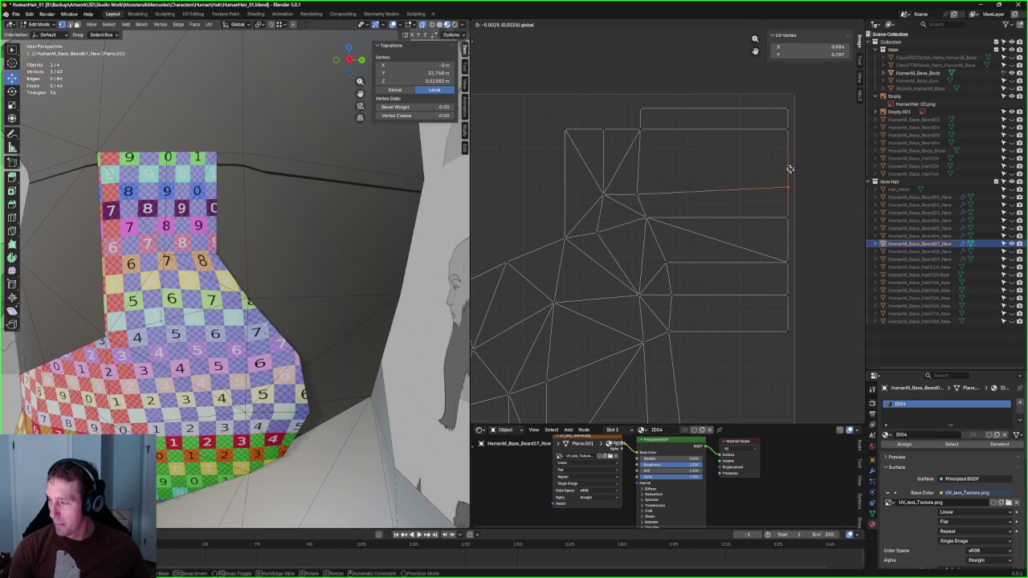
pyautogui.click(791, 177)
pyautogui.moveTo(816, 173); pyautogui.dragTo(590, 202)
pyautogui.click(743, 150)
pyautogui.moveTo(807, 123); pyautogui.dragTo(493, 159)
pyautogui.moveTo(807, 92); pyautogui.dragTo(562, 119)
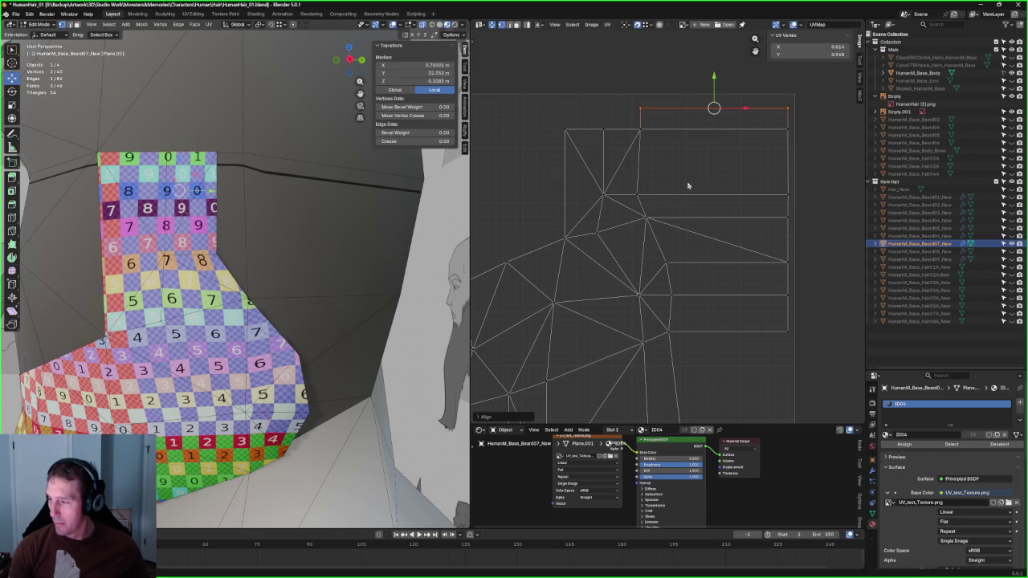
pyautogui.click(597, 233)
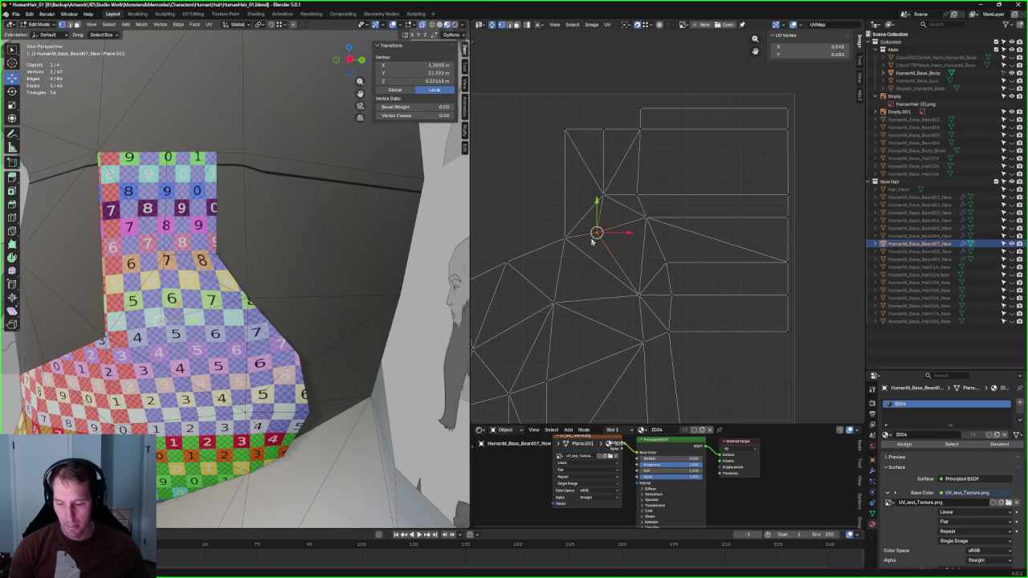
# Step: Re-unwrap the selected part of the beard piece
pyautogui.moveTo(303, 234); pyautogui.dragTo(286, 229, button='middle')
pyautogui.moveTo(651, 305); pyautogui.dragTo(679, 220, button='middle')
pyautogui.click(680, 214)
pyautogui.press('u')
pyautogui.click(651, 255)
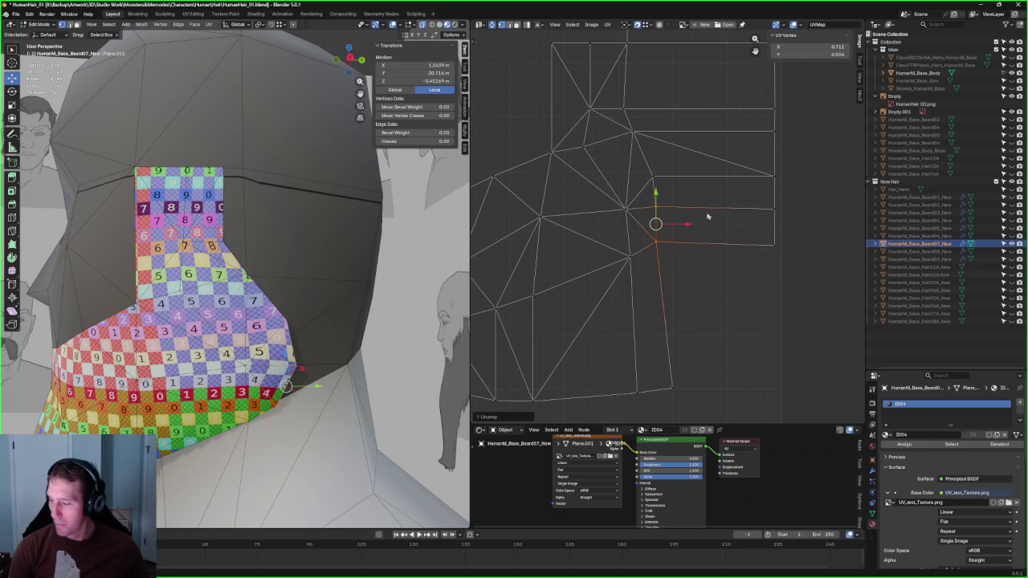
# Step: Select the vertical UV column and shift it slightly right
pyautogui.click(726, 231)
pyautogui.moveTo(789, 200); pyautogui.dragTo(615, 217)
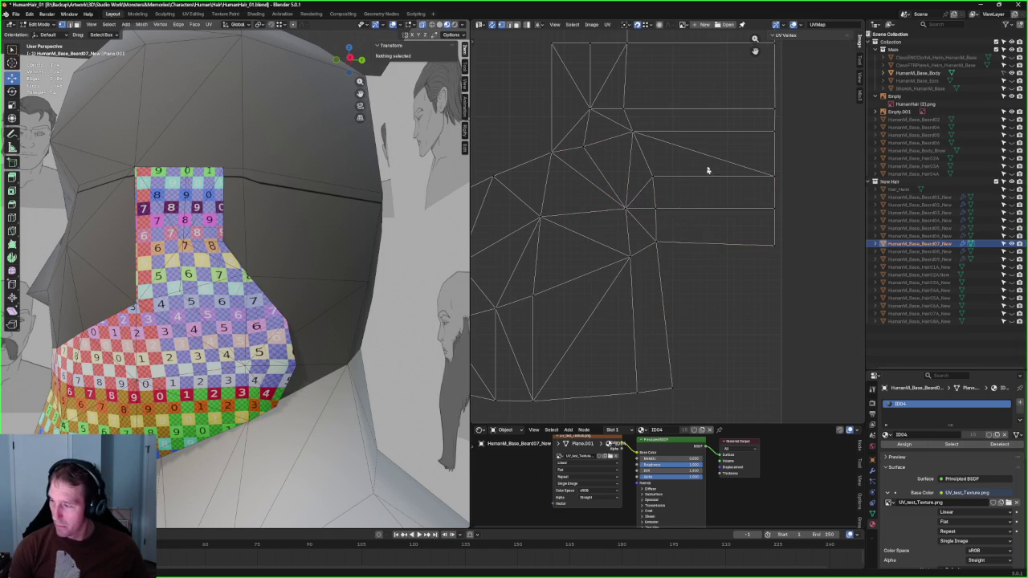
pyautogui.click(652, 176)
pyautogui.moveTo(696, 183); pyautogui.dragTo(663, 235)
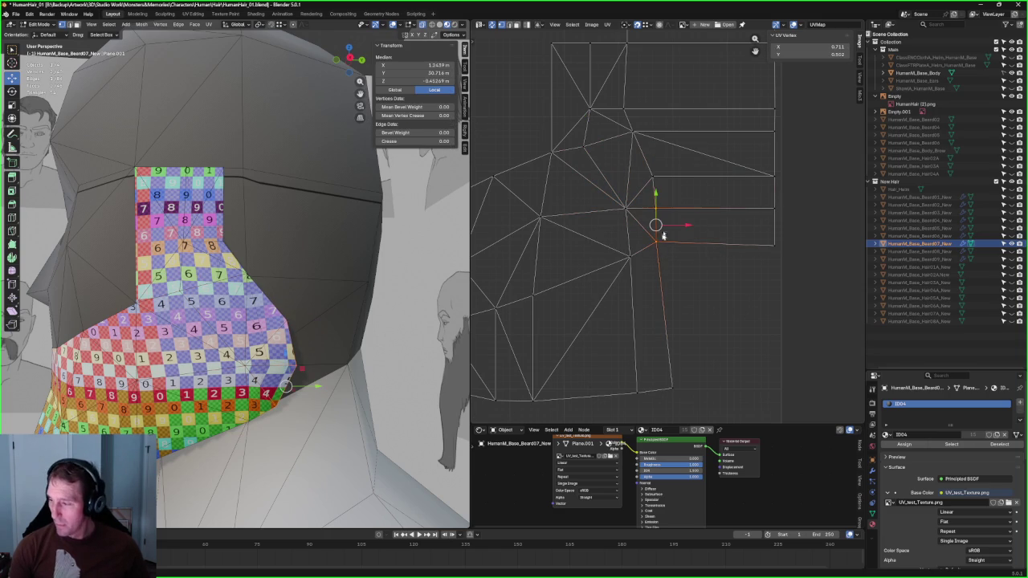
pyautogui.click(691, 162)
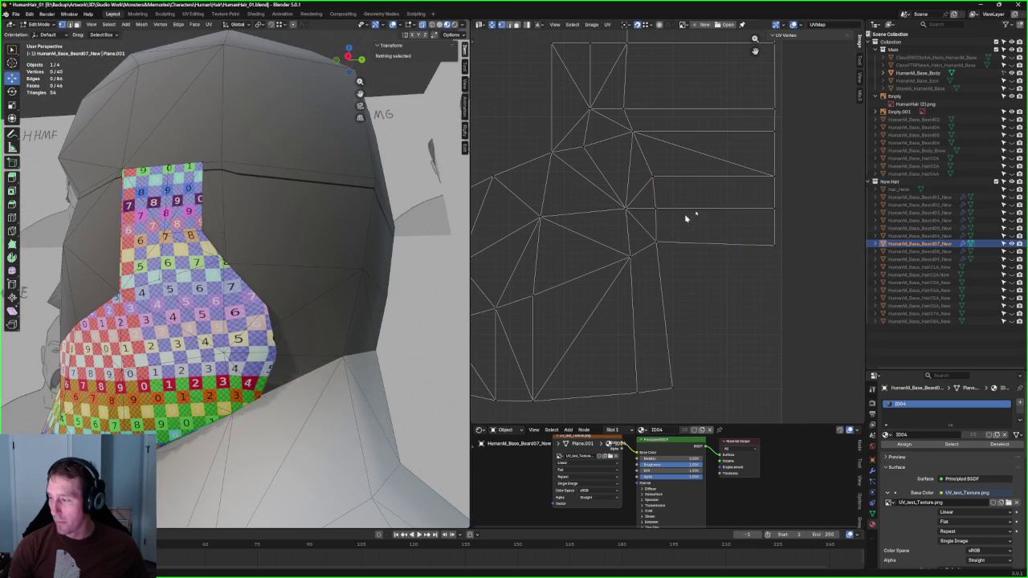
pyautogui.moveTo(701, 170); pyautogui.dragTo(652, 258)
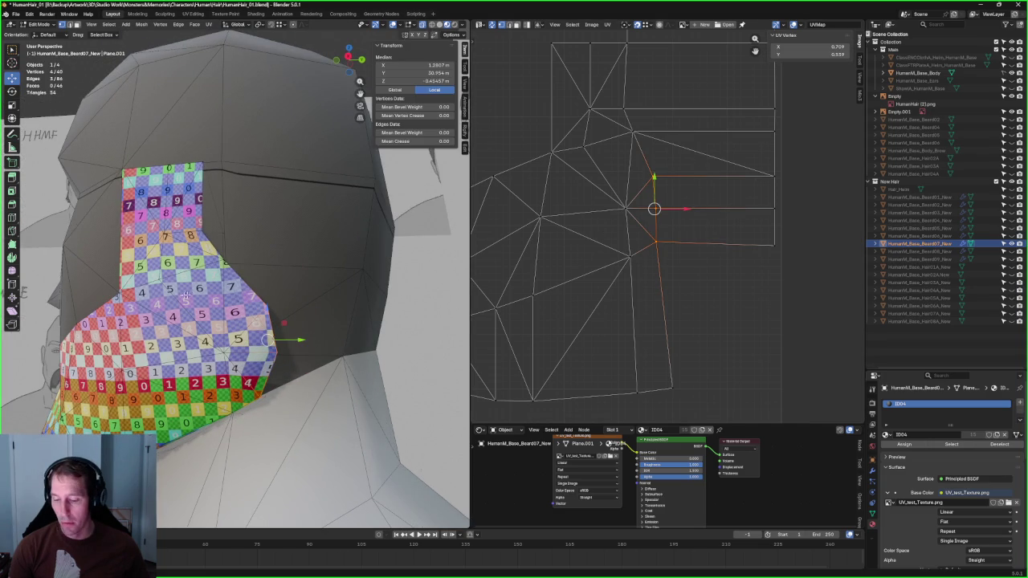
pyautogui.moveTo(186, 295); pyautogui.dragTo(230, 290, button='middle')
pyautogui.moveTo(696, 211); pyautogui.dragTo(694, 209)
# Step: Move a column vertex sideways and slide a lower UV edge along X
pyautogui.click(685, 219)
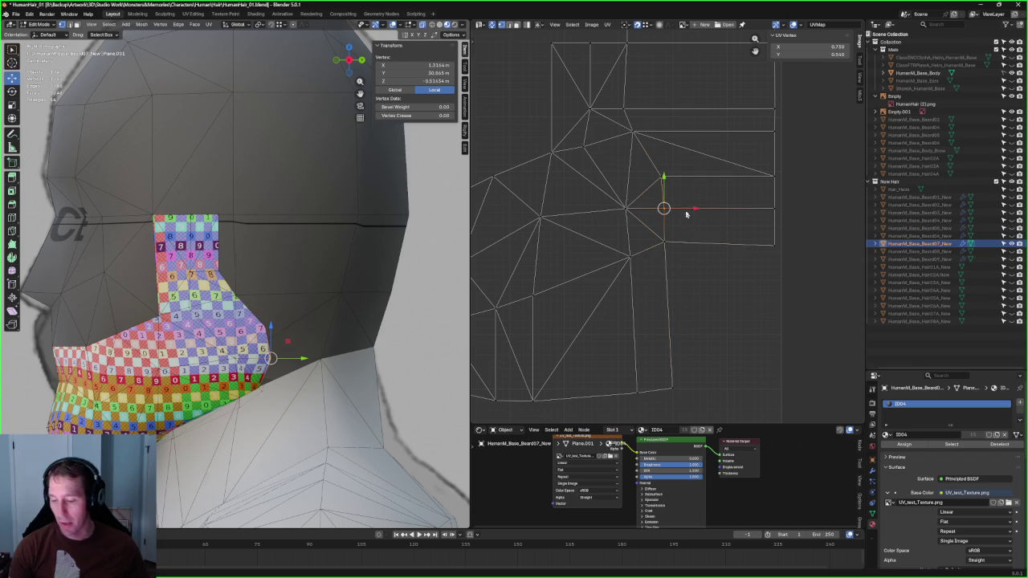
pyautogui.moveTo(697, 211); pyautogui.dragTo(707, 223)
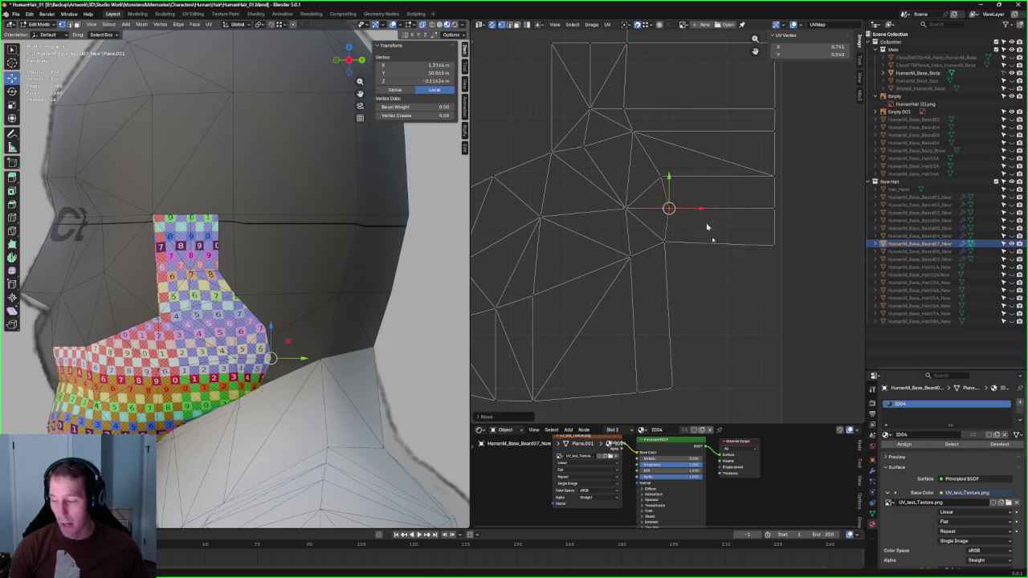
pyautogui.click(796, 236)
pyautogui.click(664, 241)
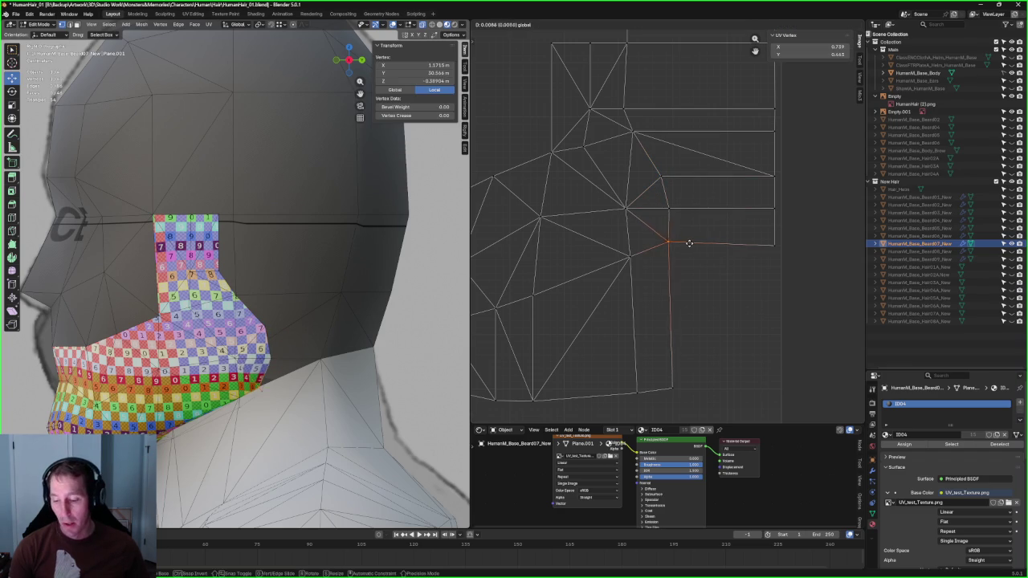
pyautogui.keyDown('shift'); pyautogui.click(697, 317); pyautogui.keyUp('shift')
pyautogui.press('g')
pyautogui.press('x')
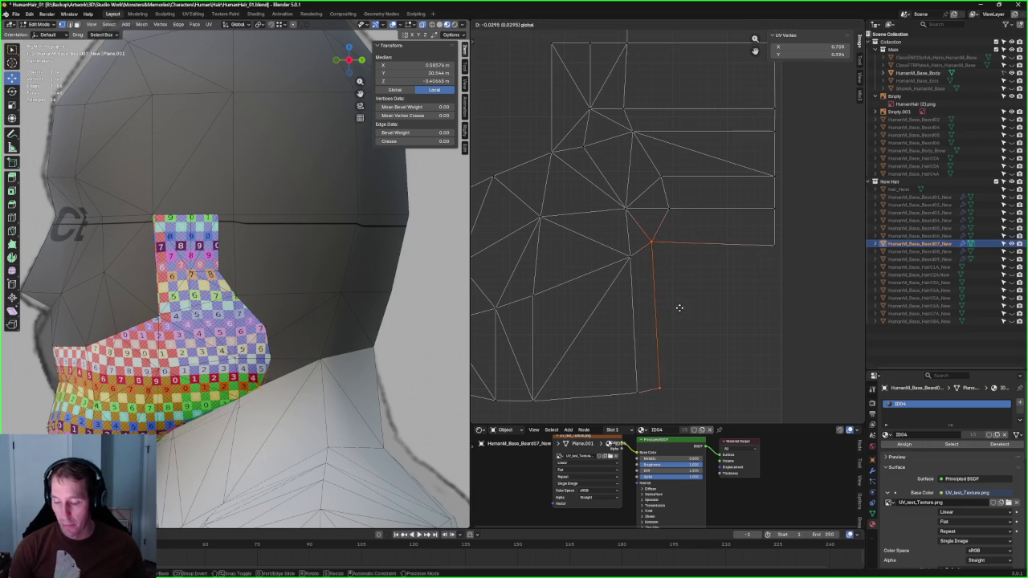
pyautogui.click(679, 308)
# Step: Nudge a middle UV vertex twice to even out the grid
pyautogui.hotkey('alt', 'a')
pyautogui.scroll(-2, 681, 304)
pyautogui.scroll(1, 635, 249)
pyautogui.scroll(1, 642, 267)
pyautogui.scroll(1, 682, 266)
pyautogui.click(681, 261)
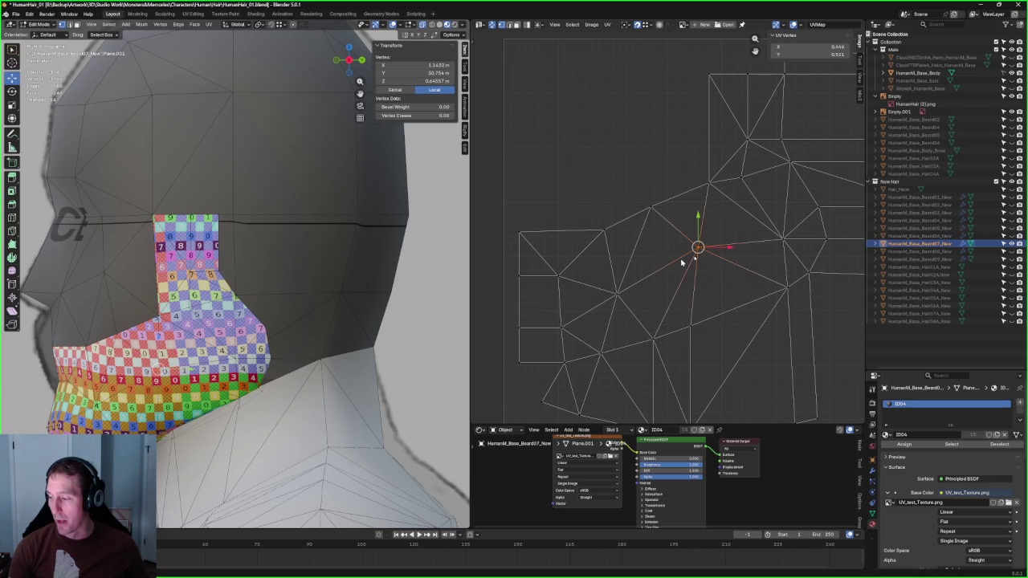
pyautogui.press('g')
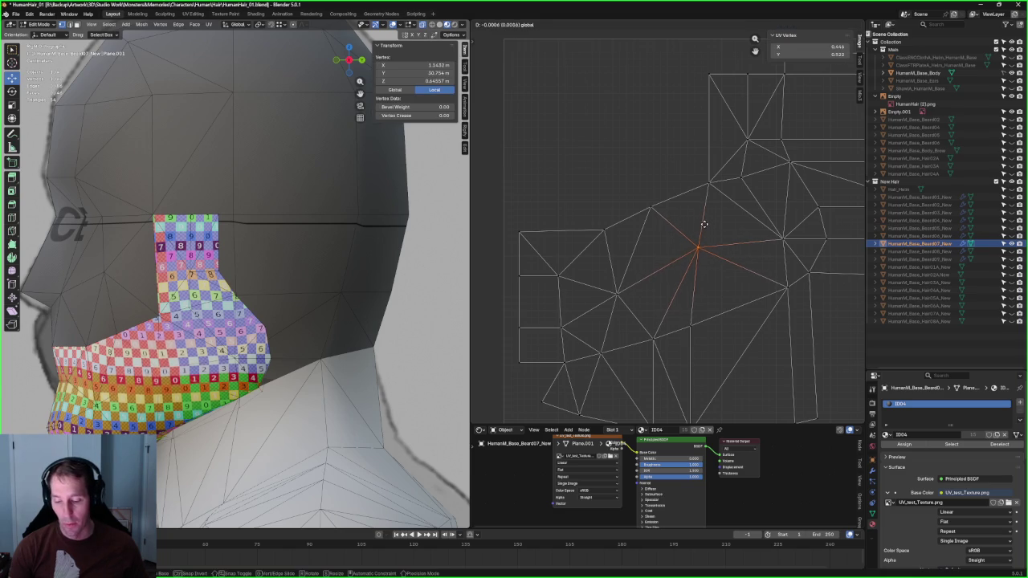
pyautogui.click(704, 228)
pyautogui.press('g')
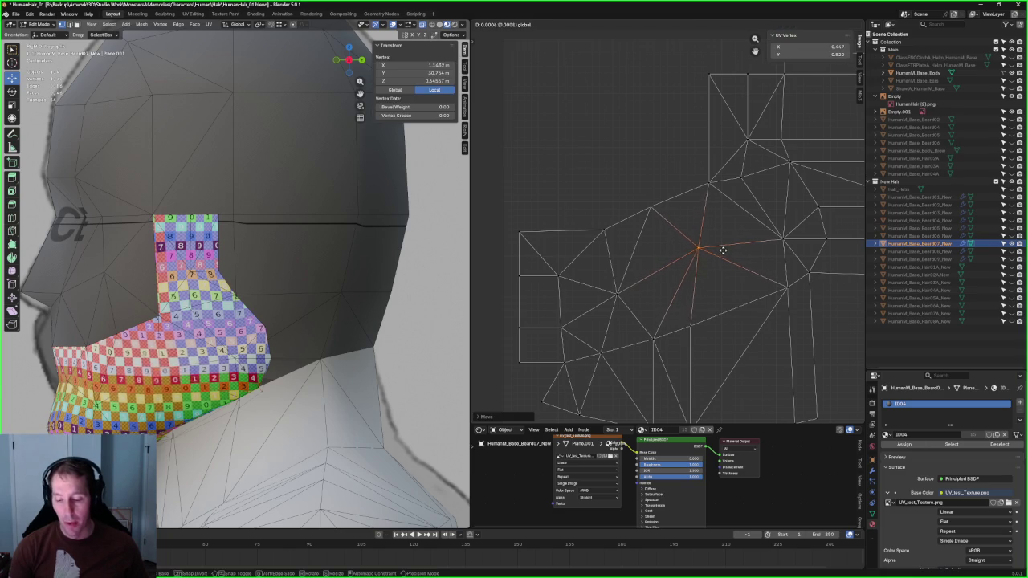
pyautogui.click(723, 250)
pyautogui.scroll(-3, 705, 252)
pyautogui.hotkey('alt', 'a')
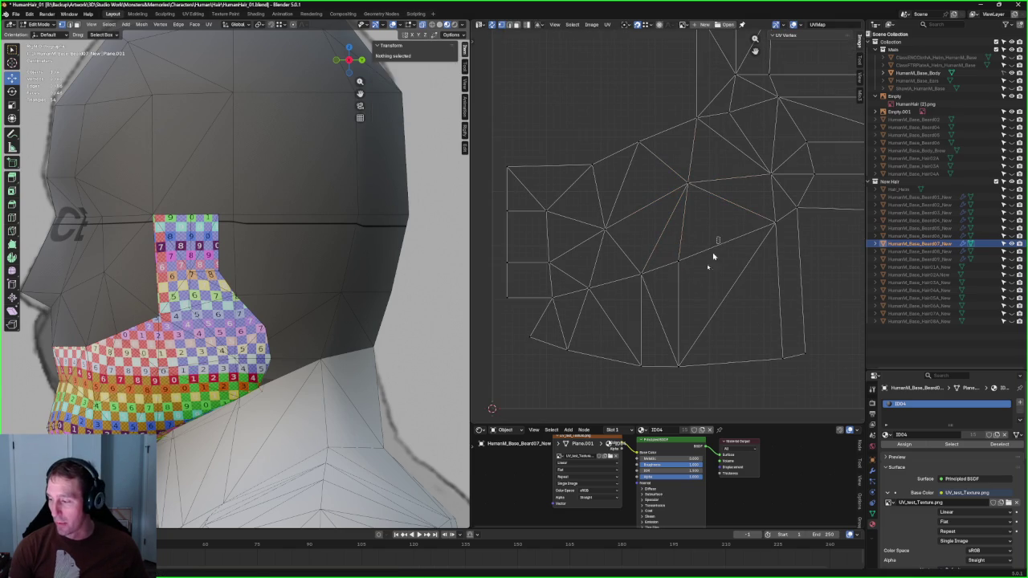
# Step: Align the vertical UV edge chain into a straight line and start sliding it along X
pyautogui.click(672, 373)
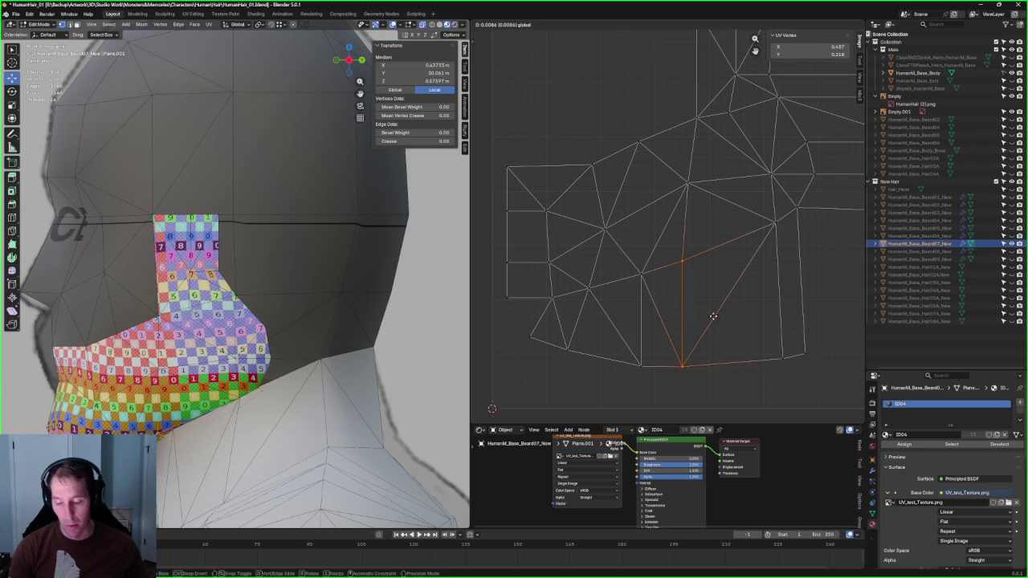
pyautogui.keyDown('shift'); pyautogui.click(691, 181); pyautogui.keyUp('shift')
pyautogui.hotkey('shift', 'w')
pyautogui.click(720, 266)
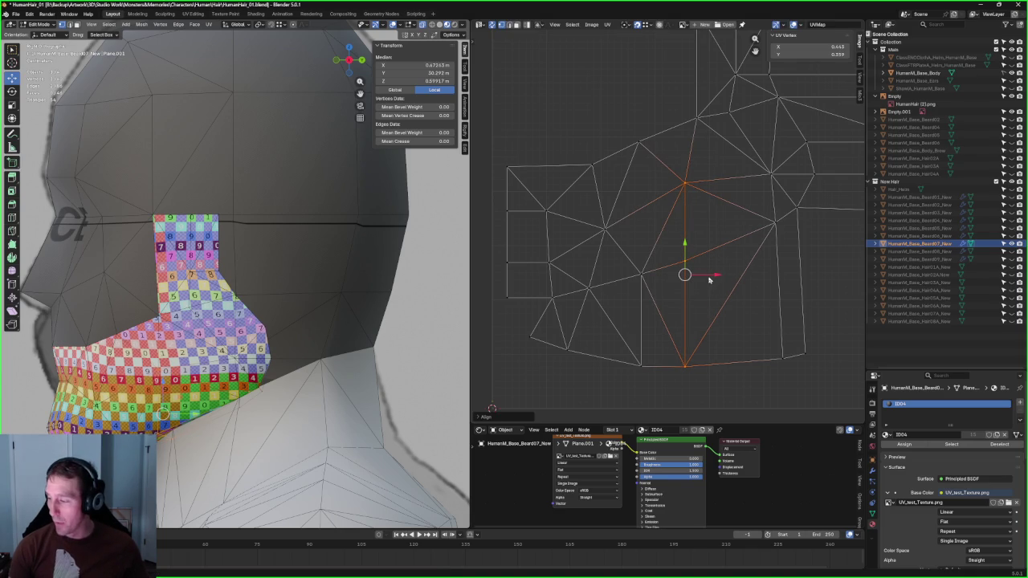
pyautogui.press('g')
pyautogui.press('x')
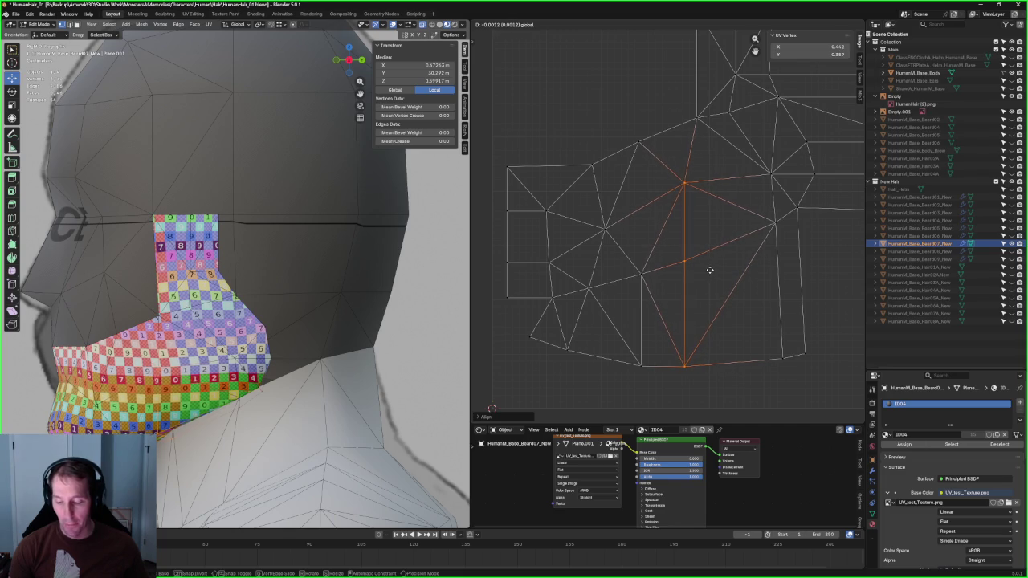
# Step: Confirm the rightward chain shift and select a single UV vertex at the top
pyautogui.click(708, 270)
pyautogui.moveTo(265, 266)
pyautogui.mouseDown(button='middle')
pyautogui.moveTo(207, 265)
pyautogui.moveTo(211, 241)
pyautogui.mouseUp(button='middle')
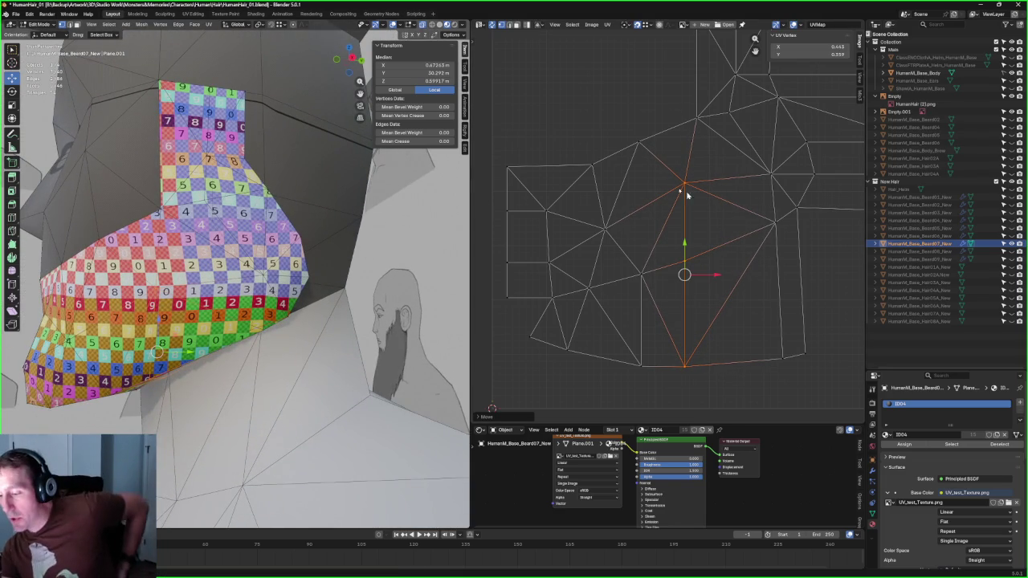
pyautogui.moveTo(651, 127)
pyautogui.mouseDown()
pyautogui.moveTo(623, 151)
pyautogui.moveTo(665, 147)
pyautogui.mouseUp()
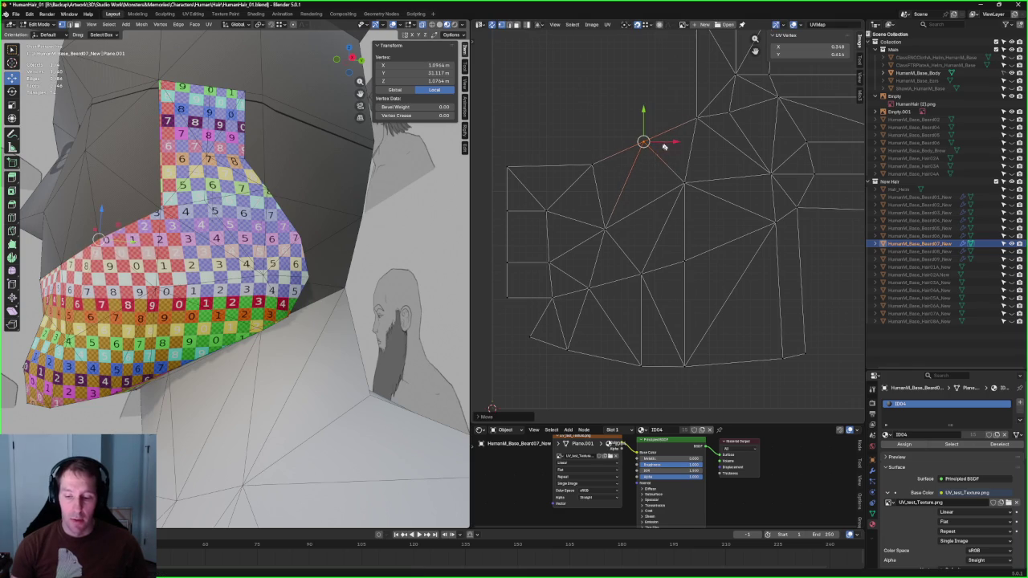
pyautogui.moveTo(194, 300)
pyautogui.mouseDown(button='middle')
pyautogui.moveTo(213, 293)
pyautogui.moveTo(192, 304)
pyautogui.moveTo(218, 321)
pyautogui.moveTo(209, 305)
pyautogui.moveTo(302, 266)
pyautogui.mouseUp(button='middle')
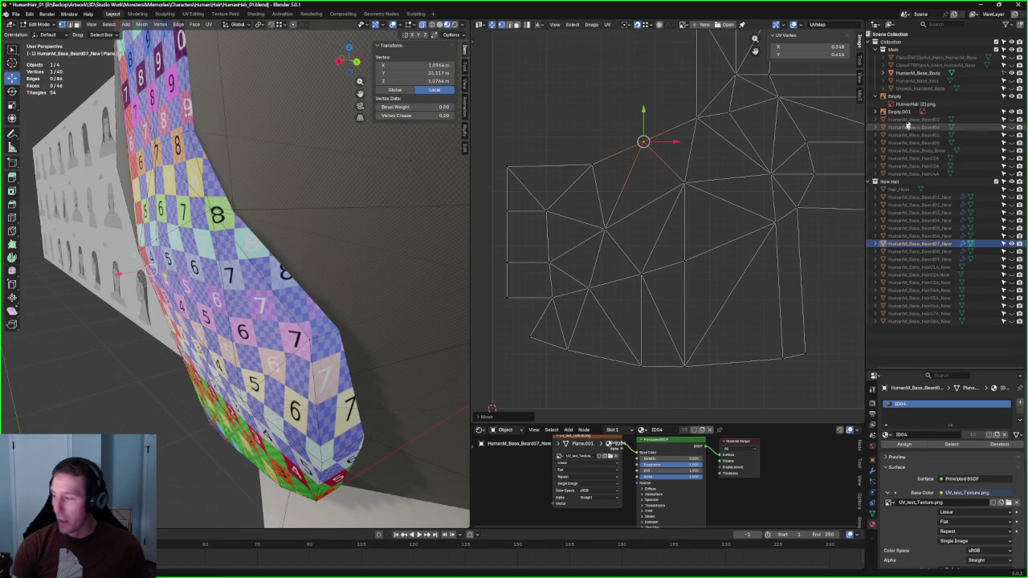
# Step: Box-select the rectangular strip of UV faces and scale it to a new size
pyautogui.moveTo(780, 155); pyautogui.dragTo(719, 257, button='middle')
pyautogui.moveTo(816, 214); pyautogui.dragTo(629, 266)
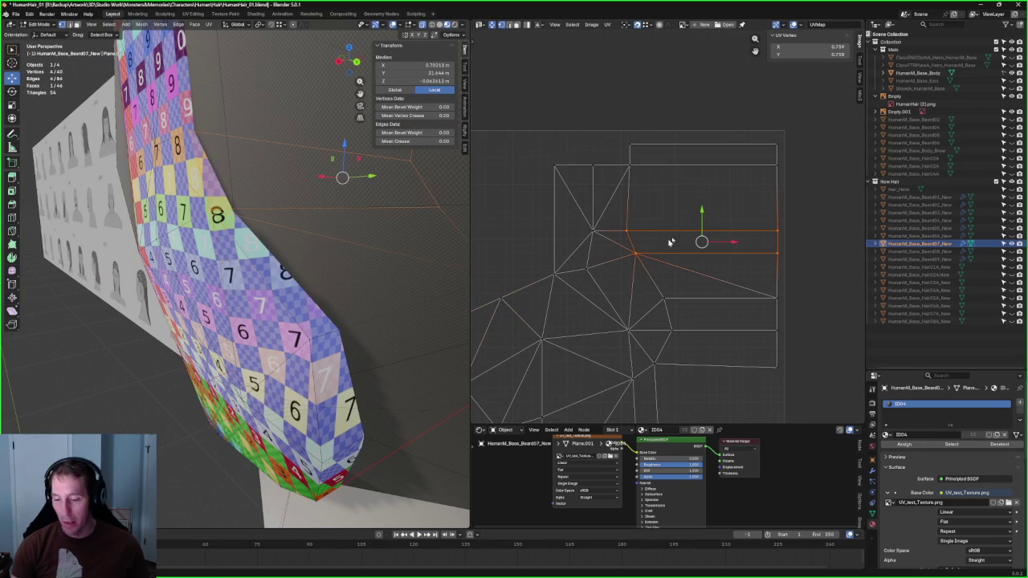
pyautogui.click(815, 222)
pyautogui.moveTo(817, 220); pyautogui.dragTo(633, 259)
pyautogui.press('s')
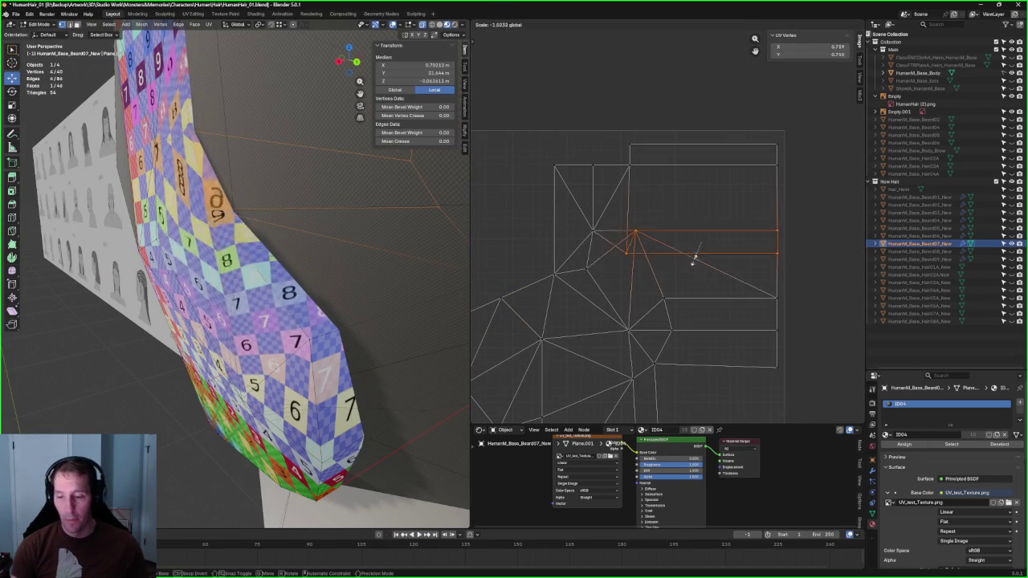
pyautogui.click(695, 256)
# Step: Move one interior UV vertex slightly to a new position with G
pyautogui.moveTo(177, 174); pyautogui.dragTo(273, 180, button='middle')
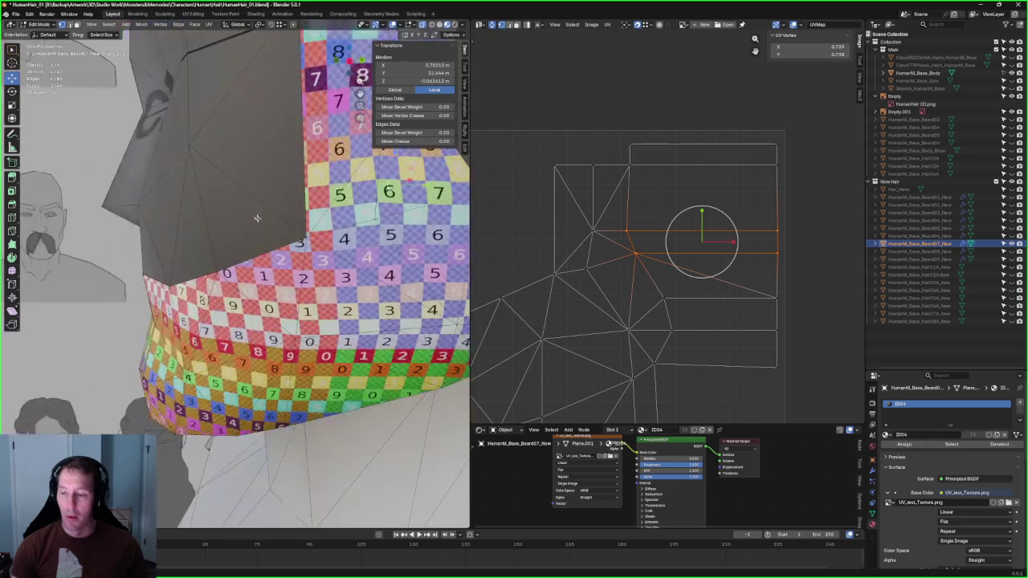
pyautogui.scroll(-5, 309, 227)
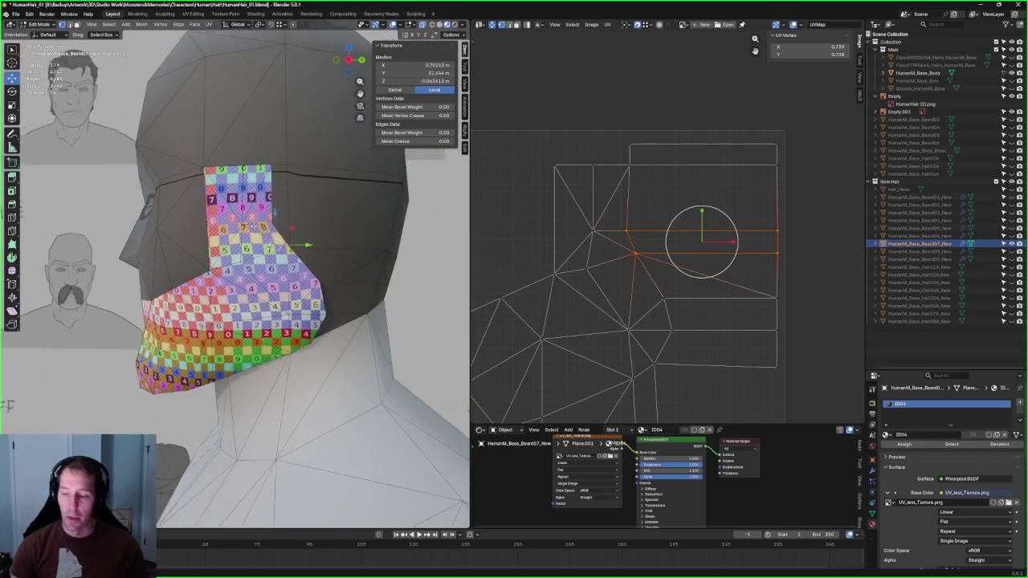
pyautogui.scroll(1, 653, 262)
pyautogui.click(626, 265)
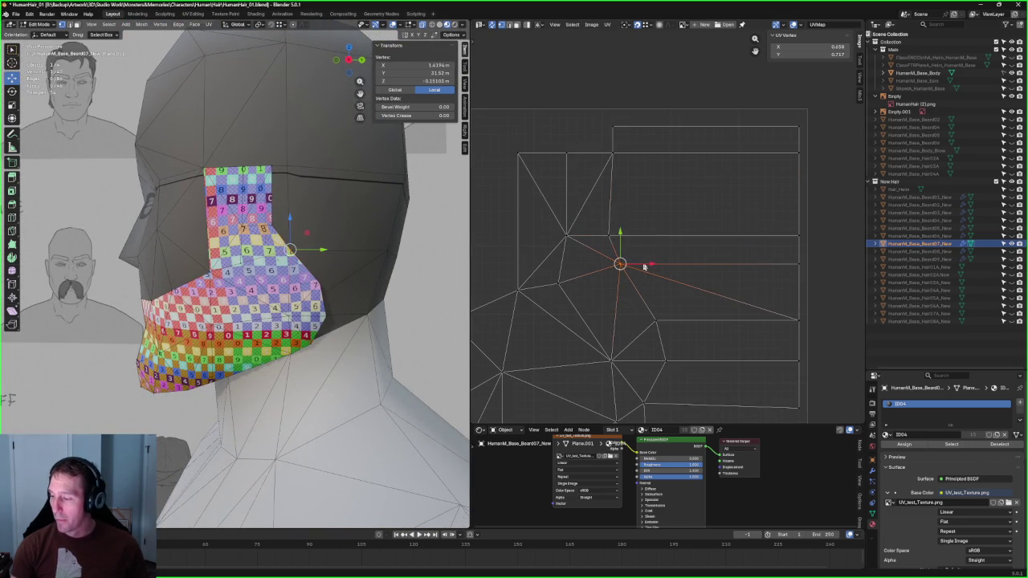
pyautogui.press('g')
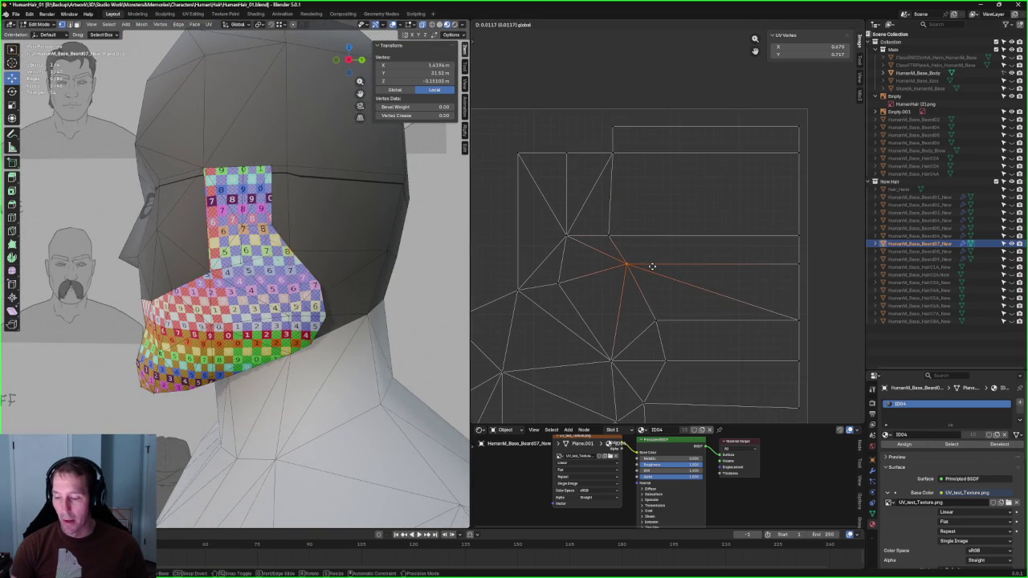
pyautogui.click(652, 267)
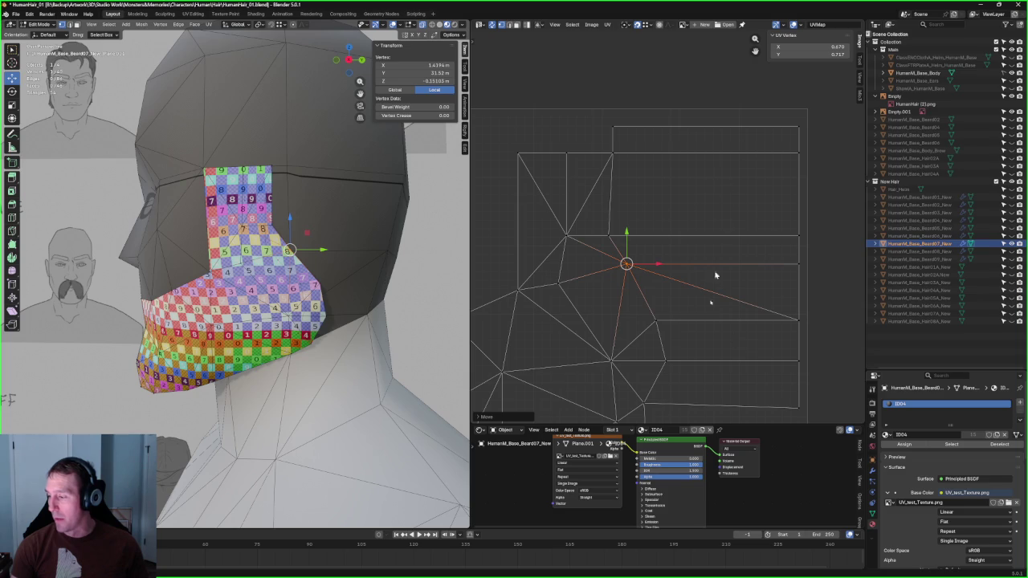
# Step: Inspect the jaw checker from the side and nudge another UV vertex slightly upward
pyautogui.moveTo(338, 241); pyautogui.dragTo(213, 249, button='middle')
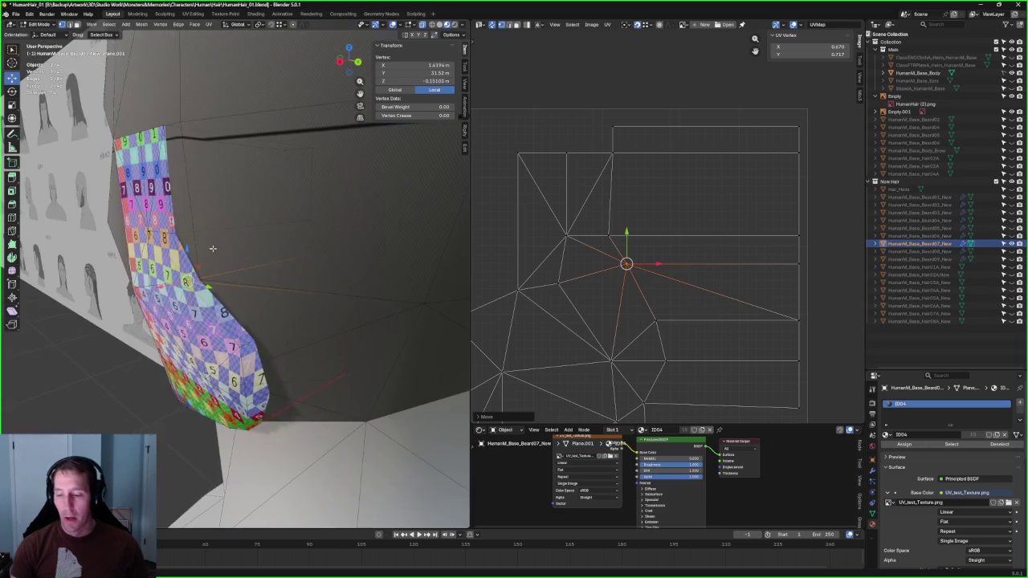
pyautogui.scroll(6, 238, 217)
pyautogui.moveTo(192, 213); pyautogui.dragTo(276, 275, button='middle')
pyautogui.scroll(-6, 309, 255)
pyautogui.moveTo(264, 217)
pyautogui.mouseDown(button='middle')
pyautogui.moveTo(281, 225)
pyautogui.moveTo(268, 240)
pyautogui.moveTo(305, 241)
pyautogui.mouseUp(button='middle')
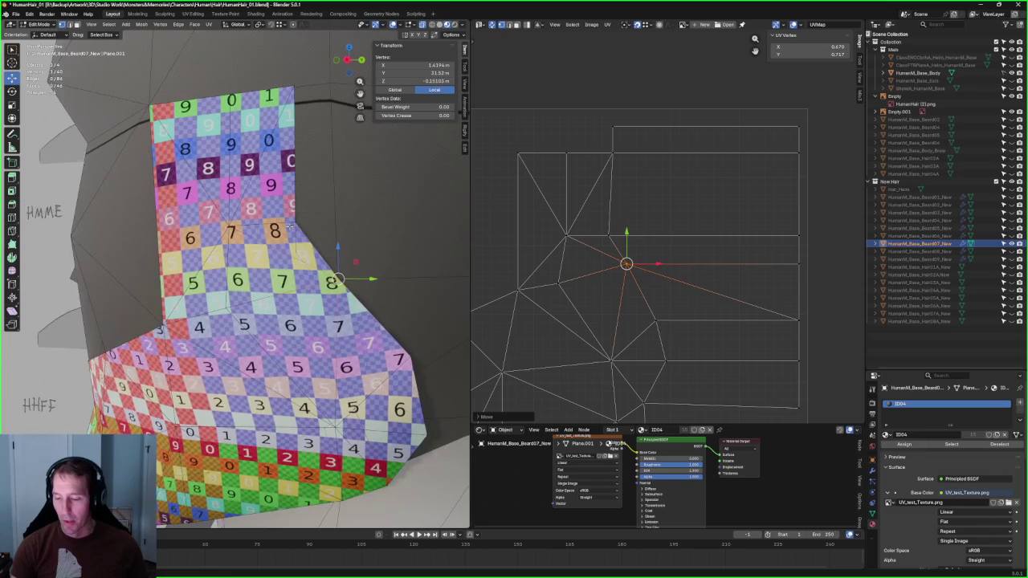
pyautogui.moveTo(608, 235); pyautogui.dragTo(632, 229, button='middle')
pyautogui.moveTo(601, 261); pyautogui.dragTo(570, 309)
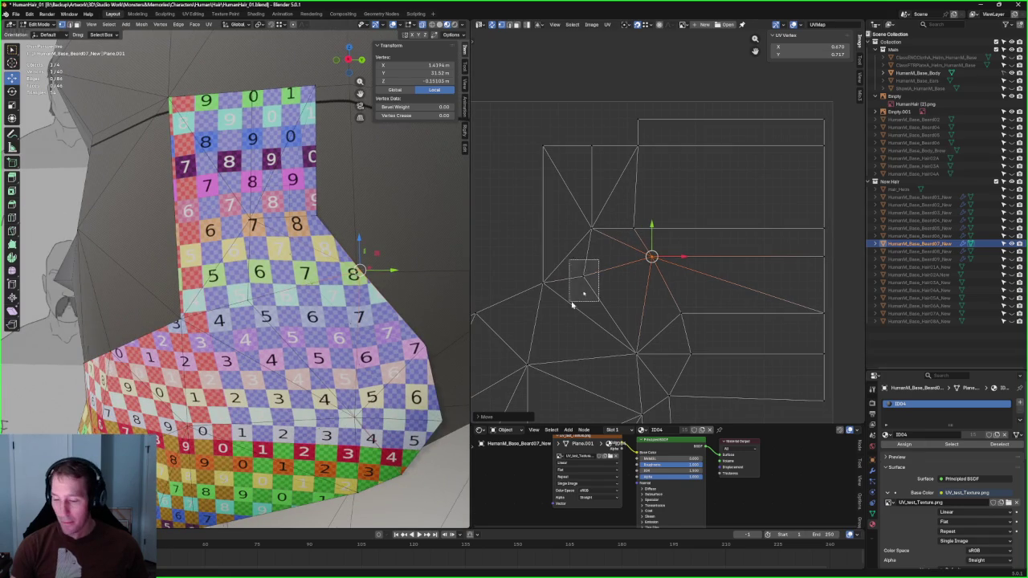
pyautogui.moveTo(584, 257); pyautogui.dragTo(584, 253)
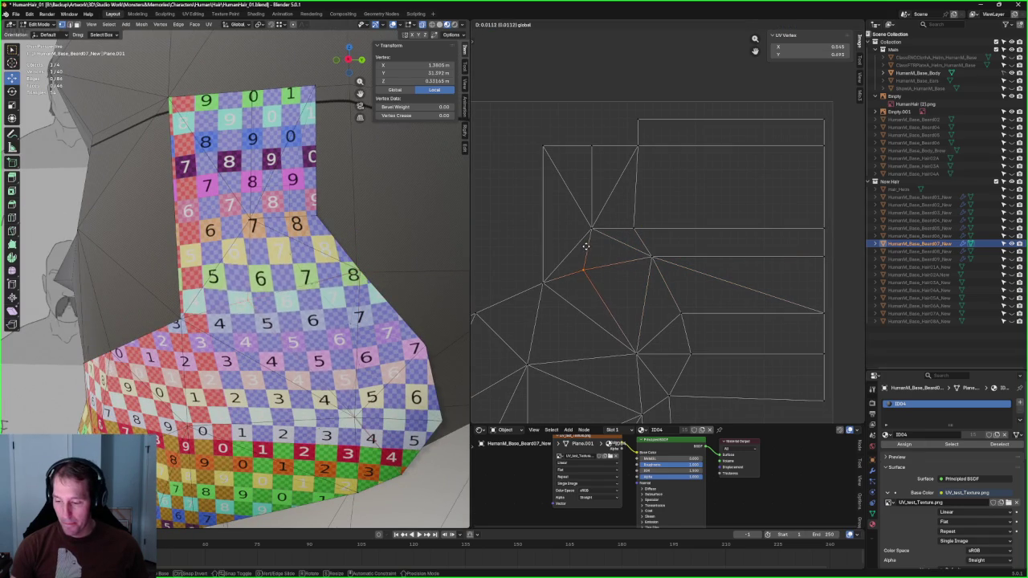
pyautogui.scroll(-5, 268, 259)
# Step: In Right Orthographic view, nudge two neighbouring UV vertices up to straighten the checkers
pyautogui.press('KP_3')
pyautogui.scroll(4, 268, 259)
pyautogui.scroll(2, 287, 294)
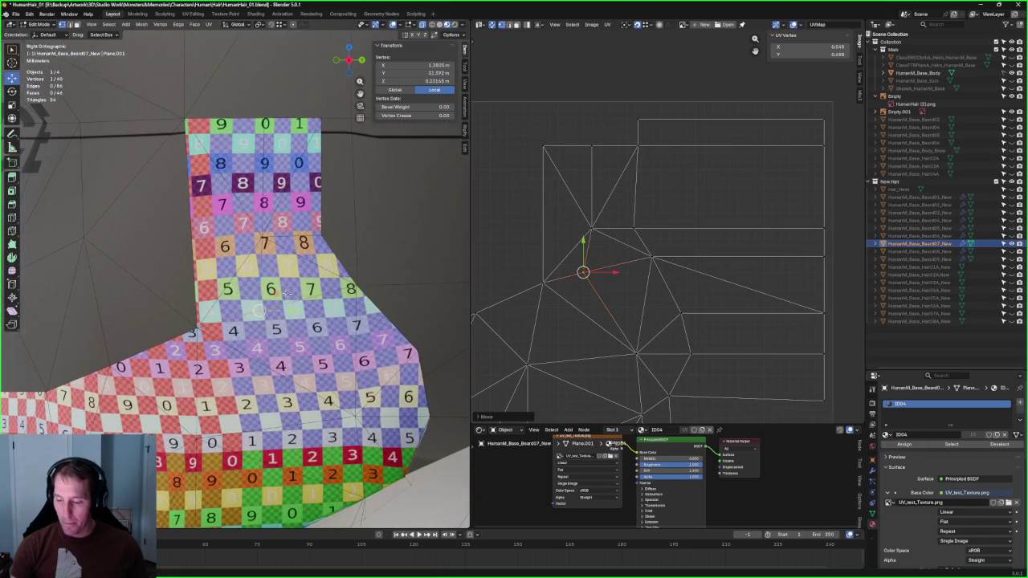
pyautogui.moveTo(585, 248); pyautogui.dragTo(585, 245)
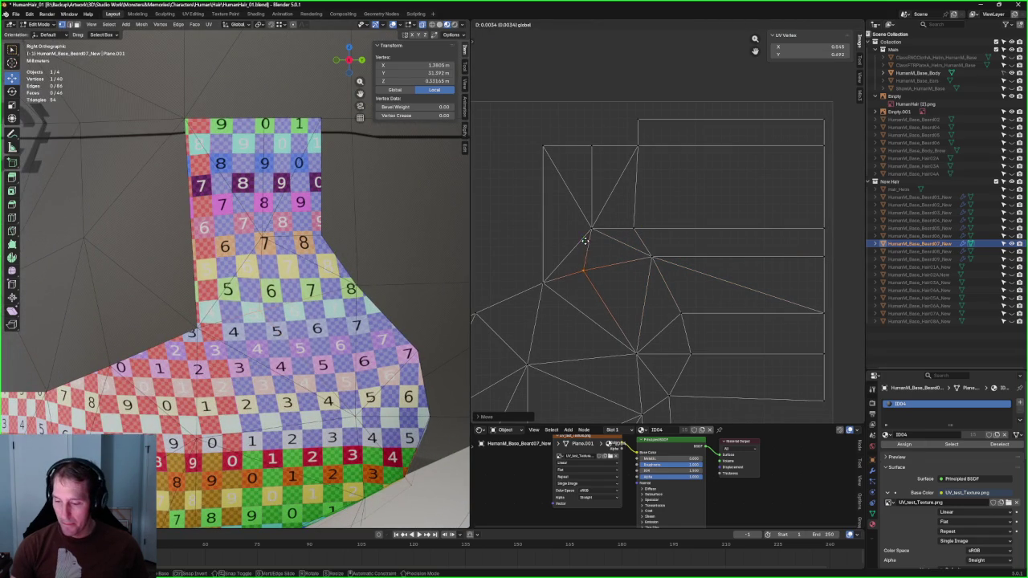
pyautogui.moveTo(529, 296); pyautogui.dragTo(530, 294)
pyautogui.click(546, 267)
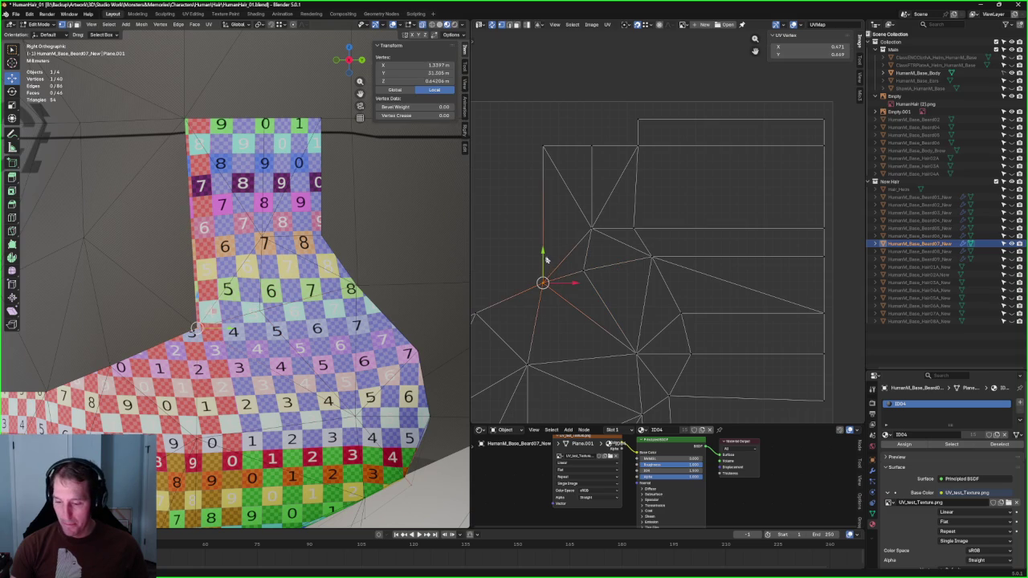
pyautogui.moveTo(544, 259); pyautogui.dragTo(565, 261)
# Step: Shift the three horizontal-edge vertices slightly down, then nudge the long horizontal UV edge
pyautogui.moveTo(831, 249); pyautogui.dragTo(596, 283)
pyautogui.moveTo(701, 245); pyautogui.dragTo(708, 243)
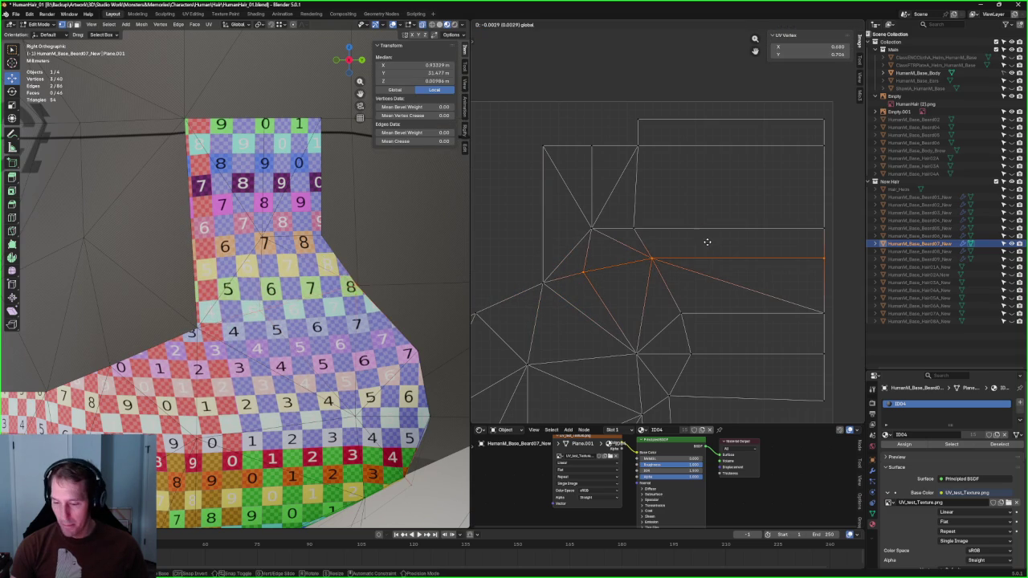
pyautogui.click(725, 284)
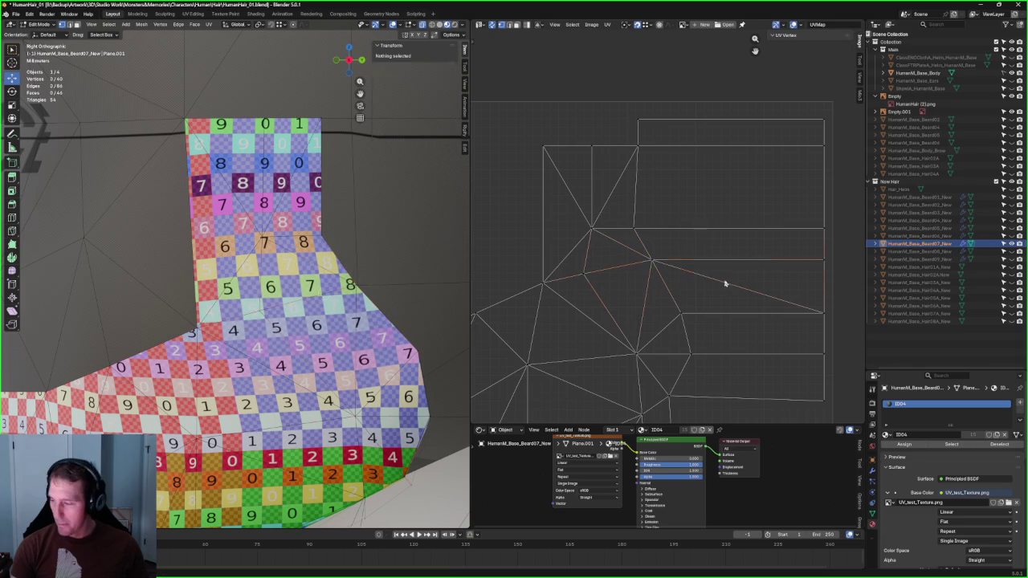
pyautogui.click(695, 268)
pyautogui.moveTo(737, 241); pyautogui.dragTo(739, 239)
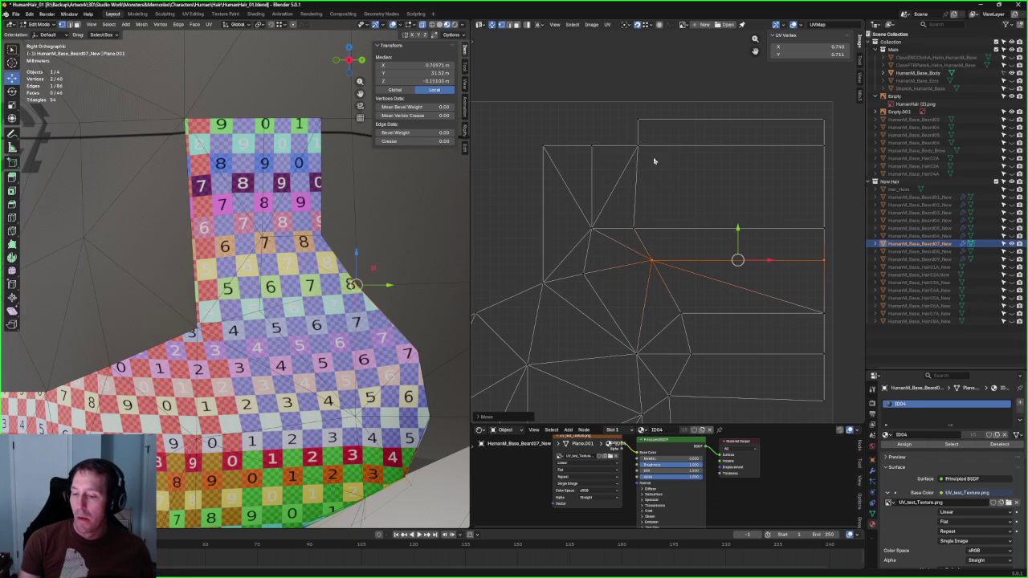
pyautogui.scroll(1, 628, 185)
# Step: Slide the top-middle UV vertex slightly to the right
pyautogui.moveTo(595, 107); pyautogui.dragTo(561, 136)
pyautogui.press('KP_Decimal')
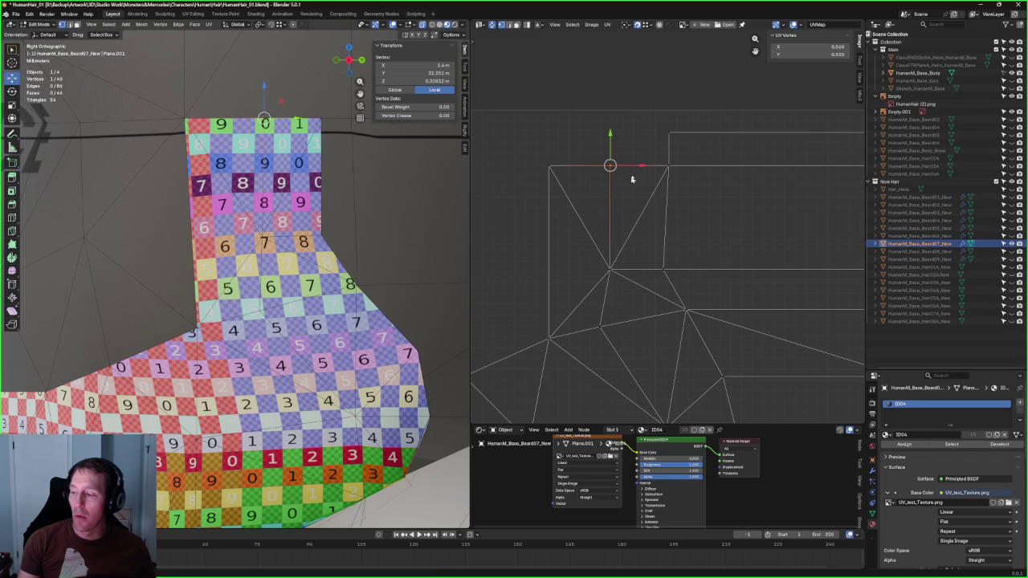
pyautogui.moveTo(634, 168); pyautogui.dragTo(639, 165)
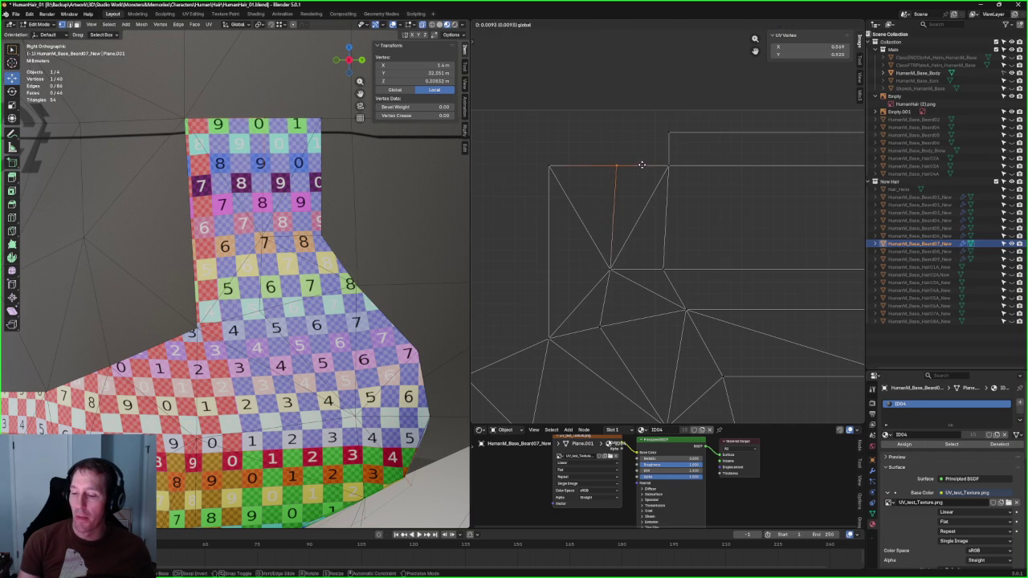
pyautogui.click(624, 88)
pyautogui.scroll(-5, 638, 160)
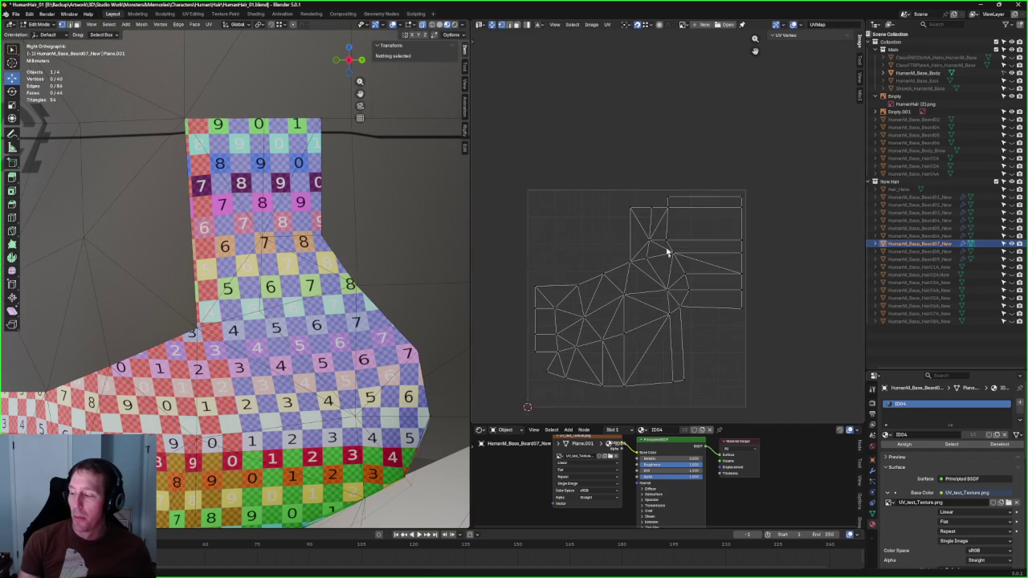
pyautogui.scroll(5, 667, 252)
# Step: Reposition the top vertex of the vertical chain, then frame the layout and select the whole chain
pyautogui.moveTo(586, 145); pyautogui.dragTo(626, 343)
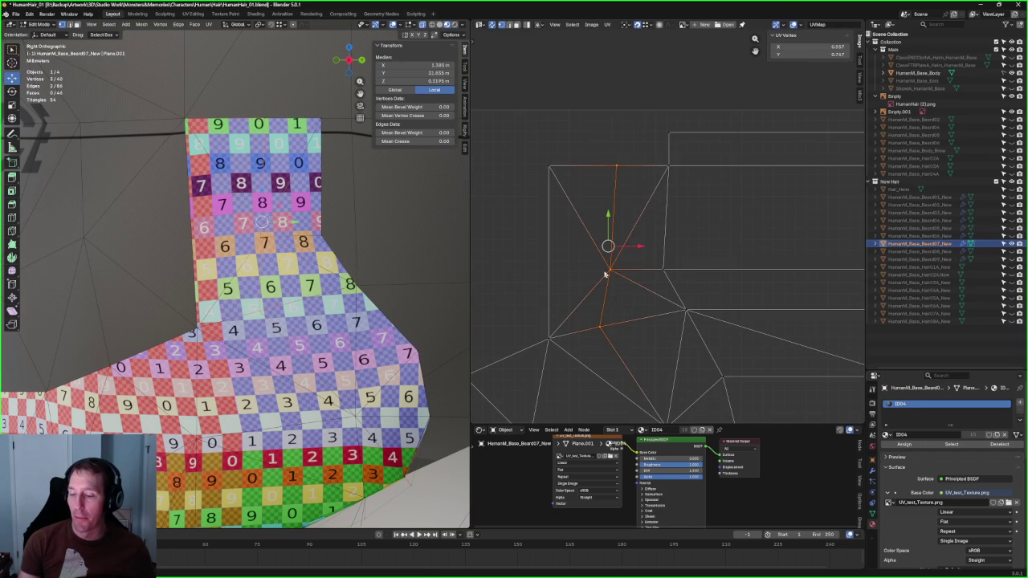
pyautogui.moveTo(592, 130); pyautogui.dragTo(642, 286)
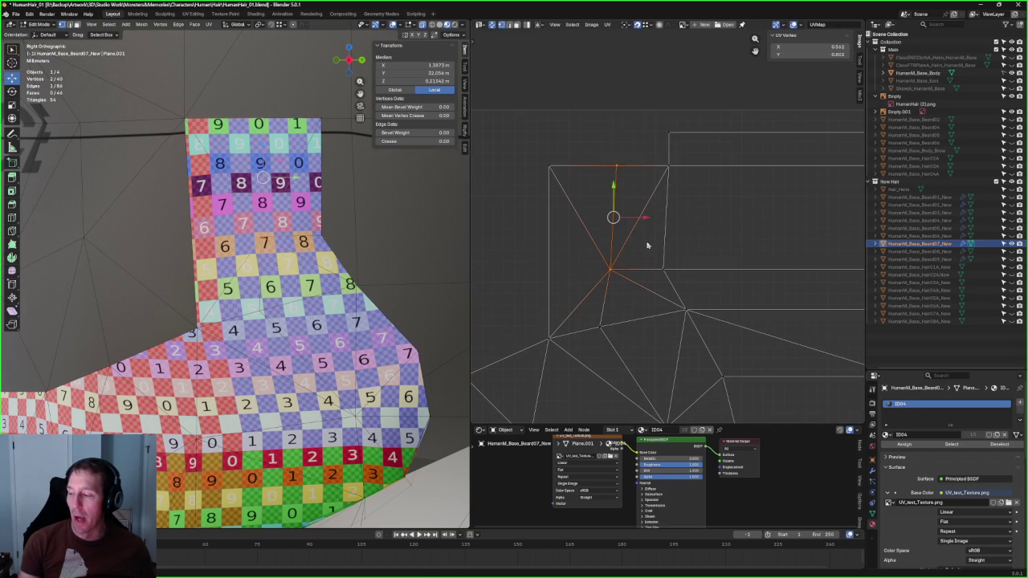
pyautogui.moveTo(597, 146); pyautogui.dragTo(641, 173)
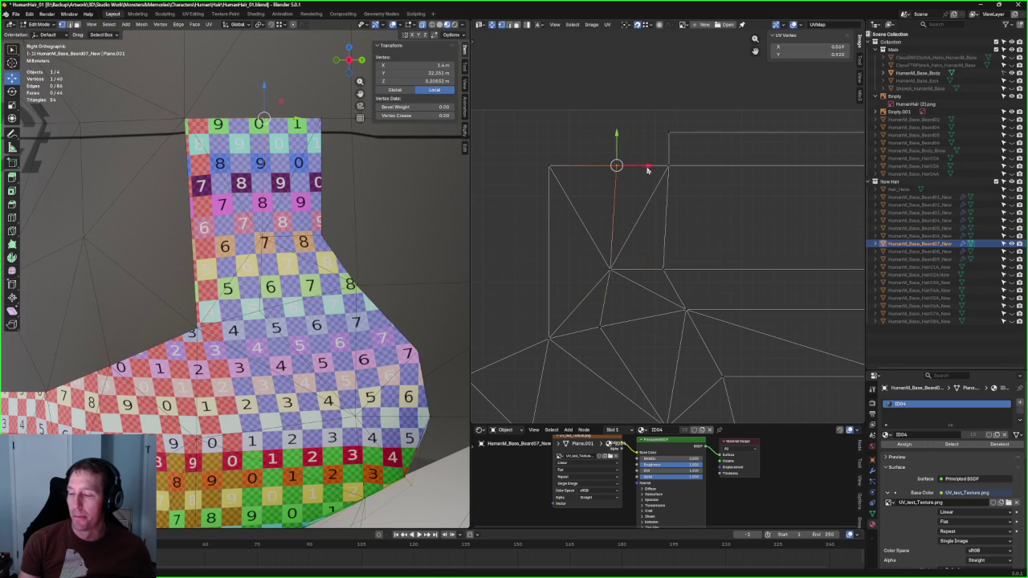
pyautogui.press('g')
pyautogui.click(643, 165)
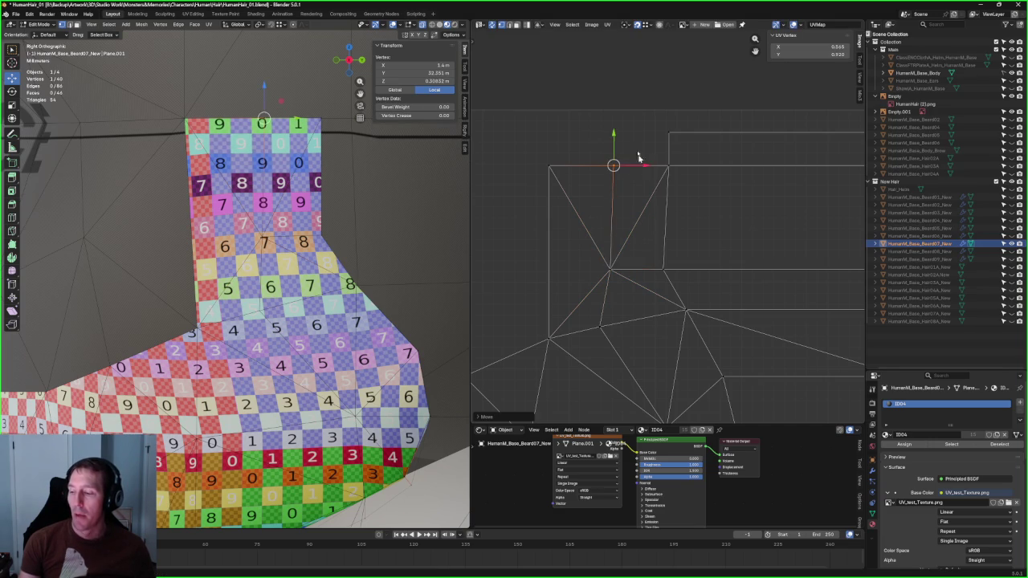
pyautogui.hotkey('alt', 'a')
pyautogui.press('Home')
pyautogui.scroll(3, 739, 211)
pyautogui.moveTo(633, 59); pyautogui.dragTo(566, 282)
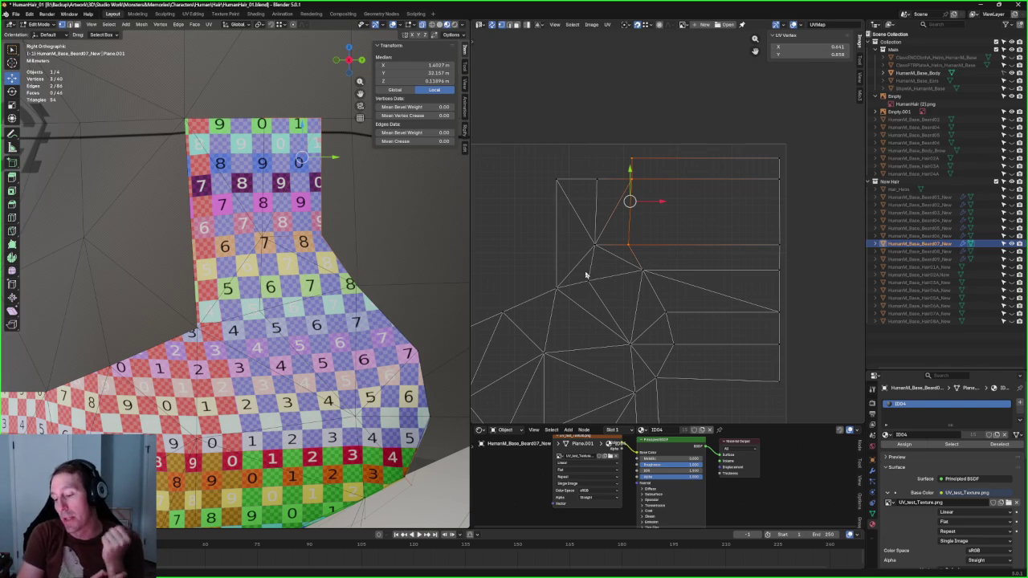
# Step: Select the central and lower UV face strips, then undo and clear the selection
pyautogui.scroll(-2, 627, 265)
pyautogui.moveTo(645, 257); pyautogui.dragTo(653, 220, button='middle')
pyautogui.scroll(3, 654, 220)
pyautogui.scroll(1, 653, 197)
pyautogui.moveTo(700, 110); pyautogui.dragTo(534, 339)
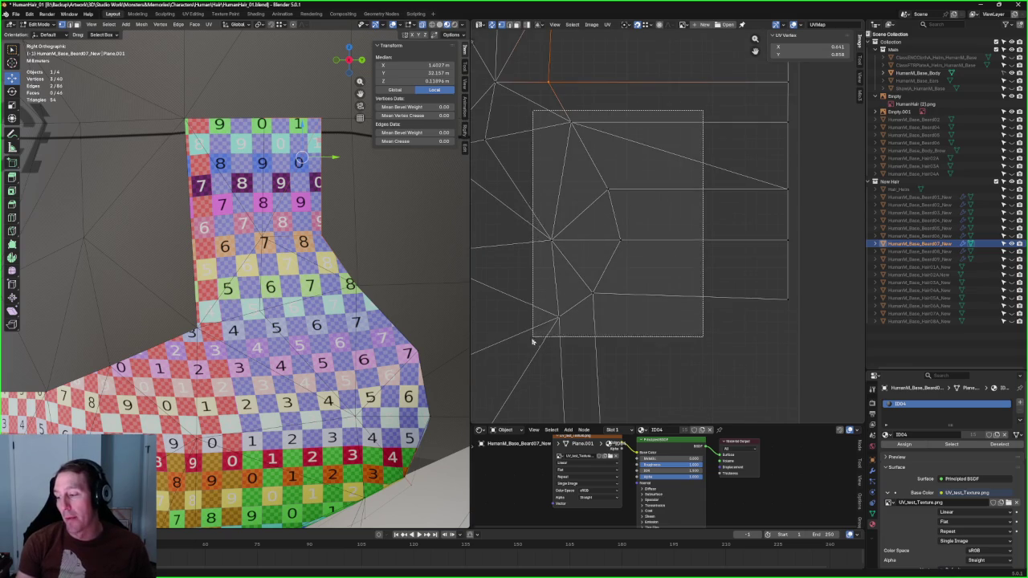
pyautogui.scroll(-2, 620, 303)
pyautogui.moveTo(620, 303); pyautogui.dragTo(631, 276, button='middle')
pyautogui.keyDown('shift'); pyautogui.click(622, 321); pyautogui.keyUp('shift')
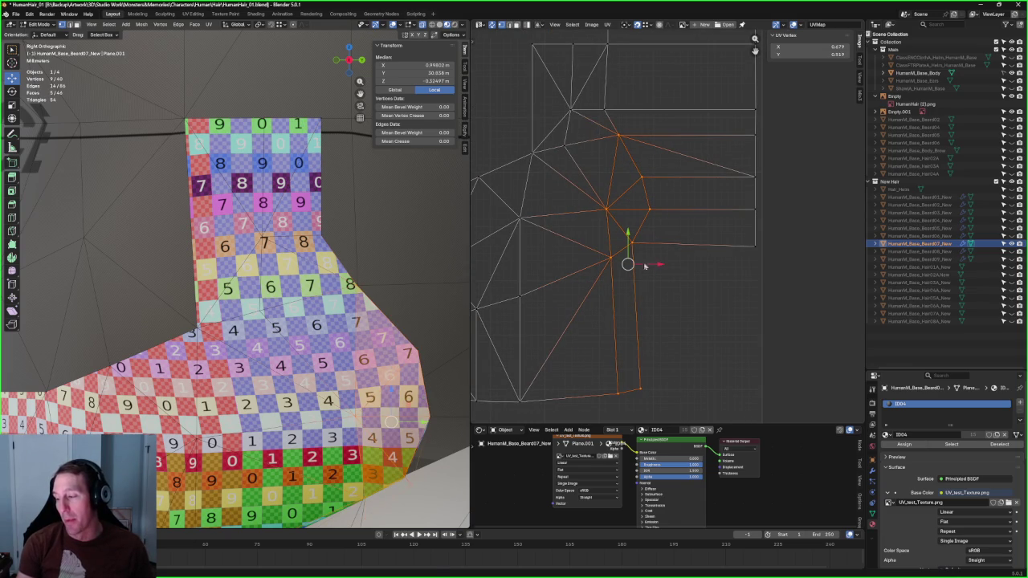
pyautogui.hotkey('ctrl', 'z')
pyautogui.hotkey('alt', 'a')
# Step: Nudge a right-side UV vertex slightly right and move the upper and lower vertex groups
pyautogui.click(608, 209)
pyautogui.moveTo(626, 210); pyautogui.dragTo(631, 211)
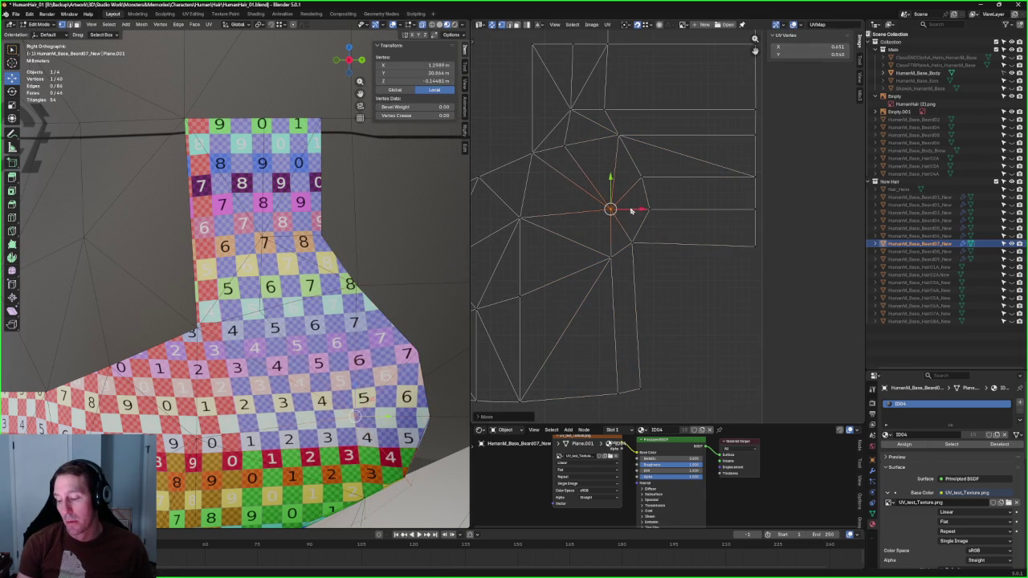
pyautogui.click(662, 193)
pyautogui.moveTo(679, 155); pyautogui.dragTo(624, 273)
pyautogui.keyDown('shift'); pyautogui.moveTo(676, 334); pyautogui.dragTo(616, 417); pyautogui.keyUp('shift')
pyautogui.hotkey('ctrl', 'z')
pyautogui.keyDown('shift'); pyautogui.moveTo(676, 334); pyautogui.dragTo(631, 411); pyautogui.keyUp('shift')
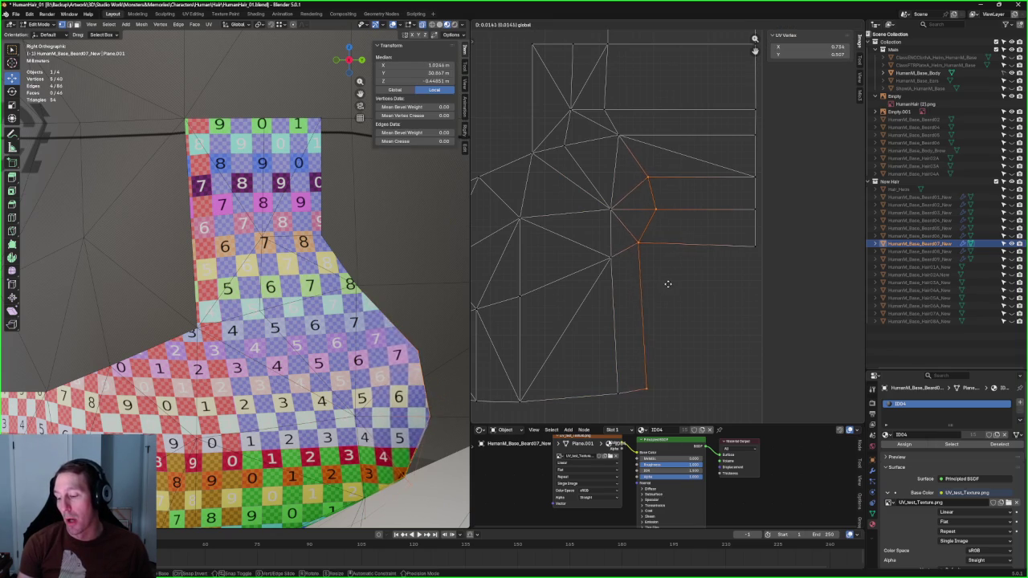
pyautogui.click(688, 320)
pyautogui.click(687, 320)
# Step: Move a UV vertex near the right edge slightly right, then frame the whole UV layout
pyautogui.click(649, 209)
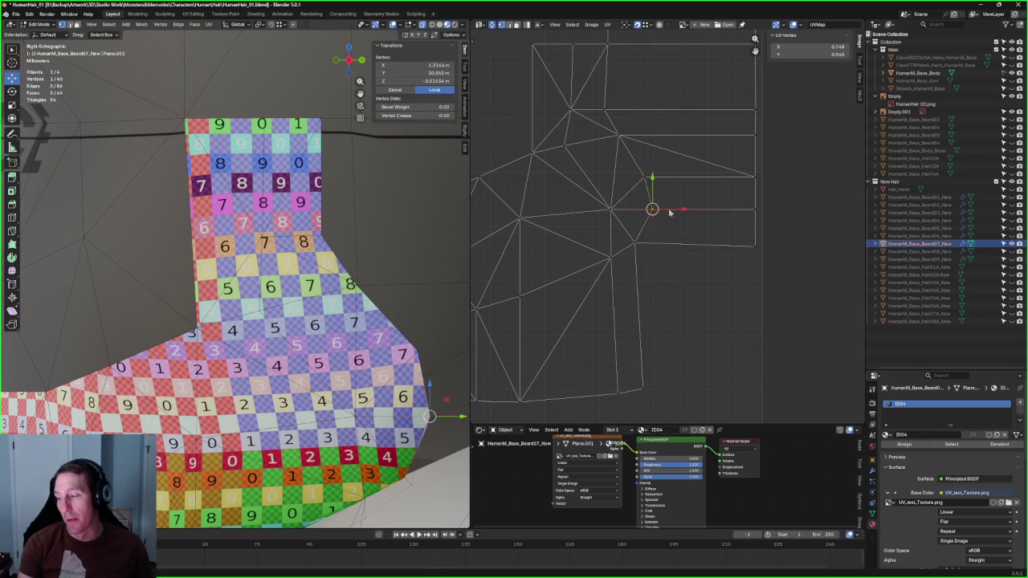
pyautogui.press('g')
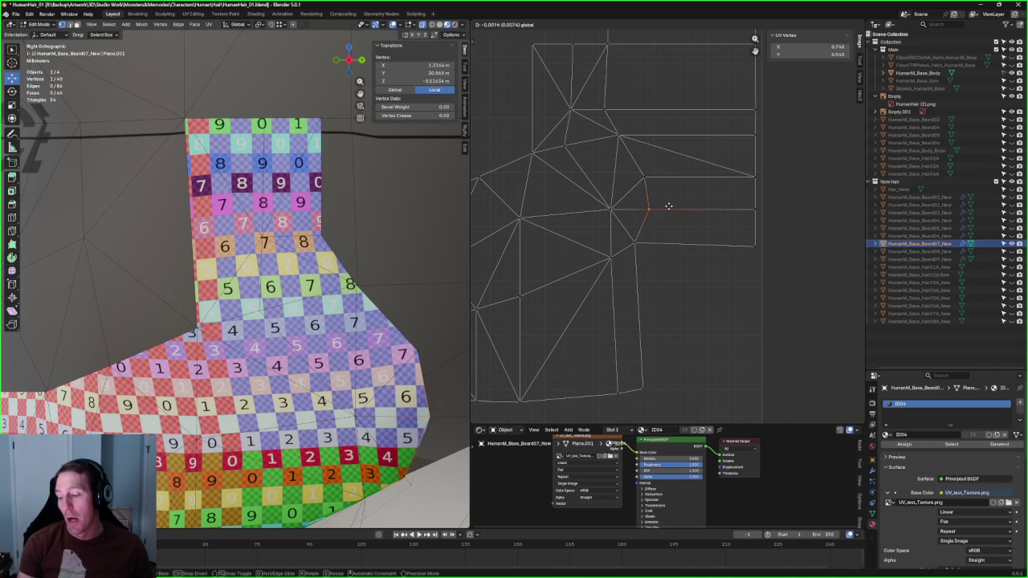
pyautogui.click(669, 207)
pyautogui.click(722, 219)
pyautogui.press('Home')
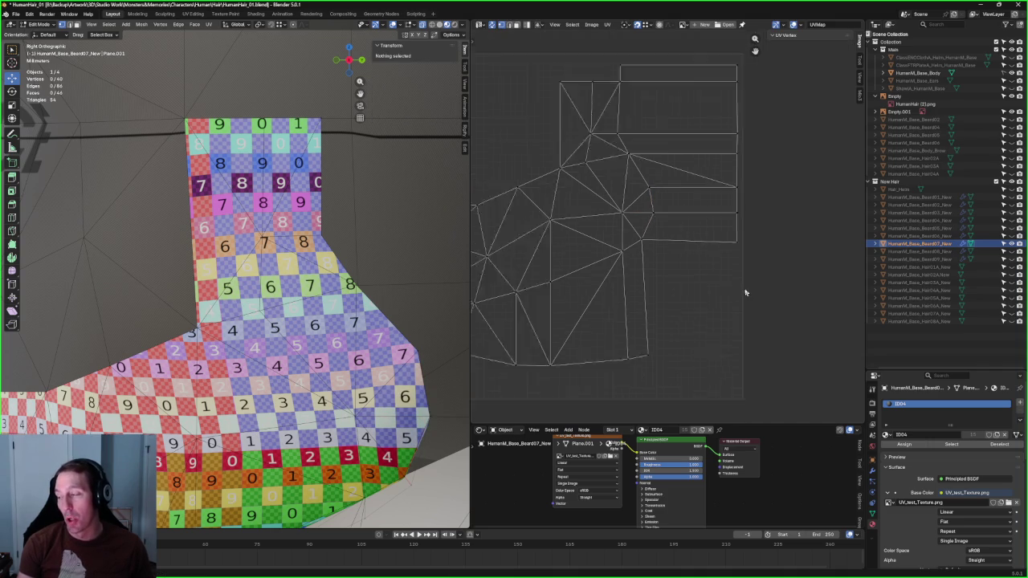
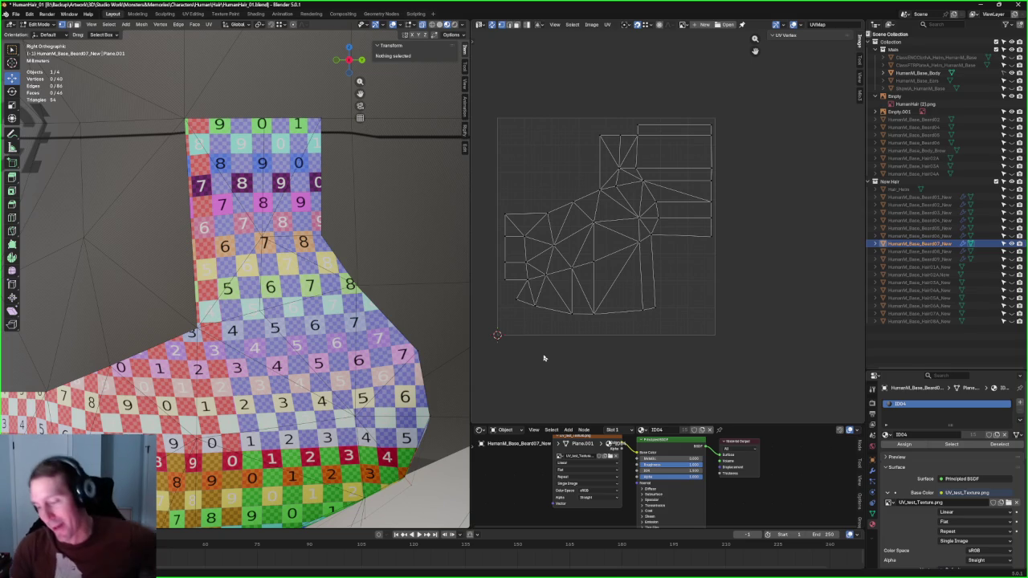
# Step: Box-select a horizontal row of UV vertices and straighten it with Align
pyautogui.scroll(1, 663, 190)
pyautogui.scroll(2, 642, 193)
pyautogui.scroll(1, 675, 206)
pyautogui.moveTo(765, 196); pyautogui.dragTo(514, 228)
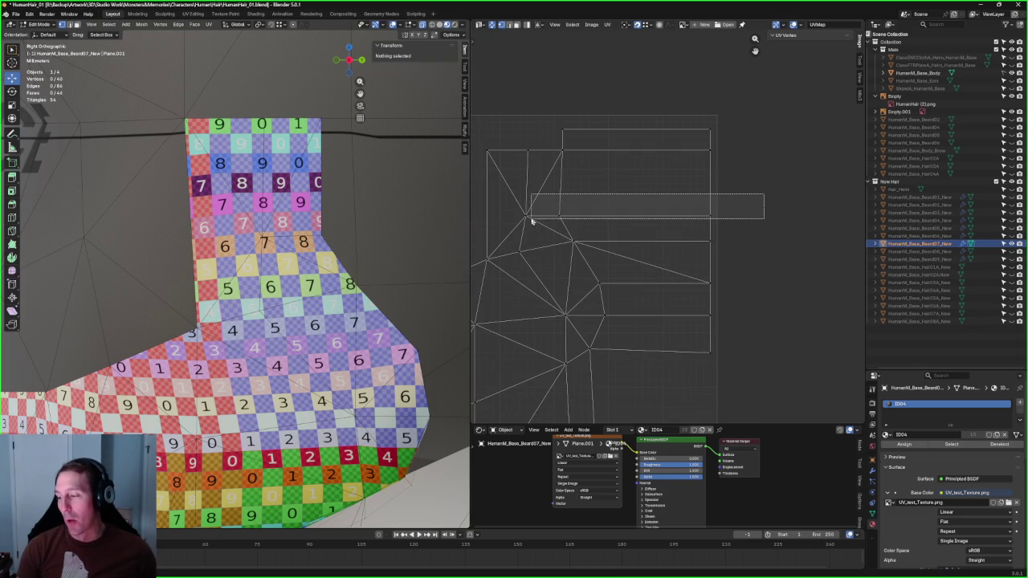
pyautogui.hotkey('ctrl', 'z')
pyautogui.hotkey('ctrl', 'shift', 'z')
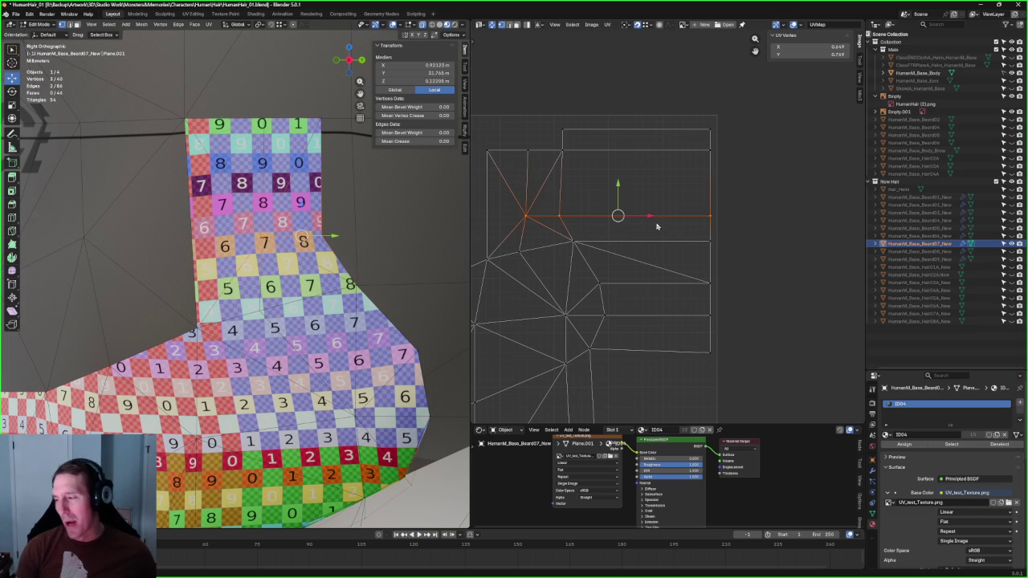
pyautogui.hotkey('shift', 'w')
pyautogui.click(677, 224)
# Step: Move the island's lower UV edge downward, then clear the selection
pyautogui.click(710, 243)
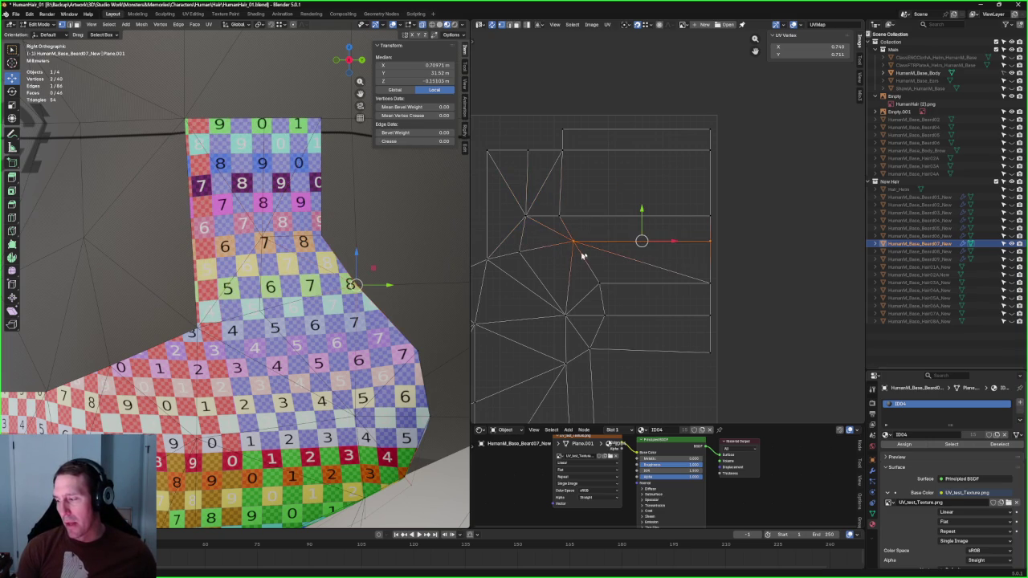
pyautogui.click(708, 283)
pyautogui.press('g')
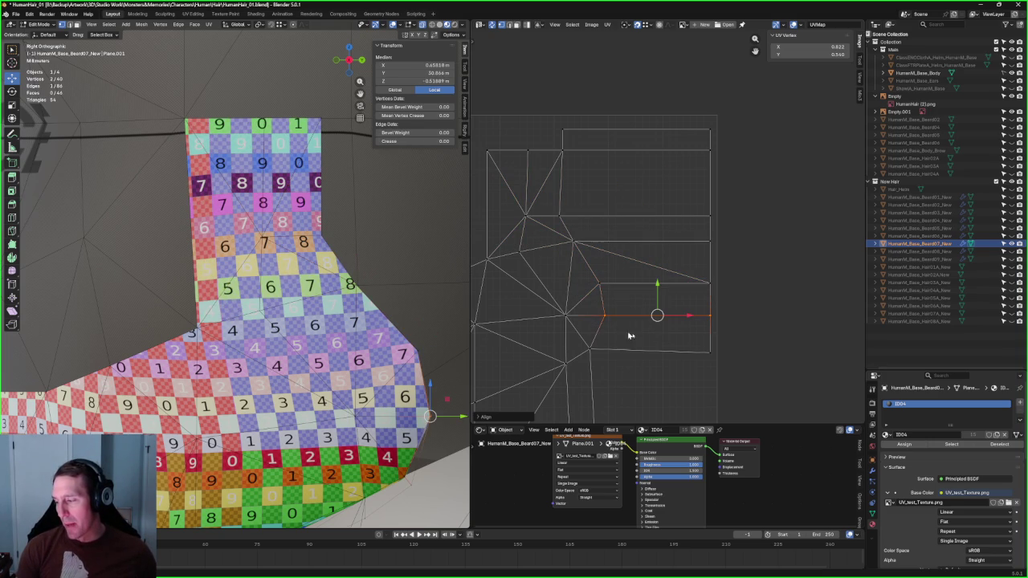
pyautogui.click(700, 338)
pyautogui.scroll(-2, 763, 263)
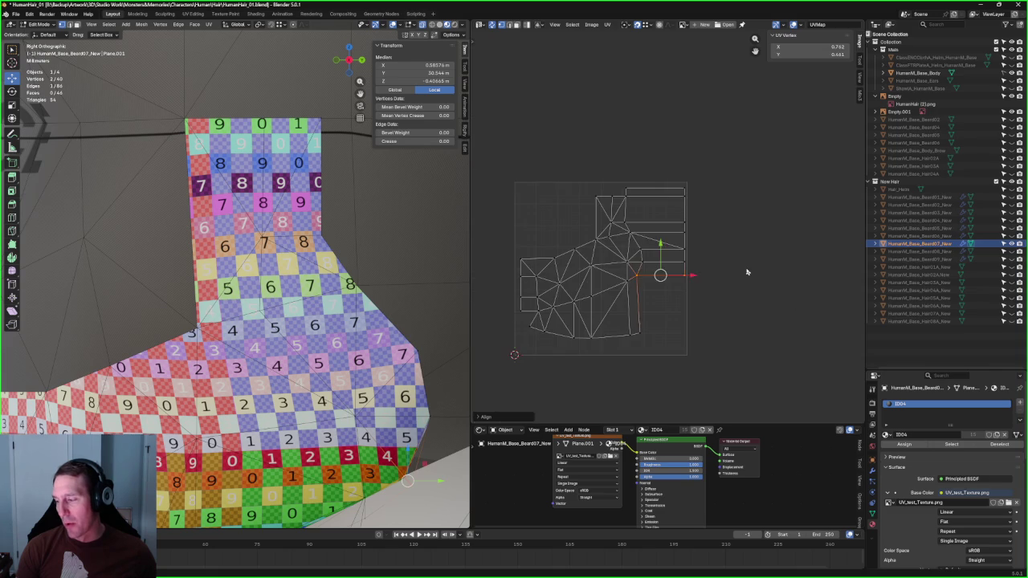
pyautogui.click(745, 271)
# Step: Shift the vertical chain of three UV vertices sideways
pyautogui.scroll(4, 684, 261)
pyautogui.scroll(1, 700, 310)
pyautogui.scroll(1, 647, 188)
pyautogui.scroll(-4, 626, 218)
pyautogui.scroll(5, 627, 212)
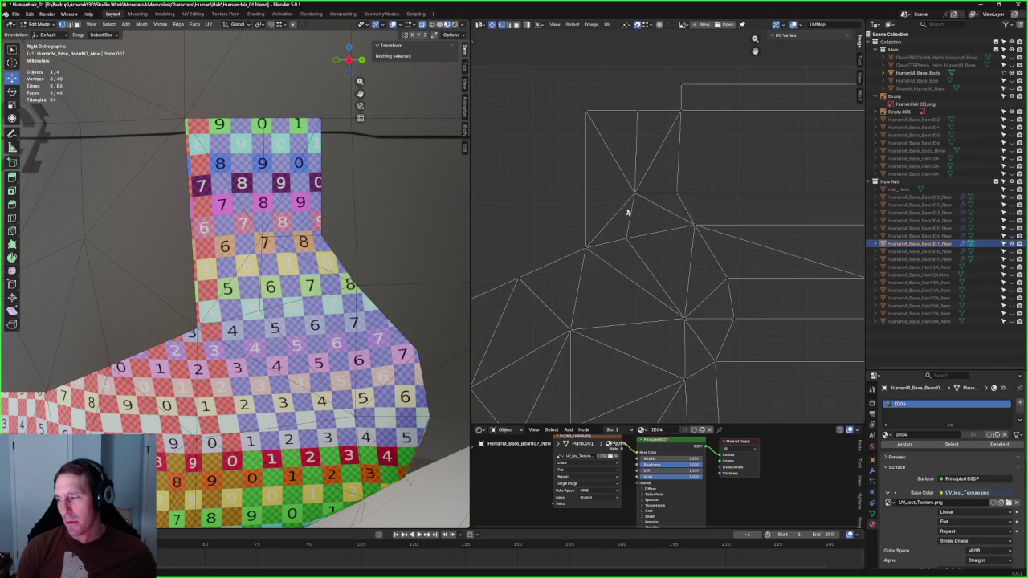
pyautogui.moveTo(608, 90); pyautogui.dragTo(658, 265)
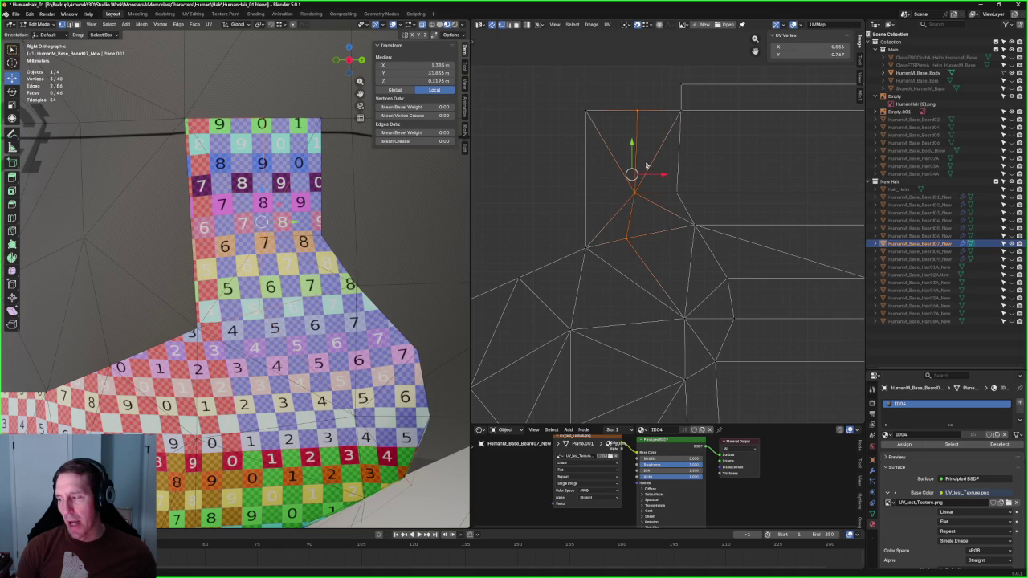
pyautogui.press('g')
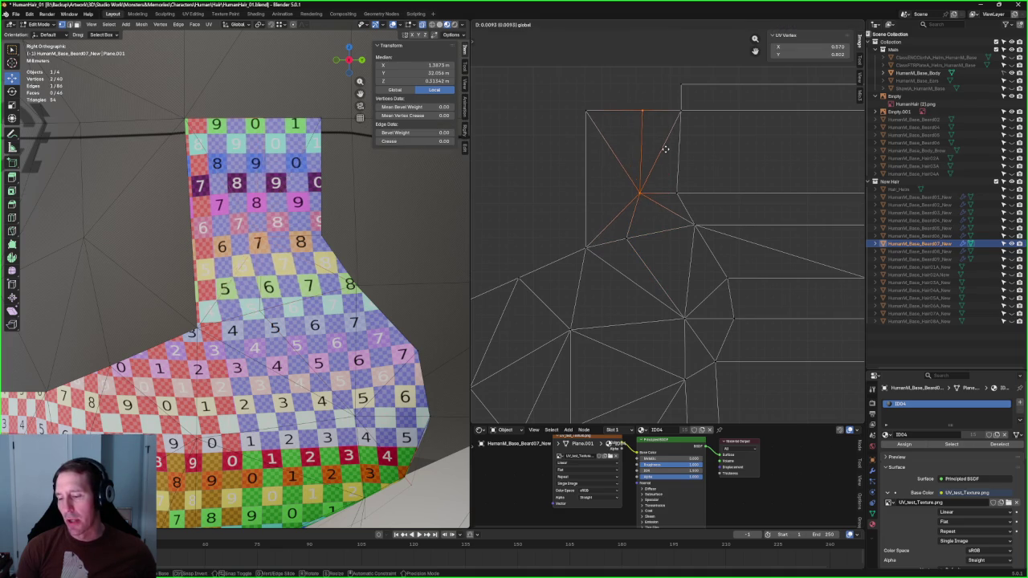
pyautogui.click(650, 213)
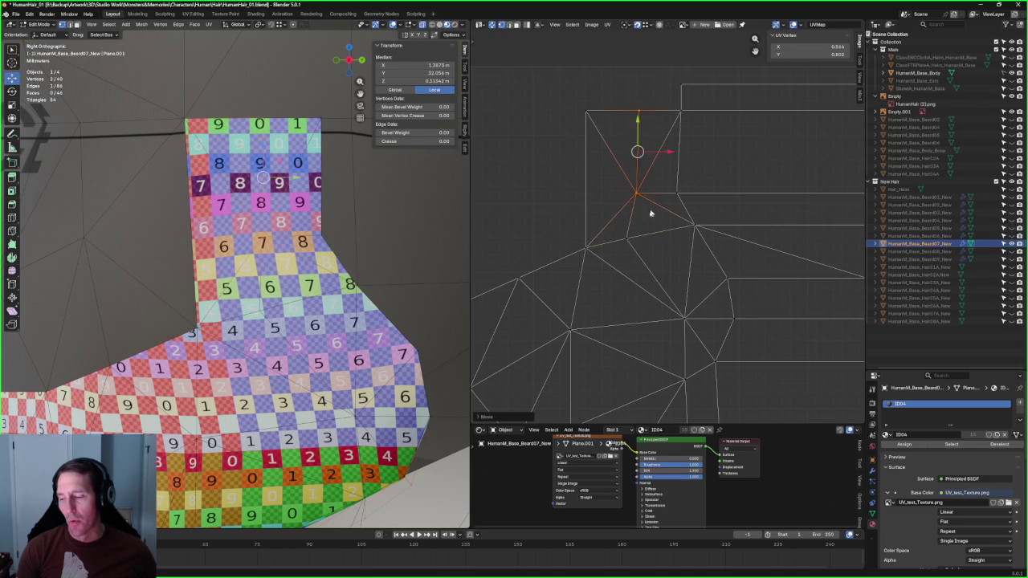
# Step: Nudge a lower horizontal row of UV vertices slightly upward
pyautogui.click(626, 237)
pyautogui.moveTo(810, 192); pyautogui.dragTo(734, 220, button='middle')
pyautogui.moveTo(817, 195); pyautogui.dragTo(538, 236)
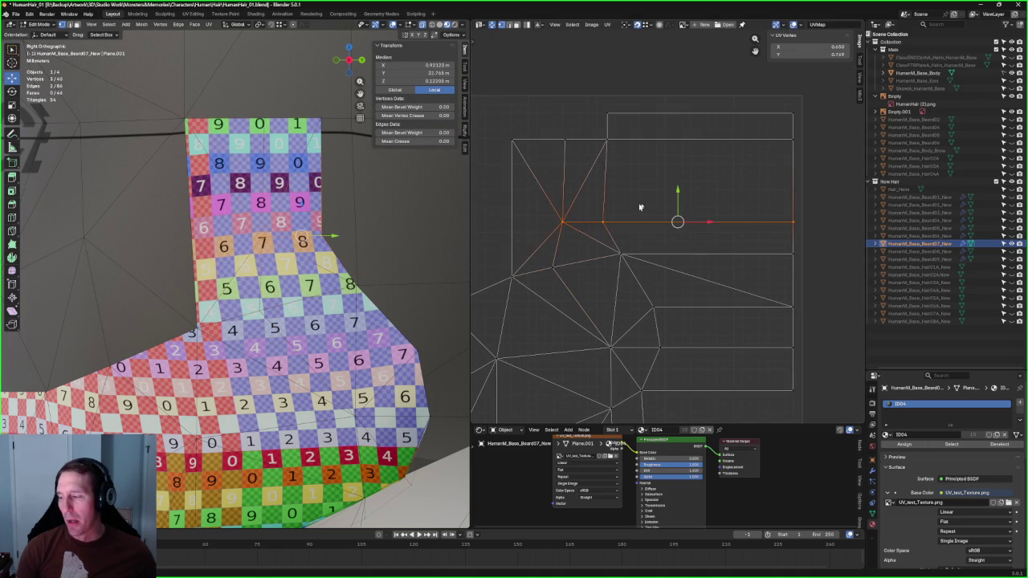
pyautogui.press('g')
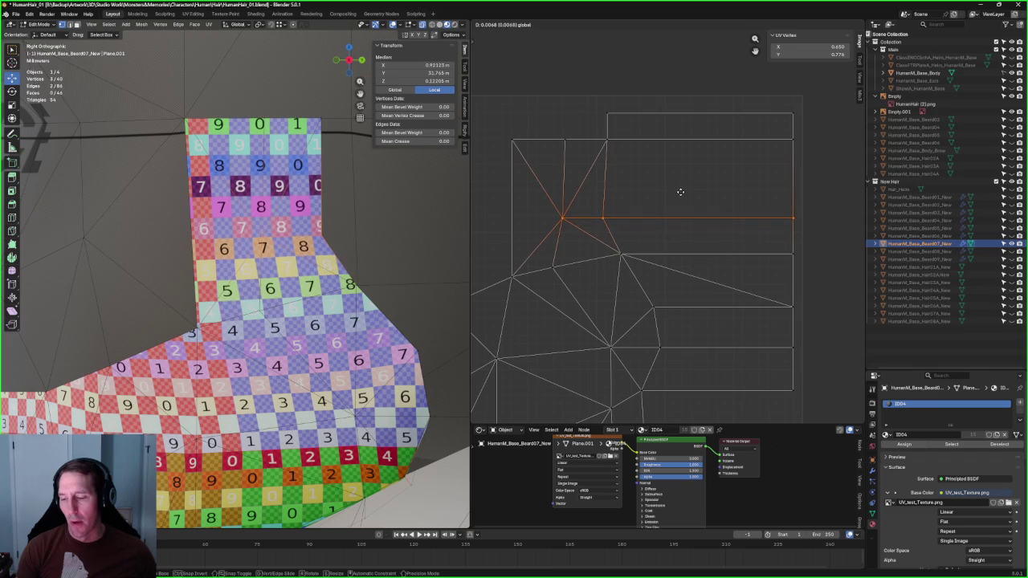
pyautogui.click(645, 224)
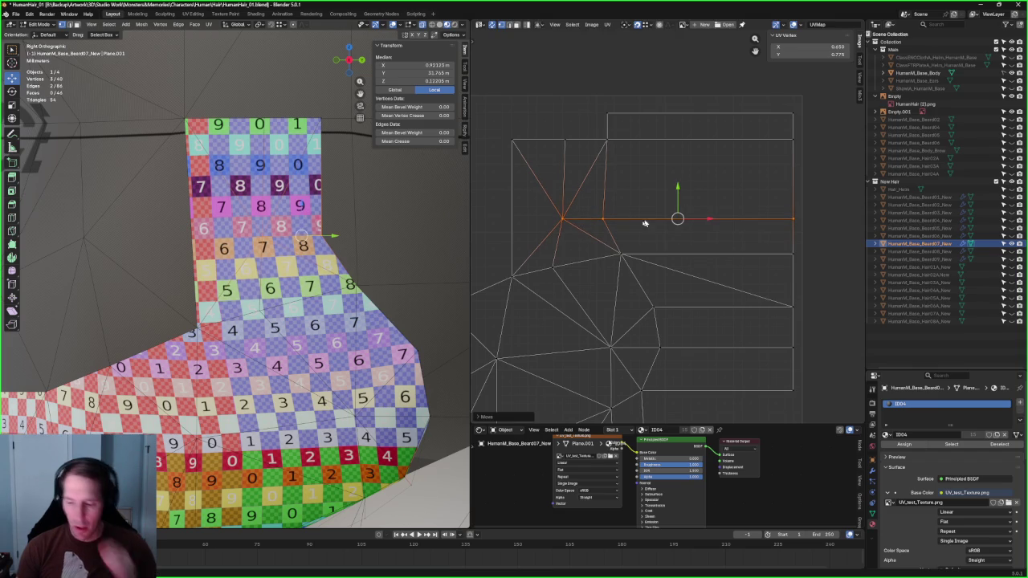
# Step: Reposition a single inner UV vertex and shift another vertex to its left slightly right
pyautogui.click(634, 263)
pyautogui.press('g')
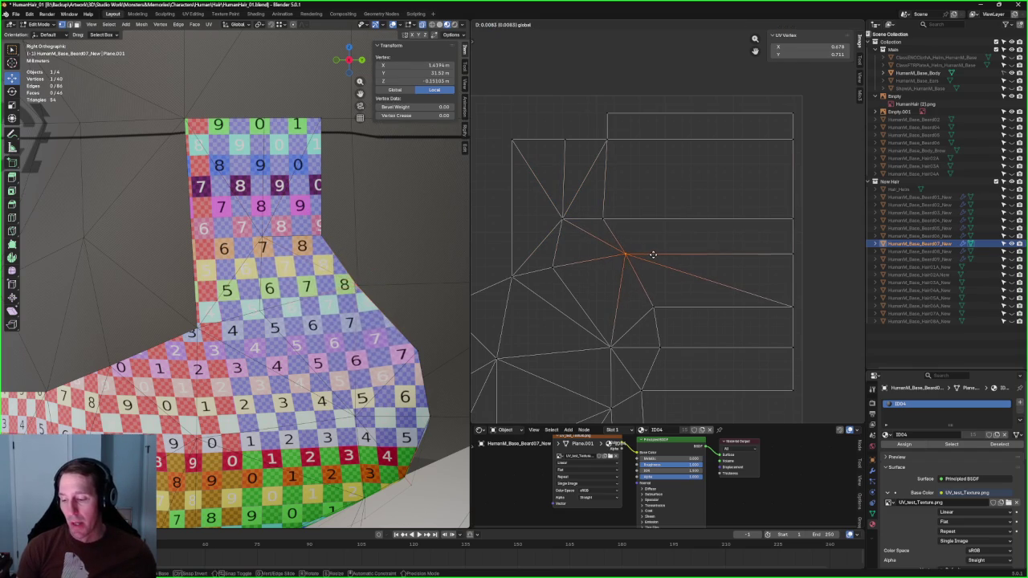
pyautogui.click(652, 254)
pyautogui.moveTo(574, 207); pyautogui.dragTo(532, 275)
pyautogui.click(570, 271)
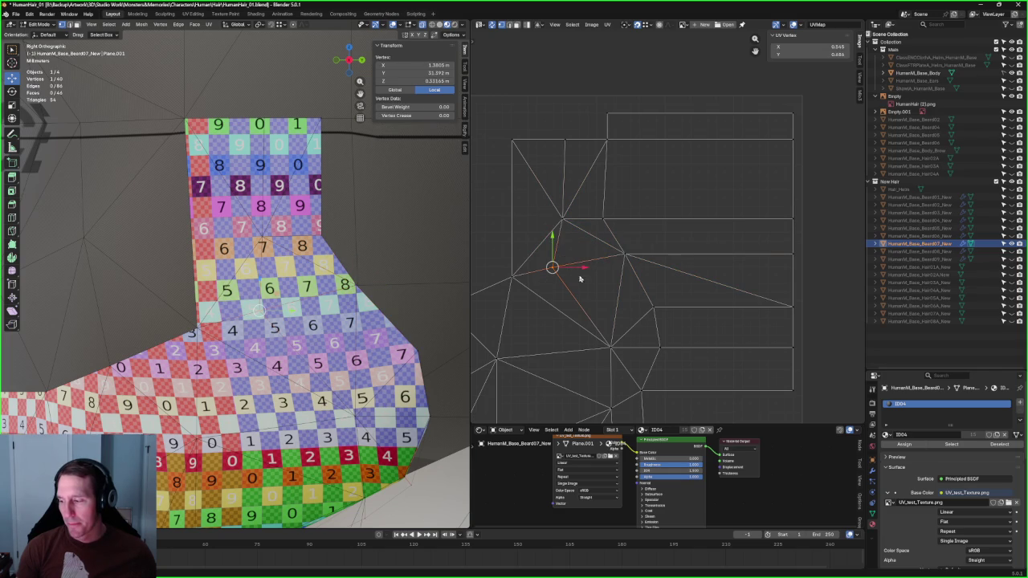
pyautogui.press('g')
pyautogui.click(583, 269)
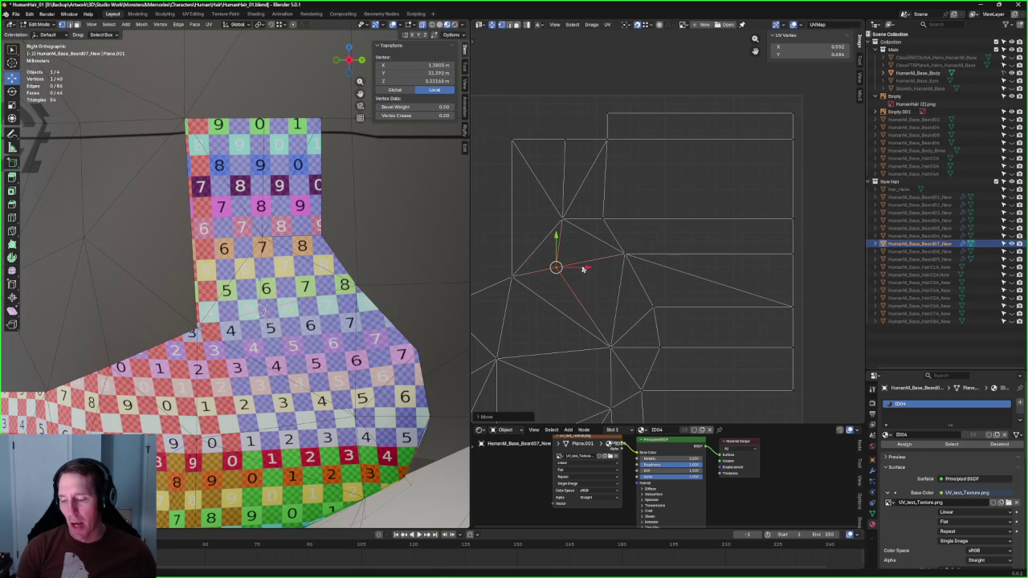
# Step: Try shifting the vertex where several edges meet slightly left, then cancel the move
pyautogui.click(572, 329)
pyautogui.moveTo(573, 330); pyautogui.dragTo(648, 239, button='middle')
pyautogui.click(619, 253)
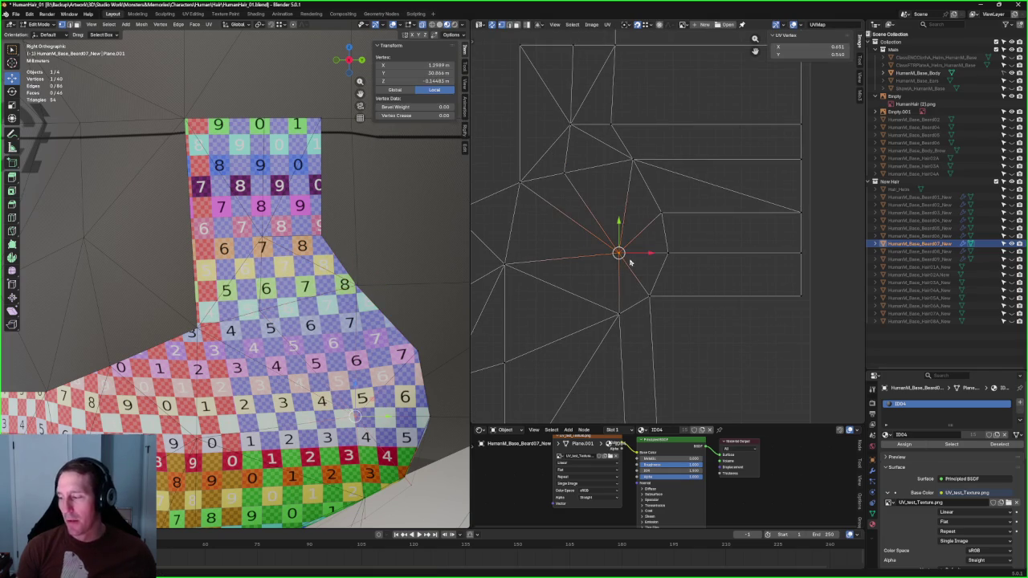
pyautogui.moveTo(650, 255); pyautogui.dragTo(654, 251)
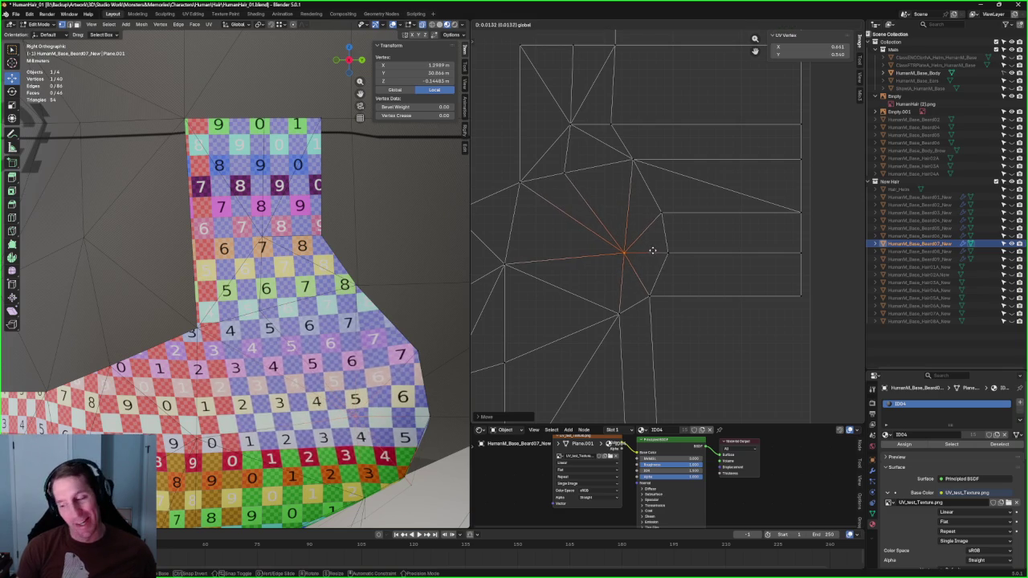
pyautogui.rightClick(654, 251)
# Step: Clear the UV selection and orbit the 3D view to face the head from the front
pyautogui.scroll(2, 689, 255)
pyautogui.hotkey('alt', 'a')
pyautogui.scroll(-4, 685, 292)
pyautogui.scroll(2, 619, 230)
pyautogui.scroll(2, 586, 236)
pyautogui.scroll(1, 585, 236)
pyautogui.moveTo(241, 305)
pyautogui.mouseDown(button='middle')
pyautogui.moveTo(336, 246)
pyautogui.moveTo(241, 280)
pyautogui.moveTo(289, 241)
pyautogui.moveTo(267, 229)
pyautogui.moveTo(280, 228)
pyautogui.mouseUp(button='middle')
pyautogui.scroll(3, 336, 246)
pyautogui.scroll(-3, 245, 271)
pyautogui.scroll(3, 561, 314)
pyautogui.scroll(2, 594, 305)
# Step: Lower the bottom-left corner UV vertex and a left-edge vertex slightly
pyautogui.moveTo(572, 337); pyautogui.dragTo(510, 393)
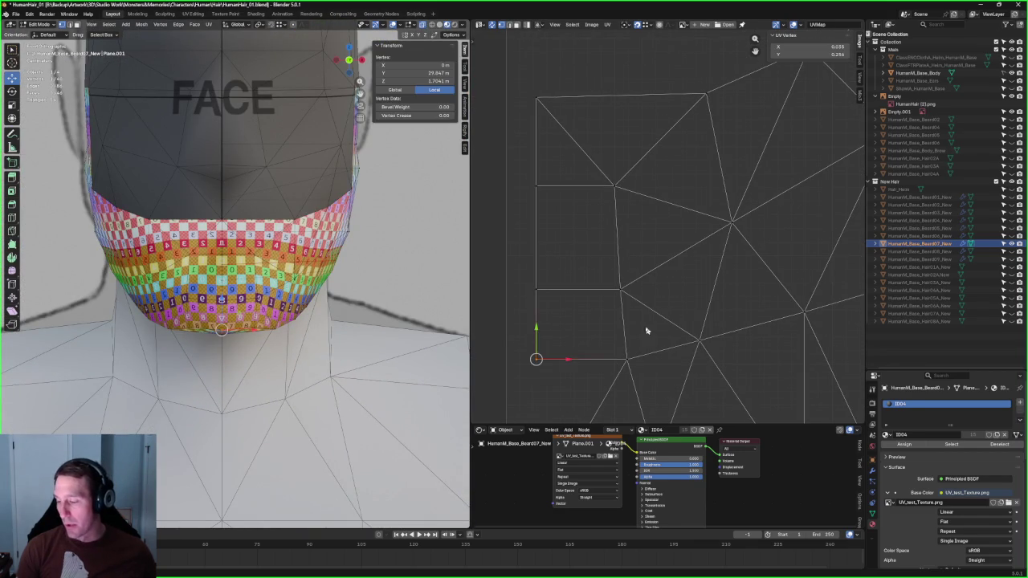
pyautogui.click(392, 262)
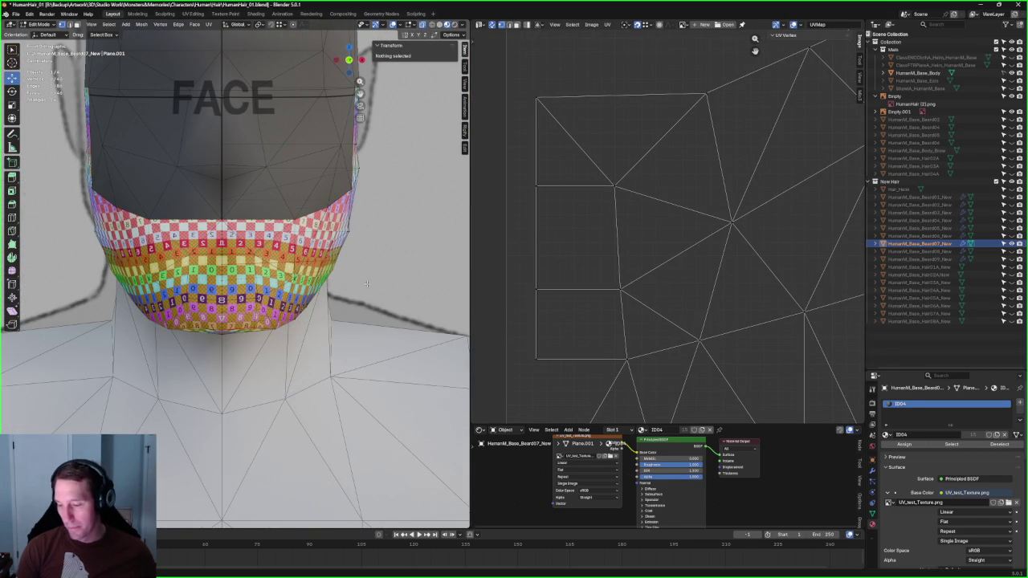
pyautogui.moveTo(598, 355); pyautogui.dragTo(514, 382)
pyautogui.moveTo(538, 337); pyautogui.dragTo(551, 340)
pyautogui.click(418, 316)
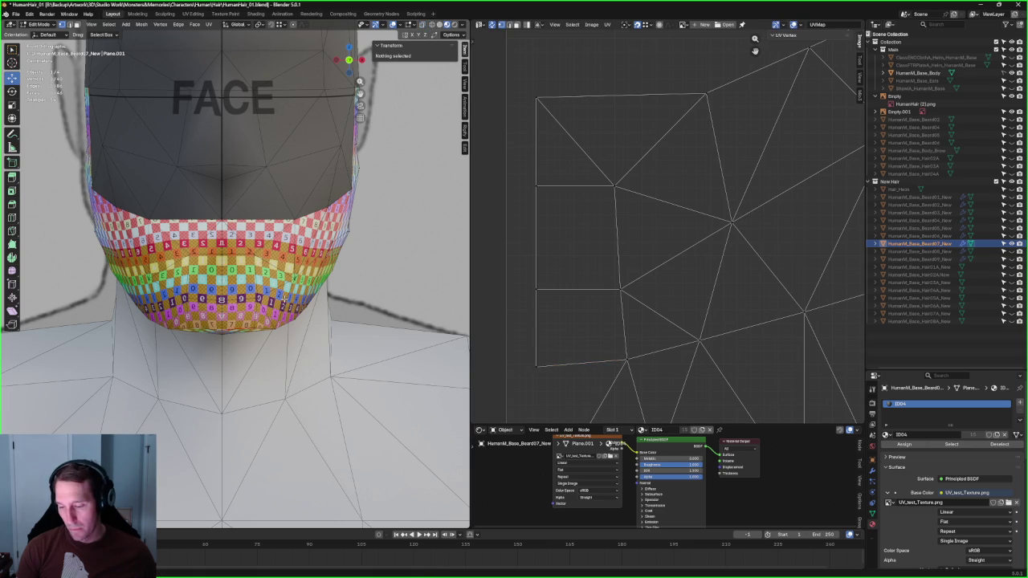
pyautogui.scroll(2, 274, 325)
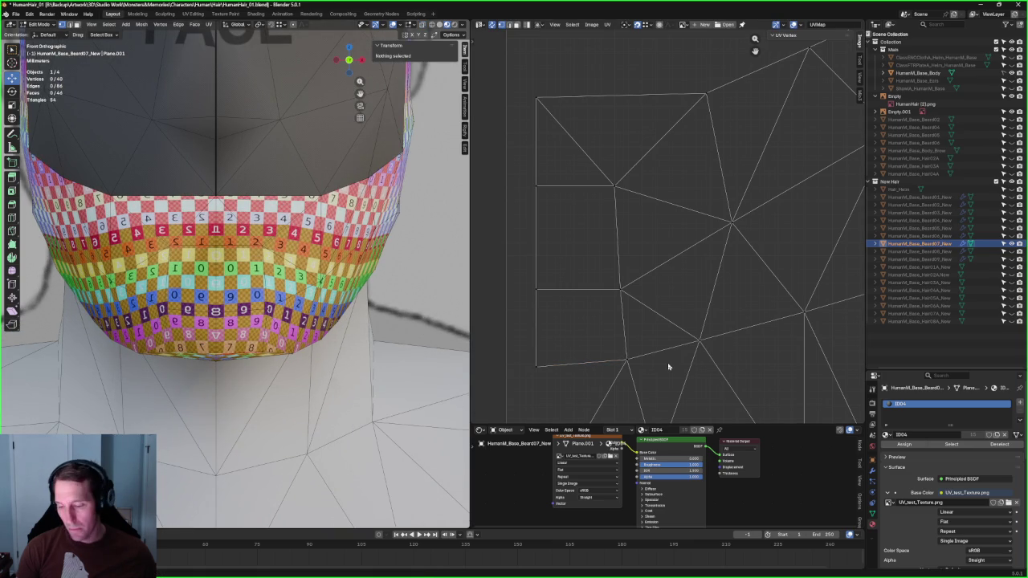
pyautogui.click(535, 291)
pyautogui.moveTo(539, 272); pyautogui.dragTo(537, 269)
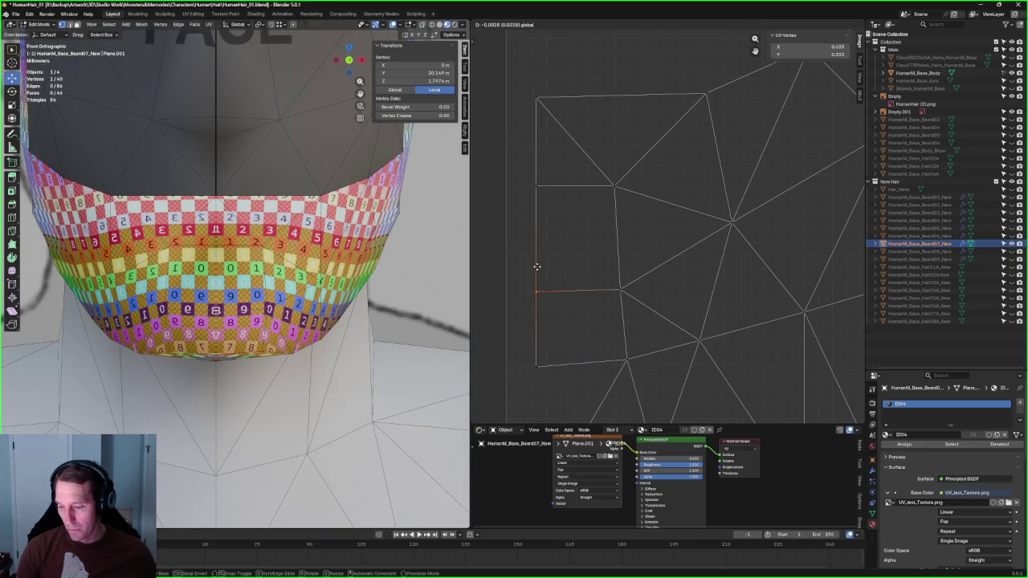
pyautogui.click(538, 271)
pyautogui.click(578, 259)
# Step: Select the whole beard UV island and begin scaling it
pyautogui.scroll(-3, 565, 259)
pyautogui.scroll(1, 560, 259)
pyautogui.scroll(-2, 557, 287)
pyautogui.scroll(1, 707, 230)
pyautogui.scroll(-2, 711, 223)
pyautogui.press('a')
pyautogui.scroll(3, 634, 293)
pyautogui.scroll(1, 624, 294)
pyautogui.scroll(2, 603, 314)
pyautogui.press('s')
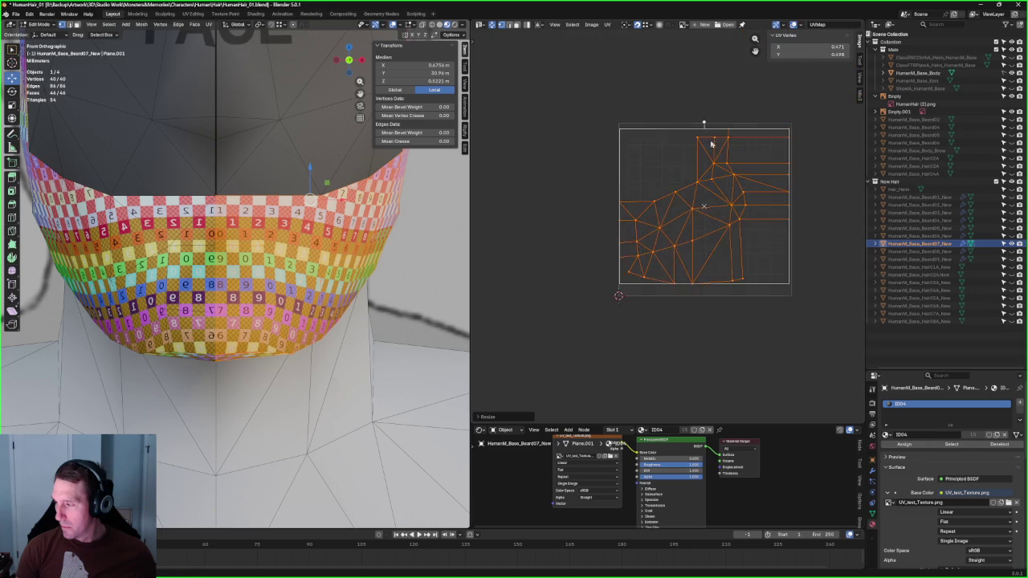
# Step: Undo the earlier resize, rescale the UV island, and move it within the texture square
pyautogui.hotkey('ctrl', 'z')
pyautogui.hotkey('ctrl', 'z')
pyautogui.press('s')
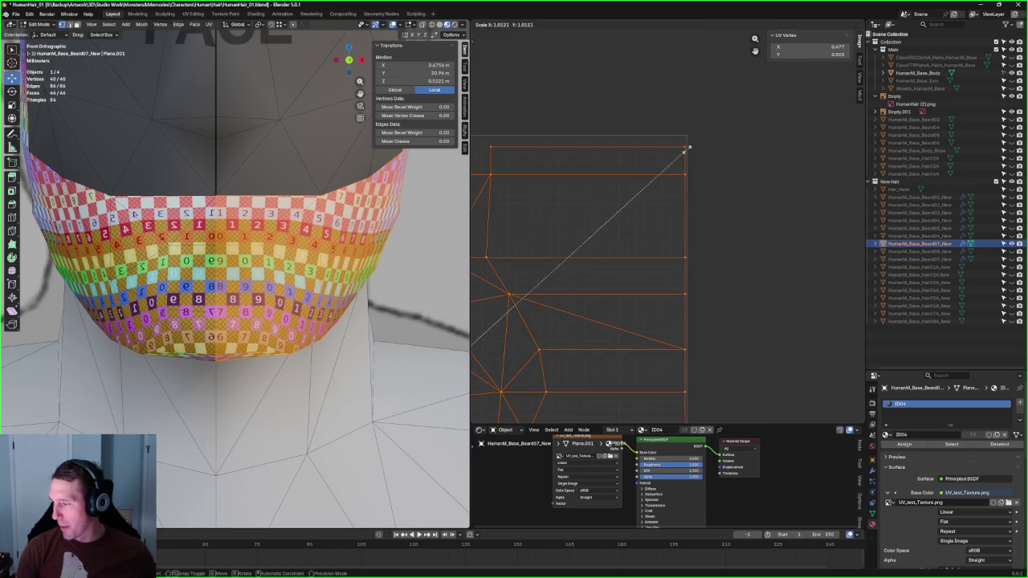
pyautogui.click(678, 211)
pyautogui.scroll(-2, 679, 212)
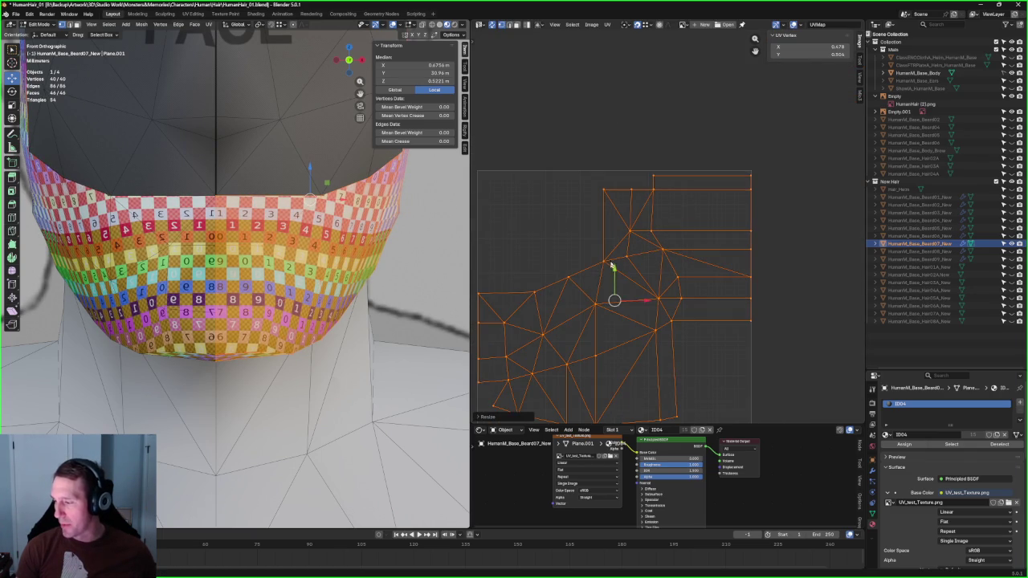
pyautogui.press('g')
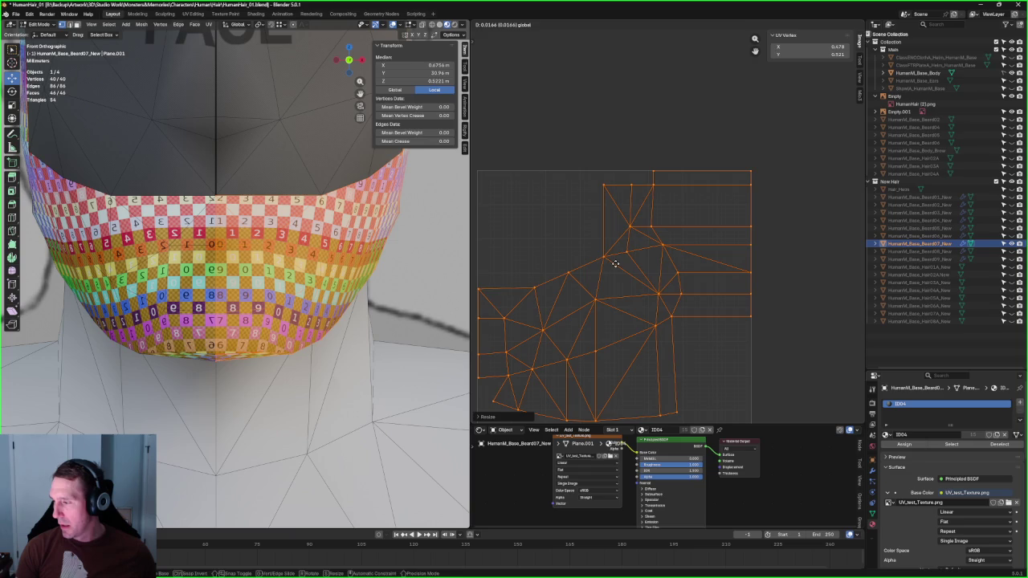
pyautogui.click(614, 263)
pyautogui.click(619, 99)
# Step: Select all of the beard's UVs and shift the whole layout very slightly
pyautogui.scroll(-1, 654, 246)
pyautogui.scroll(2, 653, 268)
pyautogui.scroll(3, 613, 333)
pyautogui.scroll(1, 619, 324)
pyautogui.scroll(-3, 645, 354)
pyautogui.scroll(3, 645, 335)
pyautogui.press('a')
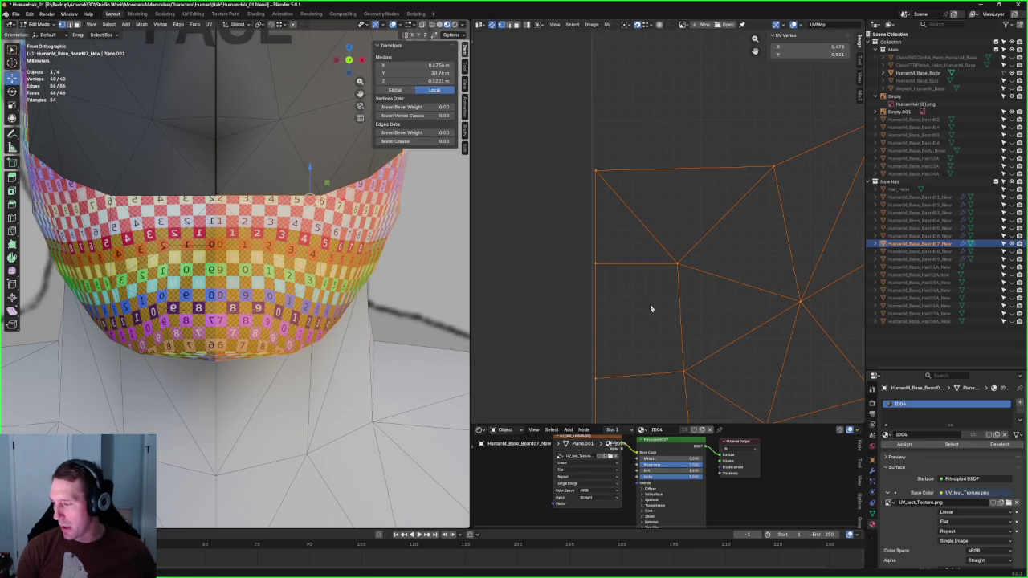
pyautogui.press('g')
pyautogui.click(663, 285)
pyautogui.scroll(-3, 661, 213)
pyautogui.scroll(-2, 720, 168)
pyautogui.scroll(3, 700, 229)
pyautogui.scroll(-6, 647, 232)
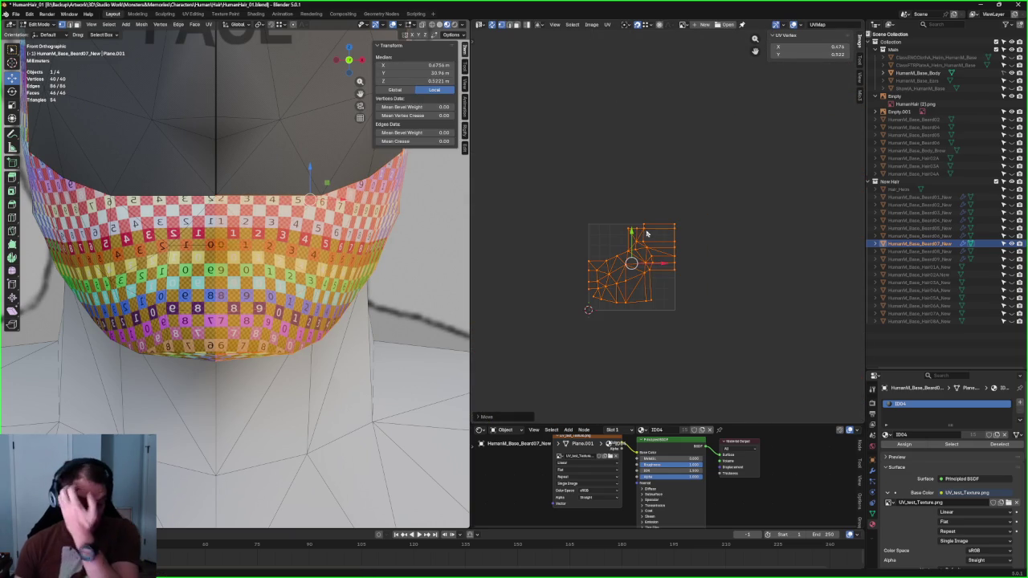
pyautogui.scroll(-3, 357, 226)
pyautogui.scroll(-3, 357, 225)
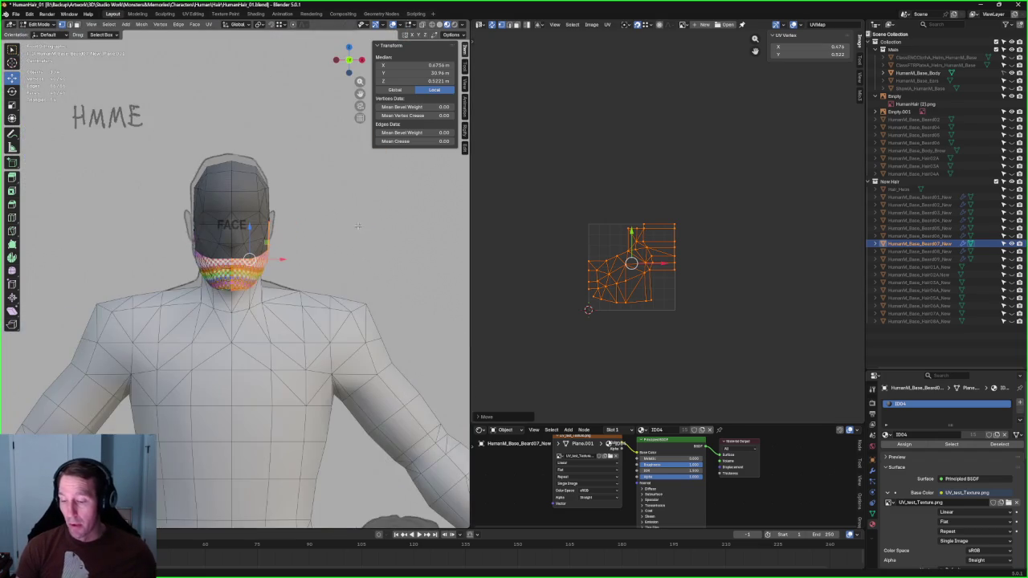
# Step: Orbit above the head, deselect the beard, and open the texture's Interpolation dropdown
pyautogui.moveTo(357, 225); pyautogui.dragTo(318, 243, button='middle')
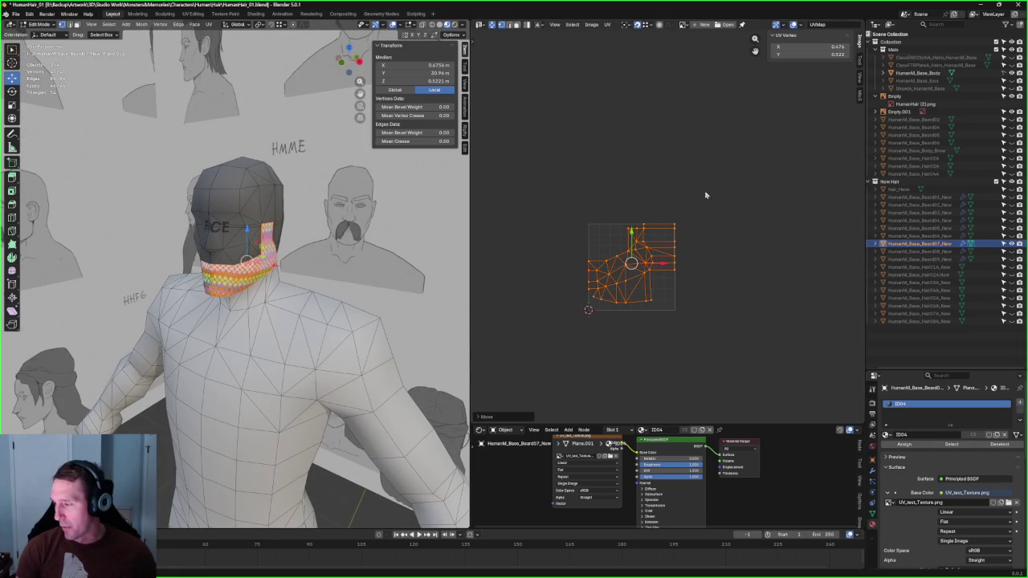
pyautogui.scroll(2, 706, 194)
pyautogui.scroll(5, 214, 281)
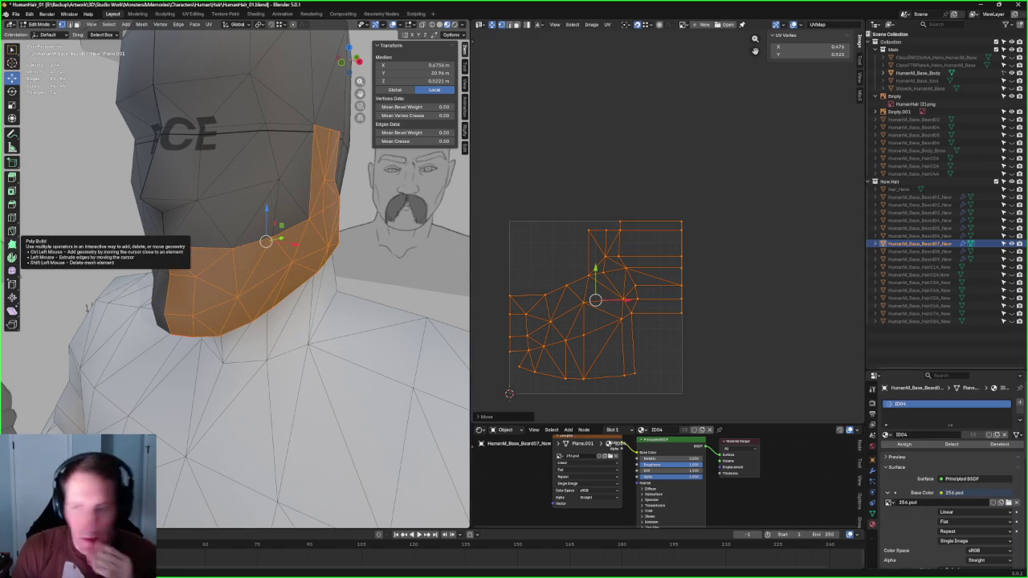
pyautogui.scroll(2, 206, 376)
pyautogui.scroll(-2, 207, 376)
pyautogui.scroll(-4, 206, 376)
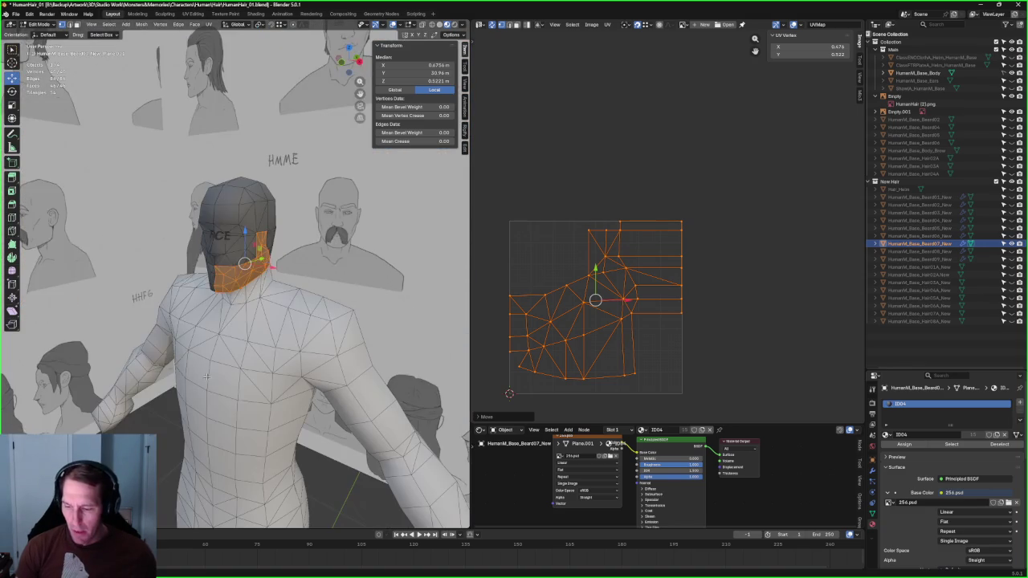
pyautogui.click(206, 375)
pyautogui.scroll(3, 241, 265)
pyautogui.scroll(2, 209, 261)
pyautogui.scroll(2, 216, 269)
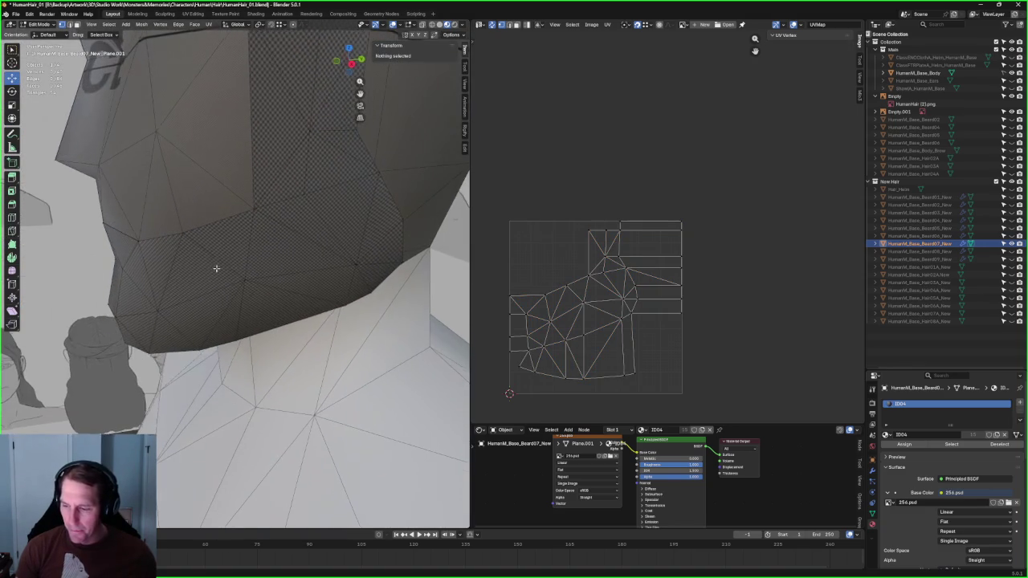
pyautogui.scroll(-1, 978, 497)
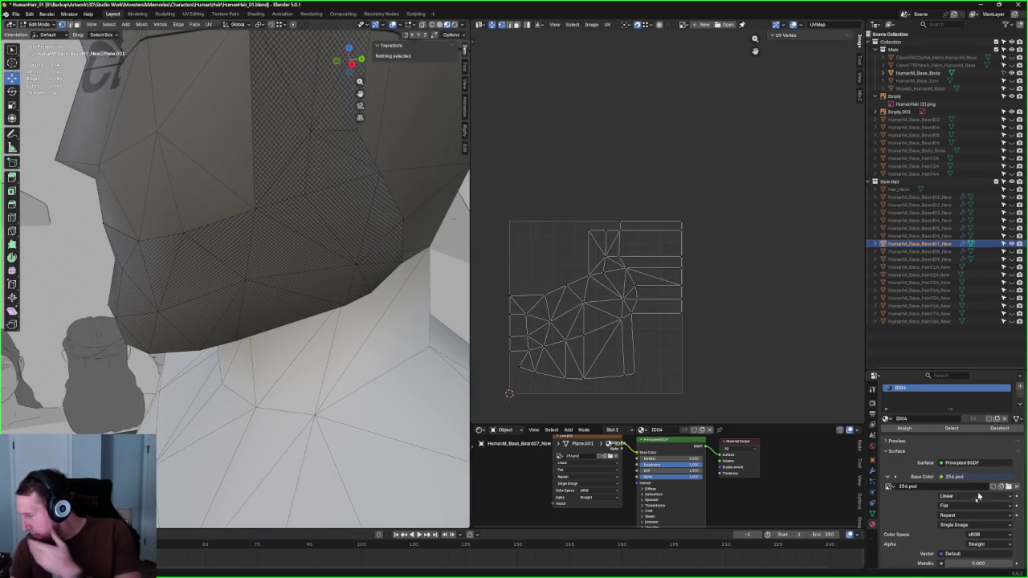
pyautogui.click(978, 497)
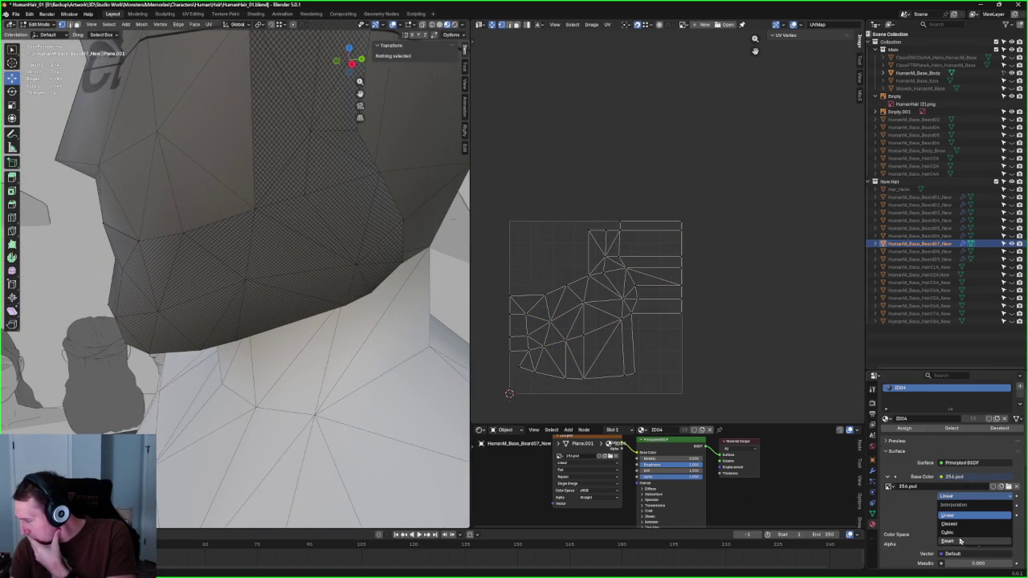
# Step: Set the texture interpolation to Closest and orbit to look up under the beard
pyautogui.click(949, 524)
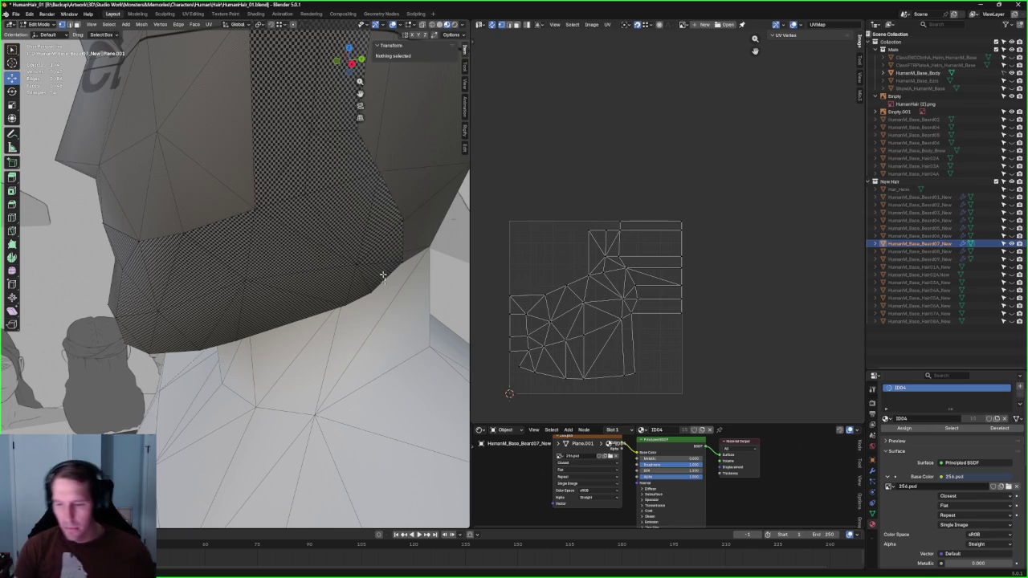
pyautogui.scroll(-5, 383, 275)
pyautogui.scroll(5, 314, 284)
pyautogui.moveTo(314, 285)
pyautogui.mouseDown(button='middle')
pyautogui.moveTo(285, 255)
pyautogui.moveTo(295, 241)
pyautogui.moveTo(337, 222)
pyautogui.moveTo(374, 237)
pyautogui.mouseUp(button='middle')
pyautogui.scroll(1, 494, 294)
pyautogui.scroll(1, 546, 355)
pyautogui.scroll(2, 552, 321)
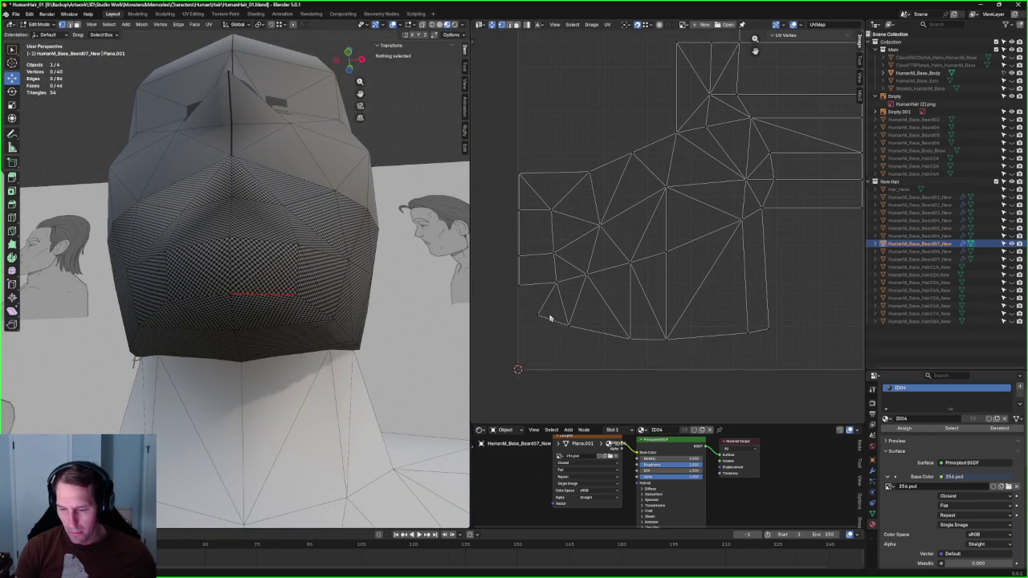
pyautogui.moveTo(328, 319)
pyautogui.mouseDown(button='middle')
pyautogui.moveTo(308, 260)
pyautogui.moveTo(306, 284)
pyautogui.mouseUp(button='middle')
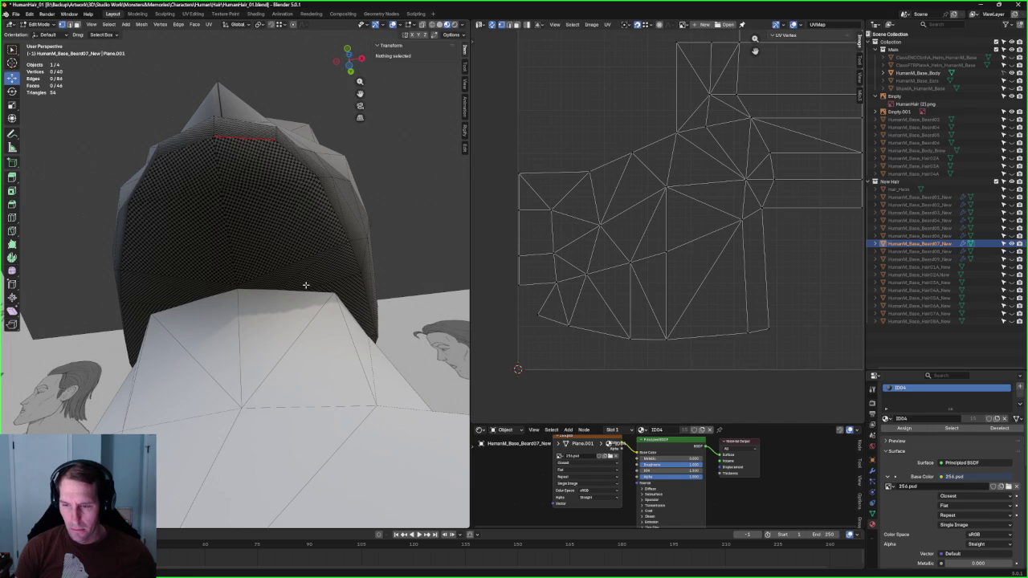
# Step: Straighten the bottom row of UV vertices into a horizontal line
pyautogui.moveTo(762, 324)
pyautogui.mouseDown()
pyautogui.moveTo(649, 340)
pyautogui.moveTo(532, 300)
pyautogui.mouseUp()
pyautogui.hotkey('shift', 'w')
pyautogui.click(678, 375)
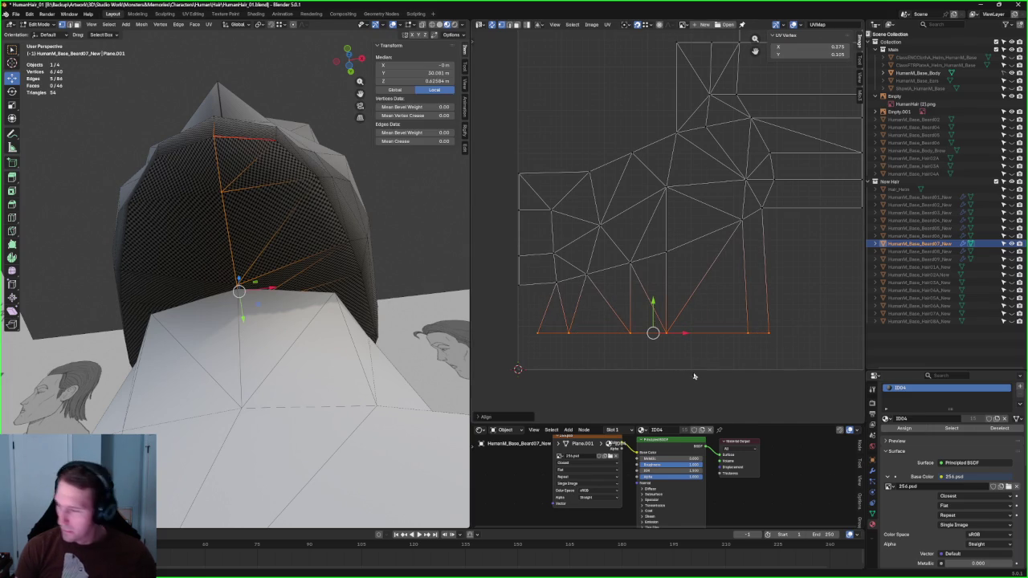
pyautogui.hotkey('alt', 'a')
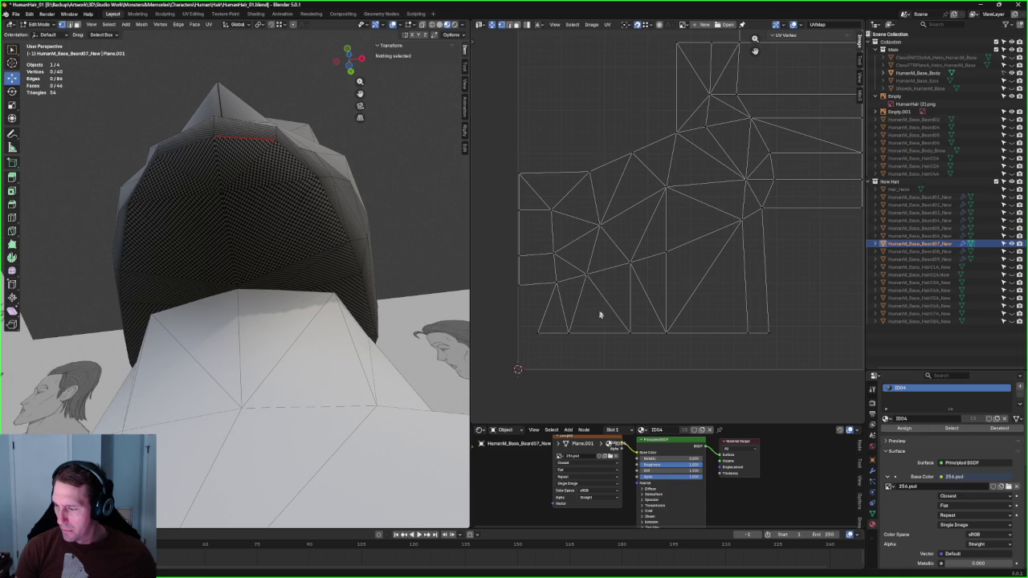
# Step: Re-unwrap the area around a selected UV edge
pyautogui.click(598, 271)
pyautogui.press('u')
pyautogui.click(577, 285)
# Step: Align an inner UV vertex and the bottom vertex vertically, then deselect all
pyautogui.click(657, 272)
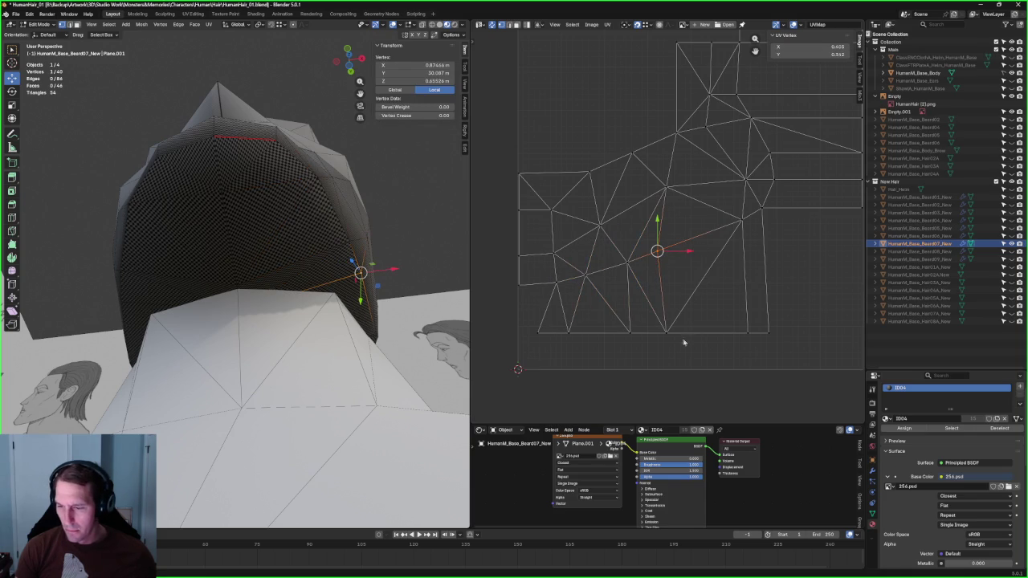
pyautogui.keyDown('shift'); pyautogui.click(661, 341); pyautogui.keyUp('shift')
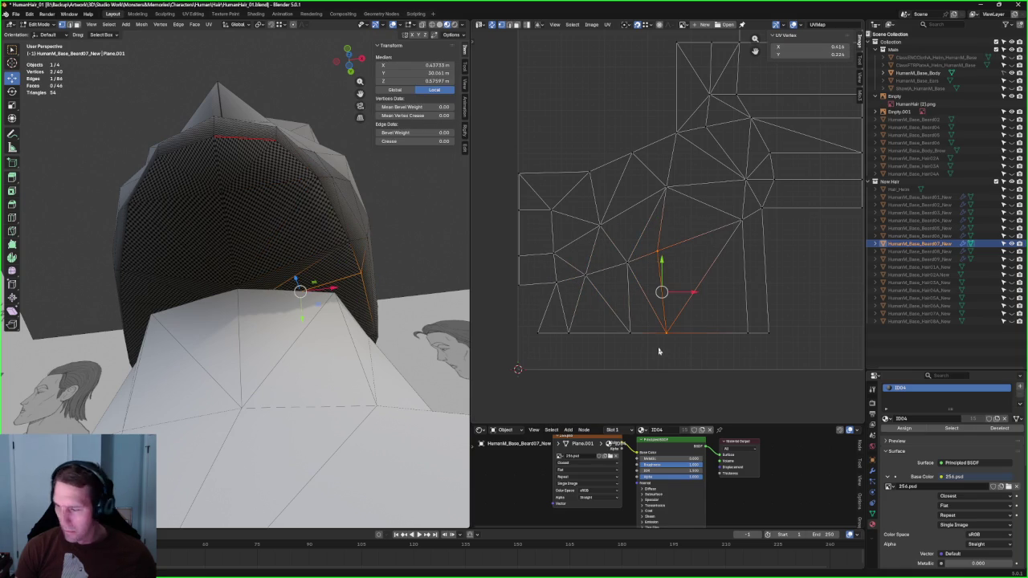
pyautogui.hotkey('shift', 'w')
pyautogui.click(628, 299)
pyautogui.click(629, 299)
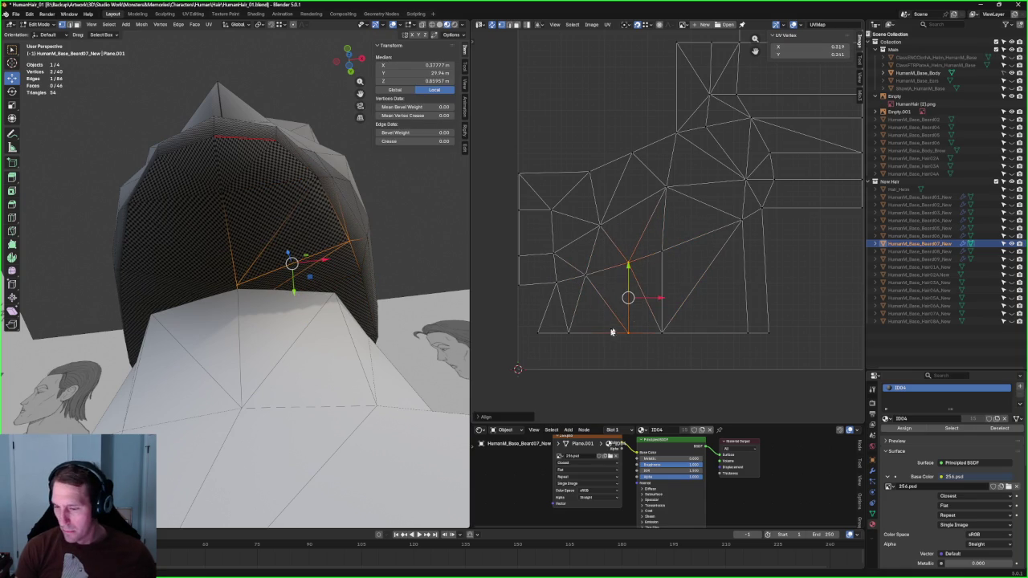
pyautogui.hotkey('alt', 'a')
pyautogui.moveTo(318, 276); pyautogui.dragTo(385, 241, button='middle')
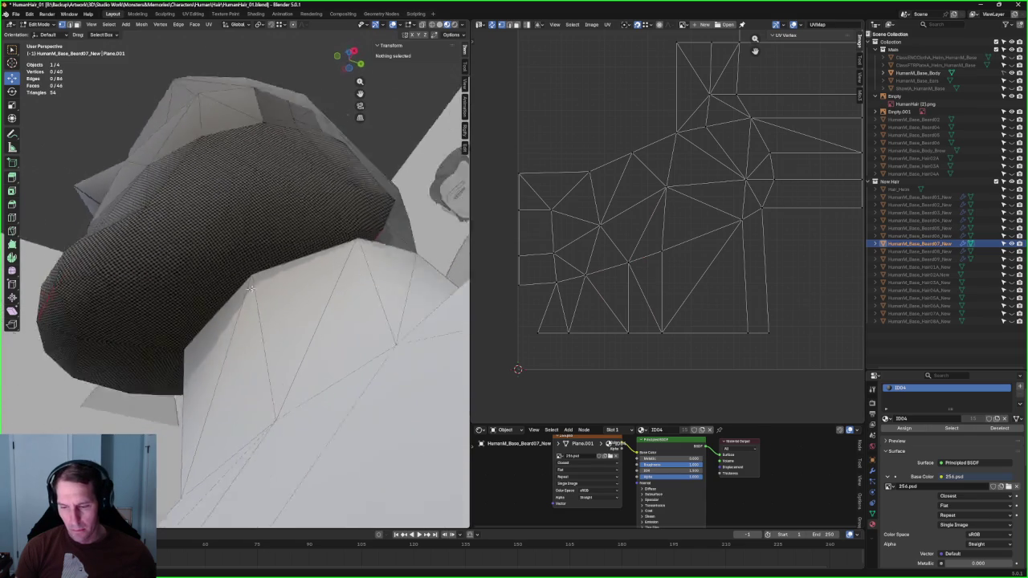
# Step: Orbit around the body and unhide the Beard08 mesh in the Outliner
pyautogui.scroll(-2, 676, 316)
pyautogui.scroll(-2, 676, 317)
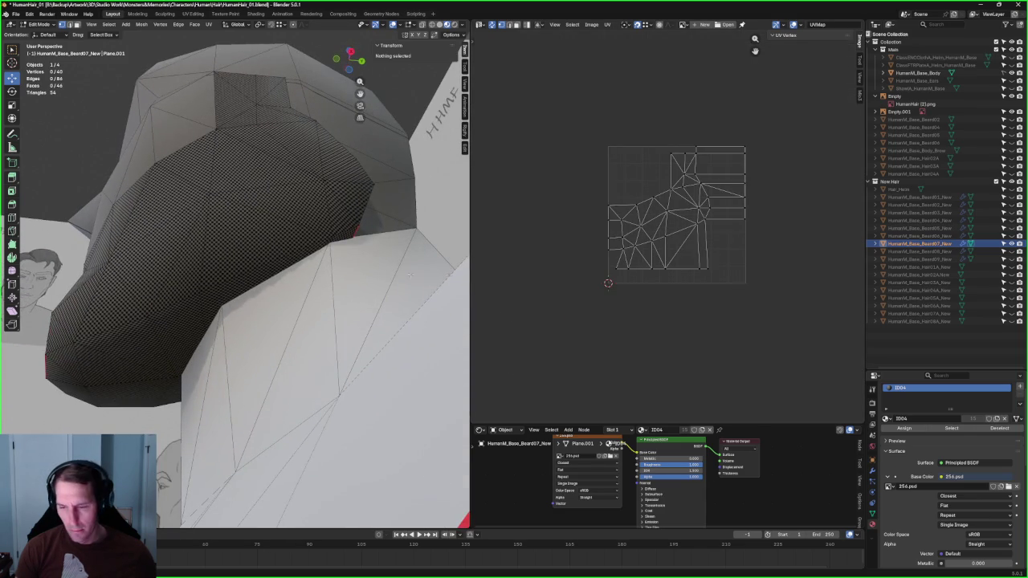
pyautogui.moveTo(410, 275); pyautogui.dragTo(379, 295, button='middle')
pyautogui.moveTo(393, 263)
pyautogui.mouseDown(button='middle')
pyautogui.moveTo(349, 321)
pyautogui.moveTo(351, 127)
pyautogui.mouseUp(button='middle')
pyautogui.moveTo(252, 115)
pyautogui.mouseDown(button='middle')
pyautogui.moveTo(210, 343)
pyautogui.moveTo(403, 307)
pyautogui.mouseUp(button='middle')
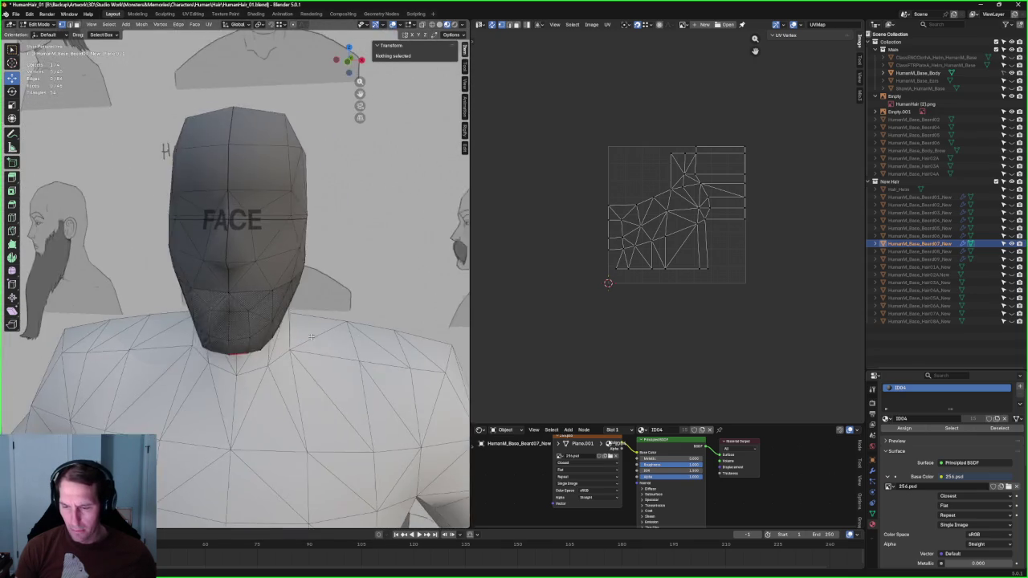
pyautogui.click(1011, 251)
# Step: Switch to box selection and make Beard08 the mesh being edited
pyautogui.scroll(4, 329, 281)
pyautogui.moveTo(330, 282); pyautogui.dragTo(272, 290, button='middle')
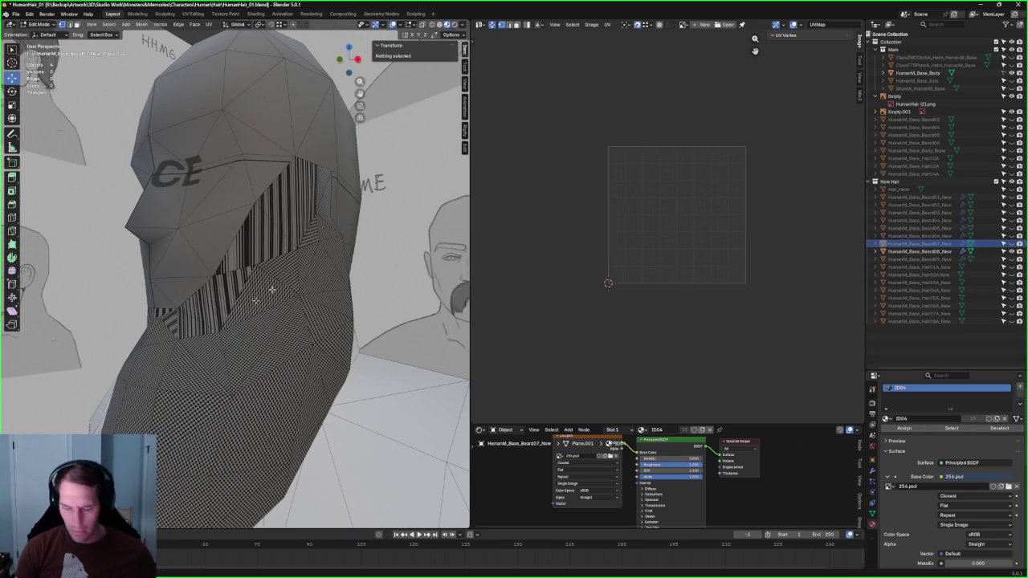
pyautogui.press('w')
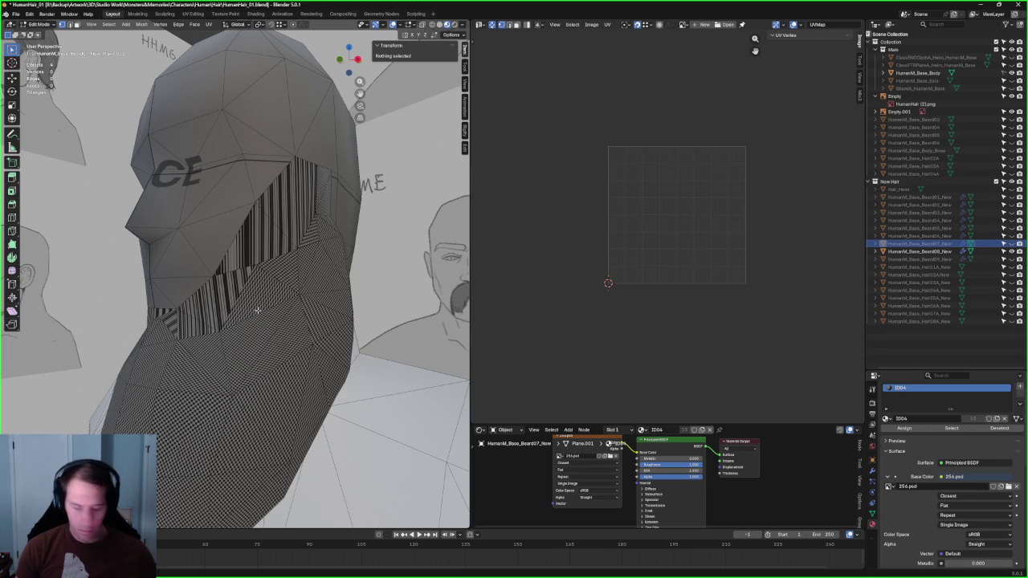
pyautogui.hotkey('alt', 'q')
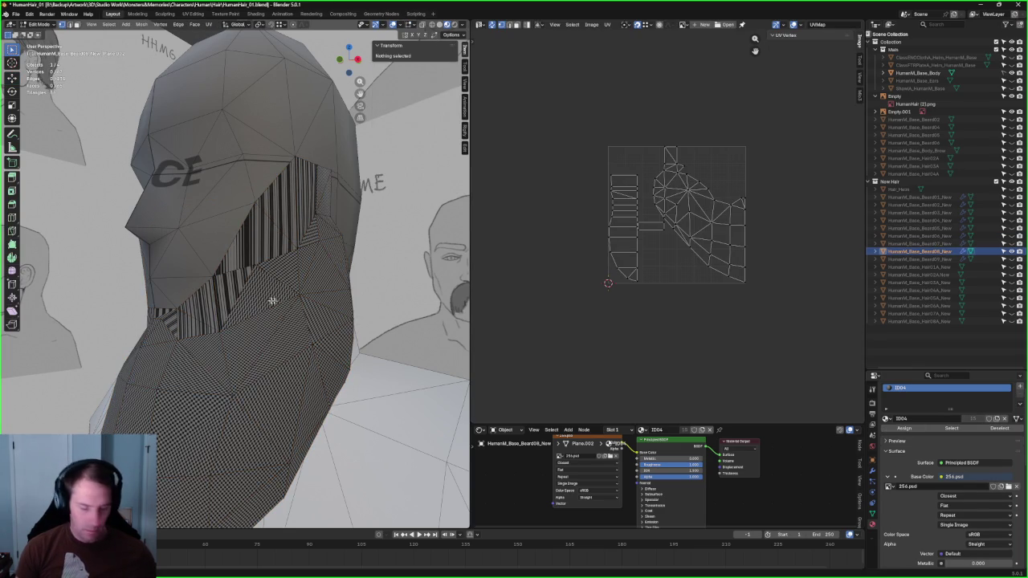
# Step: Re-unwrap the upper Beard08 beard faces, then lay them out with Follow Active Quads
pyautogui.scroll(2, 754, 205)
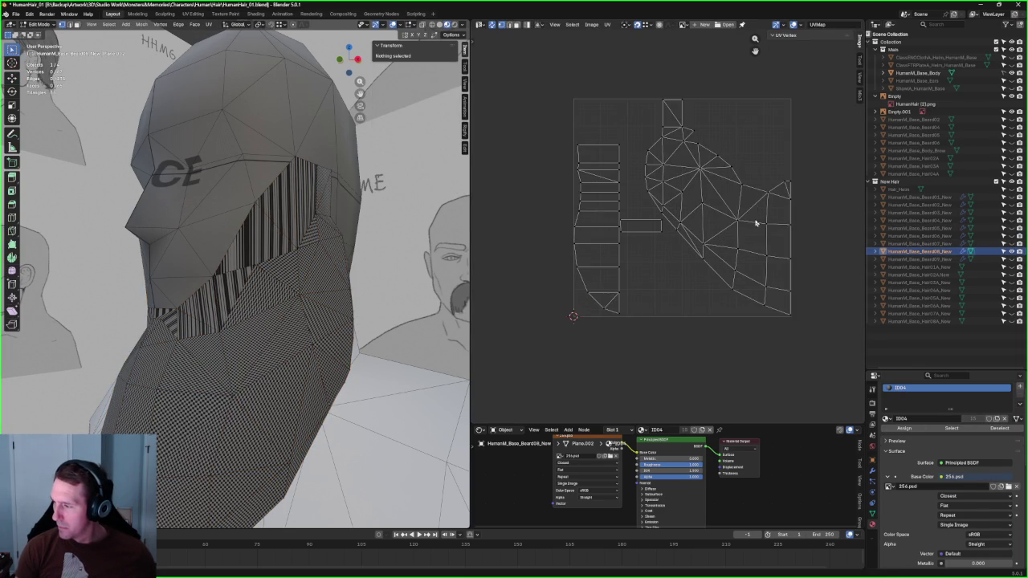
pyautogui.scroll(-2, 675, 199)
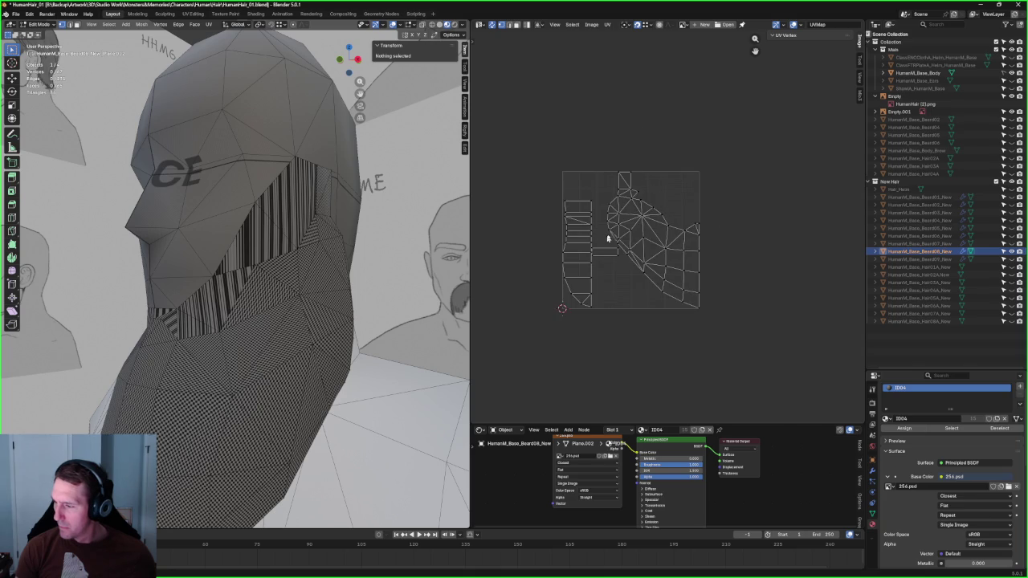
pyautogui.moveTo(747, 130)
pyautogui.mouseDown()
pyautogui.moveTo(615, 322)
pyautogui.moveTo(648, 236)
pyautogui.moveTo(636, 249)
pyautogui.mouseUp()
pyautogui.scroll(2, 668, 223)
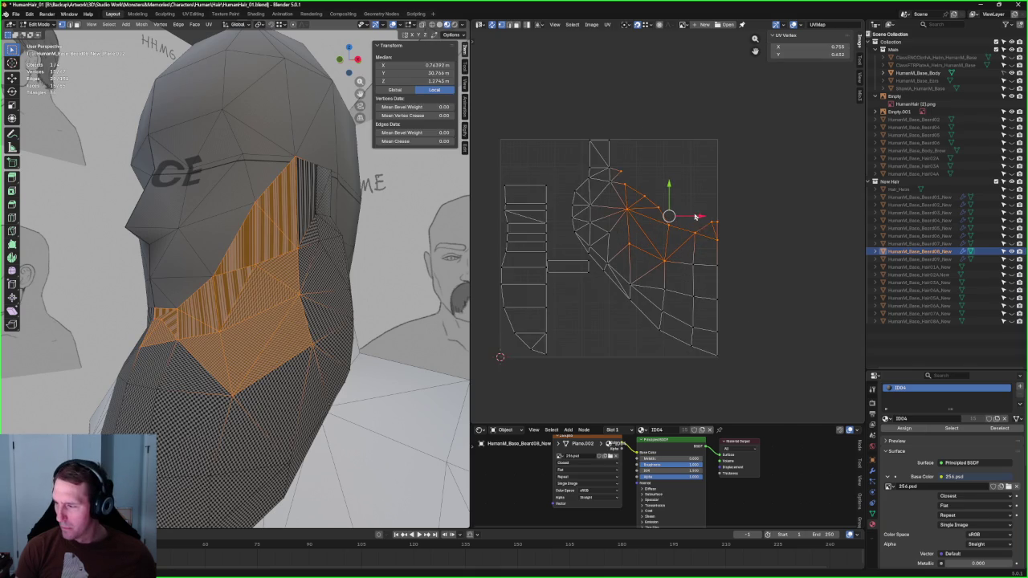
pyautogui.keyDown('shift'); pyautogui.moveTo(653, 126); pyautogui.dragTo(599, 213); pyautogui.keyUp('shift')
pyautogui.press('u')
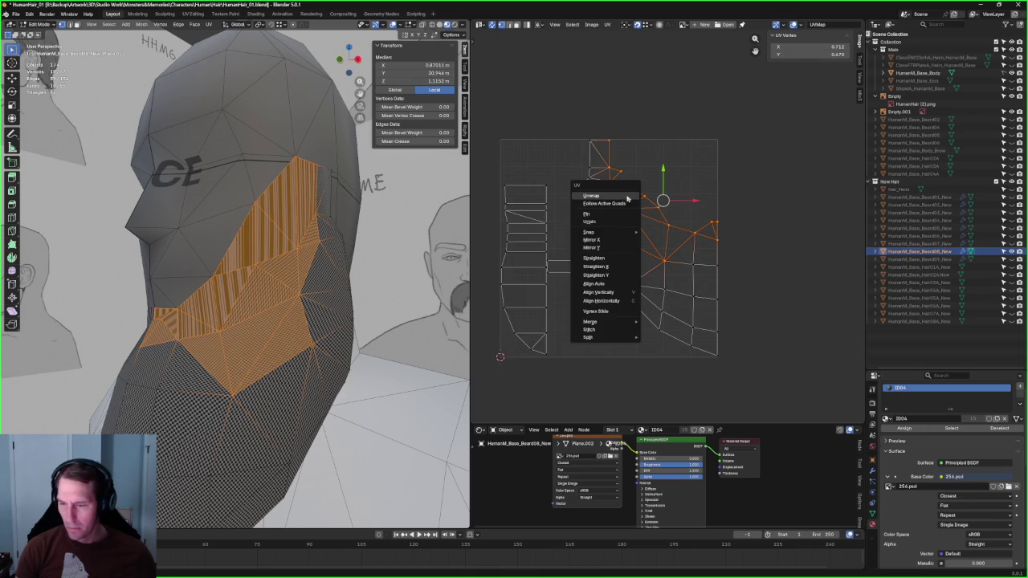
pyautogui.click(625, 199)
pyautogui.scroll(2, 704, 220)
pyautogui.press('u')
pyautogui.click(671, 265)
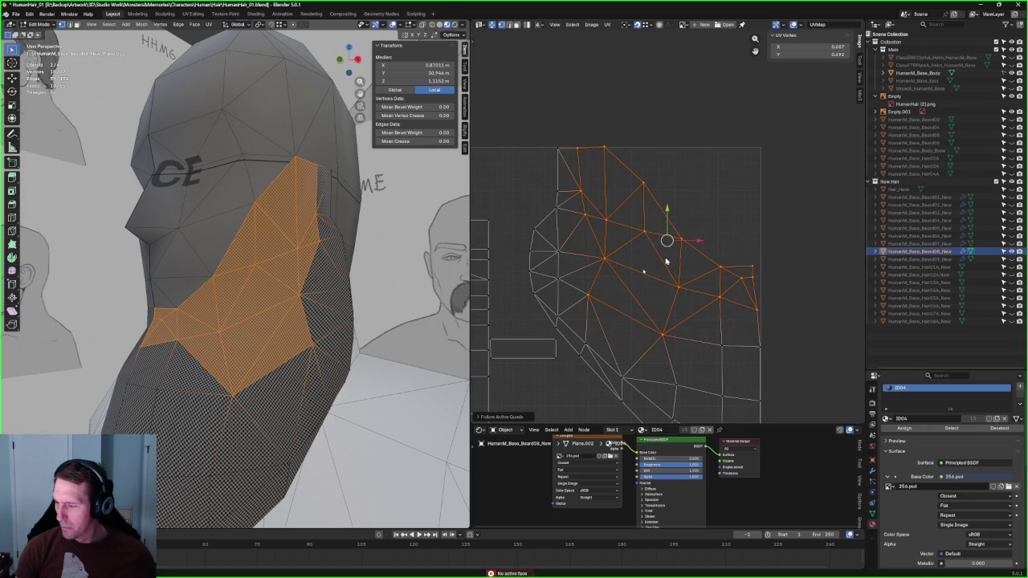
# Step: Select a small UV edge piece and move it up and to the left
pyautogui.click(554, 341)
pyautogui.moveTo(555, 340); pyautogui.dragTo(610, 300, button='middle')
pyautogui.moveTo(310, 292)
pyautogui.mouseDown(button='middle')
pyautogui.moveTo(229, 312)
pyautogui.moveTo(257, 297)
pyautogui.mouseUp(button='middle')
pyautogui.moveTo(539, 306); pyautogui.dragTo(548, 317)
pyautogui.scroll(-3, 569, 322)
pyautogui.moveTo(620, 267)
pyautogui.mouseDown()
pyautogui.moveTo(581, 183)
pyautogui.moveTo(614, 208)
pyautogui.mouseUp()
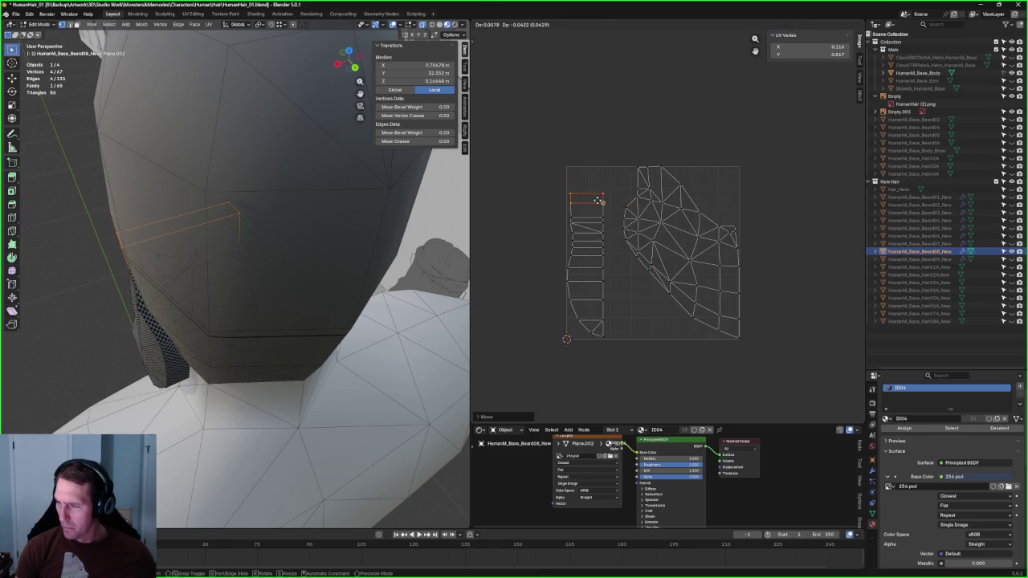
pyautogui.click(596, 200)
pyautogui.click(615, 172)
pyautogui.scroll(3, 625, 237)
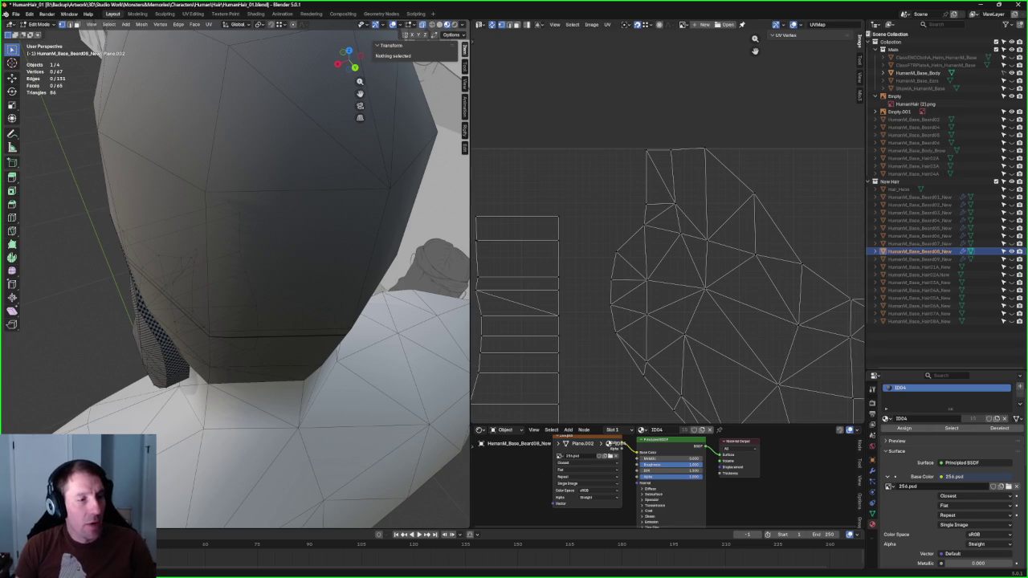
# Step: Save the beard .blend file with Ctrl+S
pyautogui.hotkey('ctrl', 's')
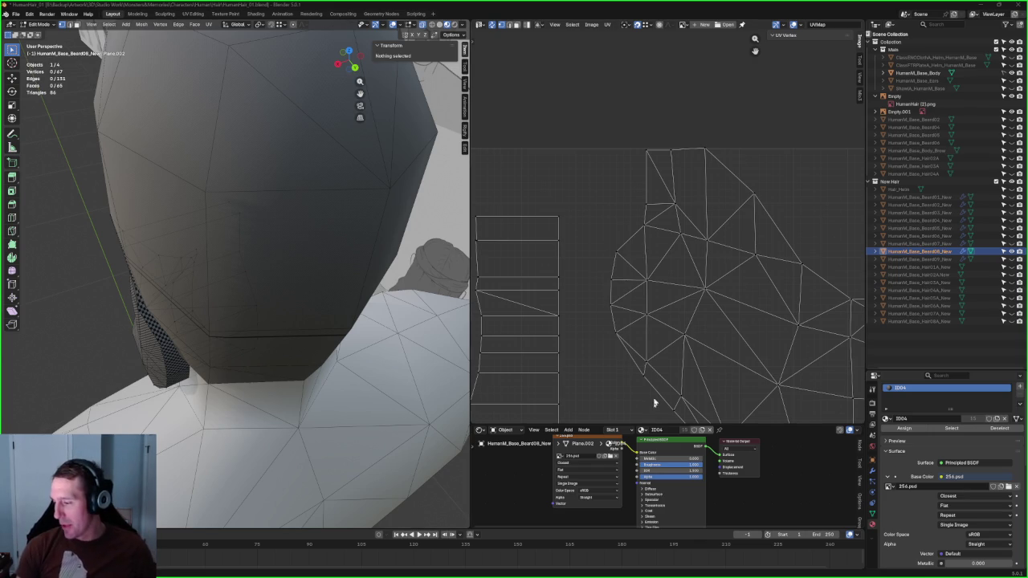
# Step: Try Follow Active Quads and Unwrap on the island's upper UV vertices, then undo the unwrap
pyautogui.scroll(-4, 573, 287)
pyautogui.scroll(2, 686, 259)
pyautogui.scroll(1, 653, 236)
pyautogui.moveTo(781, 129); pyautogui.dragTo(594, 261)
pyautogui.keyDown('shift'); pyautogui.moveTo(787, 200); pyautogui.dragTo(641, 278); pyautogui.keyUp('shift')
pyautogui.keyDown('shift'); pyautogui.click(712, 273); pyautogui.keyUp('shift')
pyautogui.rightClick(701, 277)
pyautogui.click(702, 279)
pyautogui.rightClick(702, 256)
pyautogui.click(701, 250)
pyautogui.hotkey('ctrl', 'z')
# Step: Mirror the whole beard UV island along X
pyautogui.moveTo(775, 138); pyautogui.dragTo(558, 414)
pyautogui.rightClick(622, 320)
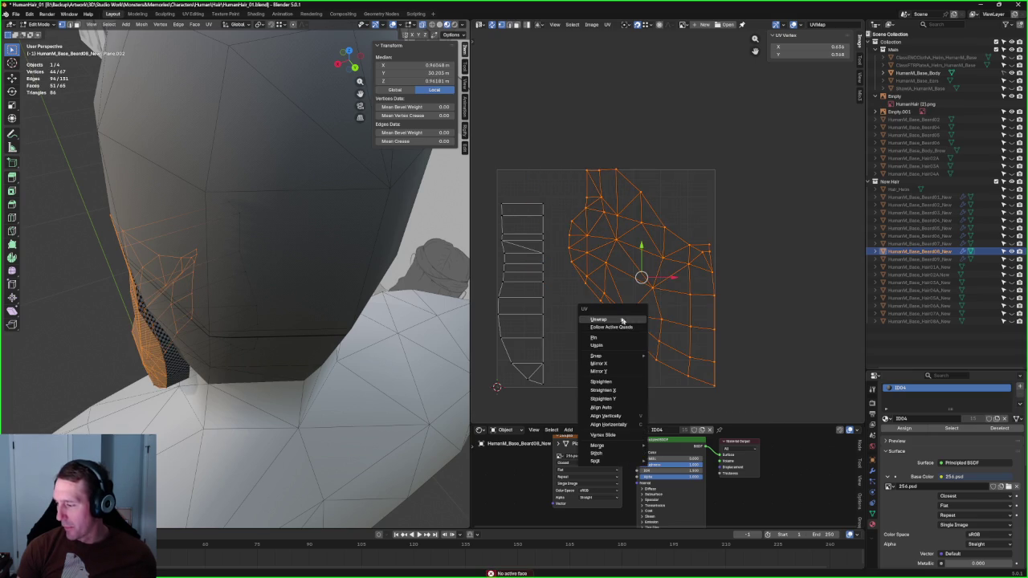
pyautogui.click(599, 363)
pyautogui.click(708, 134)
# Step: Select the island's top vertices and re-unwrap that section
pyautogui.moveTo(688, 145); pyautogui.dragTo(625, 252)
pyautogui.keyDown('shift'); pyautogui.moveTo(649, 207); pyautogui.dragTo(562, 287); pyautogui.keyUp('shift')
pyautogui.rightClick(578, 265)
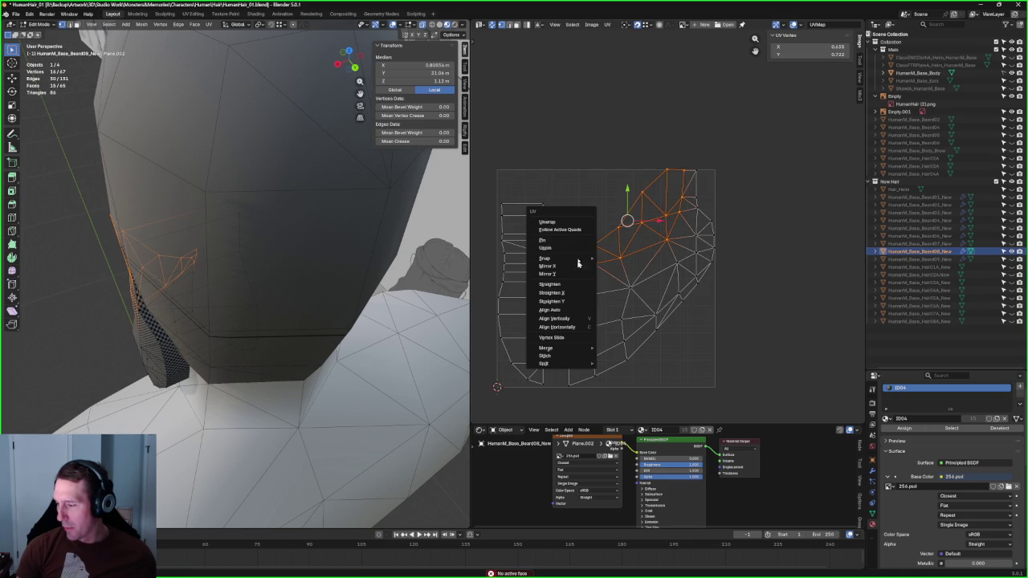
pyautogui.click(583, 222)
pyautogui.rightClick(628, 234)
pyautogui.click(623, 232)
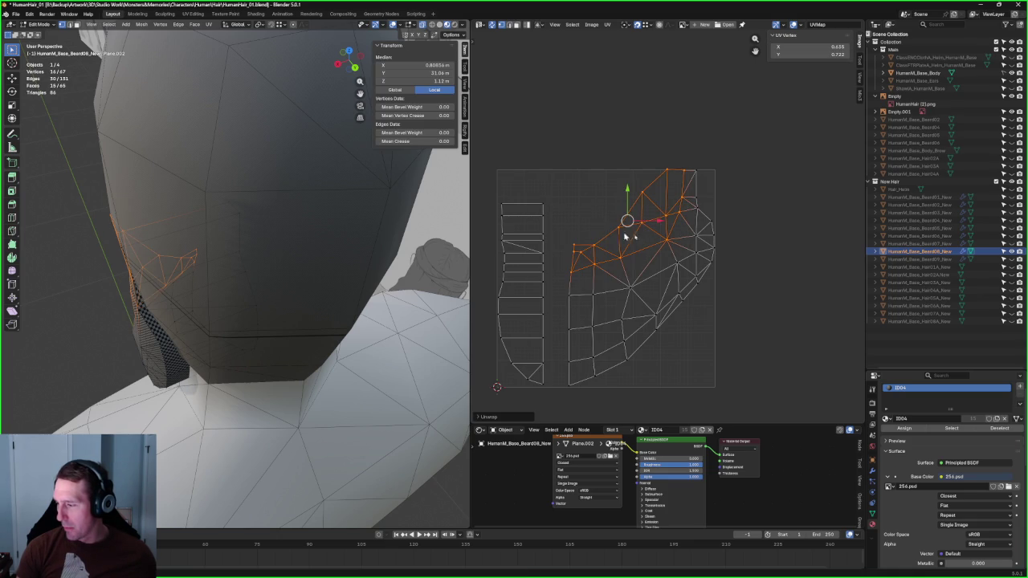
# Step: Flip the whole beard UV island horizontally twice
pyautogui.moveTo(755, 131); pyautogui.dragTo(542, 423)
pyautogui.rightClick(592, 333)
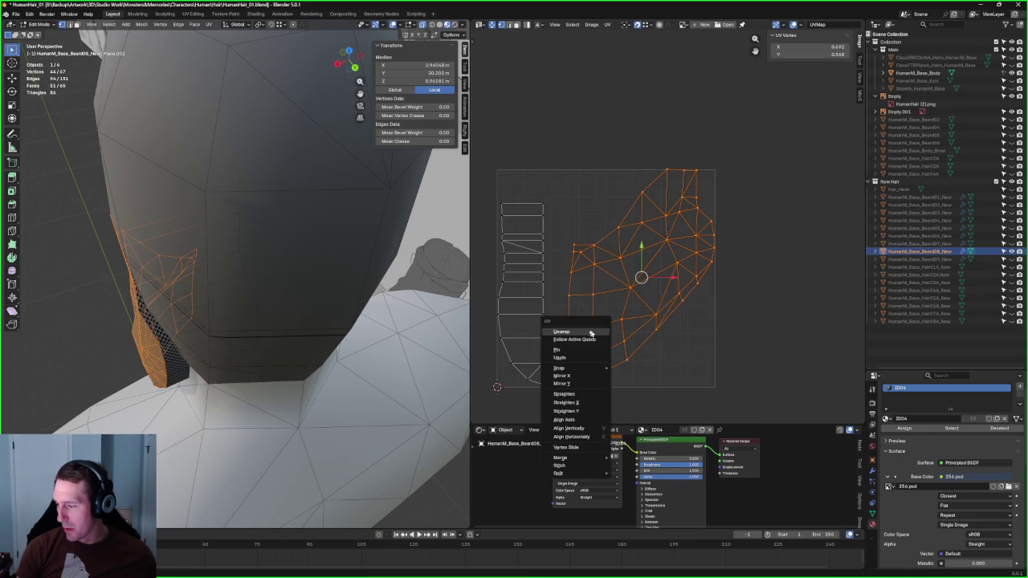
pyautogui.click(584, 375)
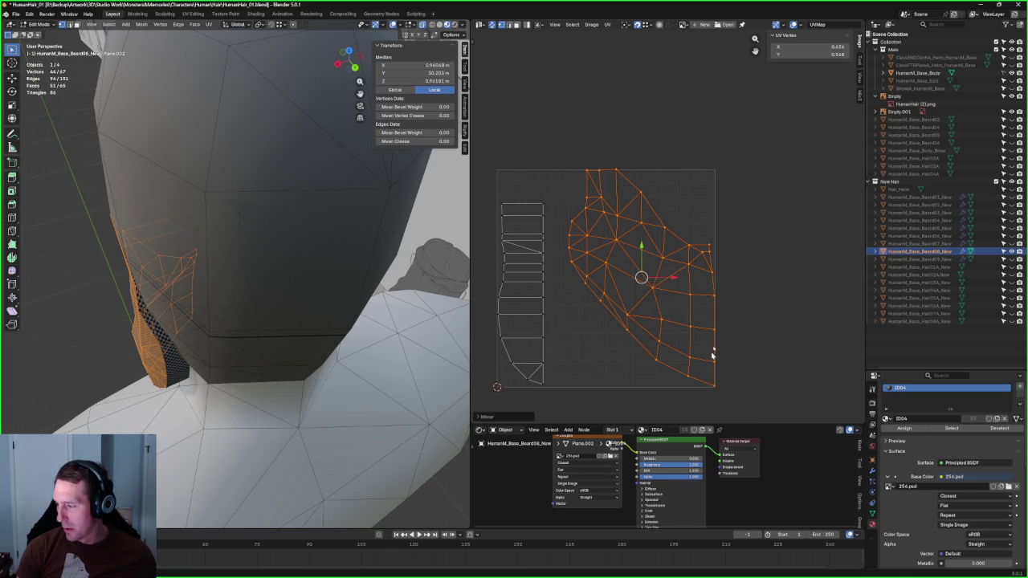
pyautogui.rightClick(764, 280)
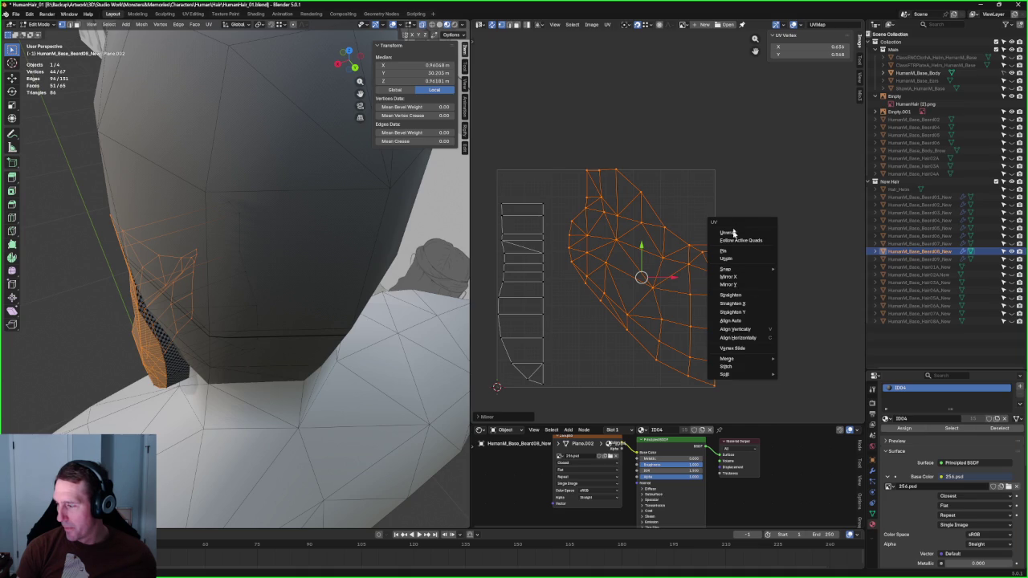
pyautogui.click(731, 277)
pyautogui.scroll(1, 739, 264)
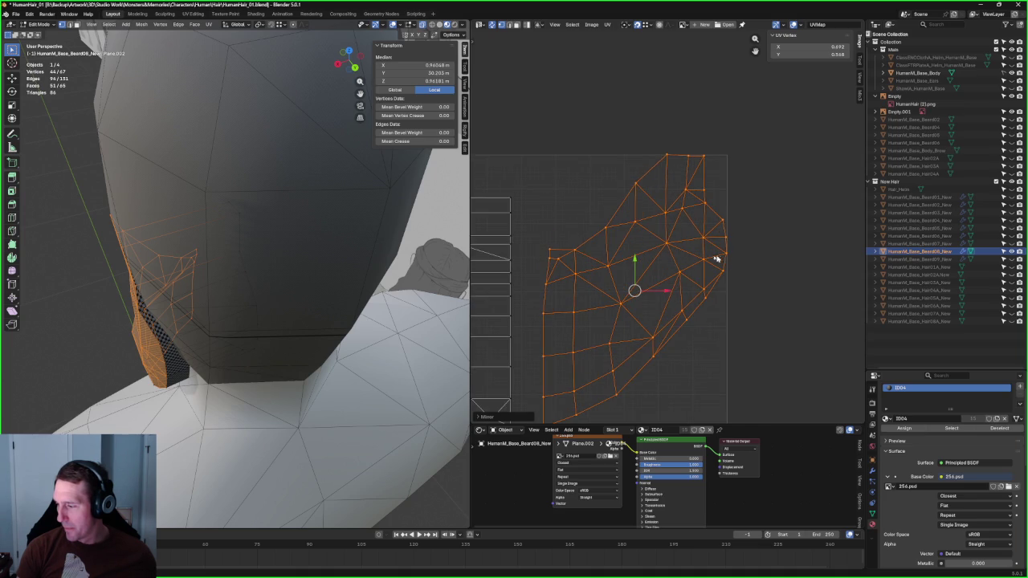
# Step: Select the island's left column of UV vertices and move it further right
pyautogui.moveTo(718, 259); pyautogui.dragTo(636, 241, button='middle')
pyautogui.moveTo(563, 163); pyautogui.dragTo(598, 408)
pyautogui.moveTo(620, 225); pyautogui.dragTo(608, 253, button='middle')
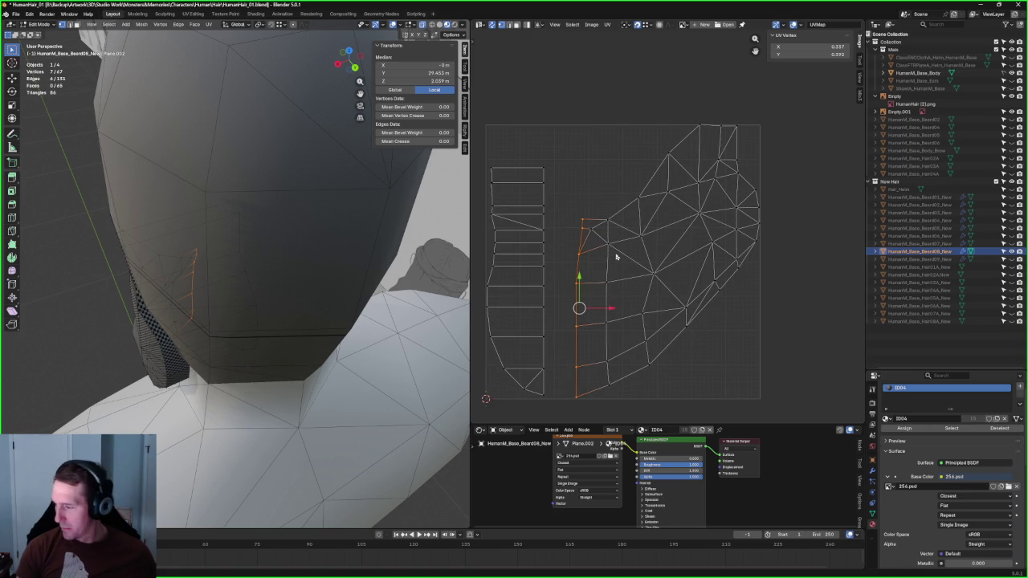
pyautogui.press('g')
pyautogui.click(634, 298)
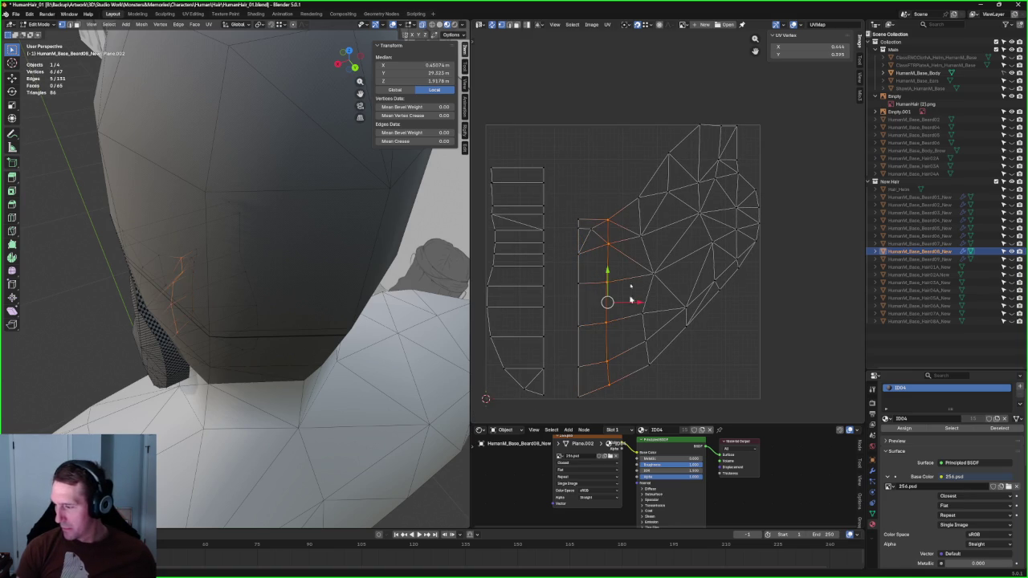
pyautogui.moveTo(281, 295); pyautogui.dragTo(290, 349, button='middle')
pyautogui.moveTo(293, 313); pyautogui.dragTo(293, 306, button='middle')
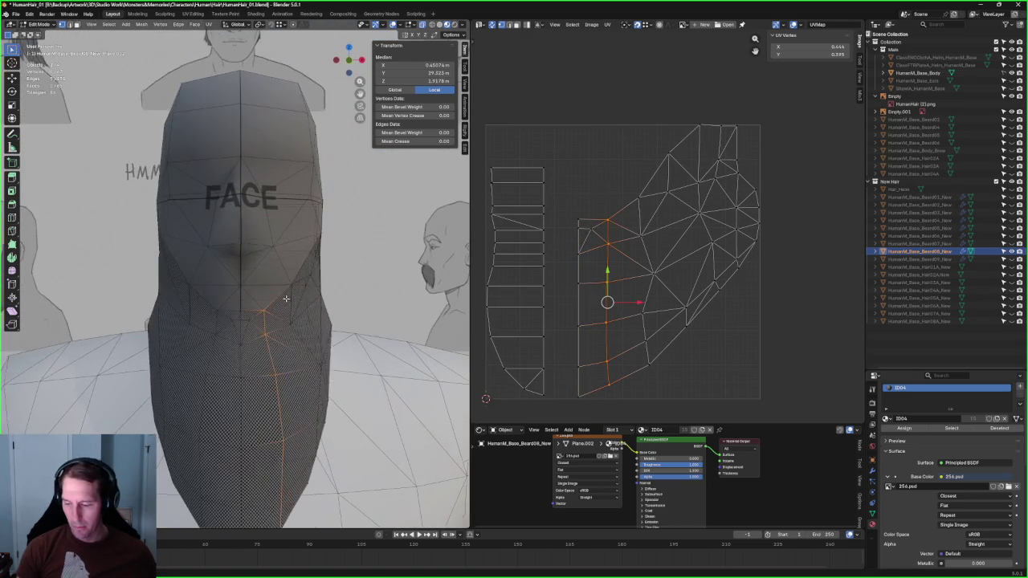
# Step: Align a few left-edge UV vertices and re-unwrap the lower-middle beard faces
pyautogui.moveTo(601, 213); pyautogui.dragTo(625, 252)
pyautogui.hotkey('shift', 'w')
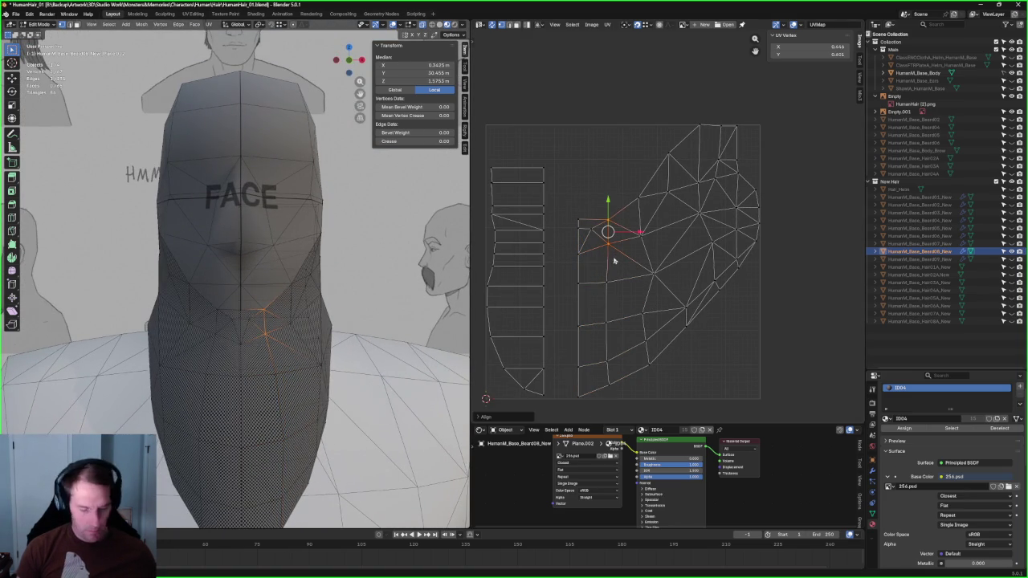
pyautogui.moveTo(615, 281); pyautogui.dragTo(612, 246, button='middle')
pyautogui.moveTo(669, 227); pyautogui.dragTo(594, 363)
pyautogui.rightClick(592, 283)
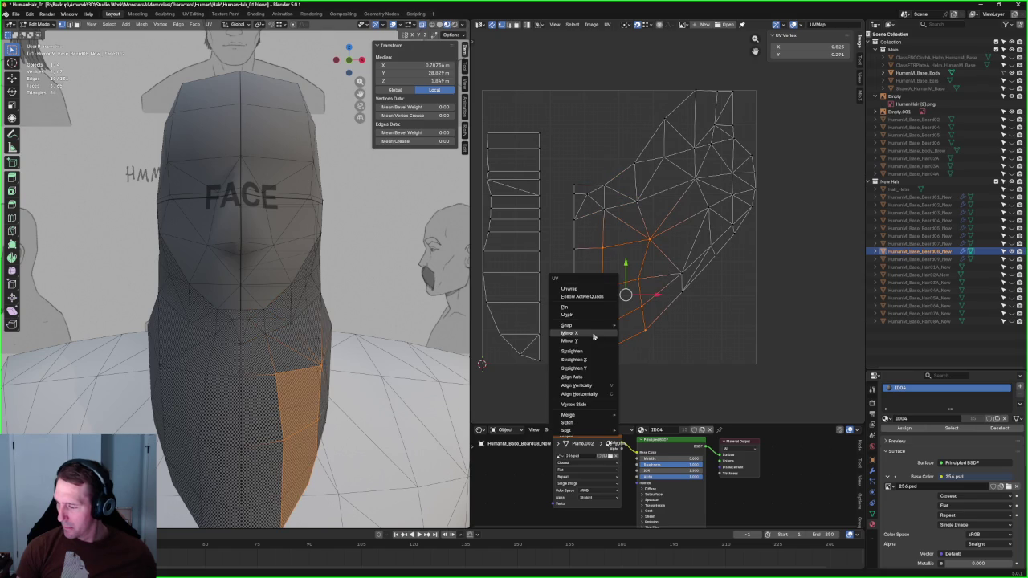
pyautogui.click(591, 288)
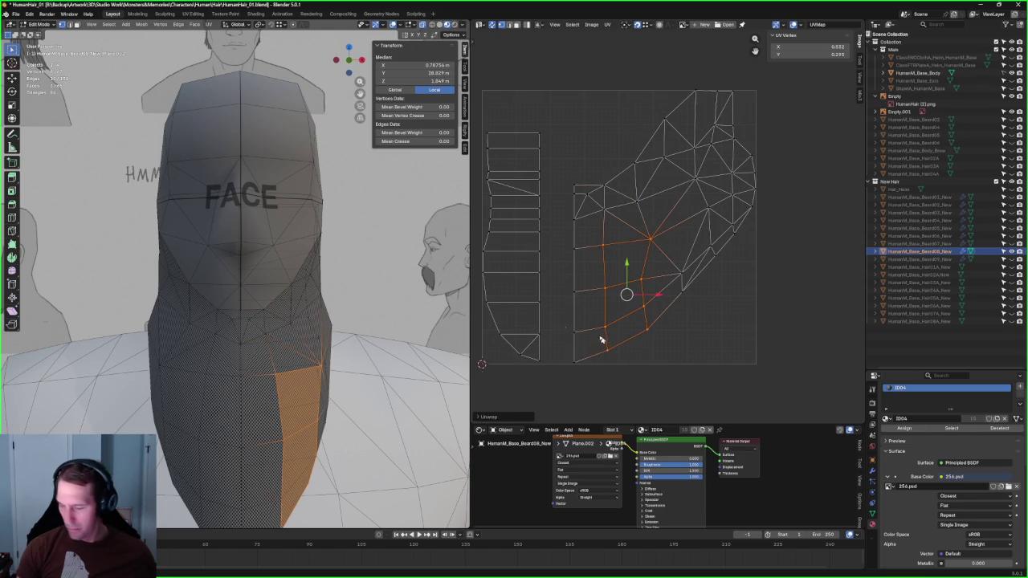
# Step: Grab a single UV vertex and nudge it into a new position
pyautogui.scroll(-3, 282, 290)
pyautogui.moveTo(273, 305)
pyautogui.mouseDown(button='middle')
pyautogui.moveTo(282, 290)
pyautogui.moveTo(297, 329)
pyautogui.moveTo(338, 305)
pyautogui.mouseUp(button='middle')
pyautogui.scroll(3, 282, 289)
pyautogui.scroll(3, 303, 344)
pyautogui.click(681, 289)
pyautogui.moveTo(620, 270); pyautogui.dragTo(578, 300)
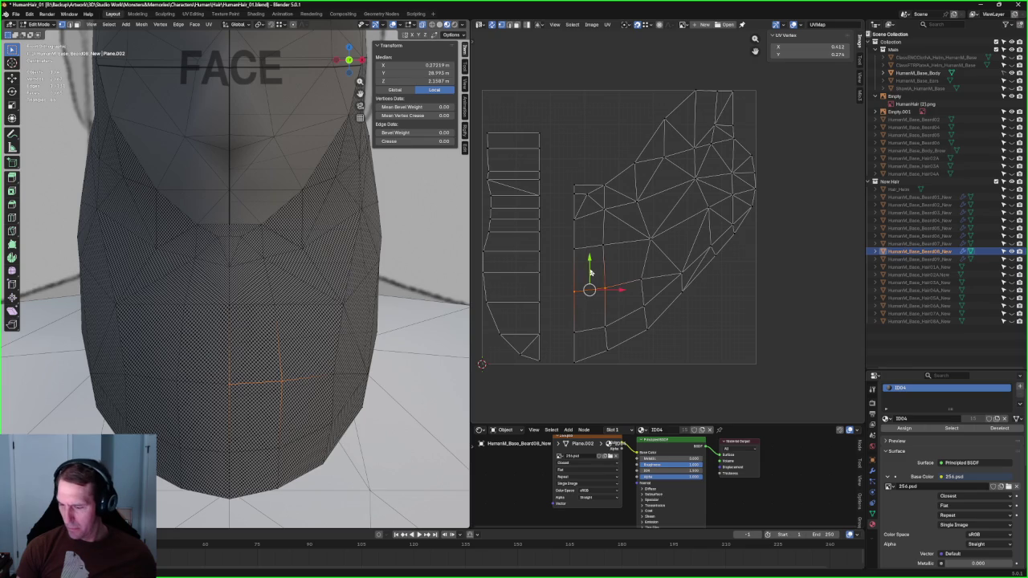
pyautogui.press('g')
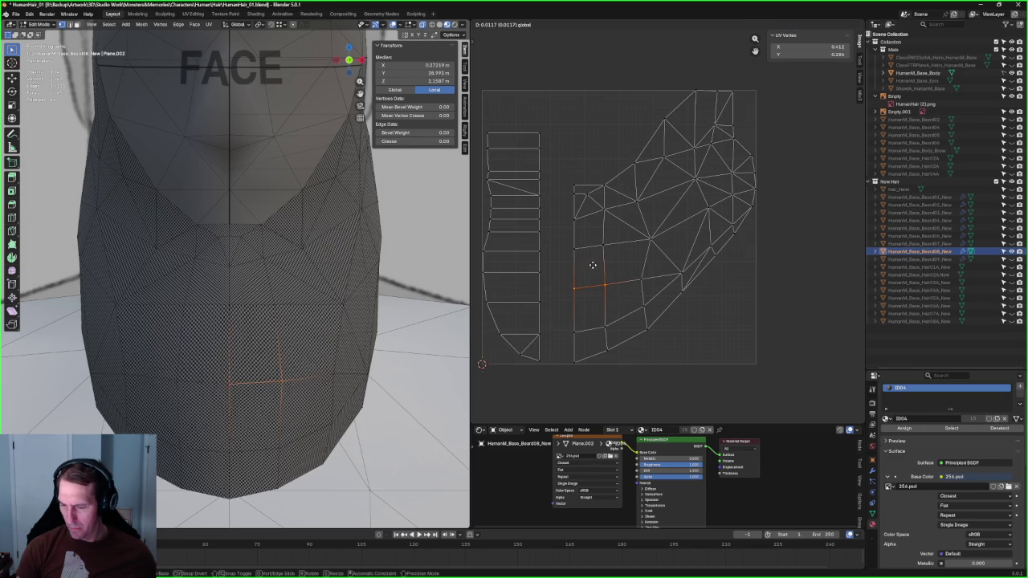
pyautogui.click(593, 270)
# Step: Re-unwrap a group of UV vertices on the island's right side
pyautogui.click(623, 283)
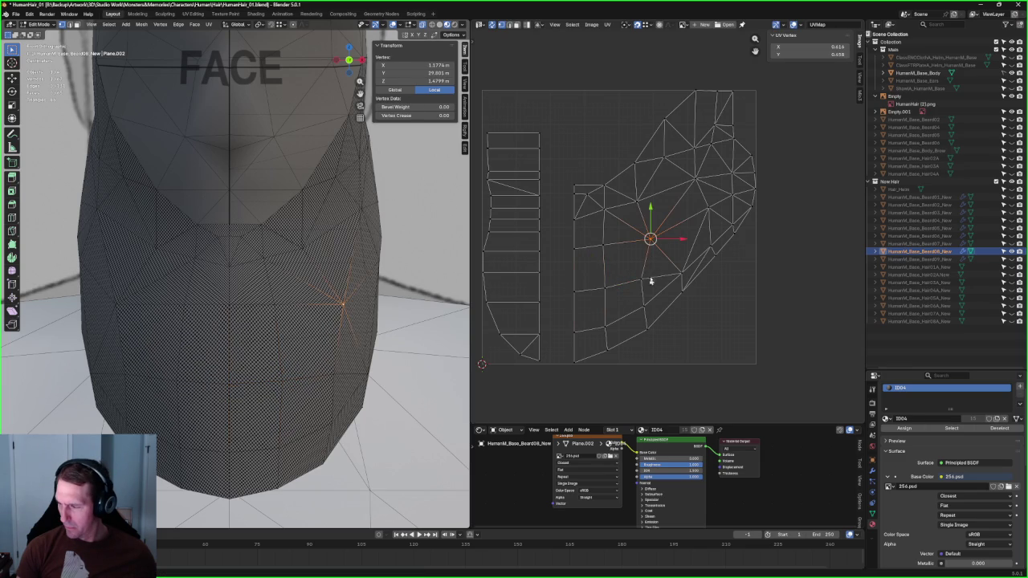
pyautogui.rightClick(603, 297)
pyautogui.click(746, 233)
pyautogui.moveTo(758, 220); pyautogui.dragTo(675, 313)
pyautogui.rightClick(695, 284)
pyautogui.click(695, 284)
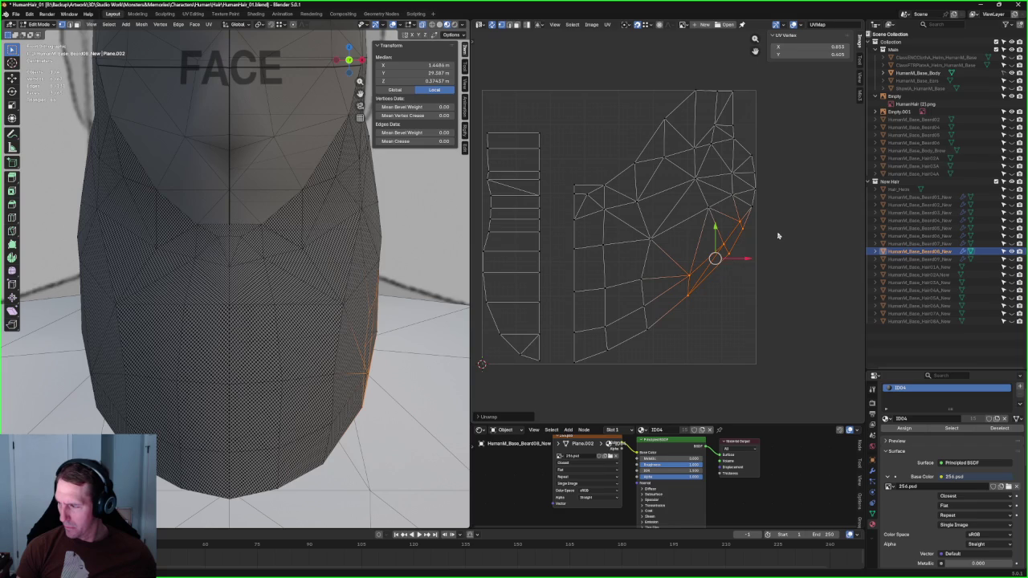
pyautogui.click(779, 236)
# Step: Re-unwrap another vertex group and pick single vertices on the island's right edge
pyautogui.moveTo(742, 171); pyautogui.dragTo(688, 211)
pyautogui.rightClick(688, 211)
pyautogui.click(688, 212)
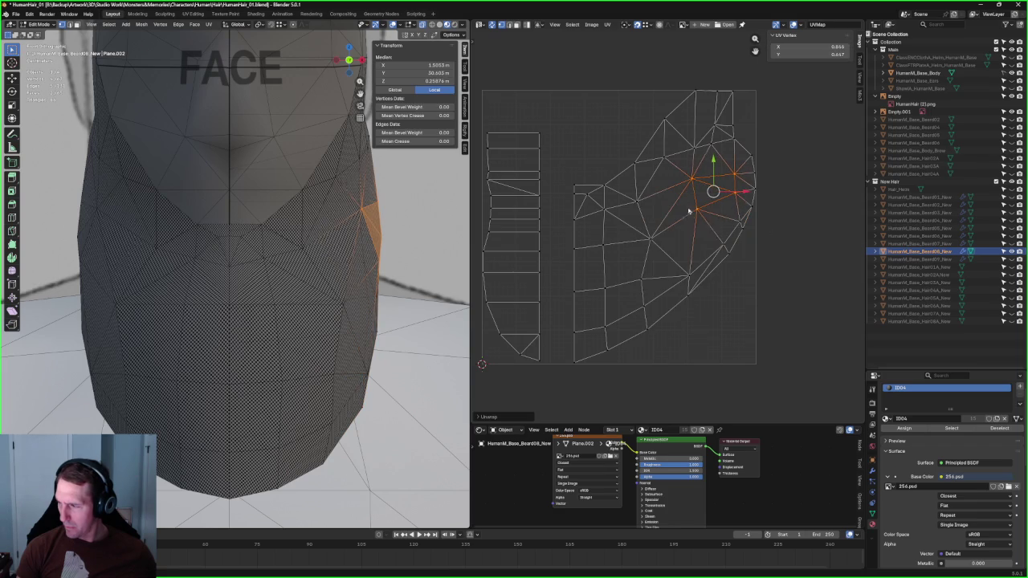
pyautogui.click(701, 210)
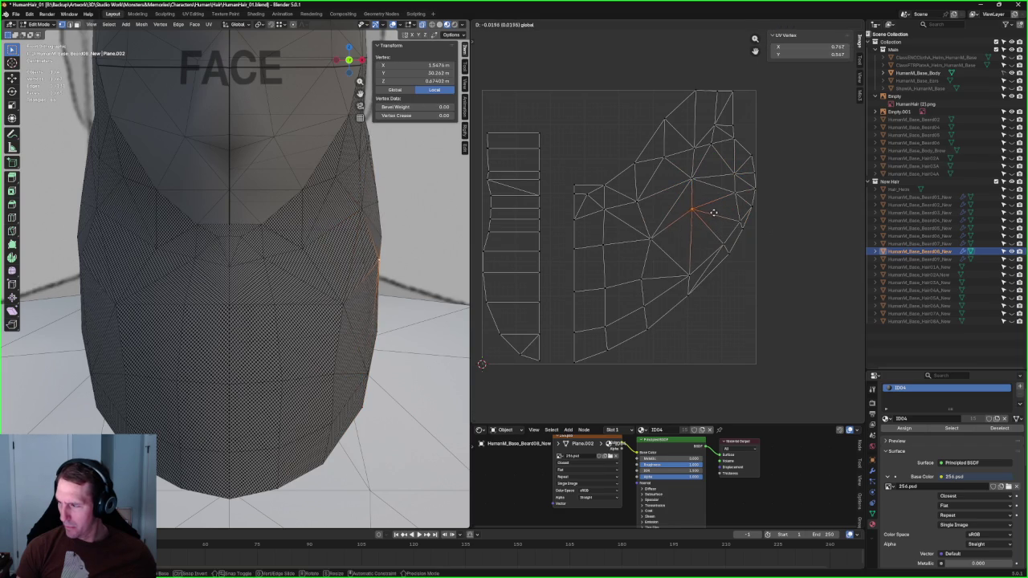
pyautogui.click(723, 244)
pyautogui.moveTo(314, 303); pyautogui.dragTo(298, 298, button='middle')
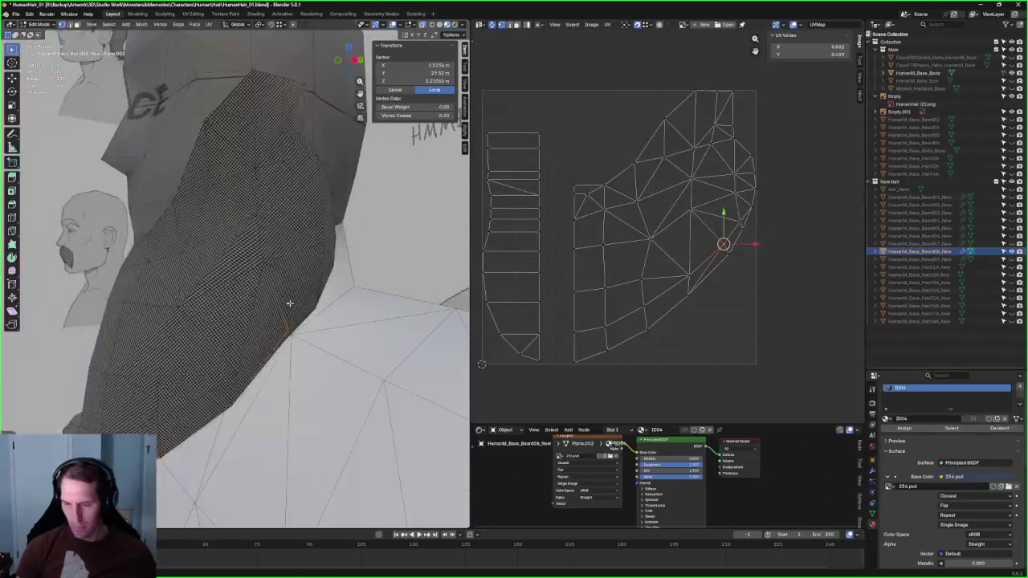
# Step: Re-unwrap a group of beard UV faces, then re-unwrap again with the selection extended left
pyautogui.click(252, 268)
pyautogui.click(696, 210)
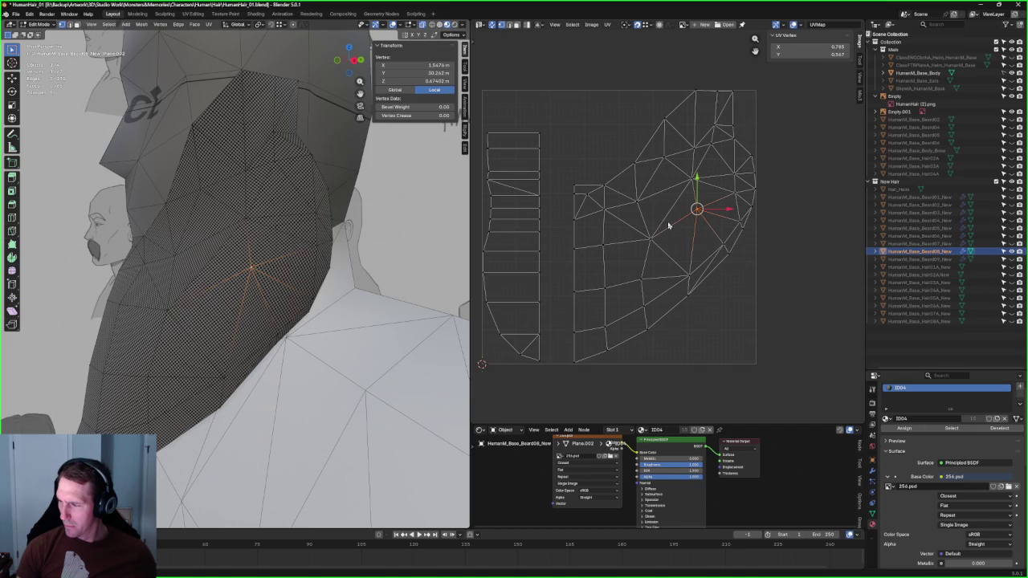
pyautogui.moveTo(660, 196); pyautogui.dragTo(614, 228)
pyautogui.moveTo(716, 179); pyautogui.dragTo(615, 241)
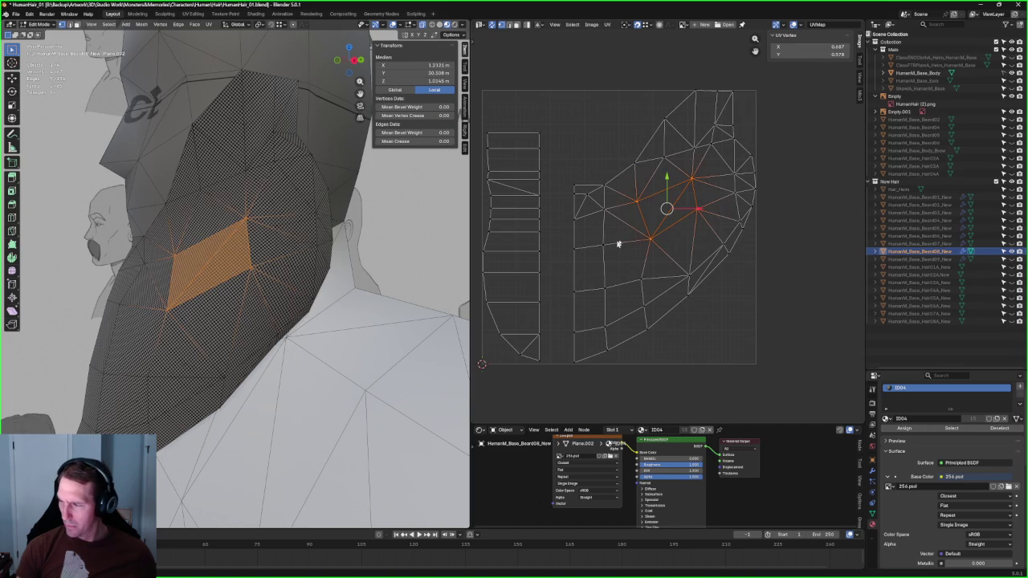
pyautogui.rightClick(644, 227)
pyautogui.click(611, 224)
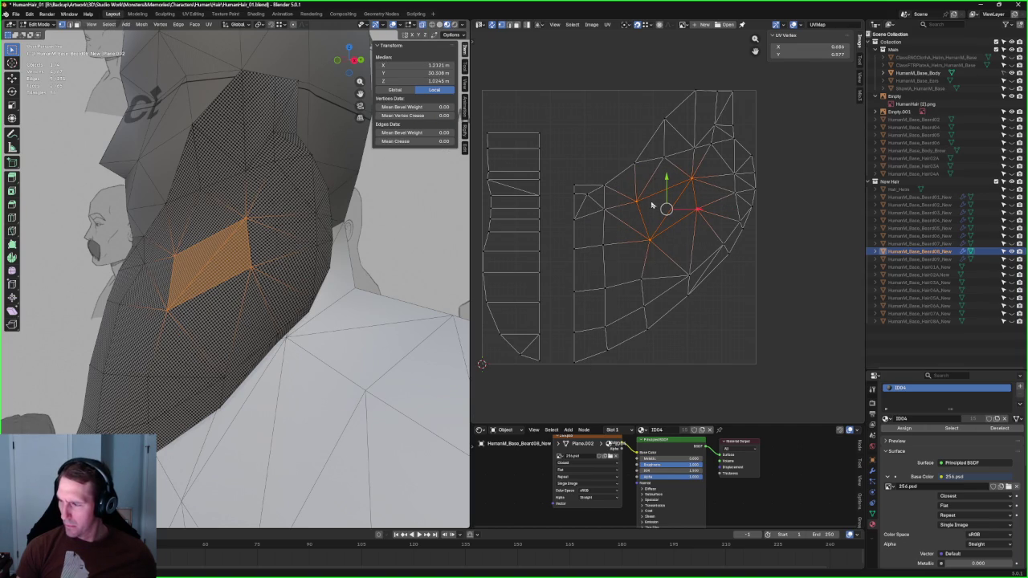
pyautogui.keyDown('shift'); pyautogui.moveTo(651, 206); pyautogui.dragTo(598, 256); pyautogui.keyUp('shift')
pyautogui.rightClick(579, 245)
pyautogui.click(583, 249)
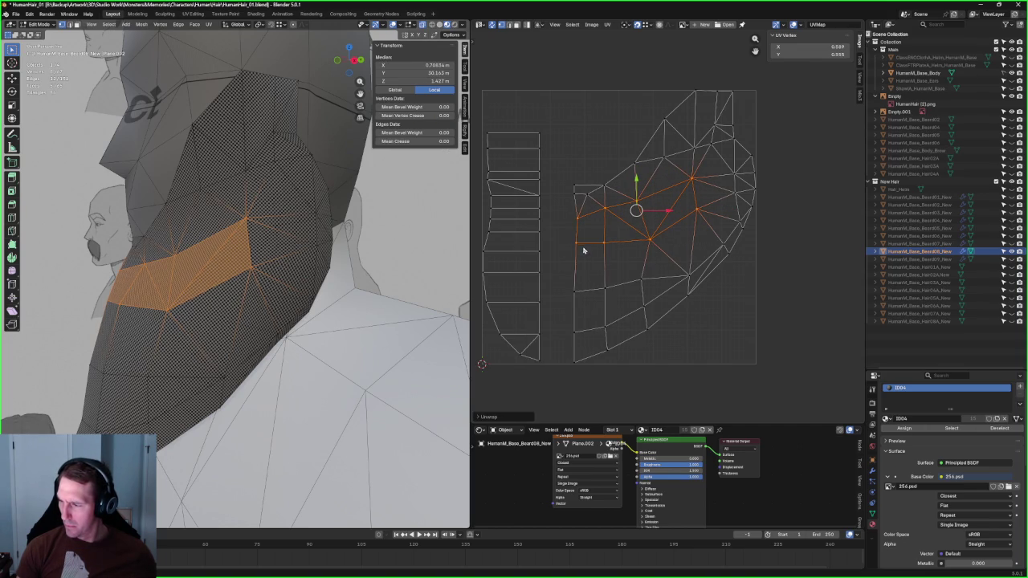
# Step: Align the left UV column vertically and re-unwrap a small vertex group
pyautogui.moveTo(556, 172); pyautogui.dragTo(588, 389)
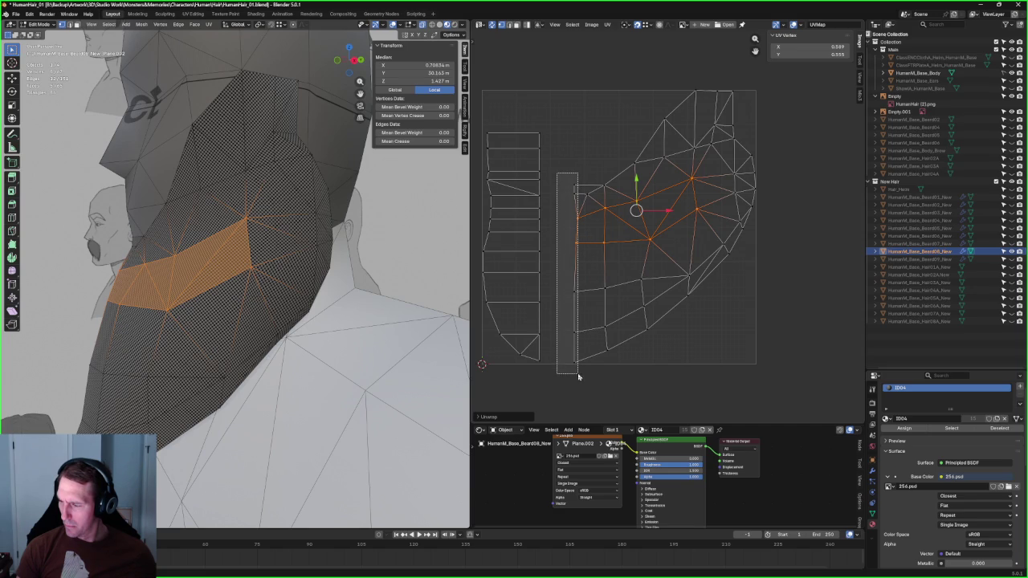
pyautogui.hotkey('shift', 'w')
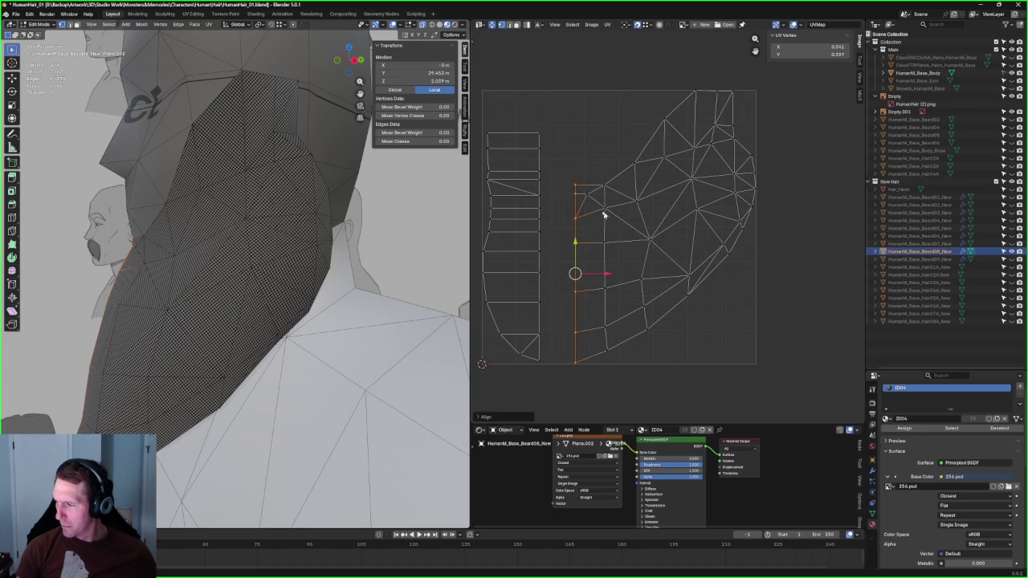
pyautogui.click(592, 197)
pyautogui.rightClick(592, 211)
pyautogui.click(592, 211)
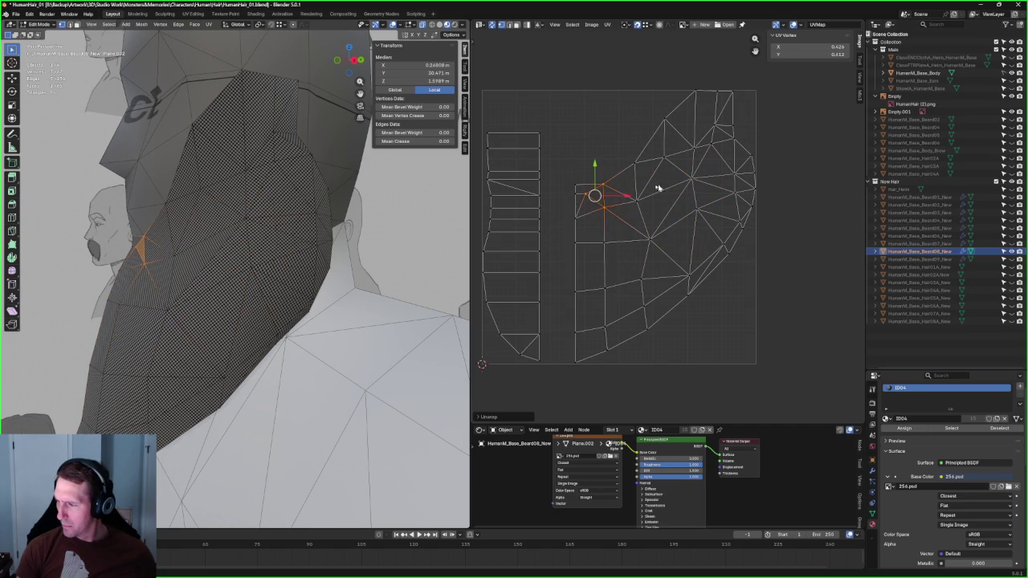
# Step: Select another set of UV vertices and inspect the checker pattern on the beard
pyautogui.scroll(3, 647, 252)
pyautogui.moveTo(623, 218); pyautogui.dragTo(489, 259)
pyautogui.scroll(-3, 574, 269)
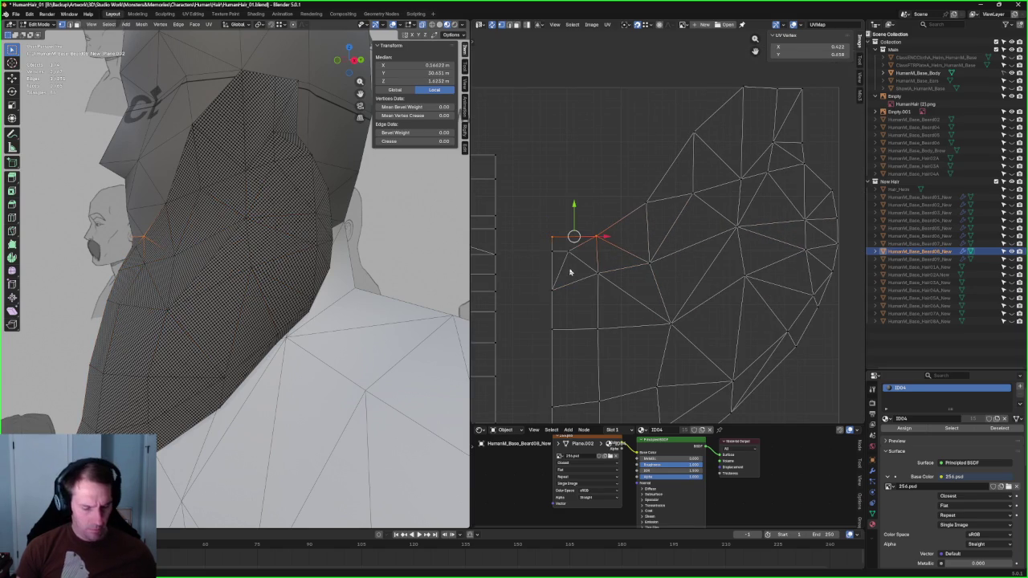
pyautogui.moveTo(240, 277); pyautogui.dragTo(264, 271, button='middle')
pyautogui.moveTo(543, 244); pyautogui.dragTo(579, 265)
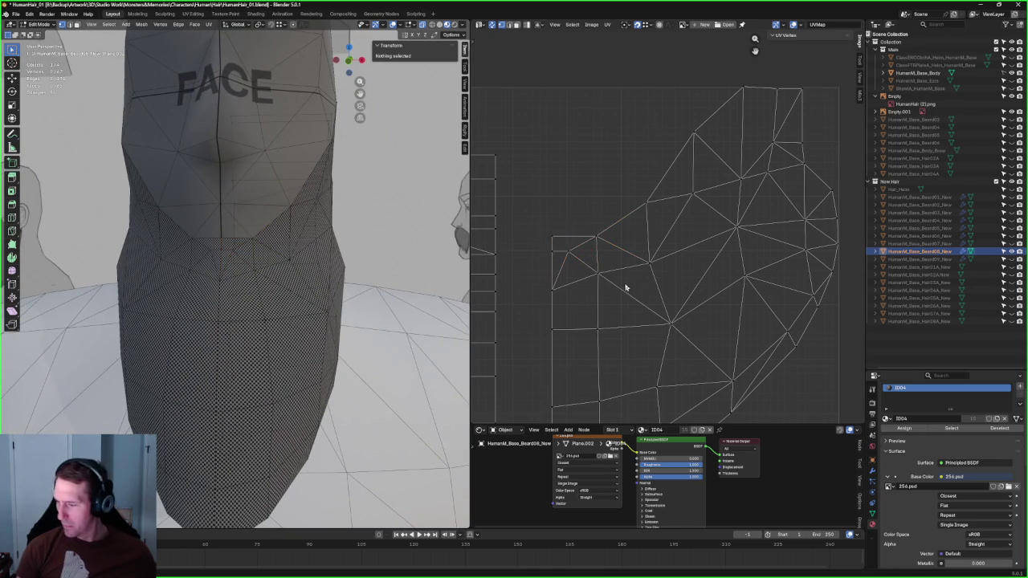
pyautogui.moveTo(306, 283)
pyautogui.mouseDown(button='middle')
pyautogui.moveTo(229, 294)
pyautogui.moveTo(230, 340)
pyautogui.moveTo(202, 298)
pyautogui.moveTo(228, 315)
pyautogui.mouseUp(button='middle')
pyautogui.scroll(-5, 224, 324)
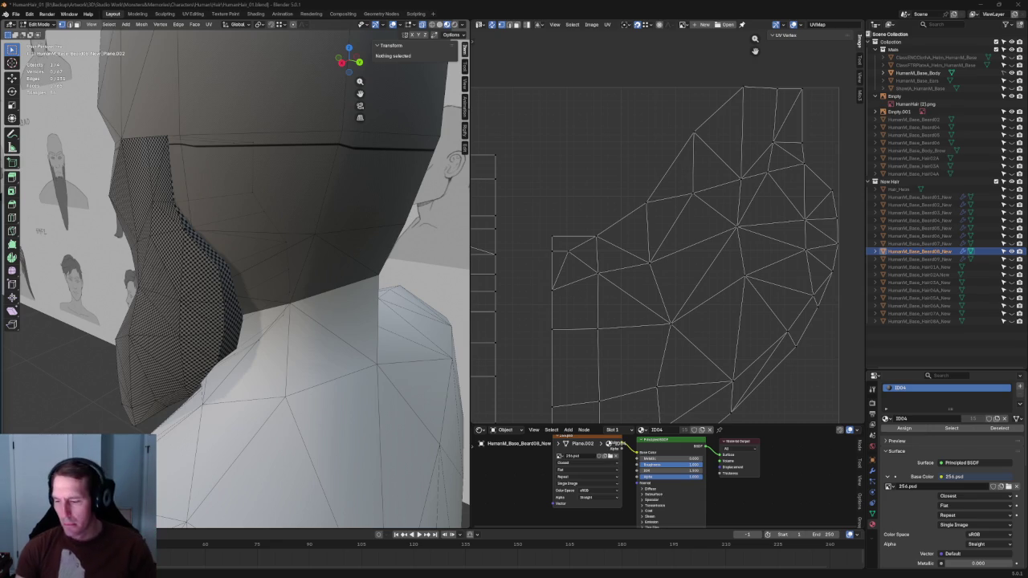
# Step: Frame the head and select a vertex at the beard's top edge
pyautogui.scroll(-3, 319, 277)
pyautogui.moveTo(275, 264)
pyautogui.mouseDown(button='middle')
pyautogui.moveTo(221, 326)
pyautogui.moveTo(241, 299)
pyautogui.moveTo(340, 266)
pyautogui.moveTo(289, 308)
pyautogui.mouseUp(button='middle')
pyautogui.scroll(5, 265, 299)
pyautogui.scroll(-2, 273, 299)
pyautogui.scroll(2, 291, 317)
pyautogui.scroll(-4, 289, 310)
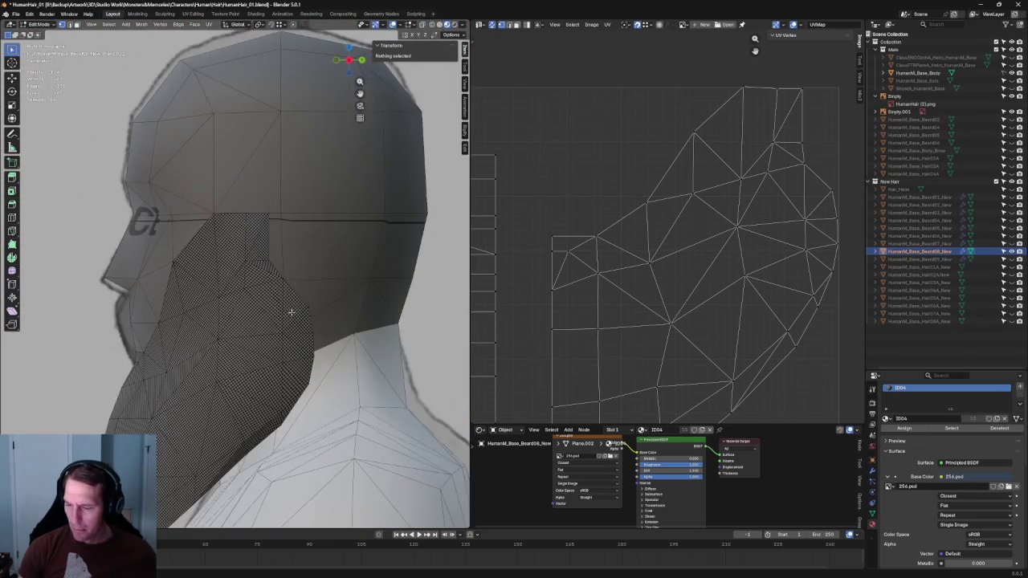
pyautogui.scroll(5, 228, 282)
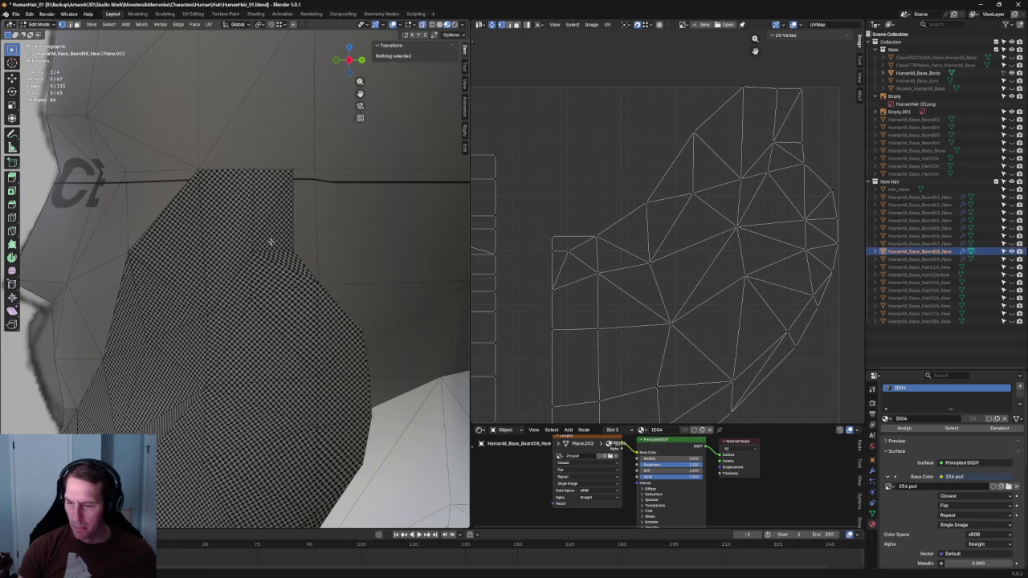
pyautogui.moveTo(266, 245); pyautogui.dragTo(241, 259)
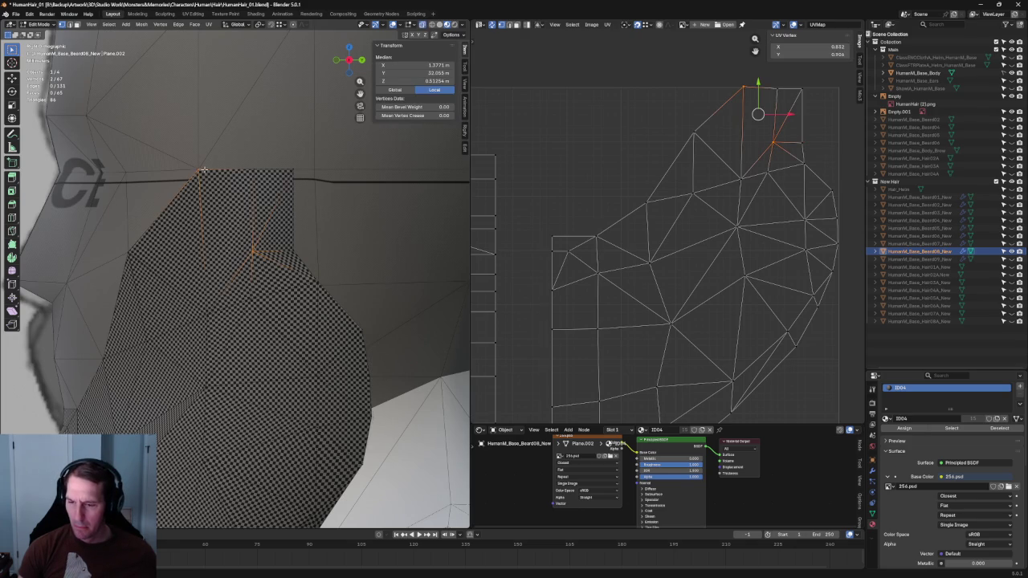
pyautogui.scroll(-5, 203, 171)
pyautogui.moveTo(203, 170); pyautogui.dragTo(241, 172, button='middle')
# Step: In X-ray, add a second vertex and join the pair with Connect Vertex Path
pyautogui.click(438, 25)
pyautogui.moveTo(241, 233)
pyautogui.mouseDown(button='middle')
pyautogui.moveTo(253, 235)
pyautogui.moveTo(229, 245)
pyautogui.mouseUp(button='middle')
pyautogui.click(226, 247)
pyautogui.rightClick(175, 196)
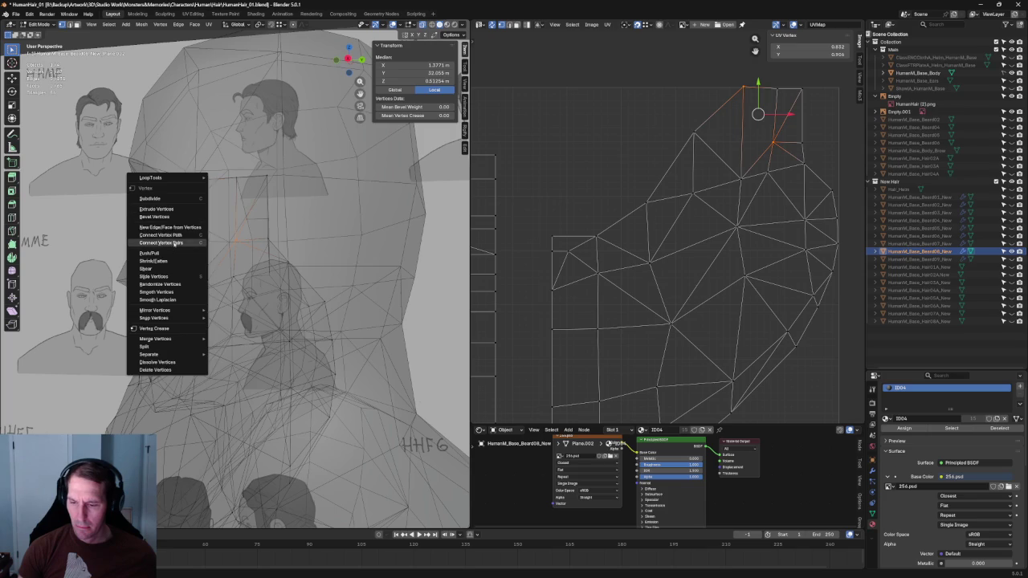
pyautogui.click(174, 242)
pyautogui.hotkey('alt', 'z')
# Step: Connect another pair of beard vertices with a new edge from a side view
pyautogui.scroll(-3, 207, 249)
pyautogui.hotkey('alt', 'a')
pyautogui.moveTo(240, 73)
pyautogui.mouseDown(button='middle')
pyautogui.moveTo(311, 307)
pyautogui.moveTo(280, 329)
pyautogui.mouseUp(button='middle')
pyautogui.scroll(4, 281, 291)
pyautogui.moveTo(279, 292)
pyautogui.mouseDown(button='middle')
pyautogui.moveTo(202, 260)
pyautogui.moveTo(184, 266)
pyautogui.moveTo(247, 291)
pyautogui.moveTo(242, 283)
pyautogui.moveTo(253, 298)
pyautogui.mouseUp(button='middle')
pyautogui.hotkey('alt', 'z')
pyautogui.click(240, 271)
pyautogui.hotkey('alt', 'z')
pyautogui.click(238, 305)
pyautogui.rightClick(238, 311)
pyautogui.click(253, 298)
pyautogui.hotkey('alt', 'a')
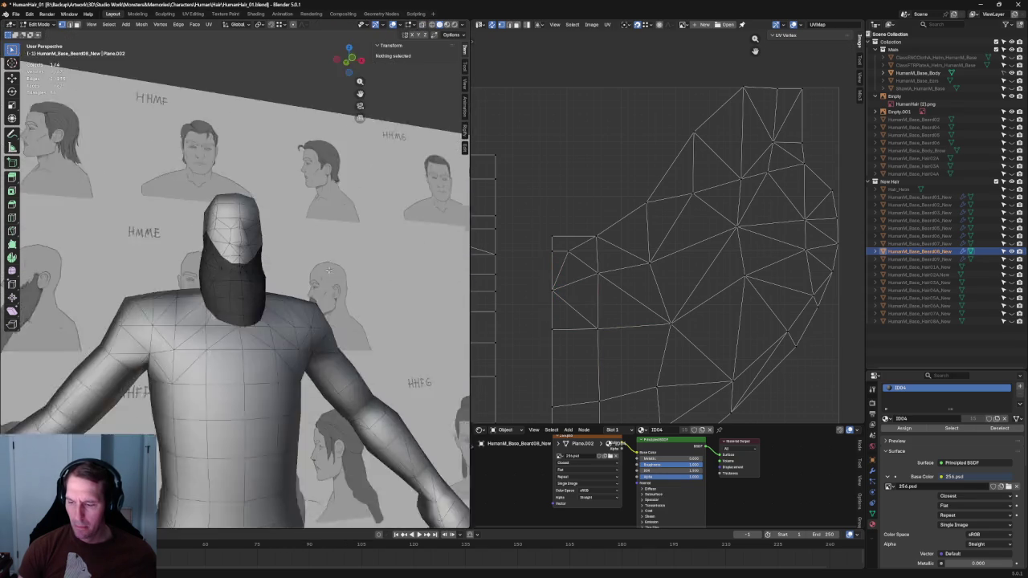
# Step: From a side view in X-ray mode, box-select a row of beard vertices
pyautogui.moveTo(213, 87); pyautogui.dragTo(291, 299, button='middle')
pyautogui.press('KP_1')
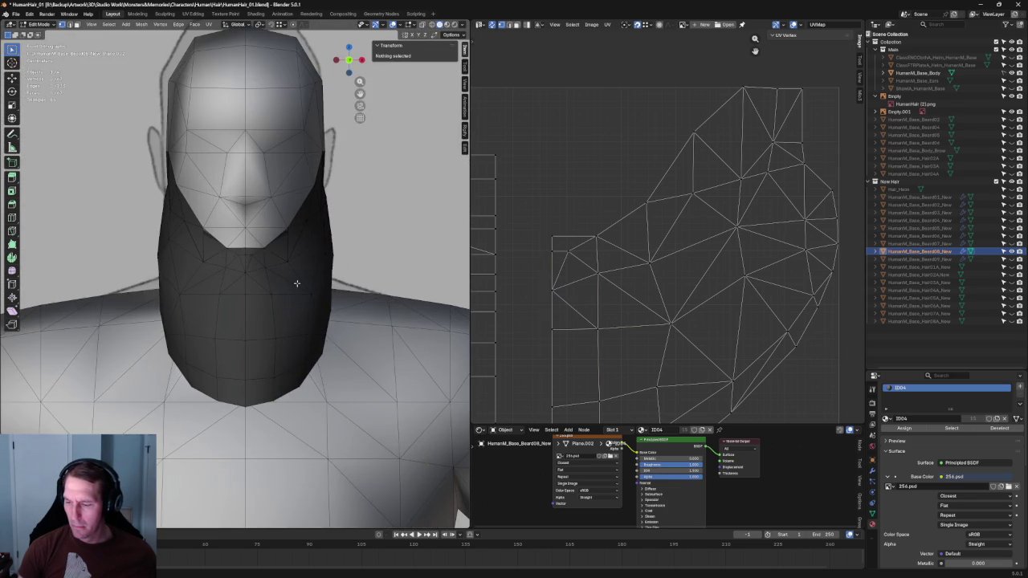
pyautogui.press('KP_3')
pyautogui.scroll(4, 287, 325)
pyautogui.click(226, 316)
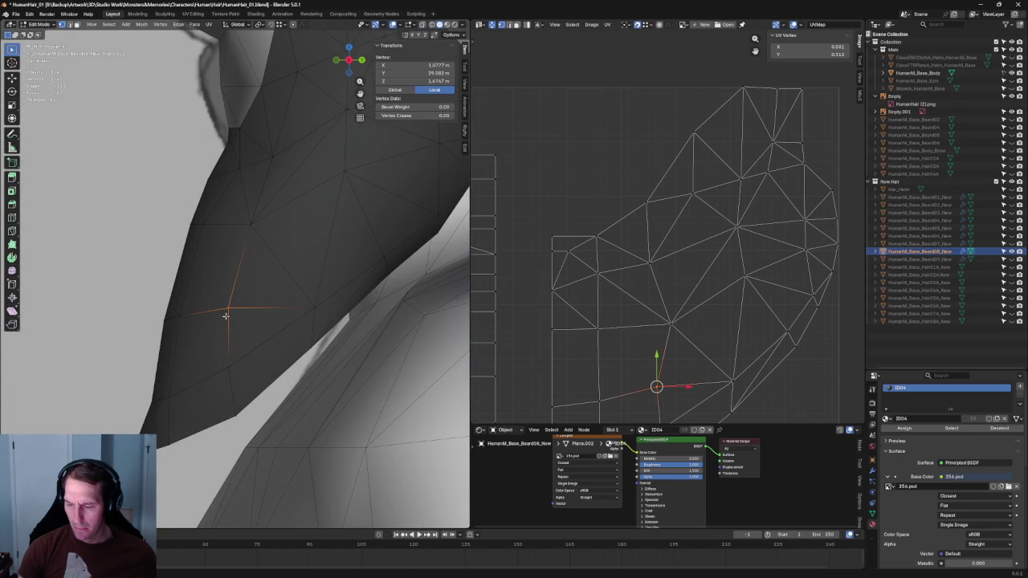
pyautogui.hotkey('alt', 'z')
pyautogui.moveTo(255, 331); pyautogui.dragTo(255, 330)
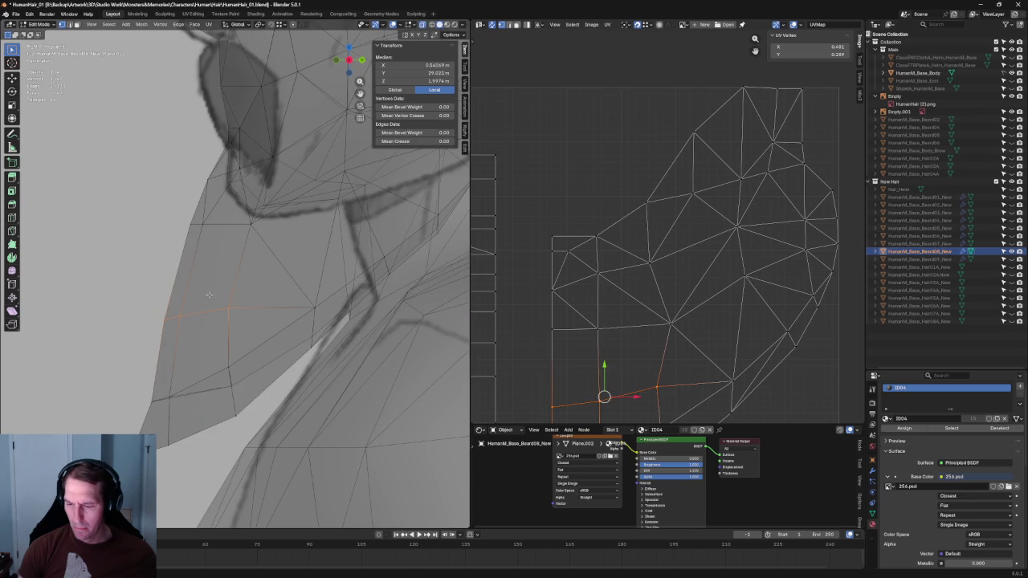
# Step: Scale the vertex row vertically to about 0.72, shift it along Z, and deselect
pyautogui.hotkey('shift', 'space')
pyautogui.press('s')
pyautogui.moveTo(194, 288)
pyautogui.mouseDown()
pyautogui.moveTo(193, 299)
pyautogui.moveTo(194, 281)
pyautogui.mouseUp()
pyautogui.hotkey('shift', 'space')
pyautogui.press('g')
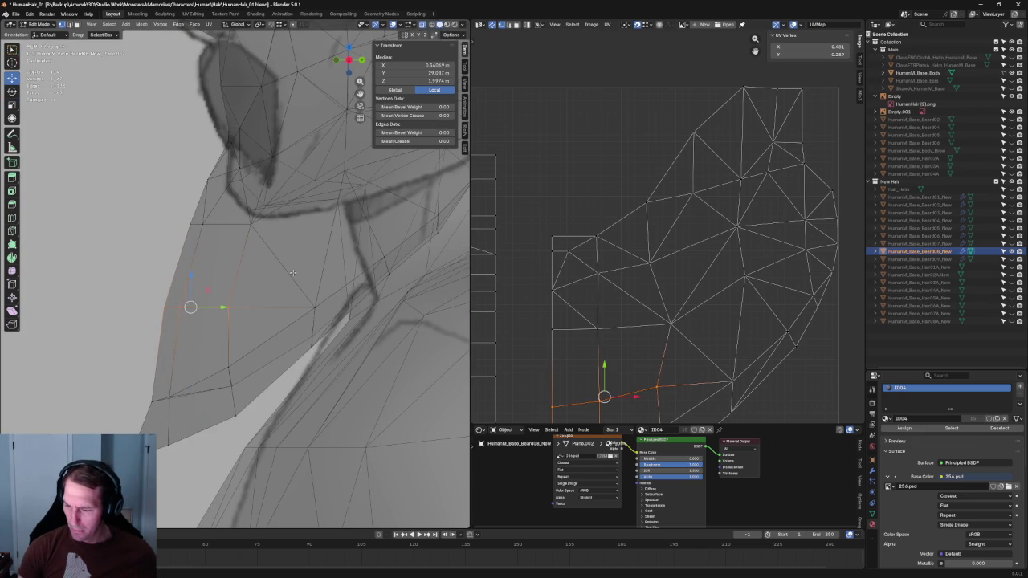
pyautogui.hotkey('alt', 'a')
pyautogui.scroll(-2, 252, 286)
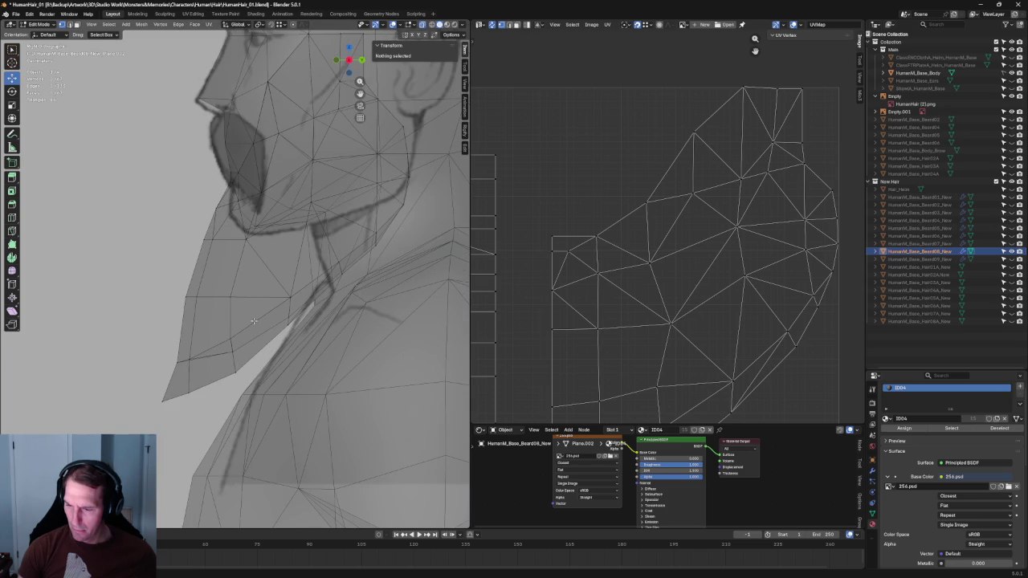
# Step: Slide a single beard vertex along its edges into a new position
pyautogui.hotkey('alt', 'z')
pyautogui.moveTo(277, 339); pyautogui.dragTo(282, 275, button='middle')
pyautogui.hotkey('alt', 'z')
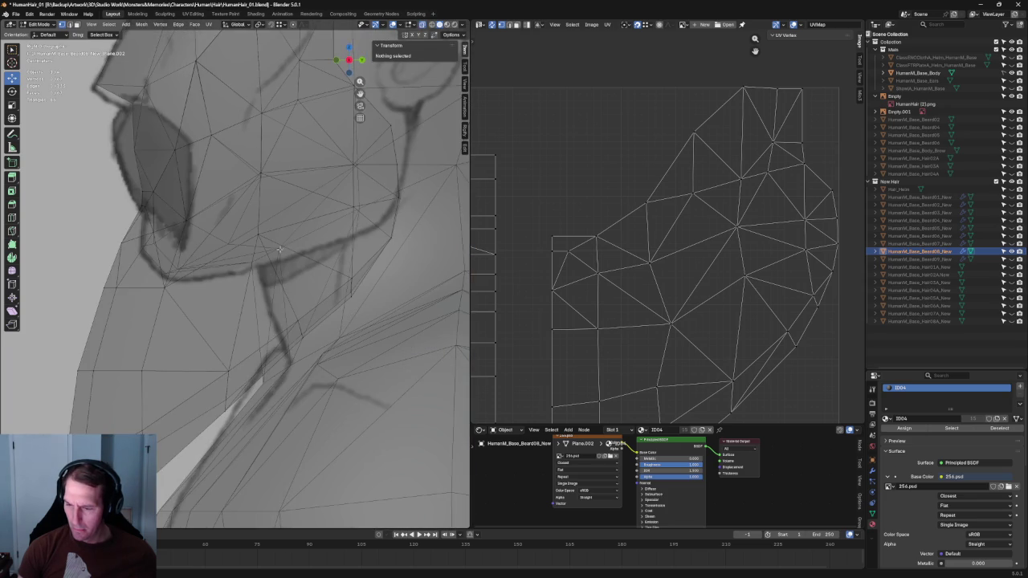
pyautogui.click(258, 233)
pyautogui.hotkey('alt', 'z')
pyautogui.press('g')
pyautogui.press('g')
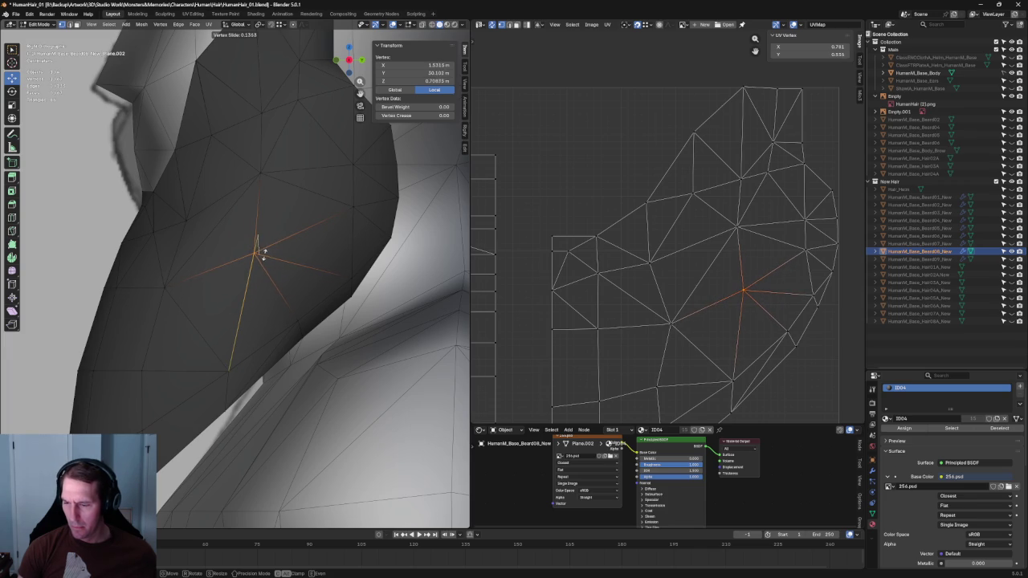
pyautogui.click(261, 256)
pyautogui.scroll(-3, 172, 323)
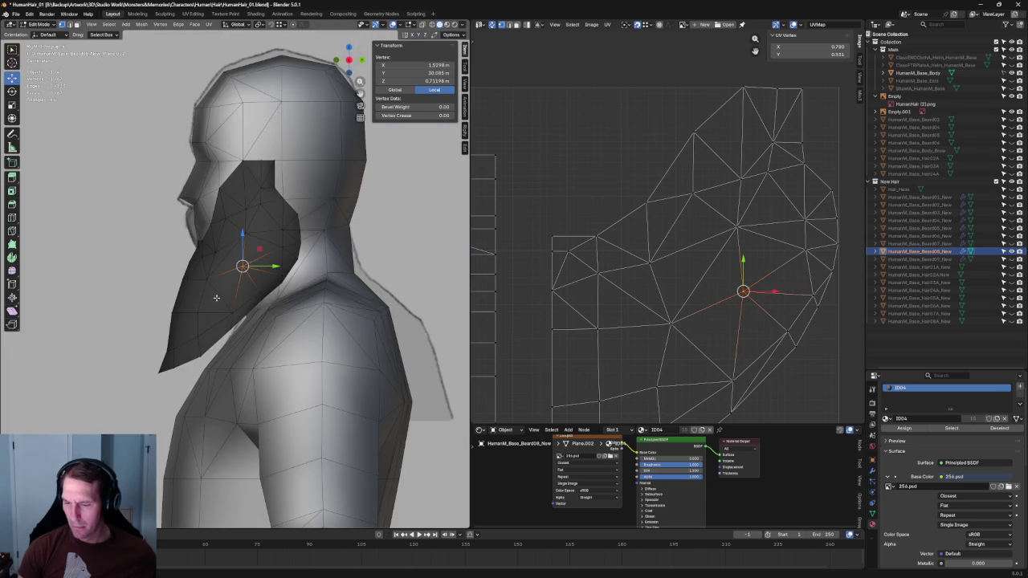
pyautogui.scroll(3, 217, 300)
# Step: Move a jaw-line vertex vertically along Z, then deselect everything
pyautogui.hotkey('alt', 'z')
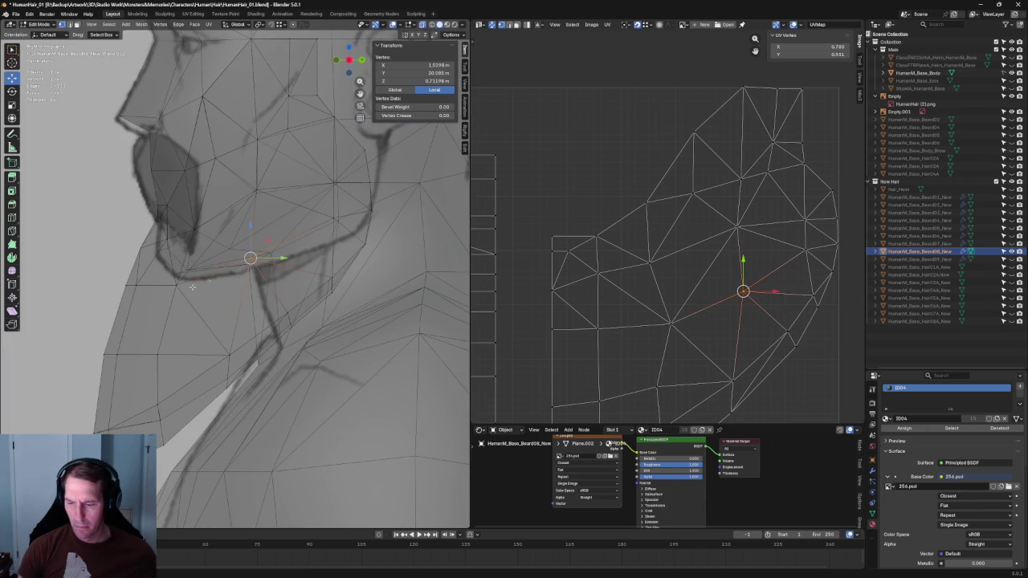
pyautogui.click(146, 281)
pyautogui.hotkey('alt', 'z')
pyautogui.press('g')
pyautogui.press('z')
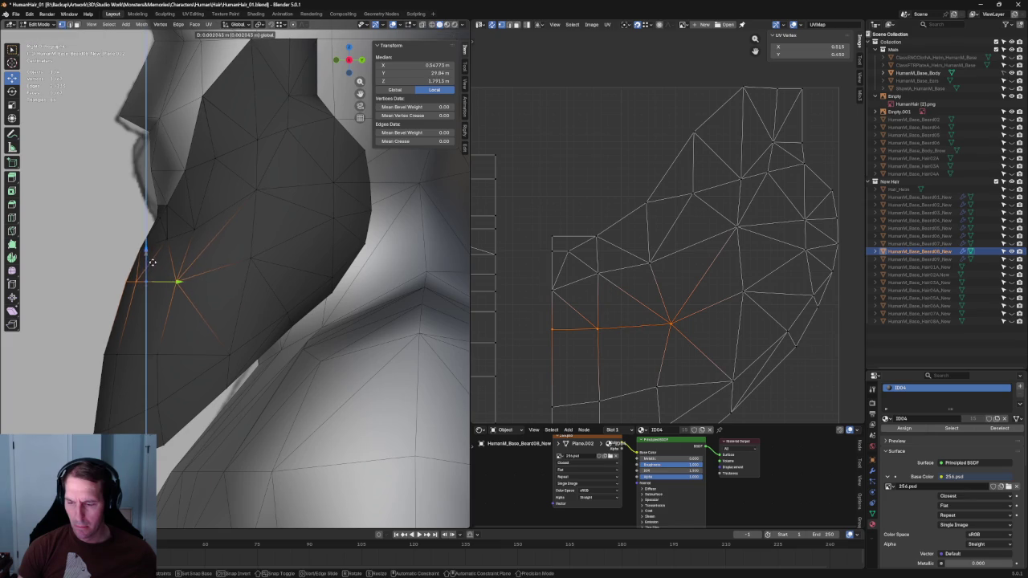
pyautogui.click(152, 262)
pyautogui.hotkey('alt', 'a')
pyautogui.scroll(-4, 202, 280)
pyautogui.scroll(2, 281, 303)
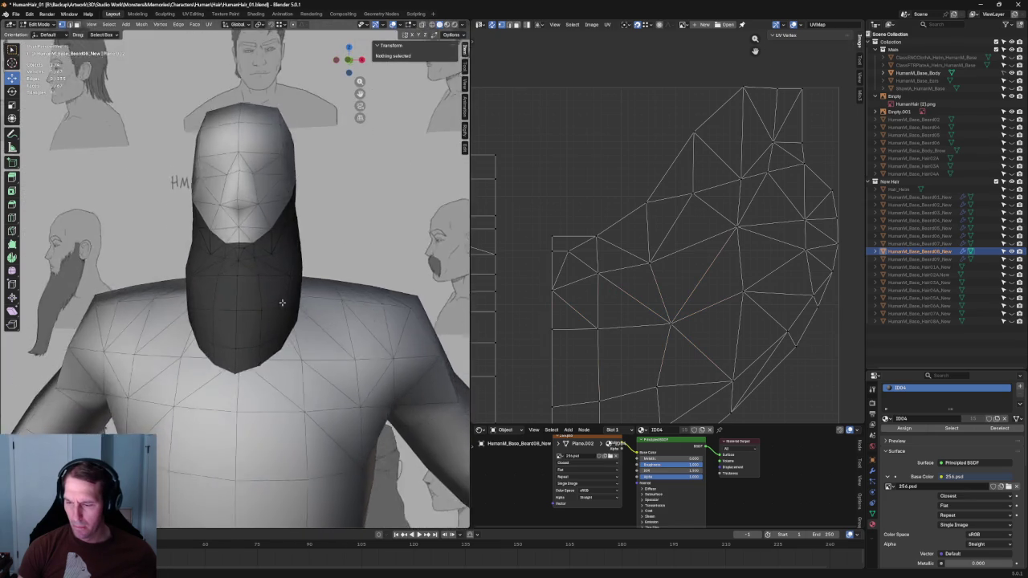